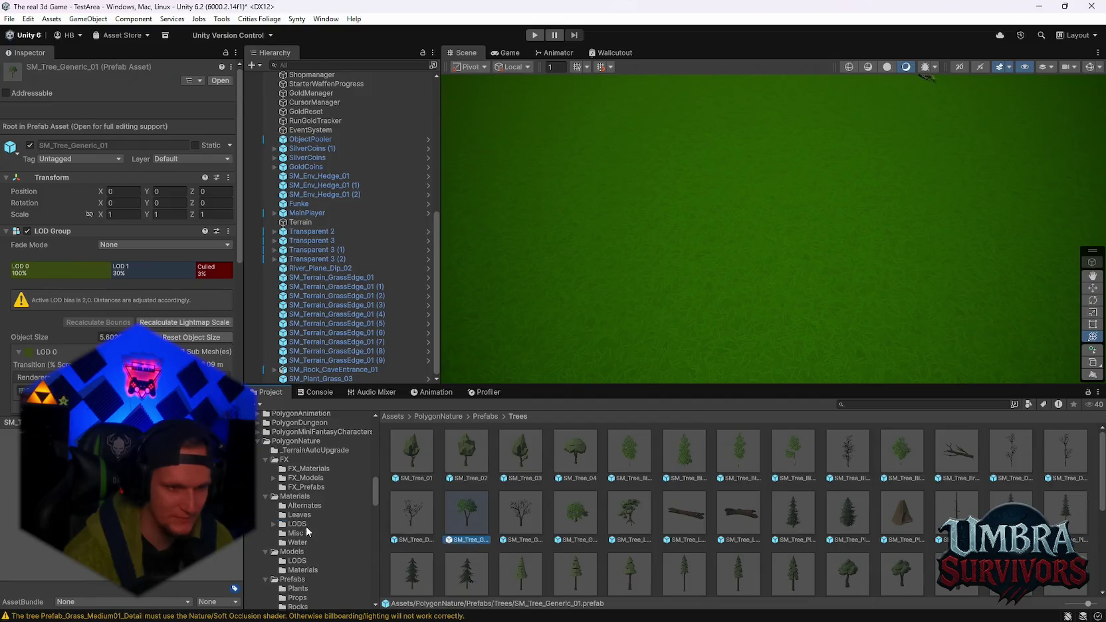
Browse the PolygonNature Water, LODS, Leaves and Alternates material folders
{"action": "left_click", "coordinate": [305, 542]}
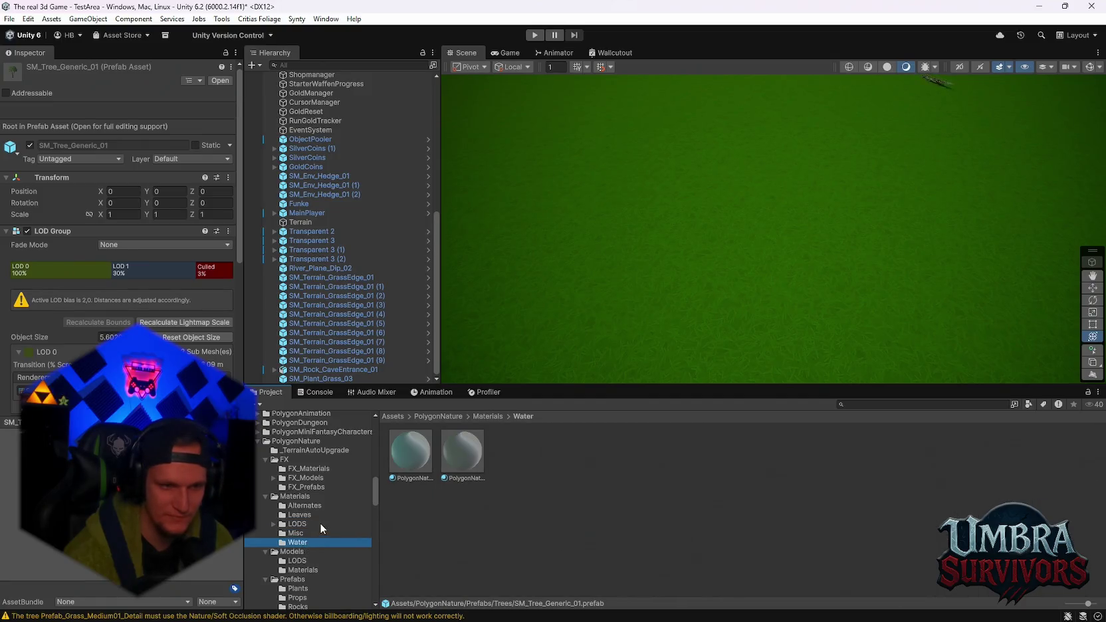
{"action": "left_click", "coordinate": [319, 523]}
{"action": "left_click", "coordinate": [321, 515]}
{"action": "left_click", "coordinate": [323, 505]}
{"action": "scroll", "coordinate": [316, 512], "scroll_direction": "up", "scroll_amount": 1}
Look through the FX_Prefabs, FX_Models, FX_Materials and PolygonNature Models folders
{"action": "left_click", "coordinate": [310, 523]}
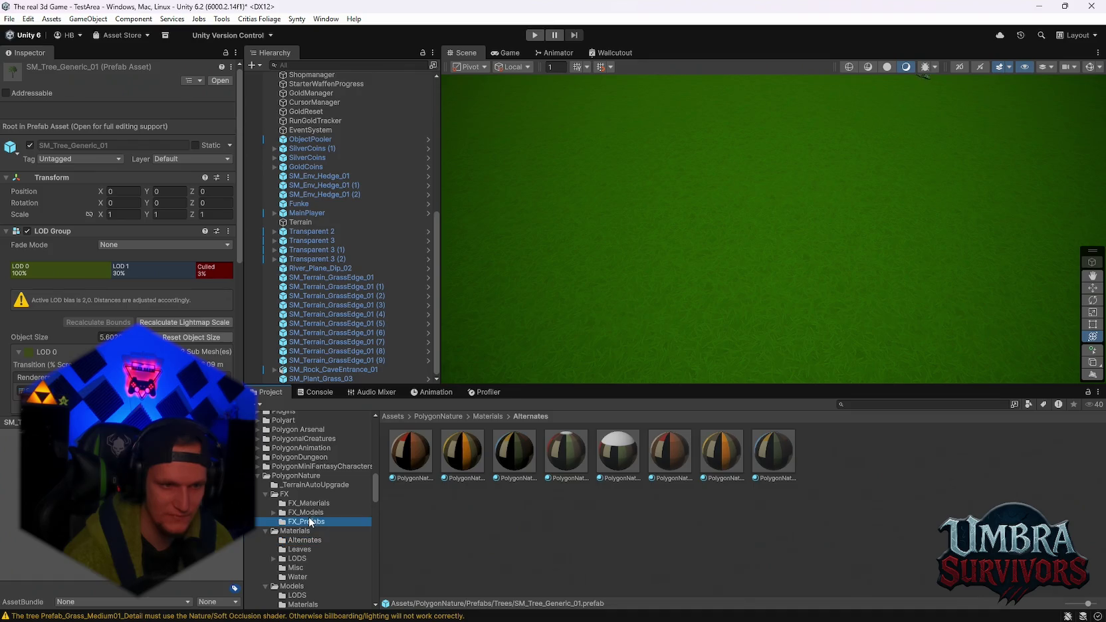
{"action": "left_click", "coordinate": [308, 512]}
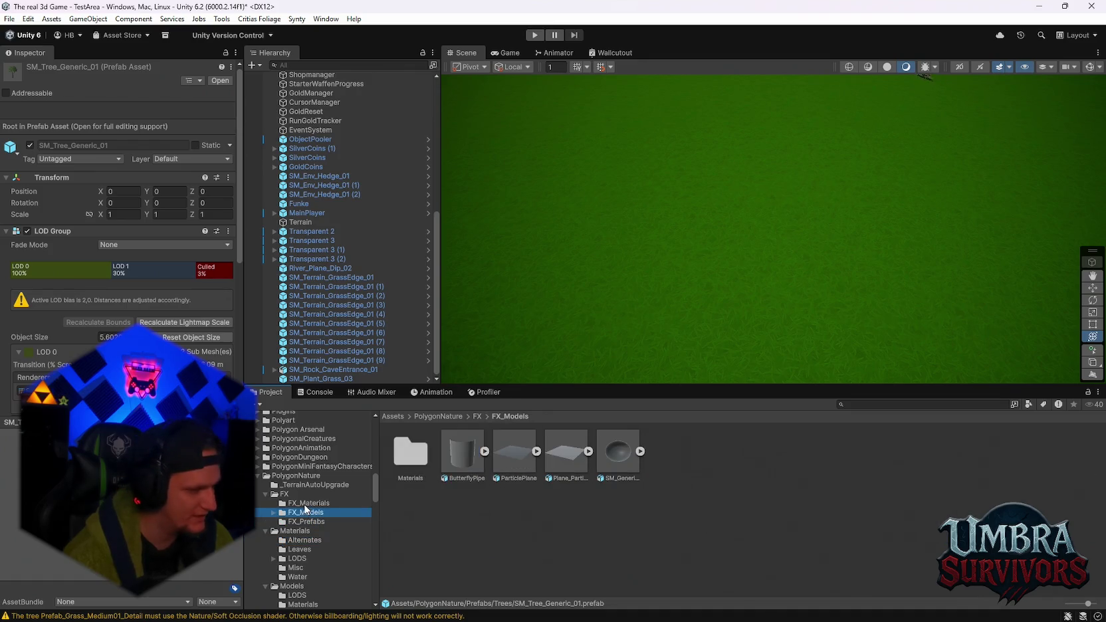
{"action": "left_click", "coordinate": [309, 503]}
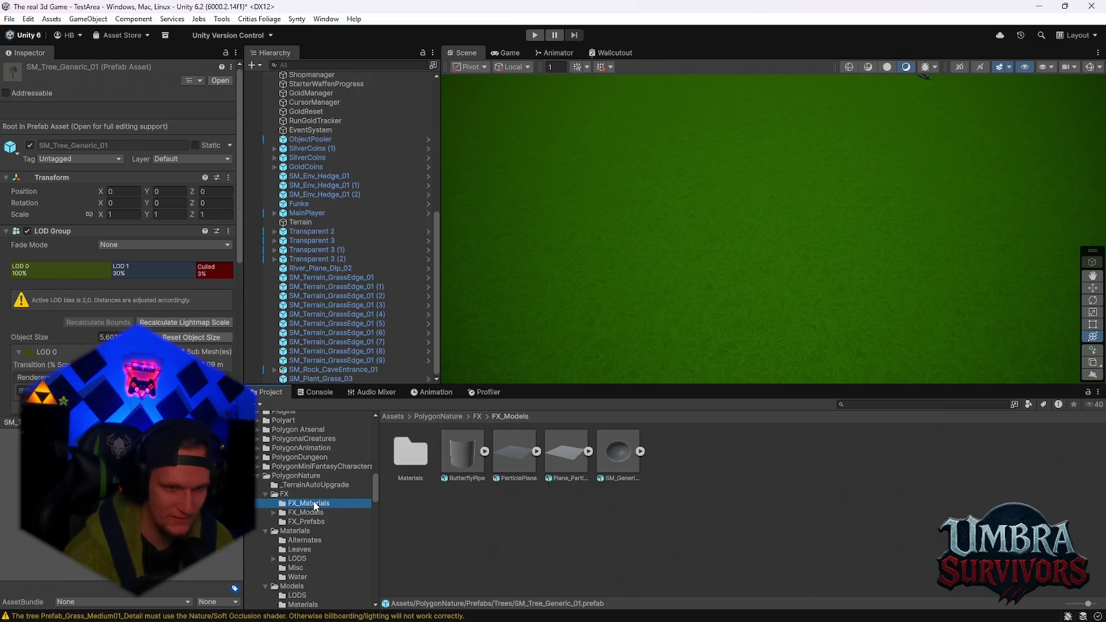
{"action": "scroll", "coordinate": [307, 531], "scroll_direction": "down", "scroll_amount": 1}
{"action": "left_click", "coordinate": [306, 551]}
Open PolygonDungeon and browse its Alternatives and Misc materials and its character prefabs
{"action": "scroll", "coordinate": [307, 542], "scroll_direction": "up", "scroll_amount": 3}
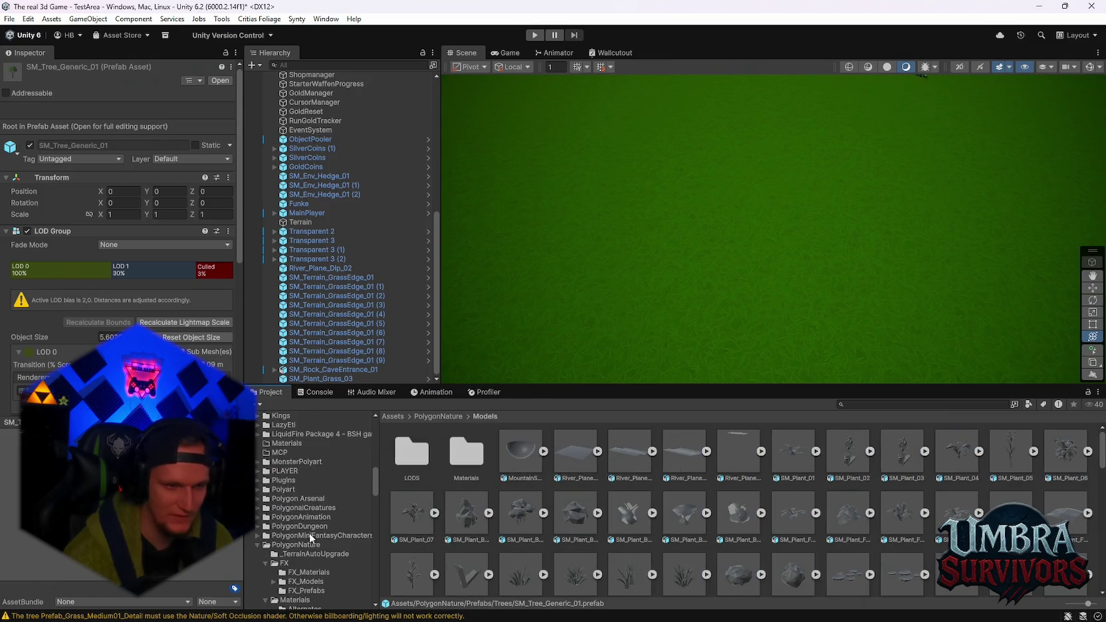
{"action": "left_click", "coordinate": [267, 526]}
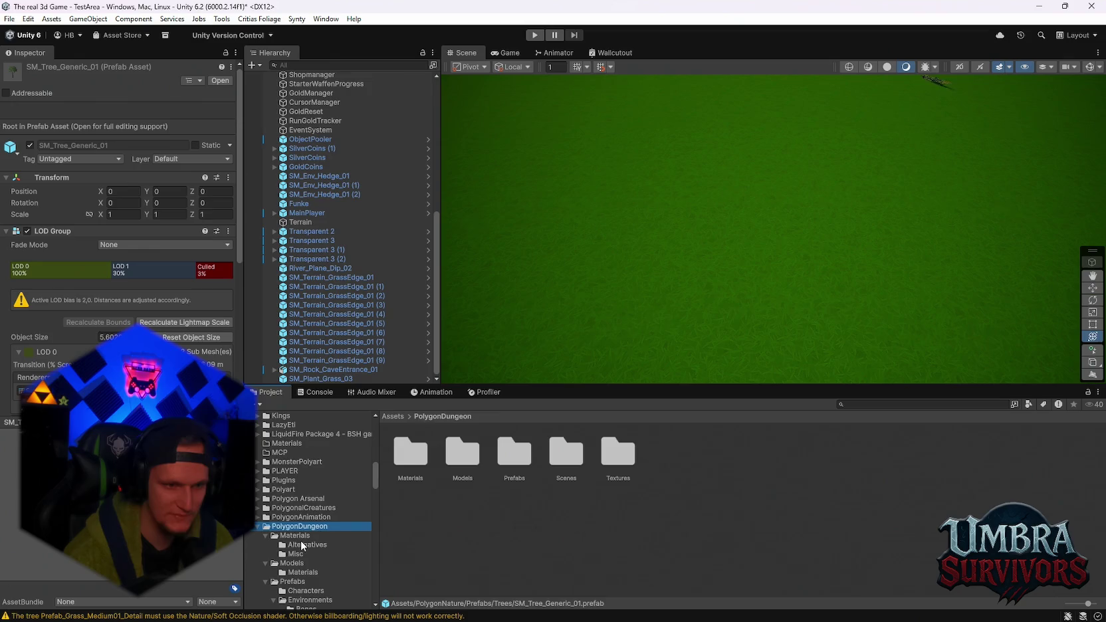
{"action": "left_click", "coordinate": [301, 545]}
{"action": "left_click", "coordinate": [296, 555]}
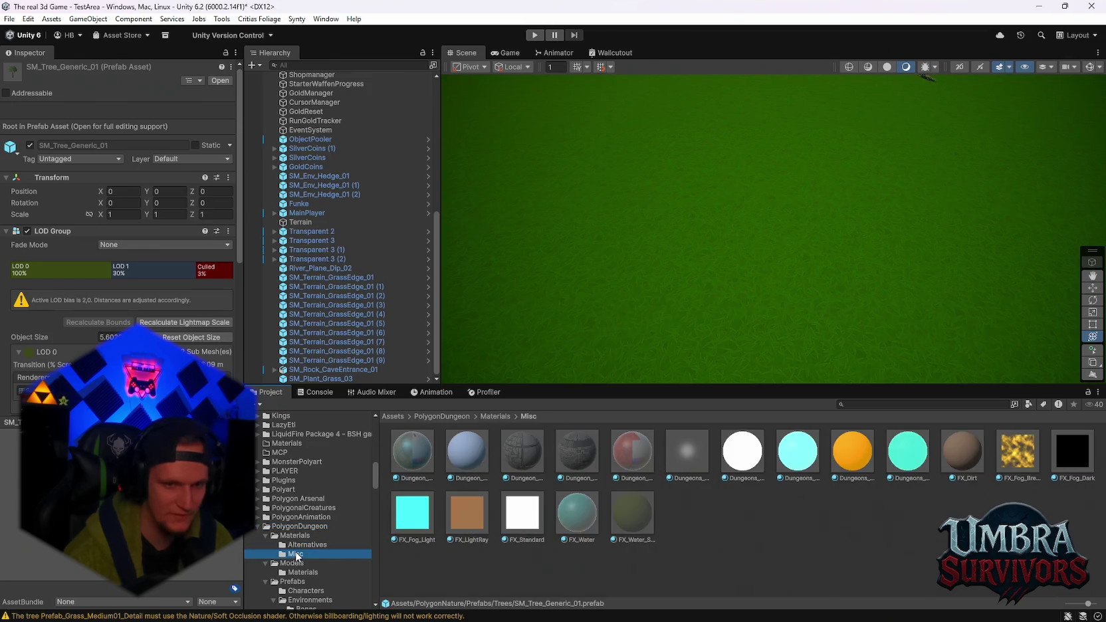
{"action": "scroll", "coordinate": [353, 534], "scroll_direction": "down", "scroll_amount": 1}
{"action": "left_click", "coordinate": [302, 537]}
{"action": "left_click", "coordinate": [298, 556]}
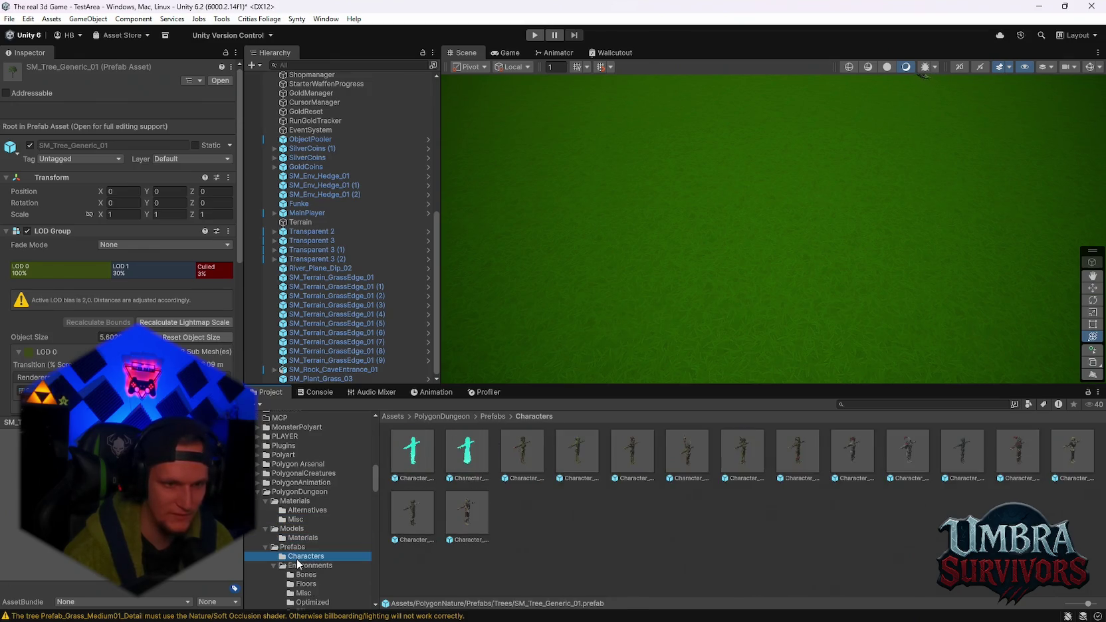
Inspect the Ghost and Goblin prefabs, then the Floors prefab SM_Env_Sewer_Canal_Corner_01
{"action": "left_click", "coordinate": [468, 452]}
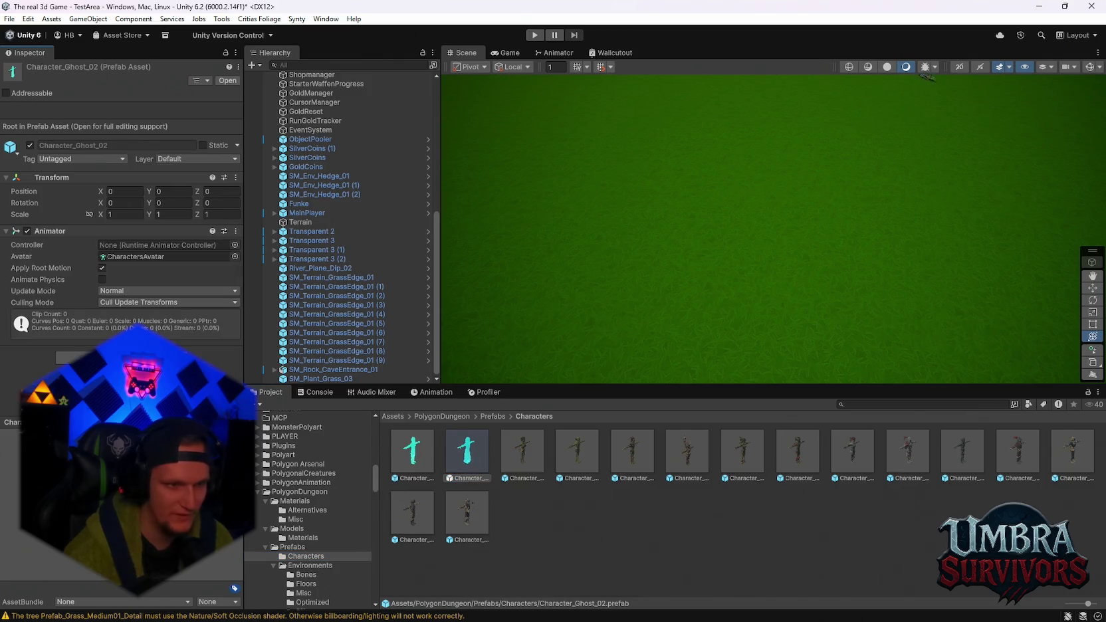
{"action": "left_click", "coordinate": [757, 460]}
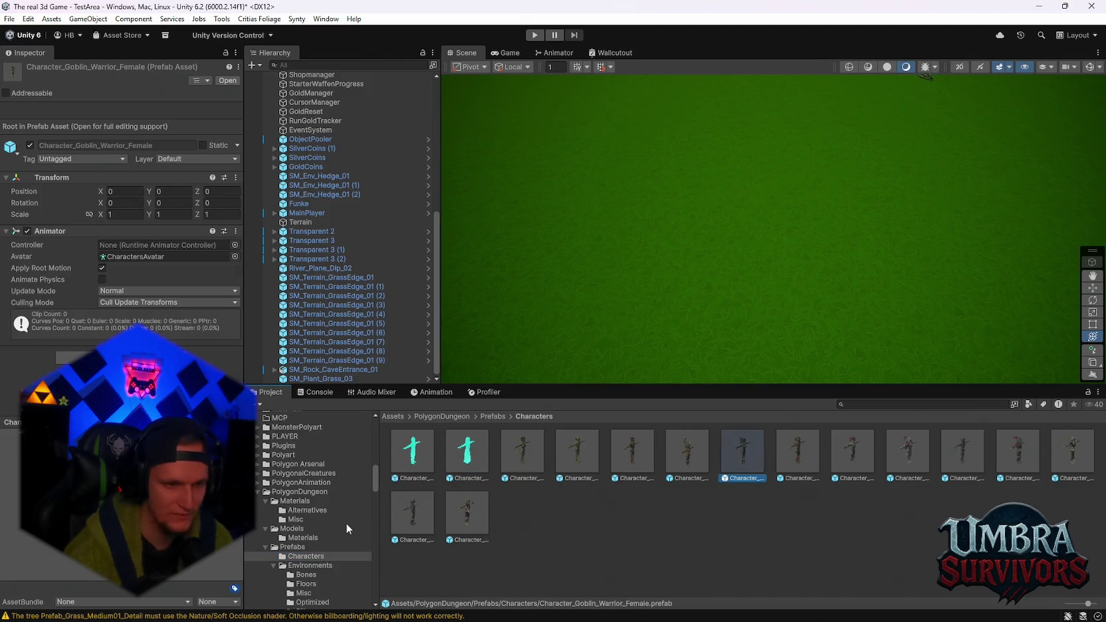
{"action": "left_click", "coordinate": [313, 584]}
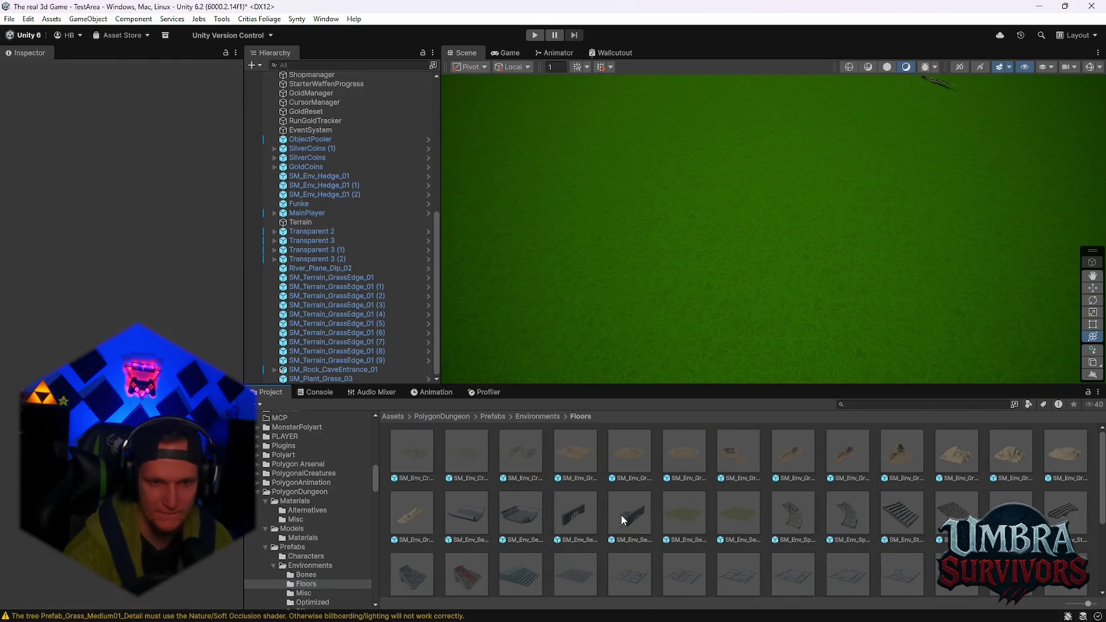
{"action": "left_click", "coordinate": [537, 522]}
Place SM_Env_Sewer_Canal_01 flat on the terrain, then add SM_Env_Sewer_Canal_Corner_01 beside it
{"action": "left_click", "coordinate": [470, 525]}
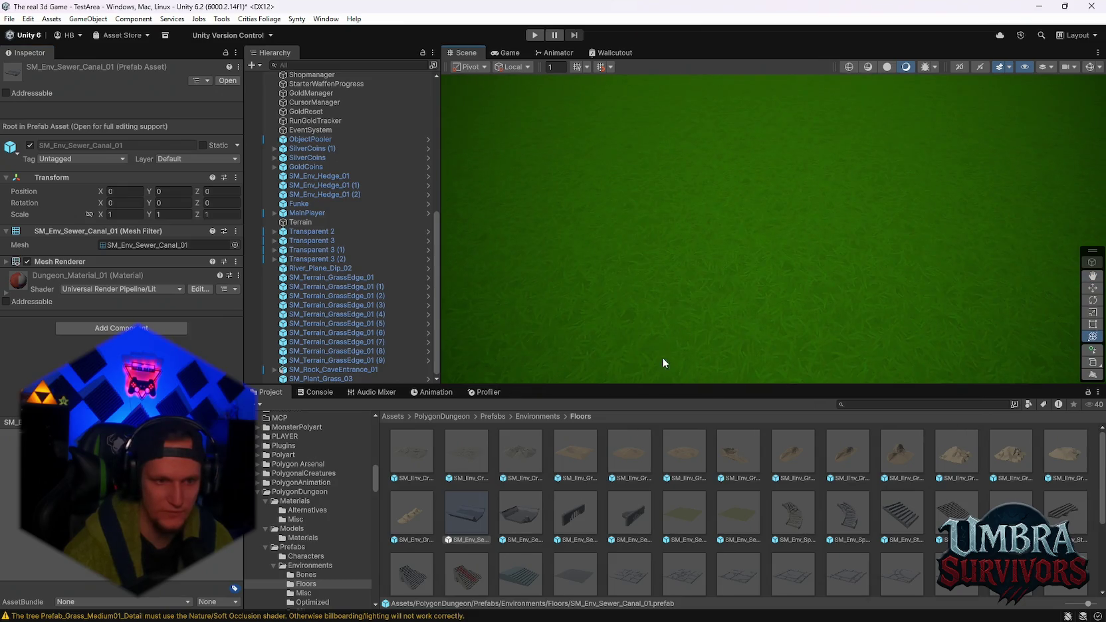
{"action": "mouse_move", "coordinate": [555, 436]}
{"action": "left_mouse_down"}
{"action": "mouse_move", "coordinate": [695, 338]}
{"action": "mouse_move", "coordinate": [680, 291]}
{"action": "mouse_move", "coordinate": [681, 313]}
{"action": "mouse_move", "coordinate": [675, 300]}
{"action": "mouse_move", "coordinate": [777, 297]}
{"action": "mouse_move", "coordinate": [741, 301]}
{"action": "left_mouse_up"}
{"action": "key", "text": "ctrl+z"}
{"action": "key", "text": "f"}
{"action": "mouse_move", "coordinate": [606, 342]}
{"action": "left_mouse_down"}
{"action": "mouse_move", "coordinate": [569, 335]}
{"action": "mouse_move", "coordinate": [688, 307]}
{"action": "mouse_move", "coordinate": [683, 345]}
{"action": "mouse_move", "coordinate": [675, 302]}
{"action": "mouse_move", "coordinate": [664, 303]}
{"action": "mouse_move", "coordinate": [705, 333]}
{"action": "mouse_move", "coordinate": [676, 319]}
{"action": "left_mouse_up"}
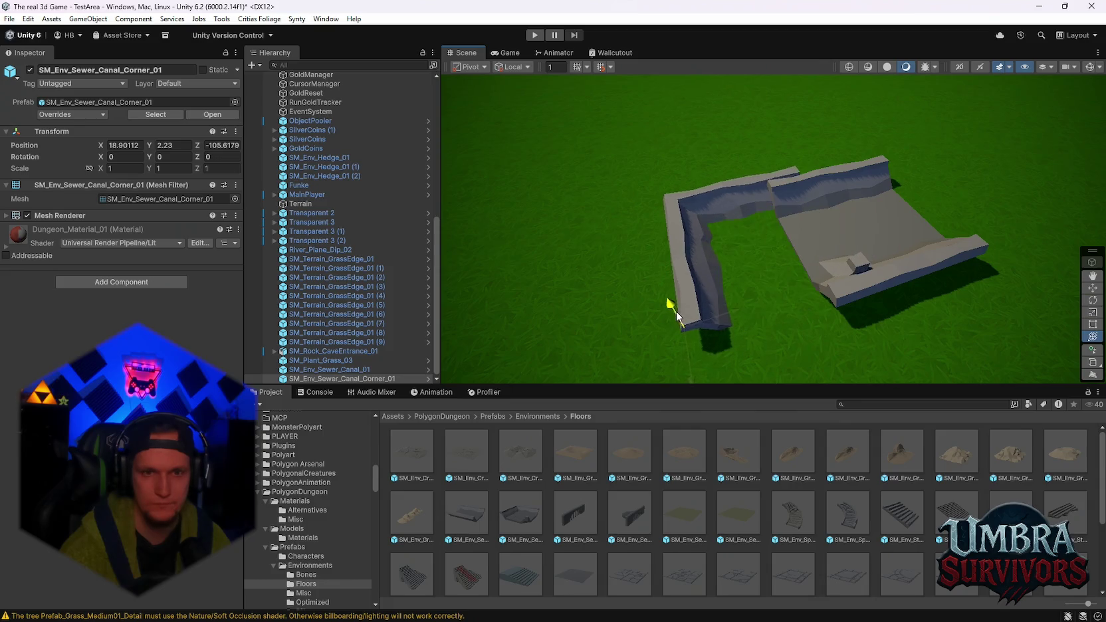
{"action": "left_click", "coordinate": [929, 283]}
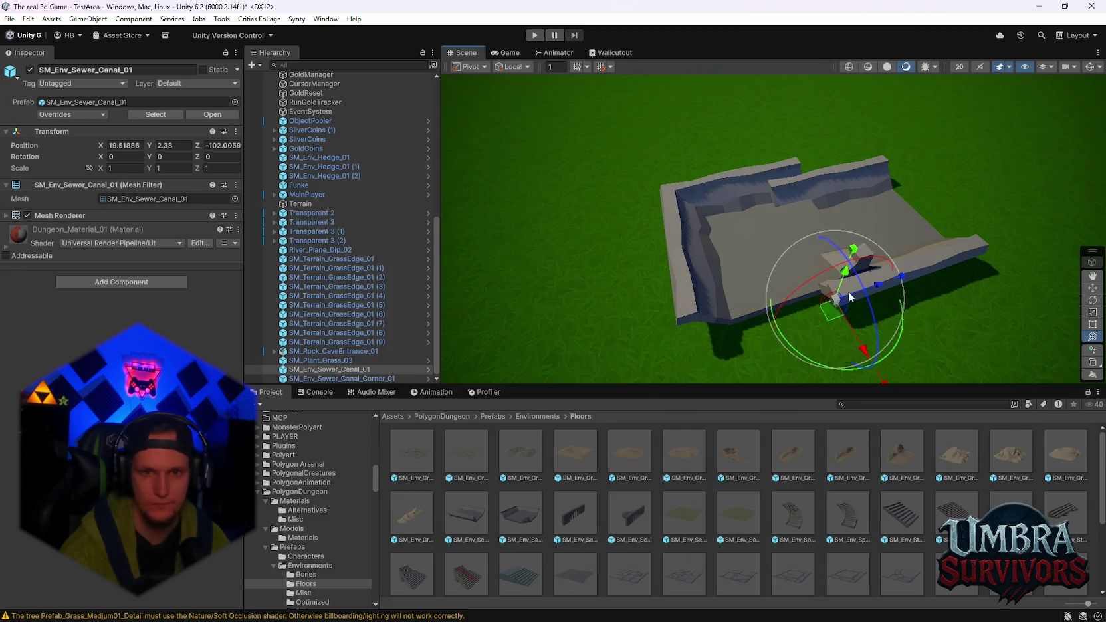
Raise the straight canal slightly and shift it along its length and sideways on X
{"action": "mouse_move", "coordinate": [845, 276]}
{"action": "left_mouse_down"}
{"action": "mouse_move", "coordinate": [845, 259]}
{"action": "mouse_move", "coordinate": [843, 269]}
{"action": "left_mouse_up"}
{"action": "left_click_drag", "start_coordinate": [746, 287], "coordinate": [790, 275]}
{"action": "scroll", "coordinate": [791, 274], "scroll_direction": "up", "scroll_amount": 5}
{"action": "scroll", "coordinate": [806, 248], "scroll_direction": "down", "scroll_amount": 5}
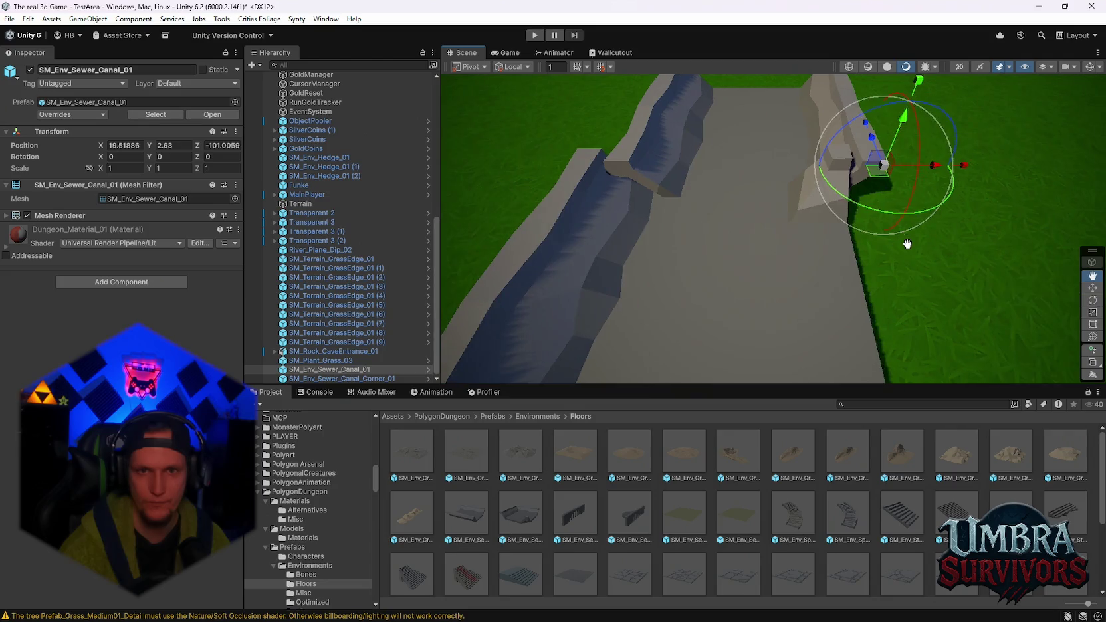
{"action": "left_click_drag", "start_coordinate": [926, 174], "coordinate": [895, 172]}
{"action": "key", "text": "f"}
{"action": "scroll", "coordinate": [881, 218], "scroll_direction": "down", "scroll_amount": 5}
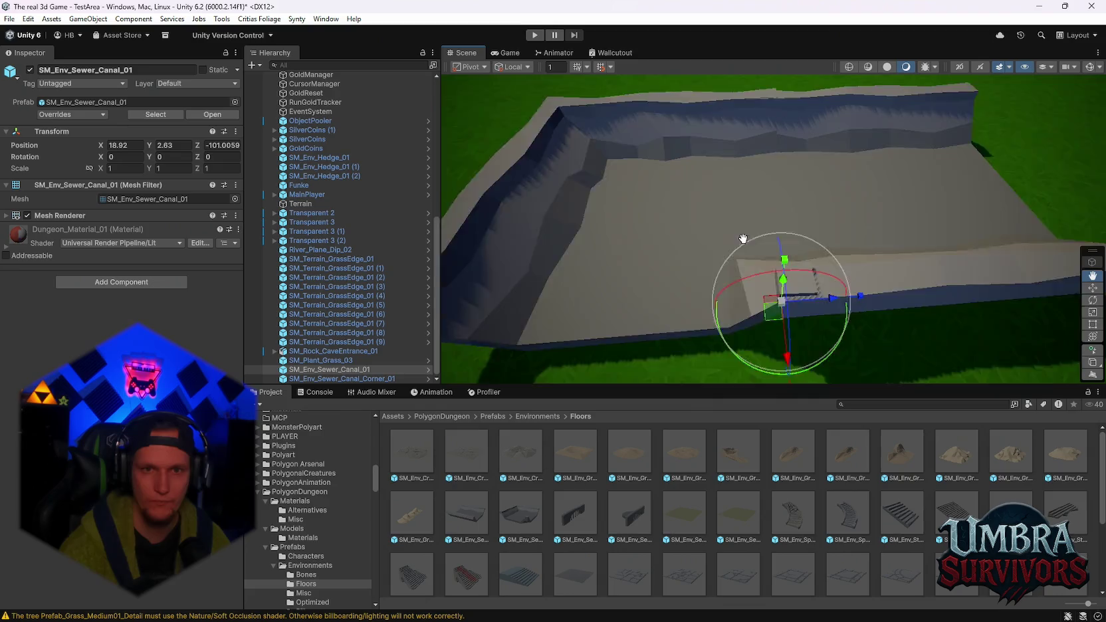
Push the canal against the corner along Z and set it to X 18.901, Y 2.63
{"action": "mouse_move", "coordinate": [665, 305]}
{"action": "left_mouse_down"}
{"action": "mouse_move", "coordinate": [761, 299]}
{"action": "mouse_move", "coordinate": [744, 301]}
{"action": "left_mouse_up"}
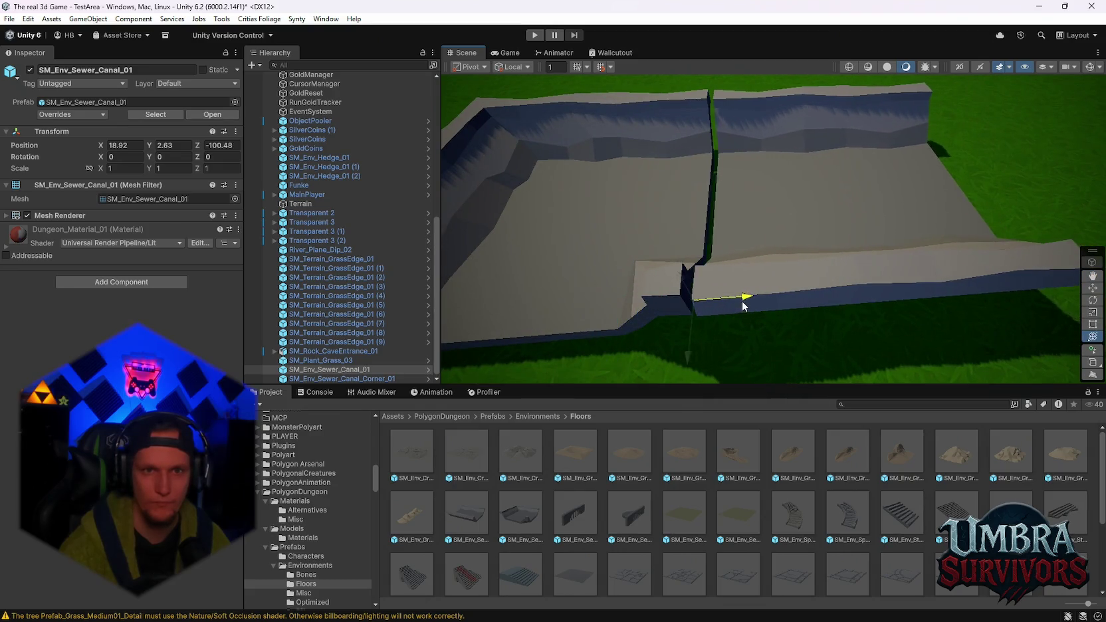
{"action": "mouse_move", "coordinate": [674, 356]}
{"action": "left_mouse_down"}
{"action": "mouse_move", "coordinate": [699, 305]}
{"action": "mouse_move", "coordinate": [650, 259]}
{"action": "mouse_move", "coordinate": [651, 237]}
{"action": "left_mouse_up"}
{"action": "left_click_drag", "start_coordinate": [642, 298], "coordinate": [617, 307]}
{"action": "mouse_move", "coordinate": [692, 268]}
{"action": "left_mouse_down"}
{"action": "mouse_move", "coordinate": [823, 230]}
{"action": "mouse_move", "coordinate": [812, 291]}
{"action": "mouse_move", "coordinate": [723, 301]}
{"action": "mouse_move", "coordinate": [761, 307]}
{"action": "mouse_move", "coordinate": [731, 203]}
{"action": "mouse_move", "coordinate": [962, 166]}
{"action": "left_mouse_up"}
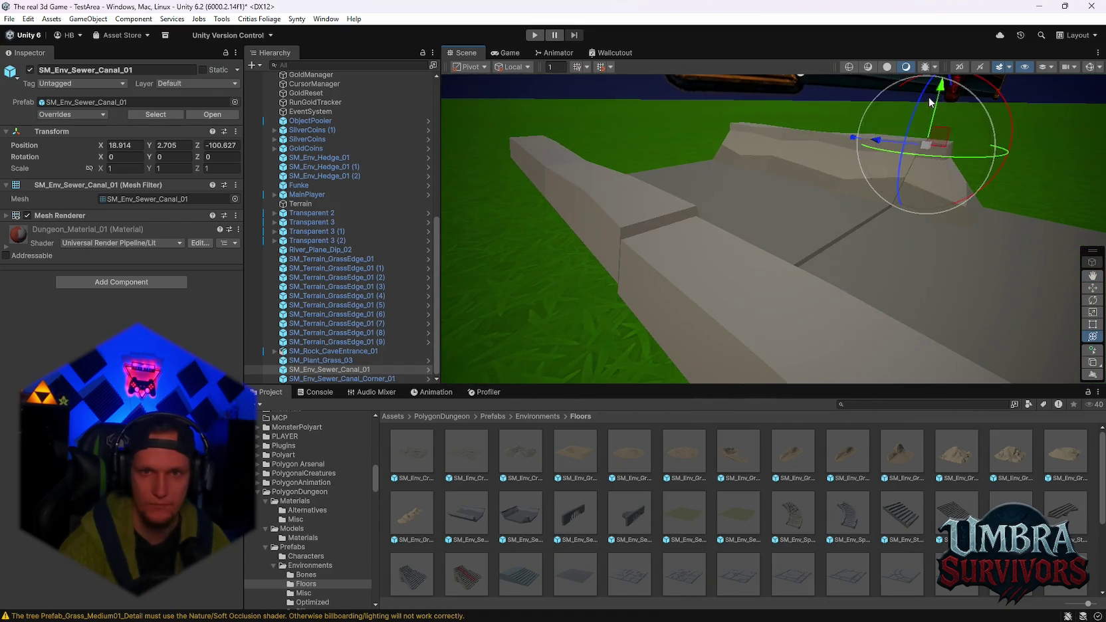
{"action": "mouse_move", "coordinate": [937, 99]}
{"action": "left_mouse_down"}
{"action": "mouse_move", "coordinate": [921, 297]}
{"action": "mouse_move", "coordinate": [806, 277]}
{"action": "left_mouse_up"}
{"action": "left_click_drag", "start_coordinate": [949, 292], "coordinate": [949, 292]}
{"action": "mouse_move", "coordinate": [836, 177]}
{"action": "left_mouse_down"}
{"action": "mouse_move", "coordinate": [691, 253]}
{"action": "mouse_move", "coordinate": [777, 266]}
{"action": "mouse_move", "coordinate": [885, 309]}
{"action": "mouse_move", "coordinate": [839, 194]}
{"action": "mouse_move", "coordinate": [834, 239]}
{"action": "left_mouse_up"}
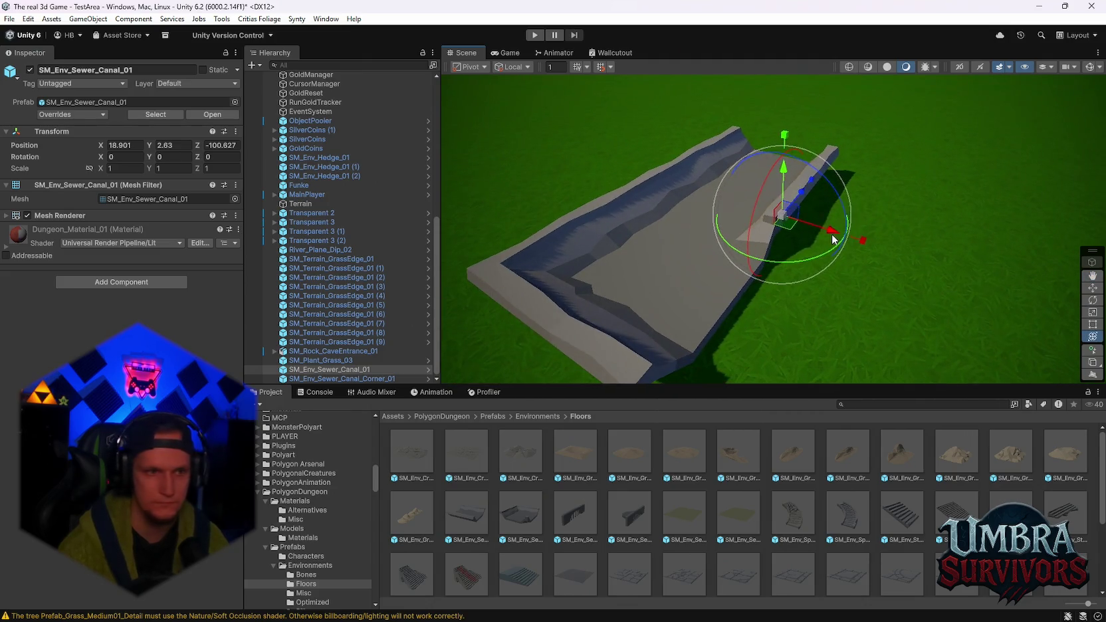
{"action": "left_click", "coordinate": [319, 378], "text": "ctrl"}
{"action": "scroll", "coordinate": [767, 285], "scroll_direction": "down", "scroll_amount": 2}
Duplicate the canal and corner, mirror the copy with scale -1 and join it to the original
{"action": "key", "text": "ctrl+d"}
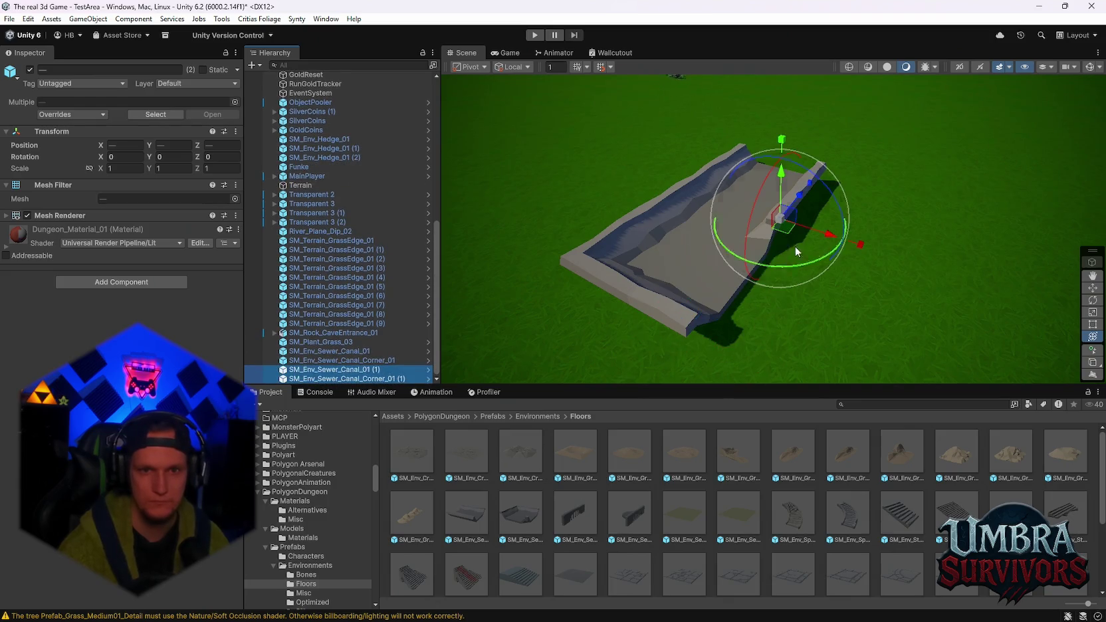
{"action": "left_click_drag", "start_coordinate": [812, 229], "coordinate": [1023, 291]}
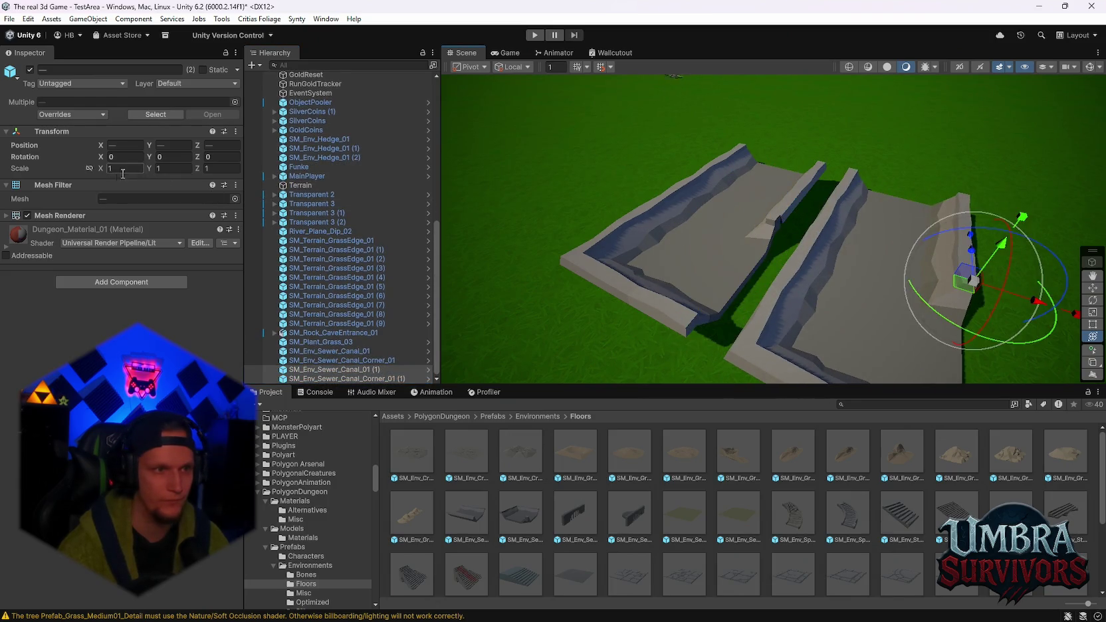
{"action": "left_click_drag", "start_coordinate": [103, 171], "coordinate": [68, 169]}
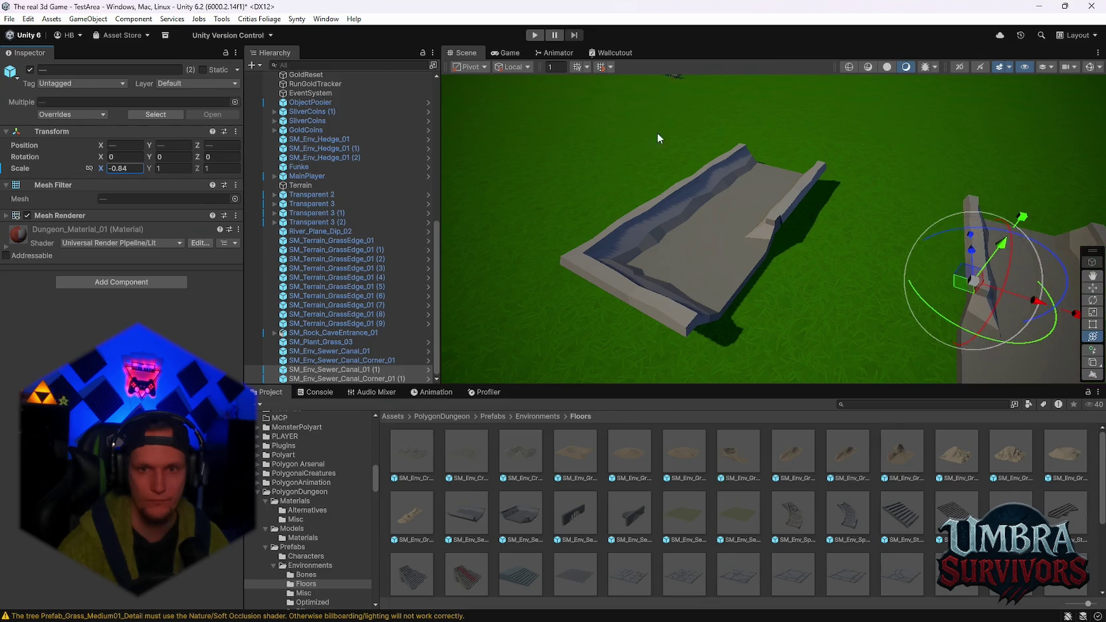
{"action": "left_click_drag", "start_coordinate": [635, 124], "coordinate": [653, 147]}
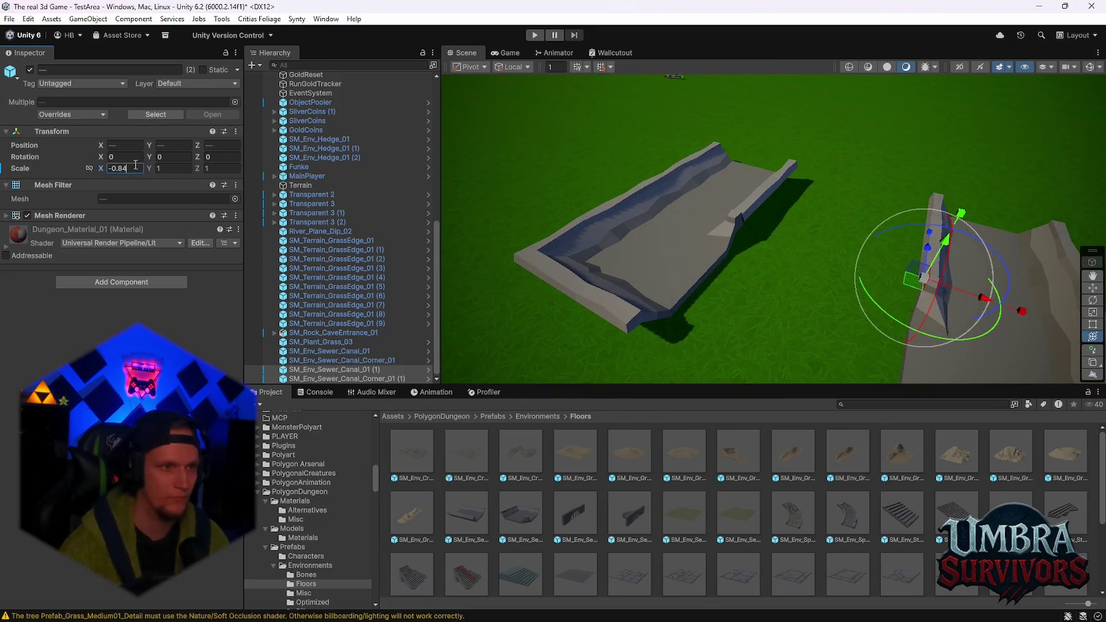
{"action": "type", "text": "-1"}
{"action": "key", "text": "Return"}
{"action": "key", "text": "f"}
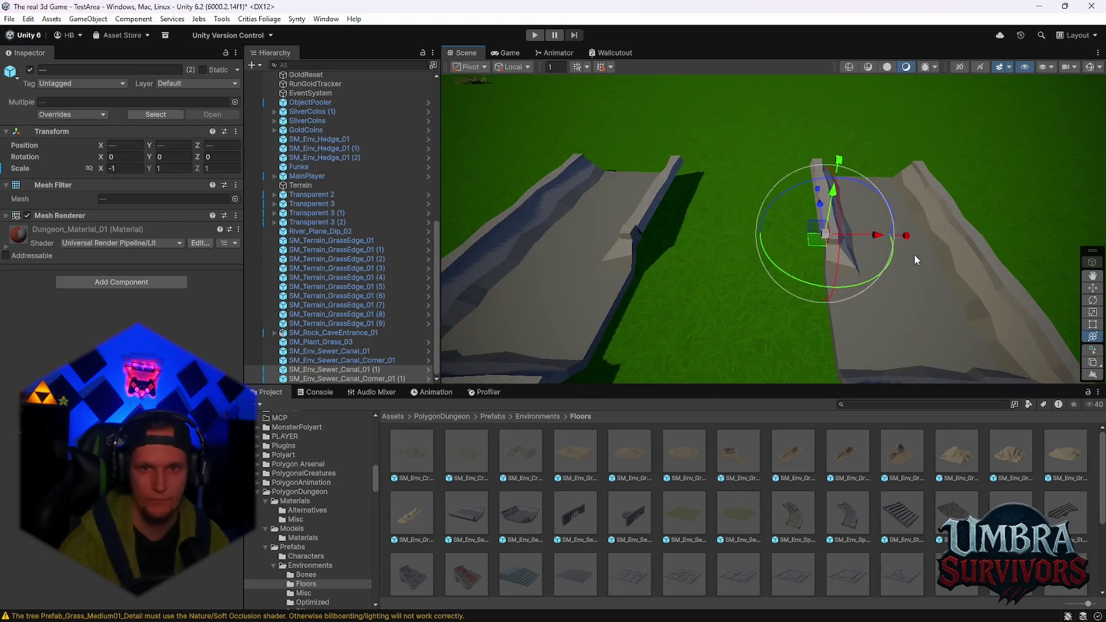
{"action": "left_click_drag", "start_coordinate": [895, 235], "coordinate": [690, 236]}
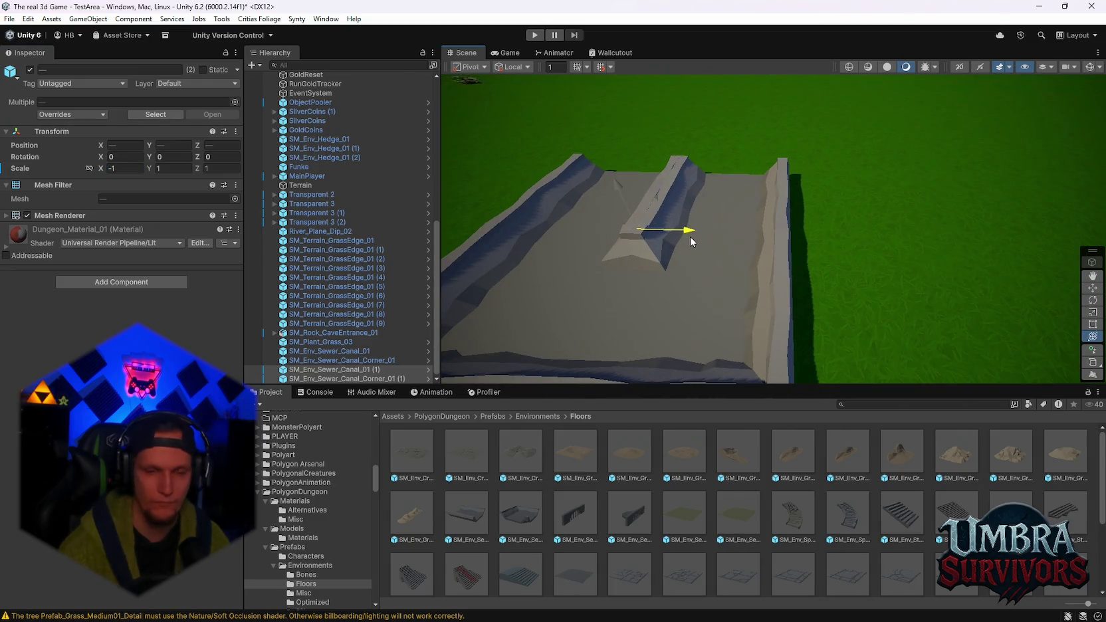
{"action": "mouse_move", "coordinate": [822, 243]}
{"action": "left_mouse_down"}
{"action": "mouse_move", "coordinate": [953, 264]}
{"action": "mouse_move", "coordinate": [877, 220]}
{"action": "mouse_move", "coordinate": [797, 217]}
{"action": "mouse_move", "coordinate": [769, 252]}
{"action": "mouse_move", "coordinate": [628, 268]}
{"action": "mouse_move", "coordinate": [601, 338]}
{"action": "mouse_move", "coordinate": [743, 290]}
{"action": "mouse_move", "coordinate": [790, 242]}
{"action": "mouse_move", "coordinate": [664, 259]}
{"action": "left_mouse_up"}
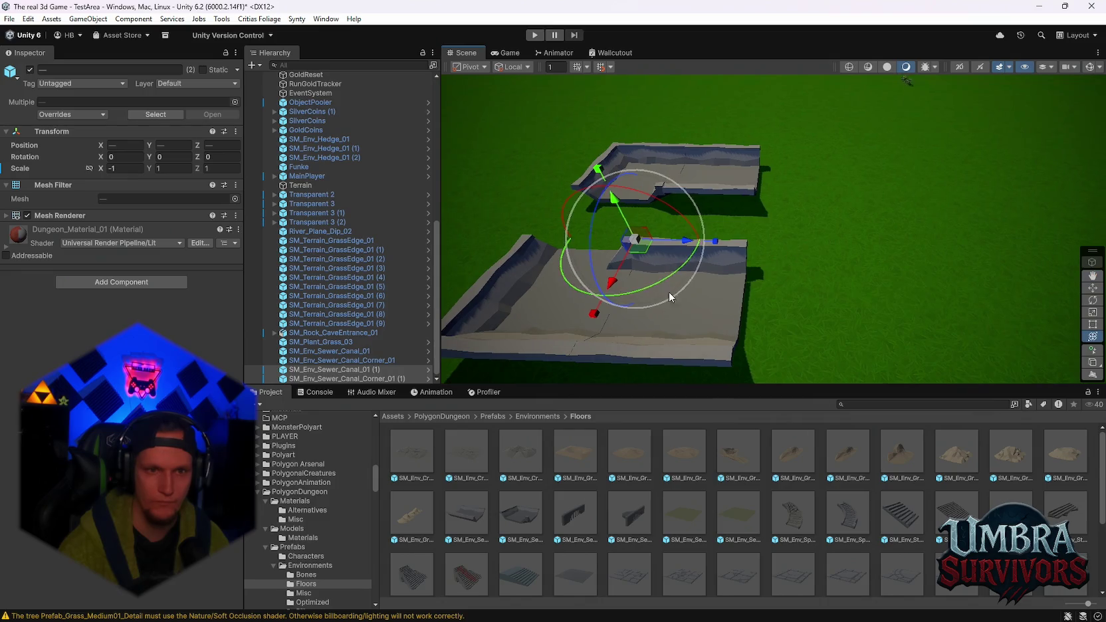
{"action": "left_click_drag", "start_coordinate": [810, 264], "coordinate": [664, 312]}
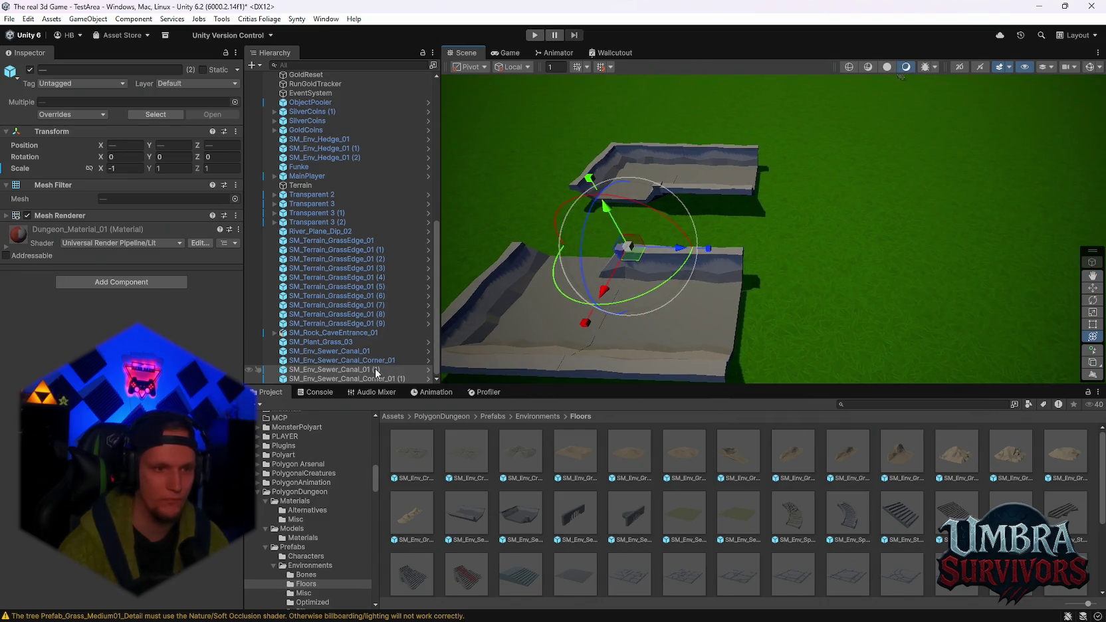
Duplicate all four canal pieces, move them right on X and flip them with Z scale -1
{"action": "left_click", "coordinate": [322, 353], "text": "shift"}
{"action": "key", "text": "ctrl+d"}
{"action": "left_click_drag", "start_coordinate": [608, 213], "coordinate": [824, 217]}
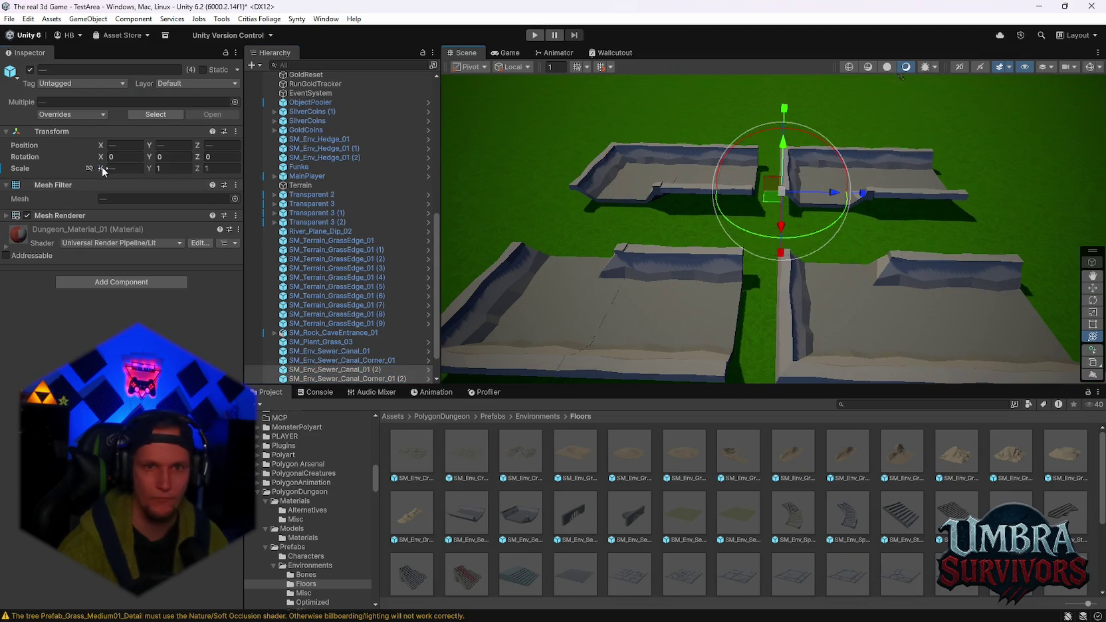
{"action": "left_click", "coordinate": [159, 168]}
{"action": "type", "text": "1.19"}
{"action": "key", "text": "BackSpace"}
{"action": "key", "text": "BackSpace"}
{"action": "key", "text": "BackSpace"}
{"action": "left_click", "coordinate": [205, 169]}
{"action": "type", "text": "0.32"}
{"action": "key", "text": "Escape"}
{"action": "left_click", "coordinate": [227, 170]}
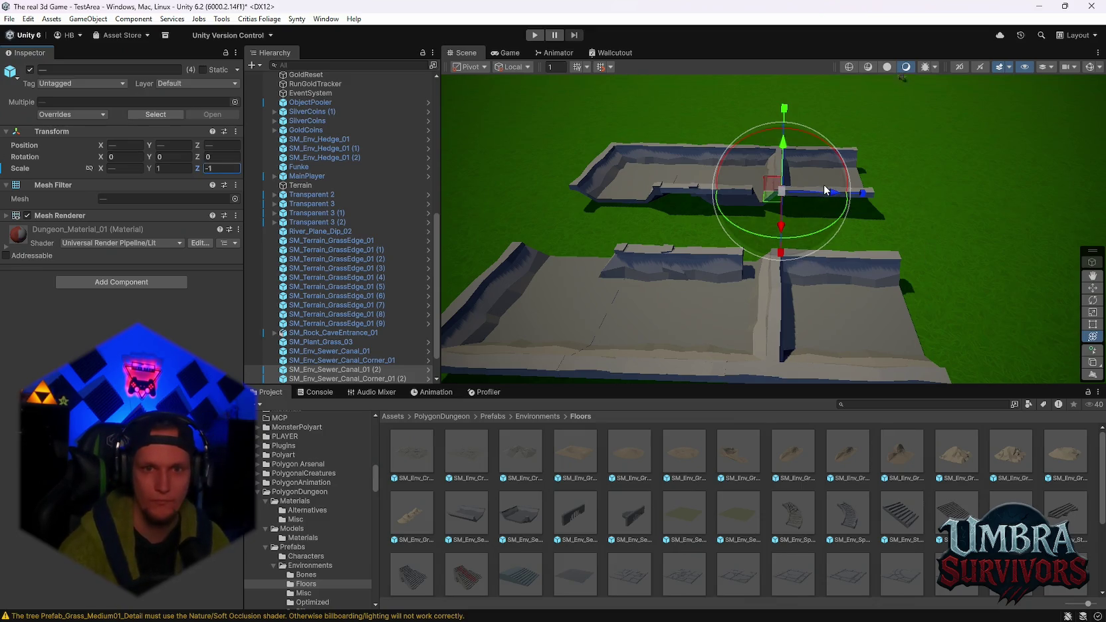
{"action": "key", "text": "Return"}
{"action": "left_click_drag", "start_coordinate": [921, 209], "coordinate": [891, 211]}
Move canal piece (2) toward the loop's centre, to X 23.25, Z -90.62
{"action": "left_click", "coordinate": [1004, 189]}
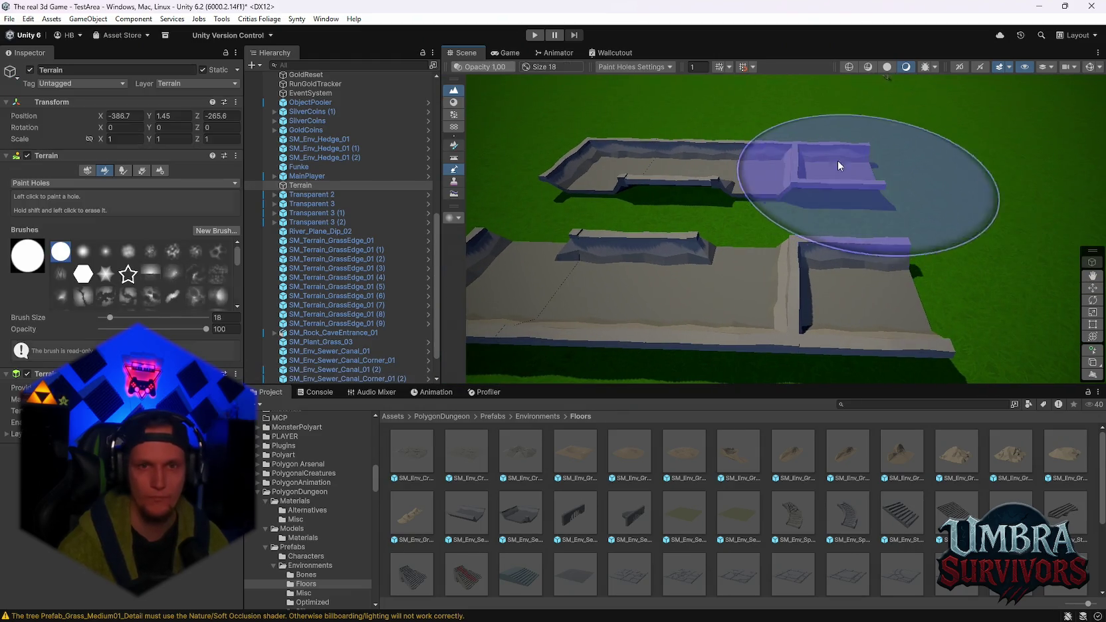
{"action": "left_click", "coordinate": [839, 165]}
{"action": "mouse_move", "coordinate": [879, 196]}
{"action": "left_mouse_down"}
{"action": "mouse_move", "coordinate": [859, 233]}
{"action": "mouse_move", "coordinate": [785, 252]}
{"action": "left_mouse_up"}
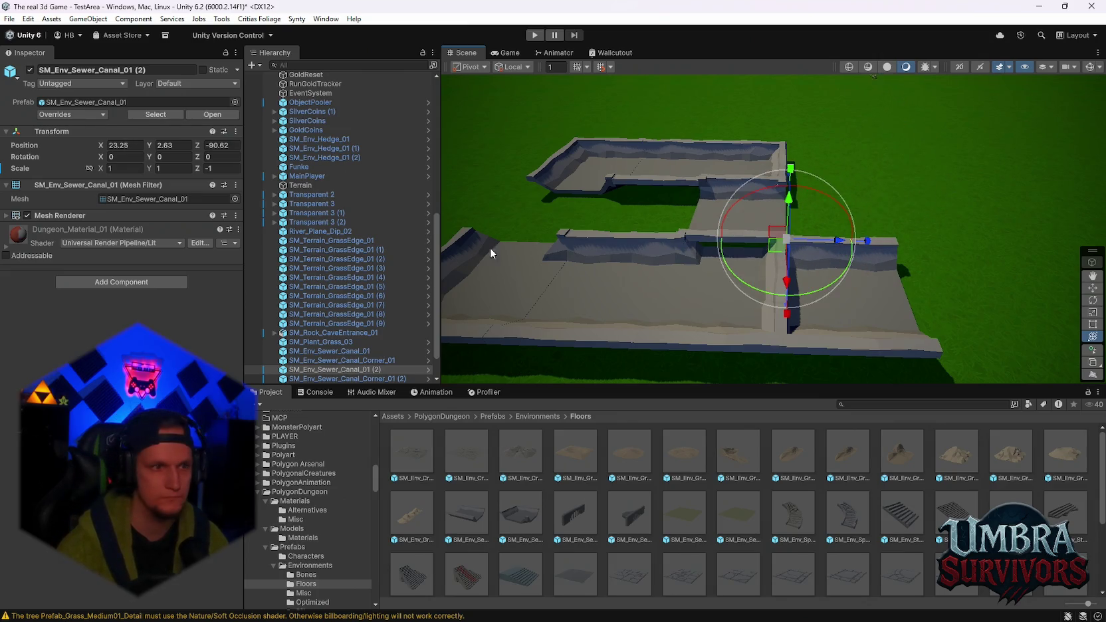
Set canal piece (2) Rotation Y to 90
{"action": "left_click", "coordinate": [108, 160]}
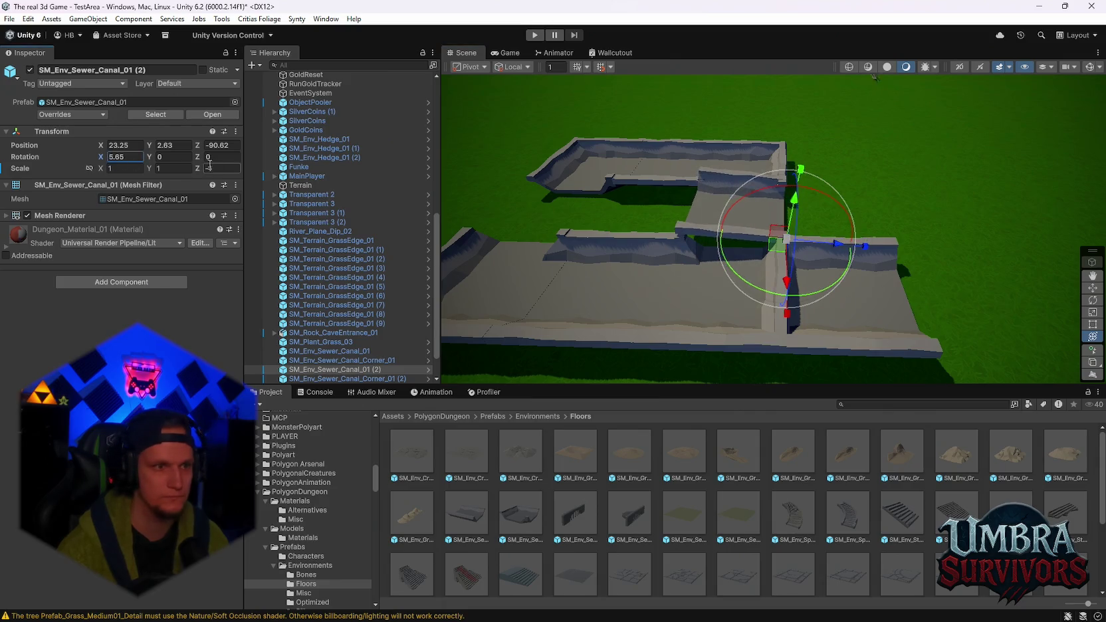
{"action": "key", "text": "BackSpace"}
{"action": "key", "text": "BackSpace"}
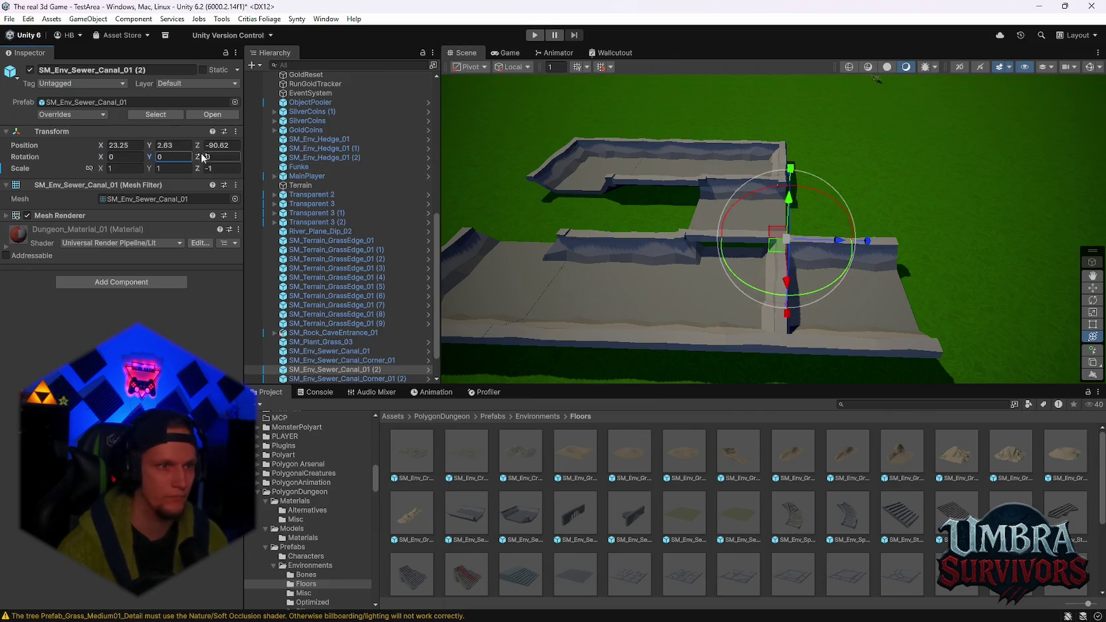
{"action": "type", "text": "90"}
Fit canal piece (2) against the neighbouring walls at Y 2.85, Z -95.63
{"action": "left_click_drag", "start_coordinate": [787, 250], "coordinate": [637, 239]}
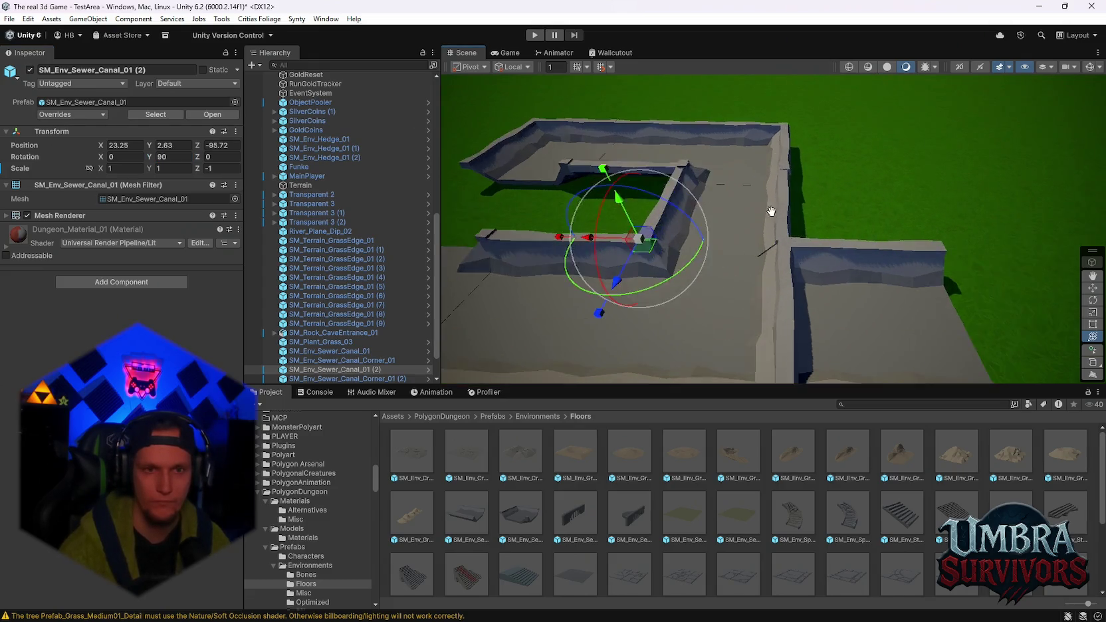
{"action": "scroll", "coordinate": [757, 208], "scroll_direction": "up", "scroll_amount": 5}
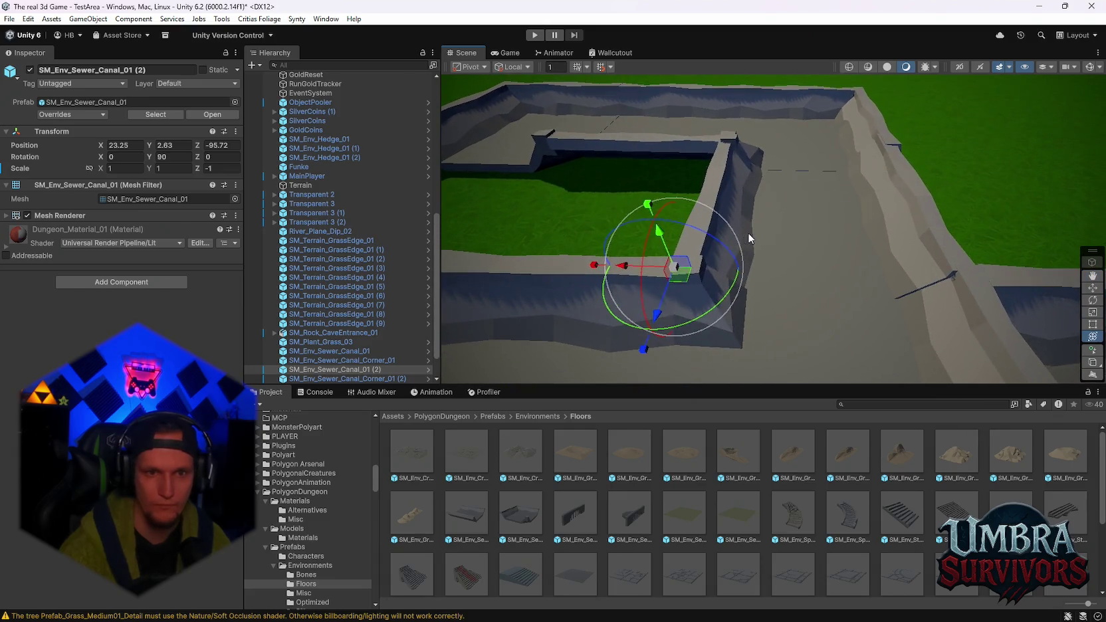
{"action": "left_click_drag", "start_coordinate": [624, 266], "coordinate": [634, 268]}
{"action": "mouse_move", "coordinate": [898, 160]}
{"action": "left_mouse_down"}
{"action": "mouse_move", "coordinate": [650, 248]}
{"action": "mouse_move", "coordinate": [747, 204]}
{"action": "mouse_move", "coordinate": [800, 156]}
{"action": "left_mouse_up"}
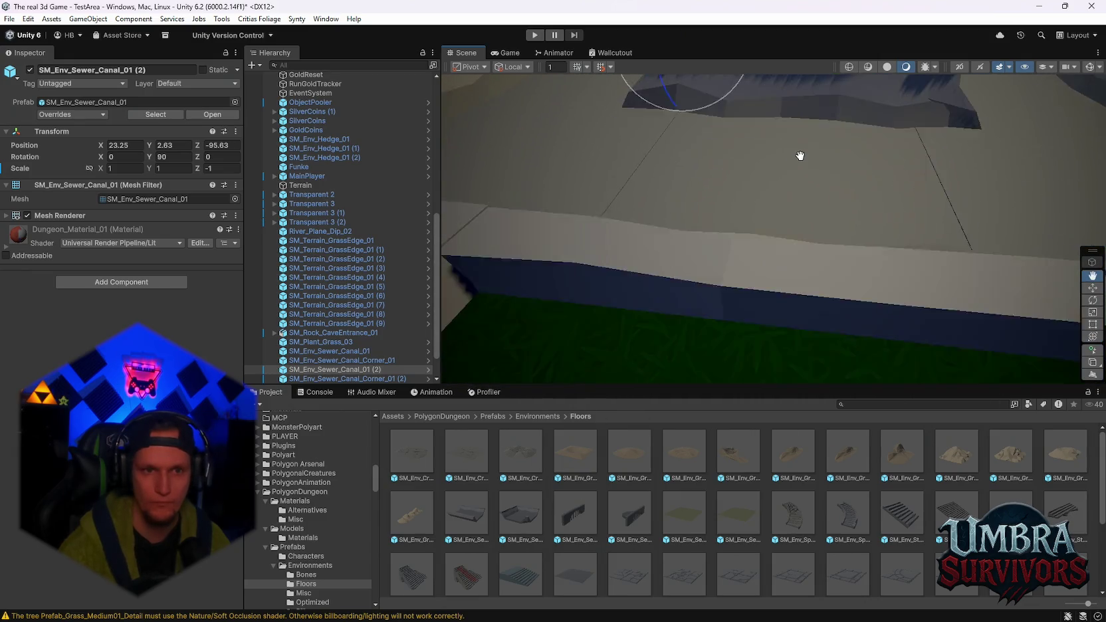
{"action": "scroll", "coordinate": [815, 165], "scroll_direction": "down", "scroll_amount": 6}
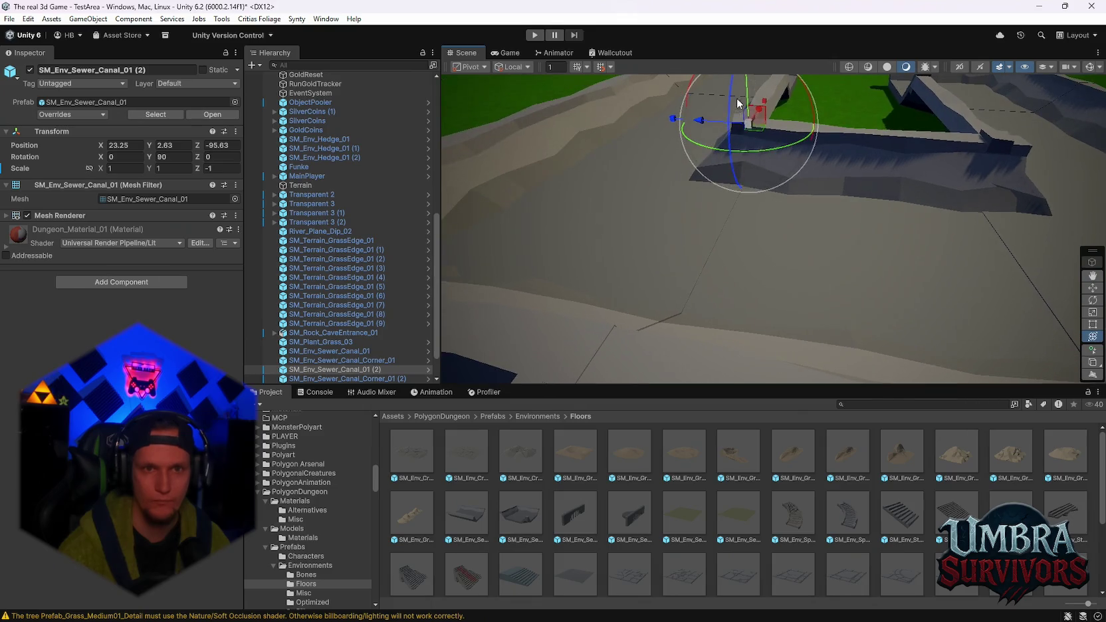
{"action": "mouse_move", "coordinate": [747, 97]}
{"action": "left_mouse_down"}
{"action": "mouse_move", "coordinate": [738, 123]}
{"action": "mouse_move", "coordinate": [790, 168]}
{"action": "mouse_move", "coordinate": [910, 178]}
{"action": "mouse_move", "coordinate": [937, 168]}
{"action": "mouse_move", "coordinate": [815, 187]}
{"action": "left_mouse_up"}
{"action": "left_click_drag", "start_coordinate": [602, 154], "coordinate": [603, 148]}
{"action": "key", "text": "f"}
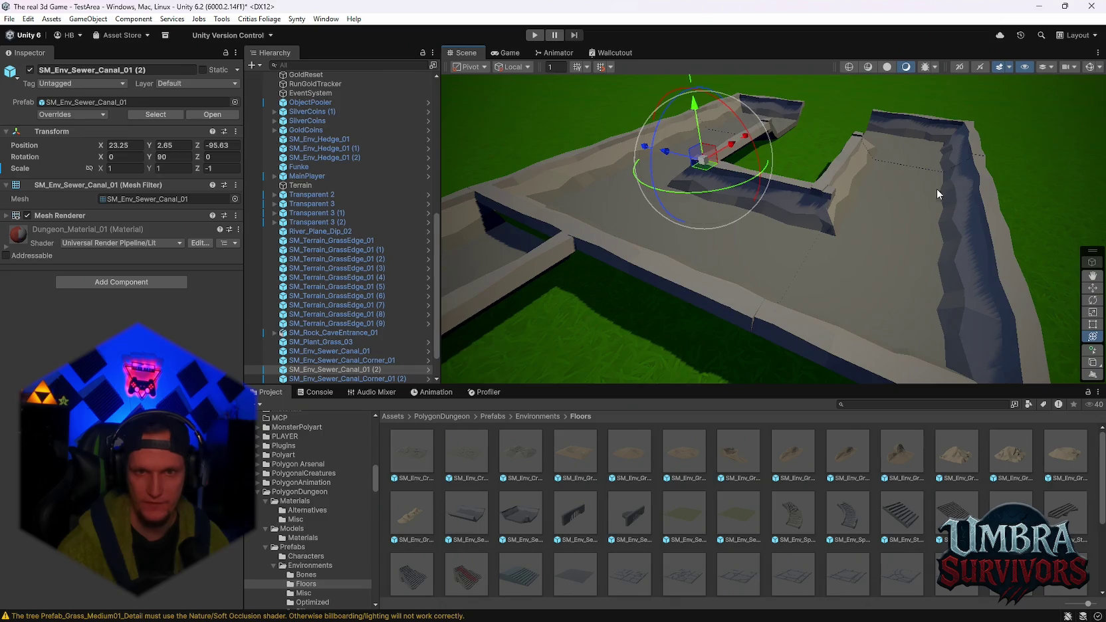
Select and frame another canal piece, then select corner piece (2)
{"action": "left_click", "coordinate": [947, 166]}
{"action": "key", "text": "f"}
{"action": "scroll", "coordinate": [346, 340], "scroll_direction": "down", "scroll_amount": 1}
{"action": "left_click", "coordinate": [352, 342]}
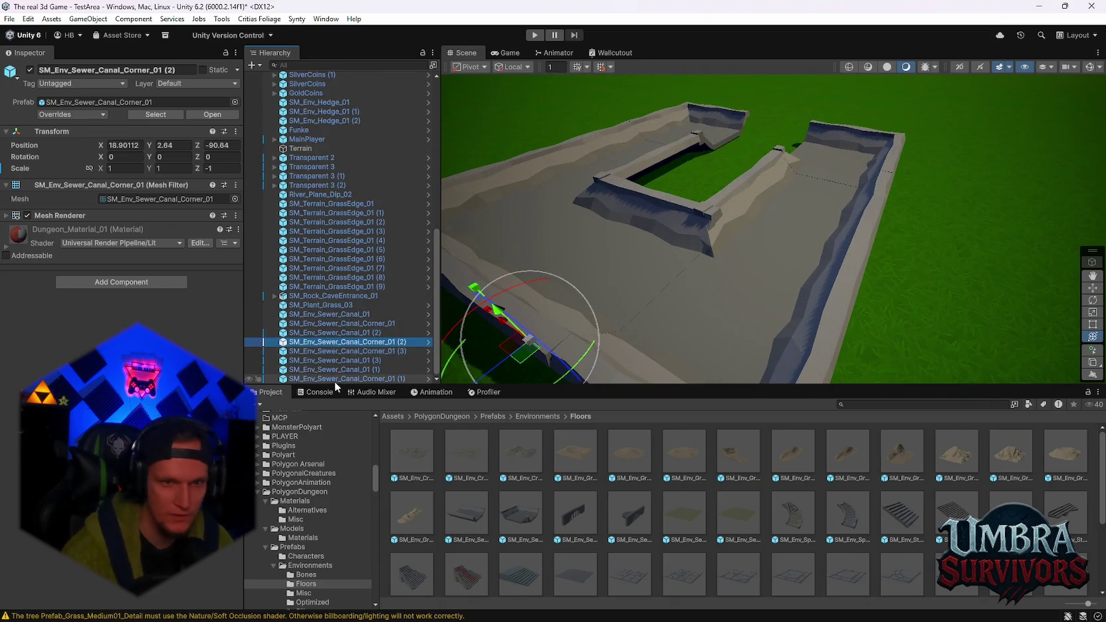
Select canal piece (3) and rotate it 90° on Y
{"action": "key", "text": "f"}
{"action": "mouse_move", "coordinate": [724, 262]}
{"action": "left_mouse_down"}
{"action": "mouse_move", "coordinate": [736, 291]}
{"action": "mouse_move", "coordinate": [856, 205]}
{"action": "mouse_move", "coordinate": [832, 215]}
{"action": "mouse_move", "coordinate": [777, 177]}
{"action": "mouse_move", "coordinate": [824, 230]}
{"action": "mouse_move", "coordinate": [661, 201]}
{"action": "mouse_move", "coordinate": [698, 231]}
{"action": "left_mouse_up"}
{"action": "mouse_move", "coordinate": [830, 238]}
{"action": "left_mouse_down"}
{"action": "mouse_move", "coordinate": [753, 240]}
{"action": "mouse_move", "coordinate": [815, 256]}
{"action": "mouse_move", "coordinate": [801, 278]}
{"action": "mouse_move", "coordinate": [692, 203]}
{"action": "mouse_move", "coordinate": [795, 365]}
{"action": "left_mouse_up"}
{"action": "left_click", "coordinate": [795, 365]}
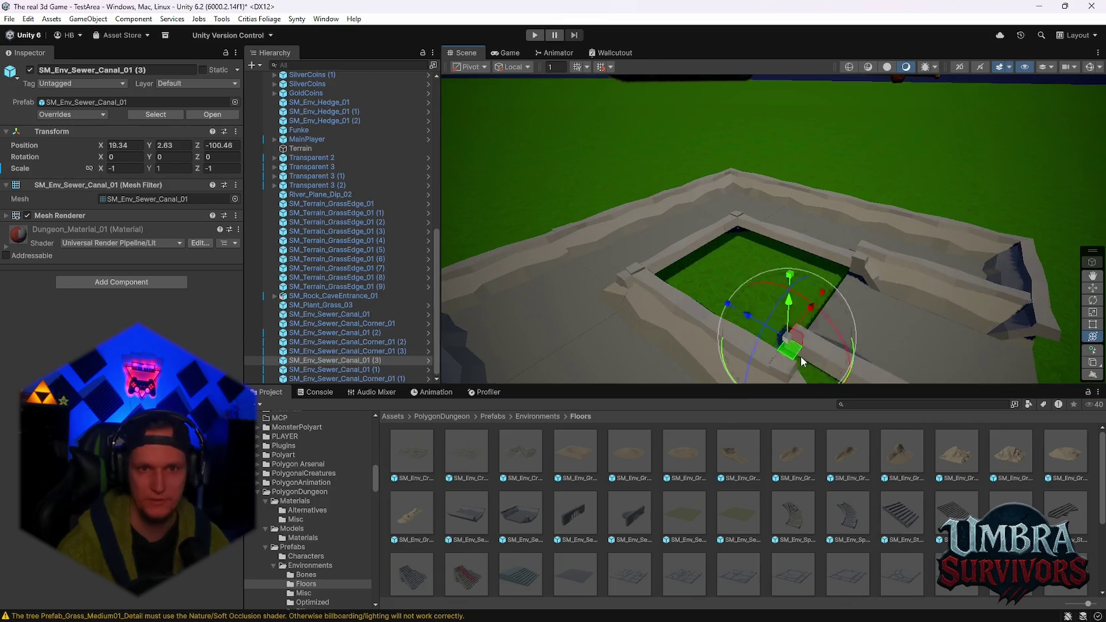
{"action": "key", "text": "e"}
{"action": "left_click_drag", "start_coordinate": [571, 246], "coordinate": [397, 264]}
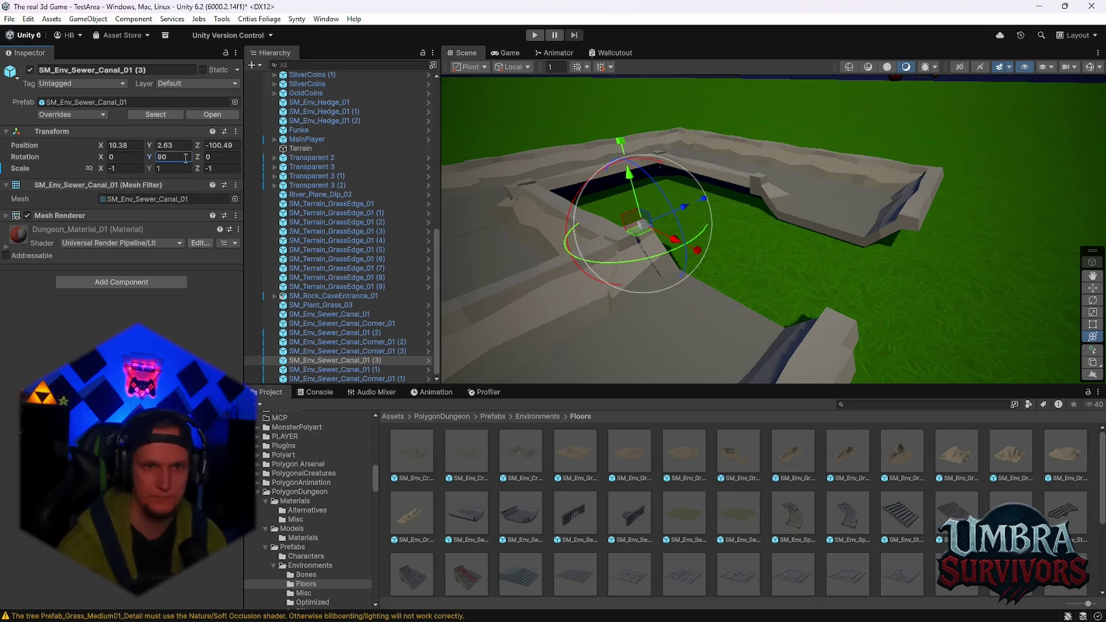
Slide canal piece (3) to X 23.83 and lower it to Y 2.64, closing the loop
{"action": "left_click_drag", "start_coordinate": [677, 207], "coordinate": [760, 178]}
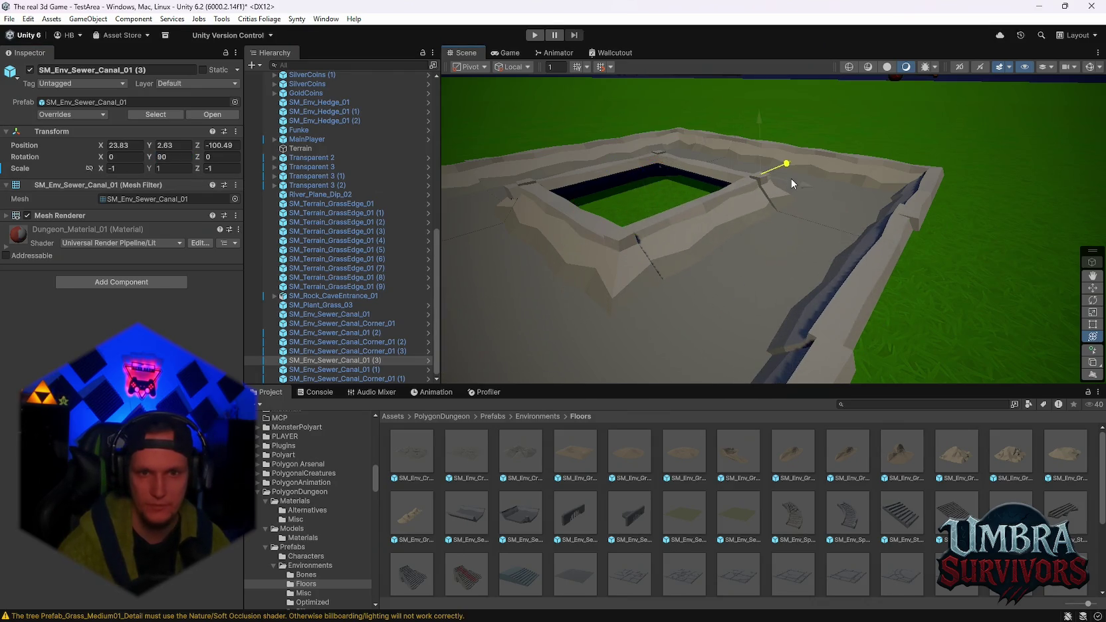
{"action": "mouse_move", "coordinate": [732, 222]}
{"action": "left_mouse_down"}
{"action": "mouse_move", "coordinate": [802, 184]}
{"action": "mouse_move", "coordinate": [818, 215]}
{"action": "mouse_move", "coordinate": [725, 231]}
{"action": "left_mouse_up"}
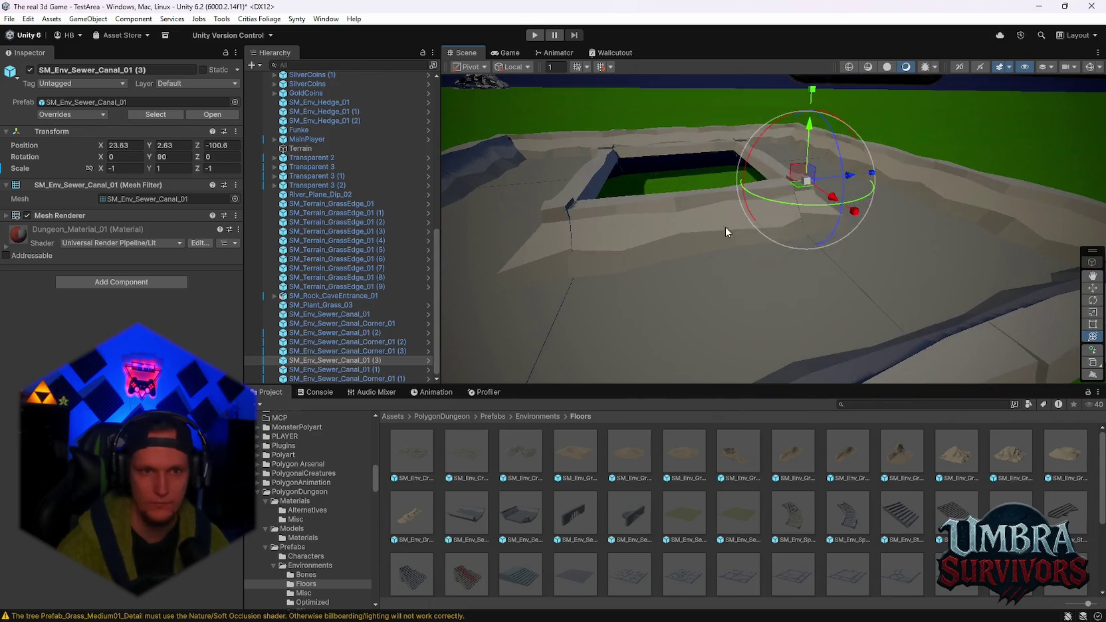
{"action": "mouse_move", "coordinate": [810, 154]}
{"action": "left_mouse_down"}
{"action": "mouse_move", "coordinate": [807, 136]}
{"action": "mouse_move", "coordinate": [731, 185]}
{"action": "mouse_move", "coordinate": [802, 160]}
{"action": "mouse_move", "coordinate": [824, 216]}
{"action": "mouse_move", "coordinate": [822, 299]}
{"action": "mouse_move", "coordinate": [740, 222]}
{"action": "mouse_move", "coordinate": [936, 204]}
{"action": "mouse_move", "coordinate": [788, 176]}
{"action": "left_mouse_up"}
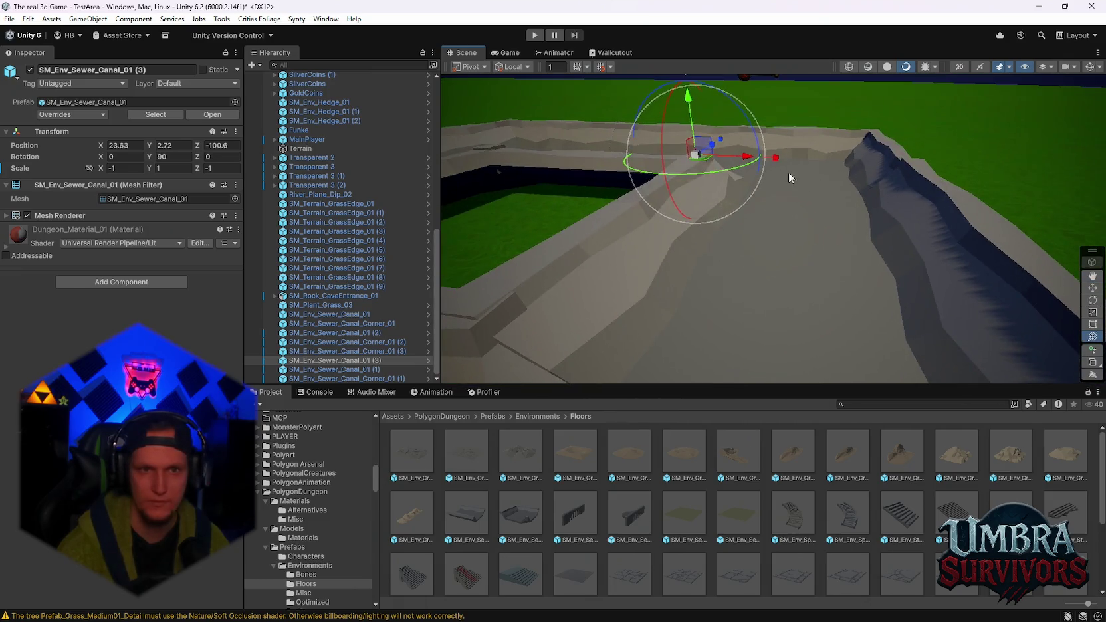
{"action": "left_click_drag", "start_coordinate": [694, 114], "coordinate": [691, 109]}
{"action": "scroll", "coordinate": [587, 228], "scroll_direction": "down", "scroll_amount": 5}
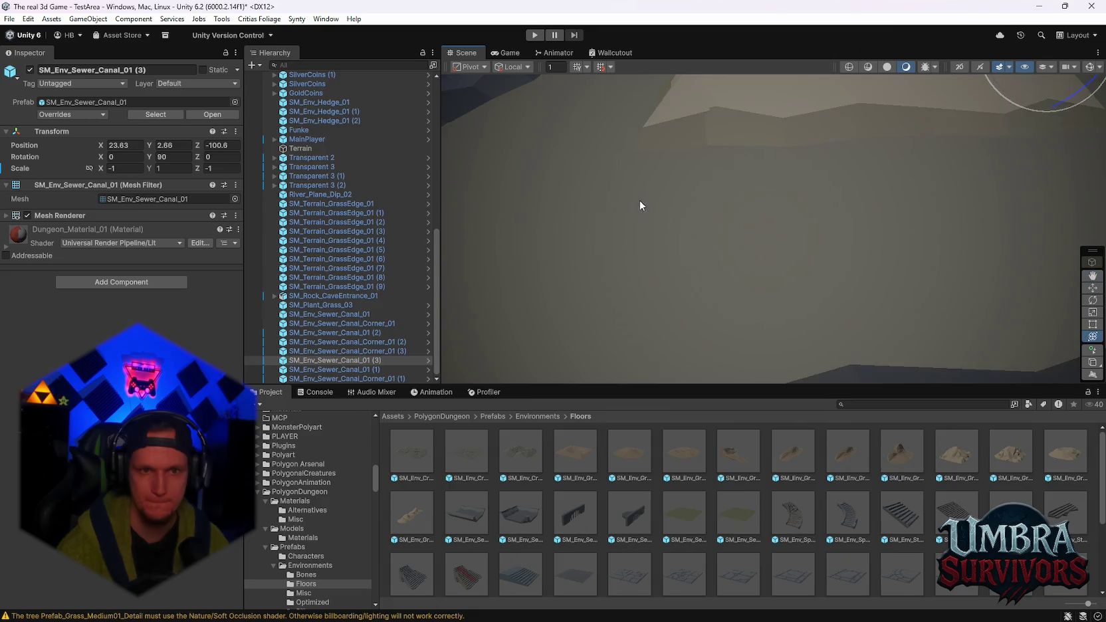
{"action": "scroll", "coordinate": [640, 205], "scroll_direction": "up", "scroll_amount": 5}
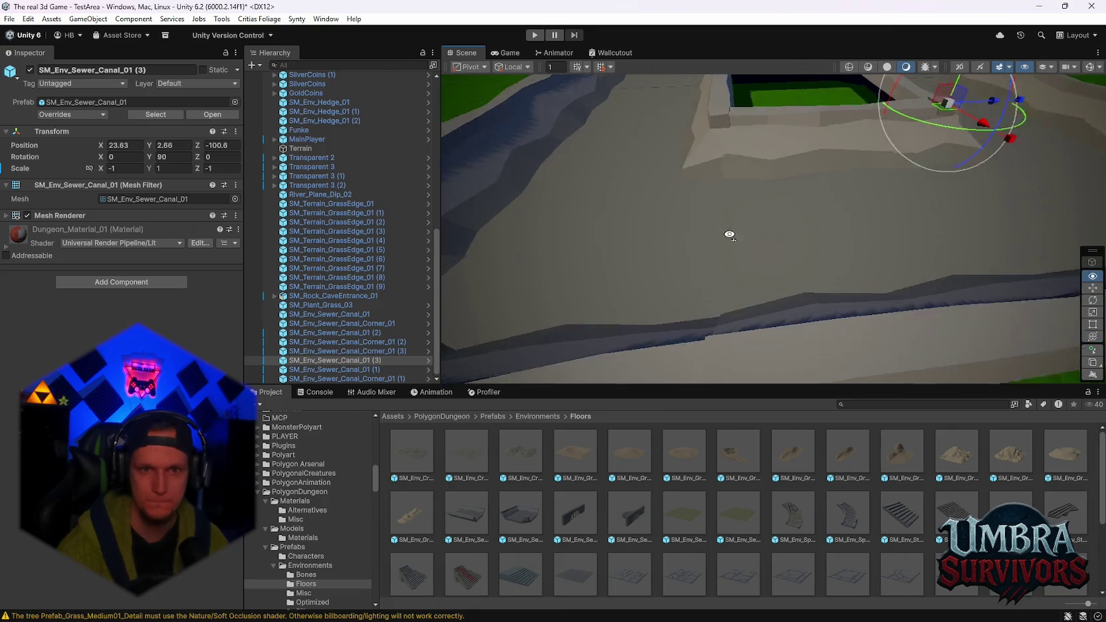
{"action": "left_click_drag", "start_coordinate": [788, 126], "coordinate": [788, 127]}
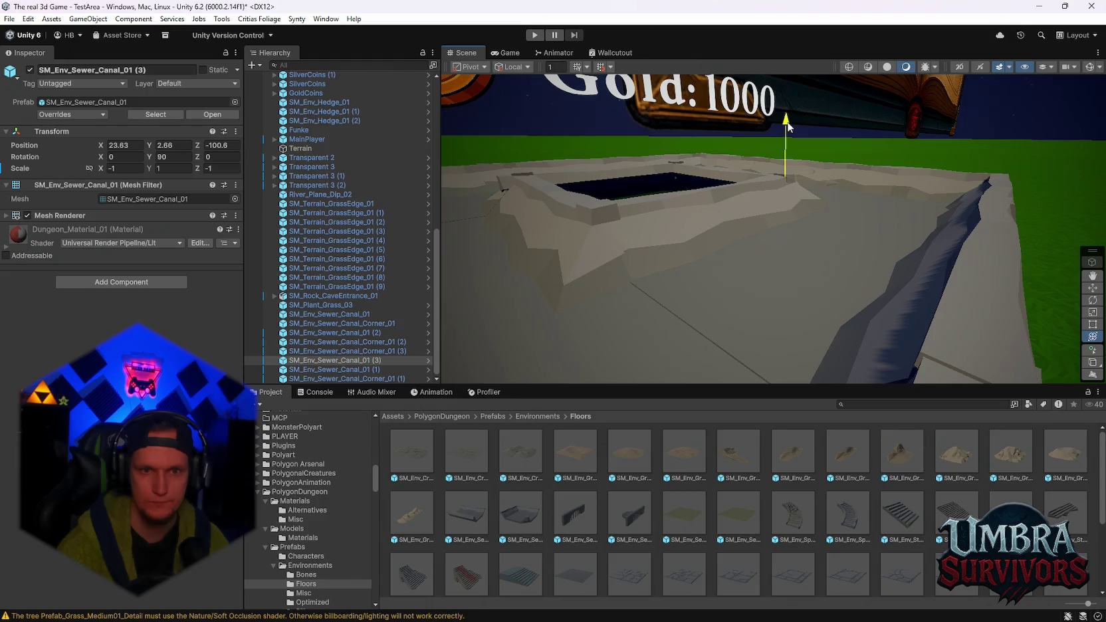
{"action": "mouse_move", "coordinate": [788, 130]}
{"action": "left_mouse_down"}
{"action": "mouse_move", "coordinate": [593, 252]}
{"action": "mouse_move", "coordinate": [721, 319]}
{"action": "mouse_move", "coordinate": [791, 123]}
{"action": "left_mouse_up"}
{"action": "left_click", "coordinate": [791, 123]}
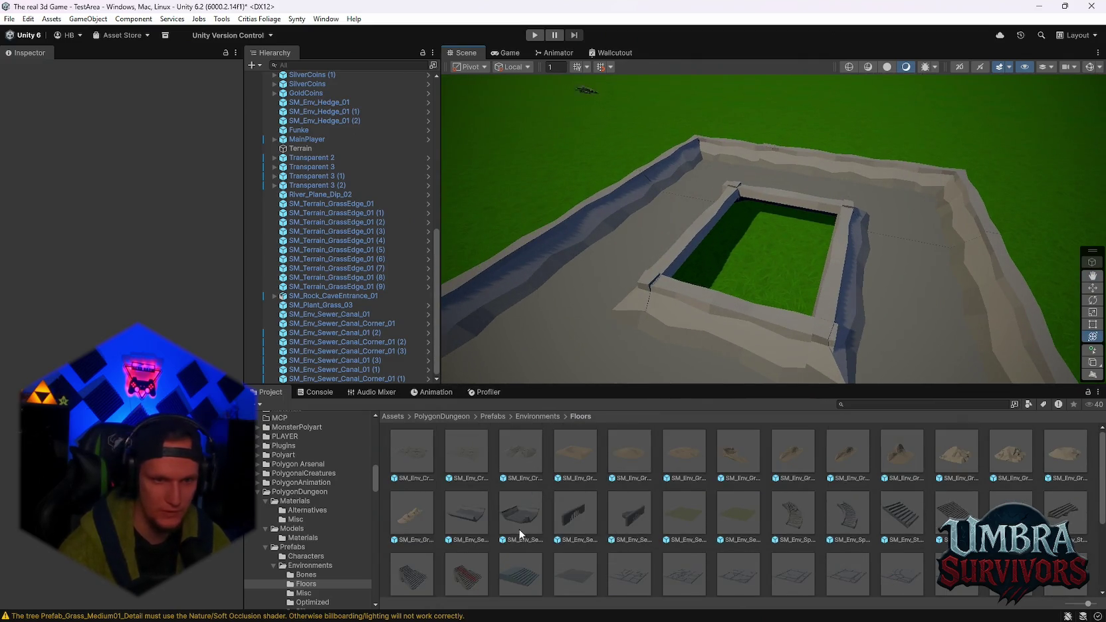
{"action": "scroll", "coordinate": [327, 564], "scroll_direction": "down", "scroll_amount": 10}
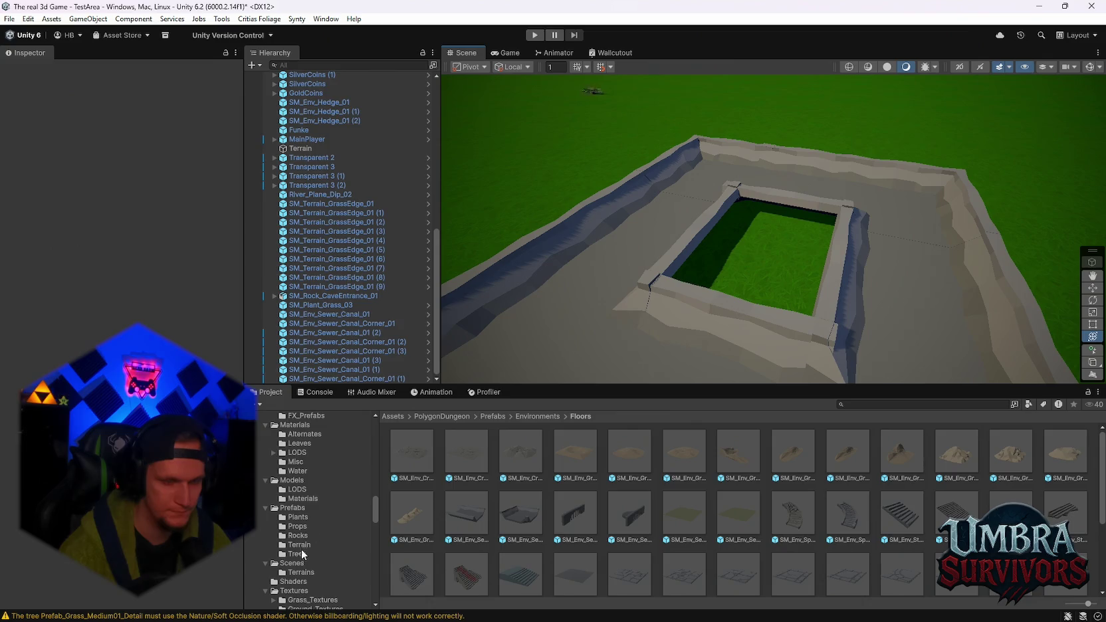
Open PolygonNature Terrain prefabs, try a grass-edge hill beside the canal, then delete it
{"action": "left_click", "coordinate": [300, 545]}
{"action": "left_click_drag", "start_coordinate": [668, 375], "coordinate": [735, 210]}
{"action": "left_click_drag", "start_coordinate": [909, 465], "coordinate": [722, 246]}
{"action": "left_click_drag", "start_coordinate": [727, 289], "coordinate": [296, 263]}
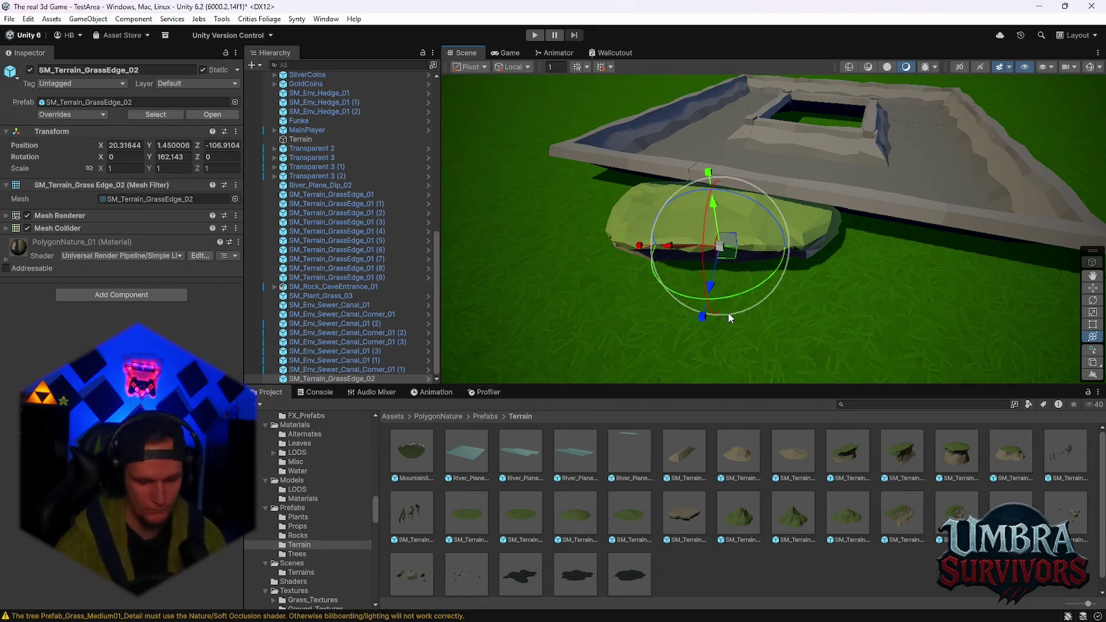
{"action": "key", "text": "Delete"}
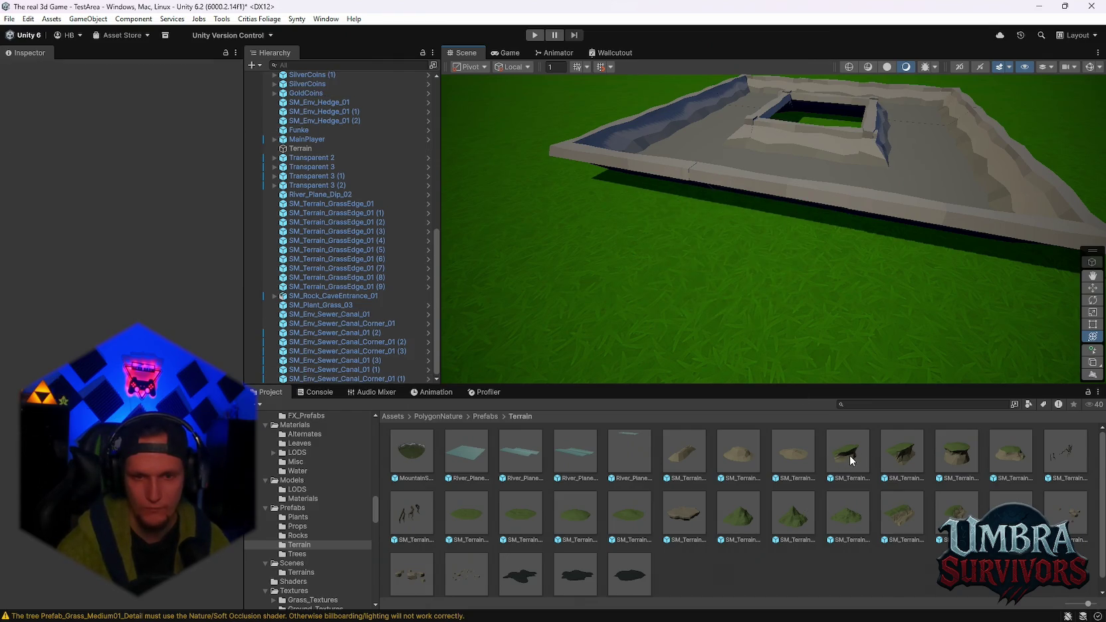
Place SM_Terrain_GrassEdge_01 by the canal, turn it to face the canal and make it taller
{"action": "mouse_move", "coordinate": [848, 460]}
{"action": "left_mouse_down"}
{"action": "mouse_move", "coordinate": [721, 300]}
{"action": "mouse_move", "coordinate": [691, 222]}
{"action": "mouse_move", "coordinate": [714, 261]}
{"action": "mouse_move", "coordinate": [451, 272]}
{"action": "mouse_move", "coordinate": [263, 252]}
{"action": "left_mouse_up"}
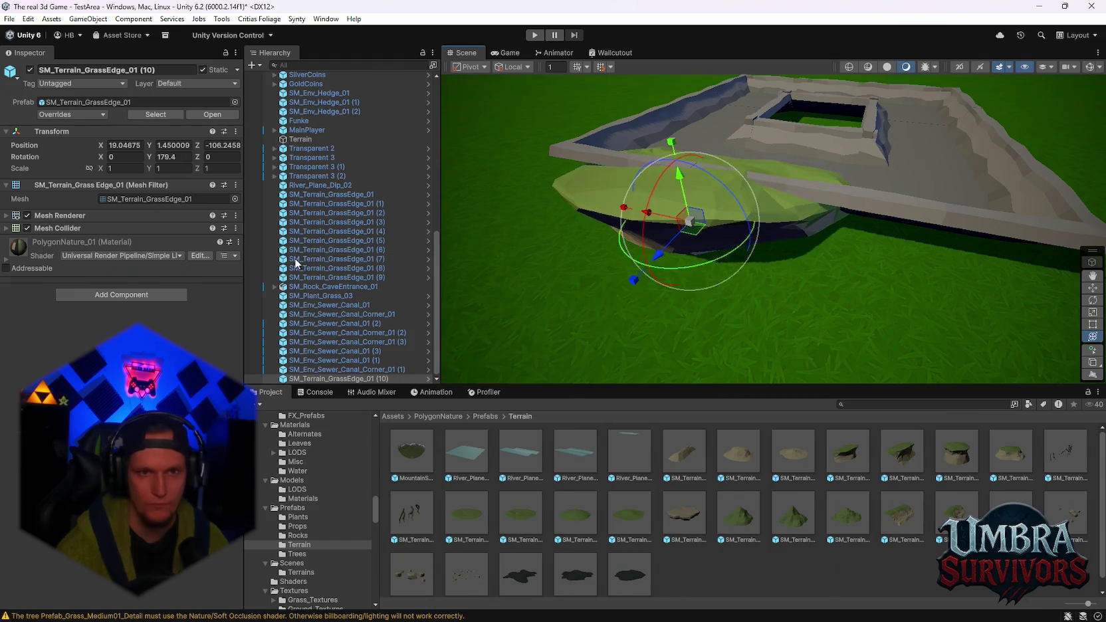
{"action": "key", "text": "f"}
{"action": "mouse_move", "coordinate": [829, 290]}
{"action": "left_mouse_down"}
{"action": "mouse_move", "coordinate": [858, 285]}
{"action": "mouse_move", "coordinate": [802, 293]}
{"action": "mouse_move", "coordinate": [877, 289]}
{"action": "mouse_move", "coordinate": [823, 217]}
{"action": "mouse_move", "coordinate": [868, 246]}
{"action": "left_mouse_up"}
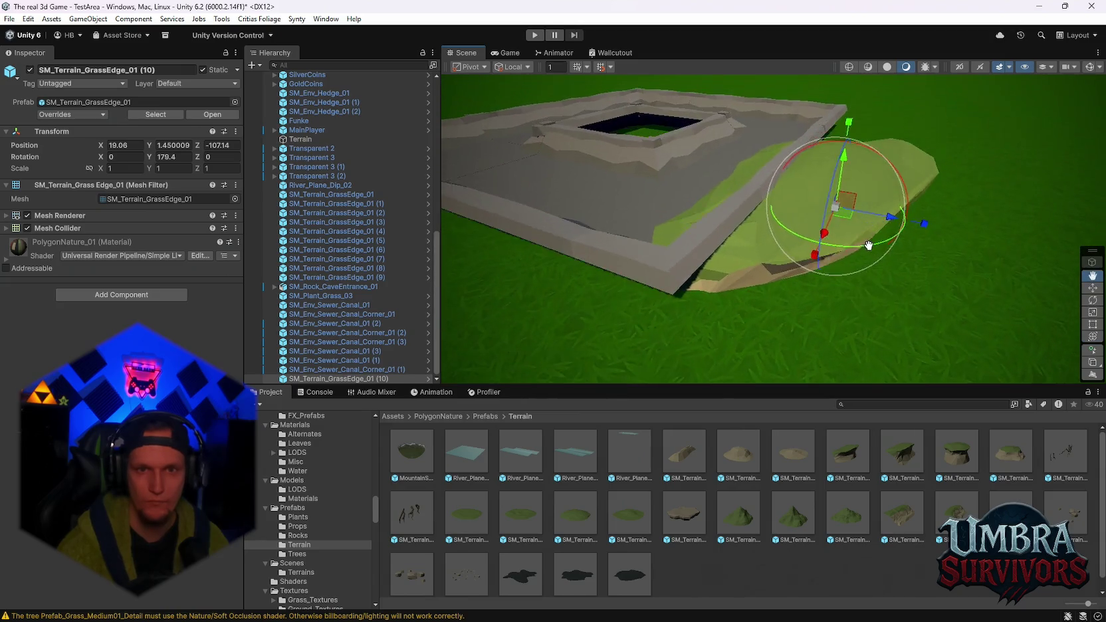
{"action": "mouse_move", "coordinate": [849, 122]}
{"action": "left_mouse_down"}
{"action": "mouse_move", "coordinate": [848, 136]}
{"action": "mouse_move", "coordinate": [851, 104]}
{"action": "left_mouse_up"}
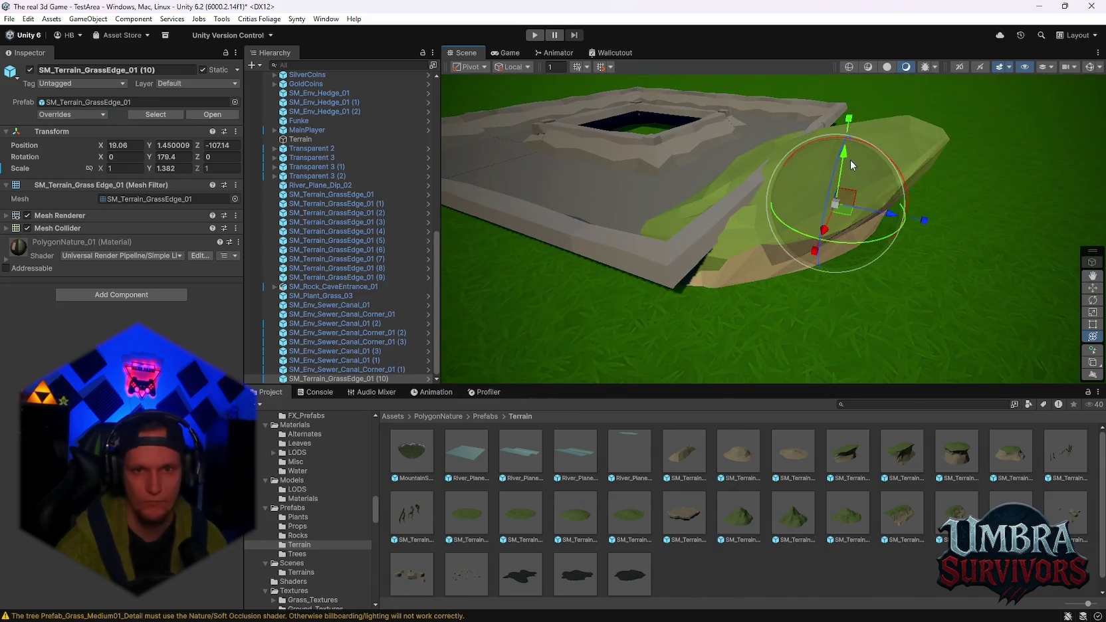
{"action": "key", "text": "ctrl+z"}
{"action": "mouse_move", "coordinate": [872, 240]}
{"action": "left_mouse_down"}
{"action": "mouse_move", "coordinate": [501, 254]}
{"action": "mouse_move", "coordinate": [430, 239]}
{"action": "left_mouse_up"}
{"action": "left_click_drag", "start_coordinate": [908, 237], "coordinate": [848, 250]}
{"action": "left_click_drag", "start_coordinate": [785, 223], "coordinate": [688, 273]}
{"action": "left_click_drag", "start_coordinate": [676, 194], "coordinate": [734, 257]}
Duplicate the mound and move the copy right along the canal to X 21.7
{"action": "key", "text": "ctrl+d"}
{"action": "mouse_move", "coordinate": [723, 220]}
{"action": "left_mouse_down"}
{"action": "mouse_move", "coordinate": [834, 269]}
{"action": "mouse_move", "coordinate": [906, 322]}
{"action": "mouse_move", "coordinate": [798, 266]}
{"action": "mouse_move", "coordinate": [665, 223]}
{"action": "mouse_move", "coordinate": [793, 251]}
{"action": "mouse_move", "coordinate": [782, 274]}
{"action": "mouse_move", "coordinate": [668, 206]}
{"action": "mouse_move", "coordinate": [838, 163]}
{"action": "mouse_move", "coordinate": [841, 199]}
{"action": "mouse_move", "coordinate": [820, 212]}
{"action": "mouse_move", "coordinate": [784, 200]}
{"action": "mouse_move", "coordinate": [765, 220]}
{"action": "left_mouse_up"}
{"action": "key", "text": "f"}
{"action": "left_click", "coordinate": [749, 257]}
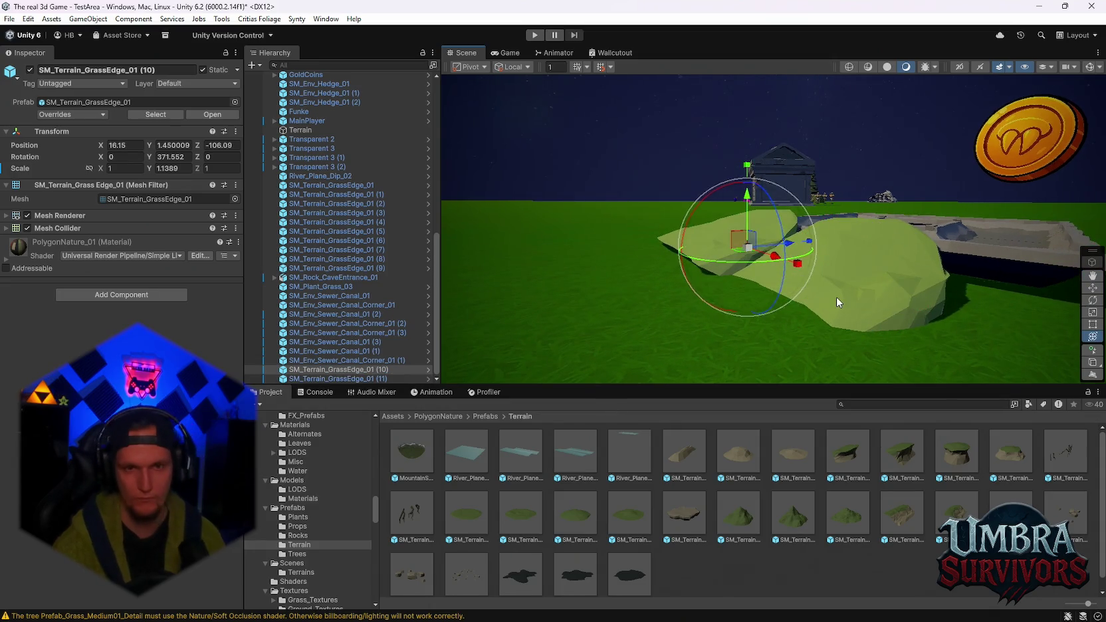
Shift mound (11) left and add a taller copy further along the canal edge
{"action": "left_click_drag", "start_coordinate": [836, 296], "coordinate": [938, 296]}
{"action": "left_click", "coordinate": [852, 289]}
{"action": "mouse_move", "coordinate": [792, 303]}
{"action": "left_mouse_down"}
{"action": "mouse_move", "coordinate": [677, 287]}
{"action": "mouse_move", "coordinate": [721, 316]}
{"action": "mouse_move", "coordinate": [874, 296]}
{"action": "mouse_move", "coordinate": [823, 231]}
{"action": "mouse_move", "coordinate": [847, 209]}
{"action": "mouse_move", "coordinate": [774, 259]}
{"action": "mouse_move", "coordinate": [778, 311]}
{"action": "left_mouse_up"}
{"action": "key", "text": "ctrl+d"}
{"action": "mouse_move", "coordinate": [698, 229]}
{"action": "left_mouse_down"}
{"action": "mouse_move", "coordinate": [790, 285]}
{"action": "mouse_move", "coordinate": [704, 317]}
{"action": "mouse_move", "coordinate": [775, 283]}
{"action": "mouse_move", "coordinate": [751, 264]}
{"action": "left_mouse_up"}
{"action": "scroll", "coordinate": [704, 263], "scroll_direction": "up", "scroll_amount": 5}
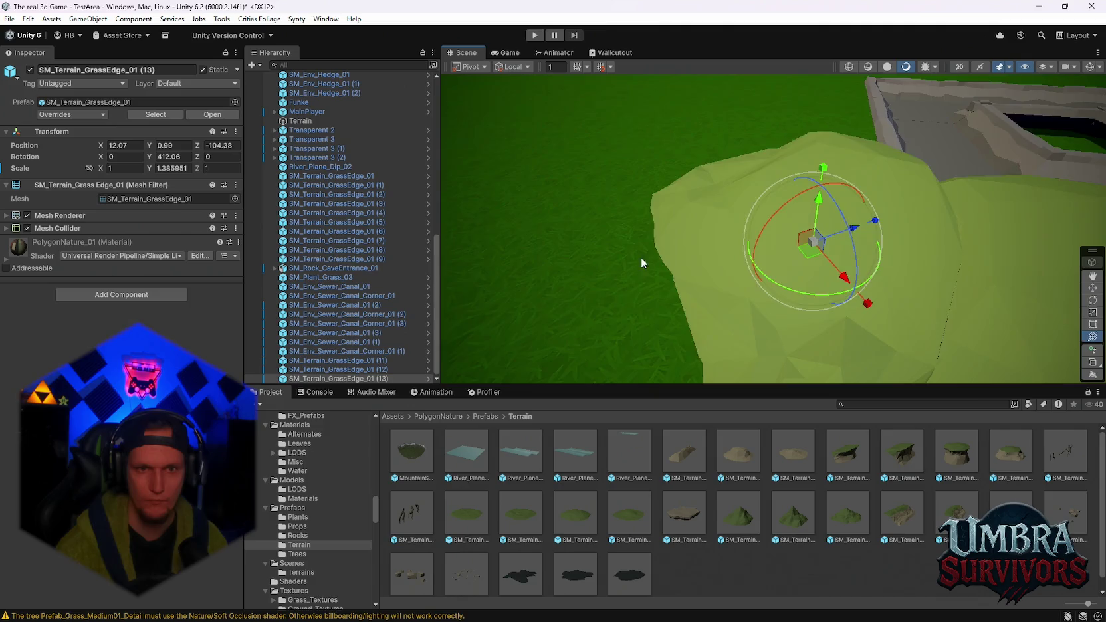
{"action": "scroll", "coordinate": [704, 264], "scroll_direction": "down", "scroll_amount": 5}
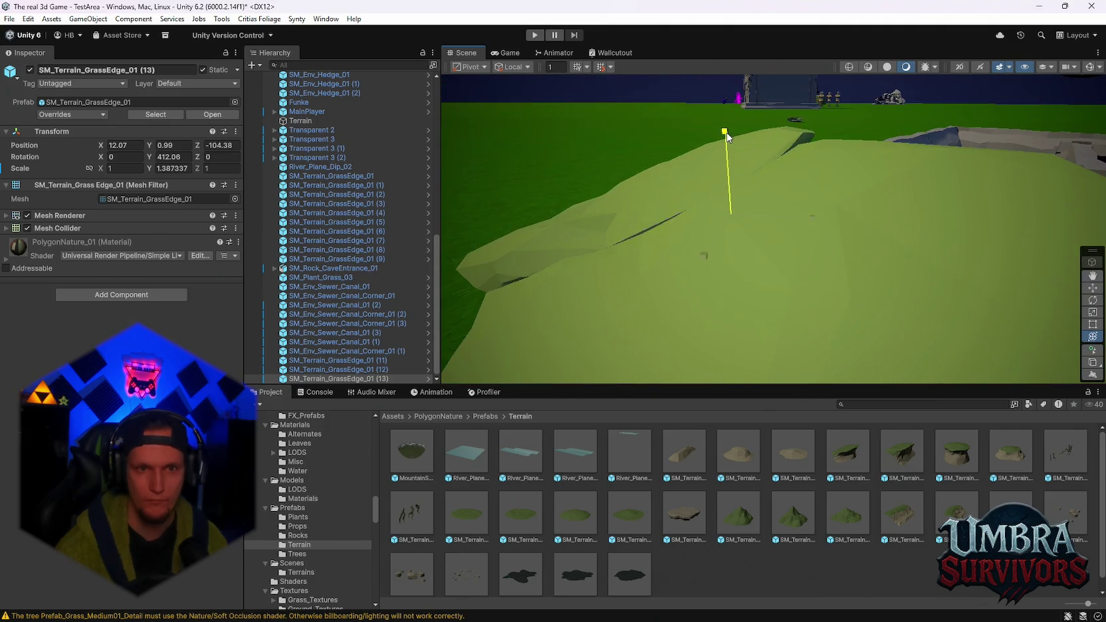
{"action": "left_click_drag", "start_coordinate": [725, 136], "coordinate": [726, 137]}
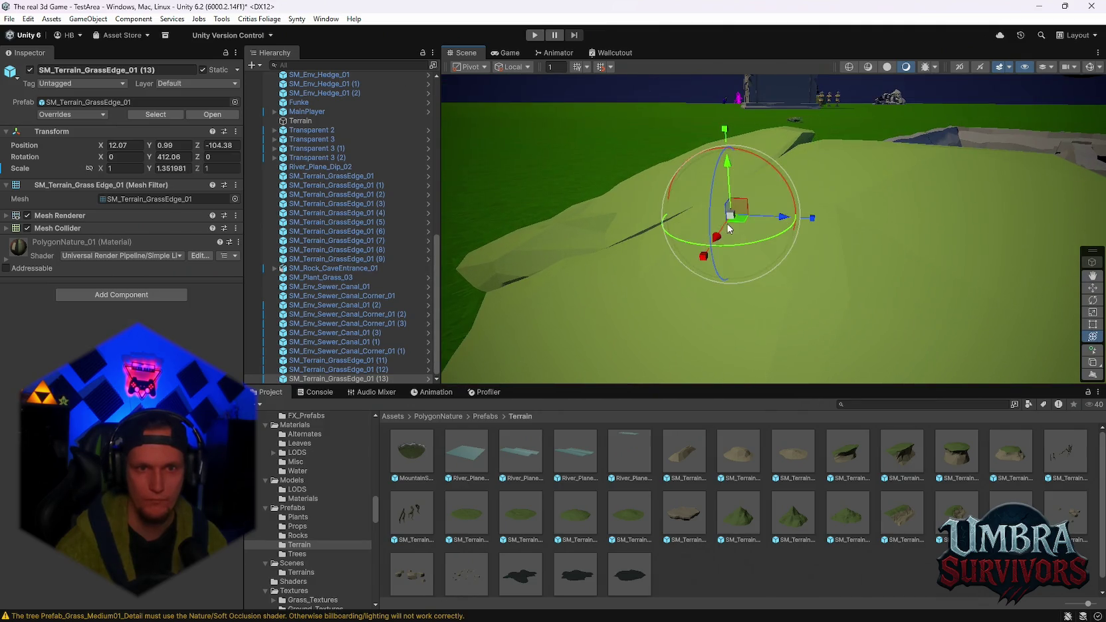
{"action": "mouse_move", "coordinate": [722, 237]}
{"action": "left_mouse_down"}
{"action": "mouse_move", "coordinate": [784, 221]}
{"action": "mouse_move", "coordinate": [771, 221]}
{"action": "mouse_move", "coordinate": [855, 219]}
{"action": "mouse_move", "coordinate": [772, 202]}
{"action": "mouse_move", "coordinate": [903, 239]}
{"action": "mouse_move", "coordinate": [851, 258]}
{"action": "mouse_move", "coordinate": [842, 214]}
{"action": "mouse_move", "coordinate": [789, 282]}
{"action": "mouse_move", "coordinate": [723, 329]}
{"action": "mouse_move", "coordinate": [779, 263]}
{"action": "left_mouse_up"}
Duplicate and stretch more mounds along the canal edge, the latest at X 15.07, Z -89.85
{"action": "key", "text": "ctrl+d"}
{"action": "mouse_move", "coordinate": [793, 207]}
{"action": "left_mouse_down"}
{"action": "mouse_move", "coordinate": [793, 189]}
{"action": "mouse_move", "coordinate": [913, 229]}
{"action": "mouse_move", "coordinate": [819, 227]}
{"action": "mouse_move", "coordinate": [877, 191]}
{"action": "left_mouse_up"}
{"action": "key", "text": "f"}
{"action": "mouse_move", "coordinate": [743, 215]}
{"action": "left_mouse_down"}
{"action": "mouse_move", "coordinate": [686, 213]}
{"action": "mouse_move", "coordinate": [832, 160]}
{"action": "mouse_move", "coordinate": [859, 225]}
{"action": "mouse_move", "coordinate": [769, 325]}
{"action": "mouse_move", "coordinate": [764, 252]}
{"action": "mouse_move", "coordinate": [737, 183]}
{"action": "mouse_move", "coordinate": [771, 293]}
{"action": "mouse_move", "coordinate": [858, 168]}
{"action": "left_mouse_up"}
{"action": "scroll", "coordinate": [786, 308], "scroll_direction": "down", "scroll_amount": 5}
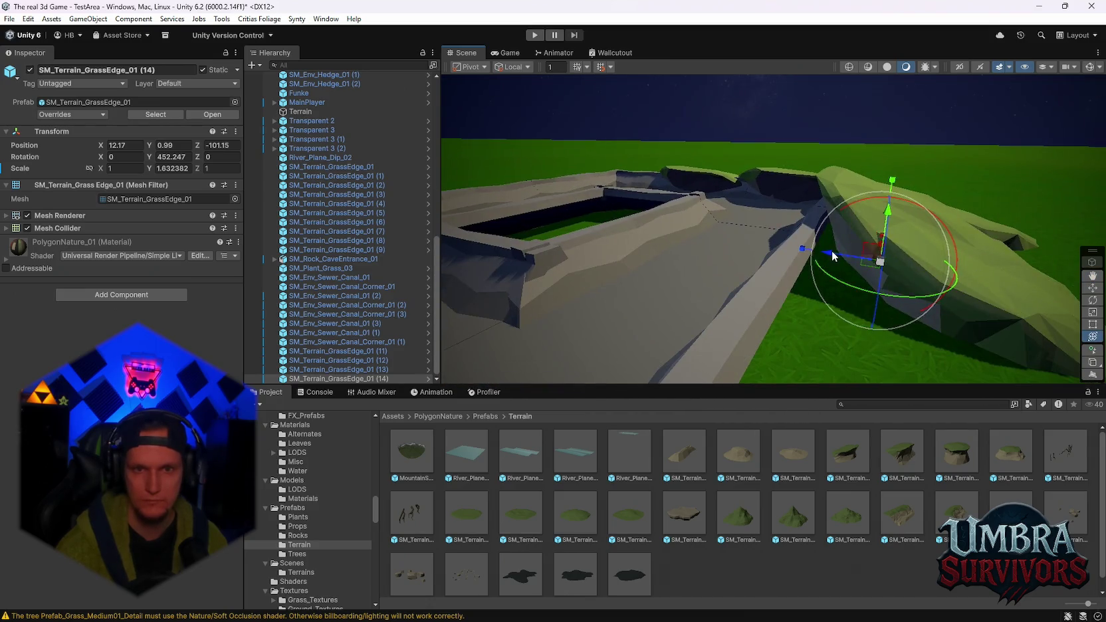
{"action": "mouse_move", "coordinate": [832, 250]}
{"action": "left_mouse_down"}
{"action": "mouse_move", "coordinate": [825, 223]}
{"action": "mouse_move", "coordinate": [900, 209]}
{"action": "mouse_move", "coordinate": [882, 256]}
{"action": "left_mouse_up"}
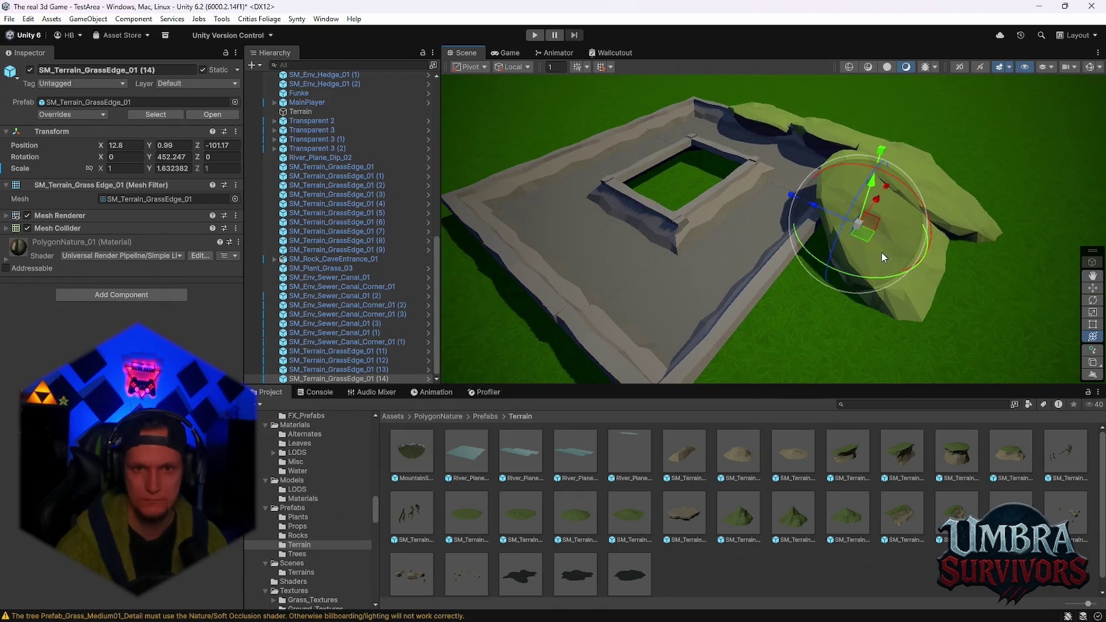
{"action": "mouse_move", "coordinate": [873, 211]}
{"action": "left_mouse_down"}
{"action": "mouse_move", "coordinate": [840, 263]}
{"action": "mouse_move", "coordinate": [862, 253]}
{"action": "mouse_move", "coordinate": [791, 313]}
{"action": "mouse_move", "coordinate": [827, 227]}
{"action": "mouse_move", "coordinate": [943, 229]}
{"action": "mouse_move", "coordinate": [900, 229]}
{"action": "mouse_move", "coordinate": [937, 274]}
{"action": "mouse_move", "coordinate": [823, 307]}
{"action": "mouse_move", "coordinate": [834, 292]}
{"action": "left_mouse_up"}
{"action": "key", "text": "ctrl+d"}
{"action": "key", "text": "ctrl+d"}
{"action": "left_click_drag", "start_coordinate": [904, 256], "coordinate": [883, 269]}
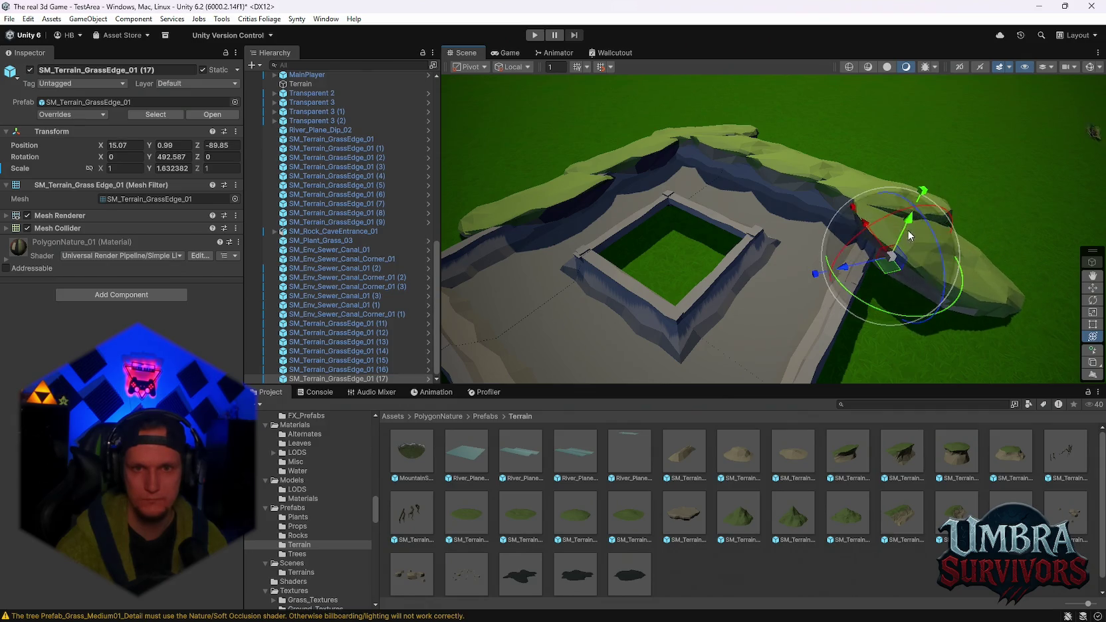
Make the grass mound taller and wider, then add a rotated copy beside it
{"action": "mouse_move", "coordinate": [922, 198]}
{"action": "left_mouse_down"}
{"action": "mouse_move", "coordinate": [931, 162]}
{"action": "mouse_move", "coordinate": [854, 259]}
{"action": "mouse_move", "coordinate": [773, 200]}
{"action": "mouse_move", "coordinate": [788, 249]}
{"action": "left_mouse_up"}
{"action": "left_click_drag", "start_coordinate": [717, 224], "coordinate": [694, 203]}
{"action": "mouse_move", "coordinate": [694, 203]}
{"action": "left_mouse_down"}
{"action": "mouse_move", "coordinate": [768, 247]}
{"action": "mouse_move", "coordinate": [980, 227]}
{"action": "mouse_move", "coordinate": [903, 163]}
{"action": "mouse_move", "coordinate": [946, 188]}
{"action": "mouse_move", "coordinate": [950, 266]}
{"action": "mouse_move", "coordinate": [954, 231]}
{"action": "mouse_move", "coordinate": [850, 256]}
{"action": "mouse_move", "coordinate": [907, 261]}
{"action": "mouse_move", "coordinate": [882, 260]}
{"action": "left_mouse_up"}
{"action": "key", "text": "ctrl+d"}
{"action": "mouse_move", "coordinate": [812, 246]}
{"action": "left_mouse_down"}
{"action": "mouse_move", "coordinate": [821, 270]}
{"action": "mouse_move", "coordinate": [785, 284]}
{"action": "mouse_move", "coordinate": [860, 273]}
{"action": "mouse_move", "coordinate": [721, 204]}
{"action": "mouse_move", "coordinate": [883, 218]}
{"action": "left_mouse_up"}
{"action": "mouse_move", "coordinate": [812, 210]}
{"action": "left_mouse_down"}
{"action": "mouse_move", "coordinate": [791, 198]}
{"action": "mouse_move", "coordinate": [814, 193]}
{"action": "mouse_move", "coordinate": [809, 135]}
{"action": "mouse_move", "coordinate": [766, 167]}
{"action": "mouse_move", "coordinate": [741, 140]}
{"action": "mouse_move", "coordinate": [875, 270]}
{"action": "mouse_move", "coordinate": [884, 323]}
{"action": "mouse_move", "coordinate": [929, 214]}
{"action": "mouse_move", "coordinate": [939, 262]}
{"action": "mouse_move", "coordinate": [929, 263]}
{"action": "mouse_move", "coordinate": [951, 269]}
{"action": "mouse_move", "coordinate": [911, 253]}
{"action": "left_mouse_up"}
Add another grass-edge copy around the corner, taller and stretched along its length
{"action": "key", "text": "ctrl+d"}
{"action": "key", "text": "ctrl+d"}
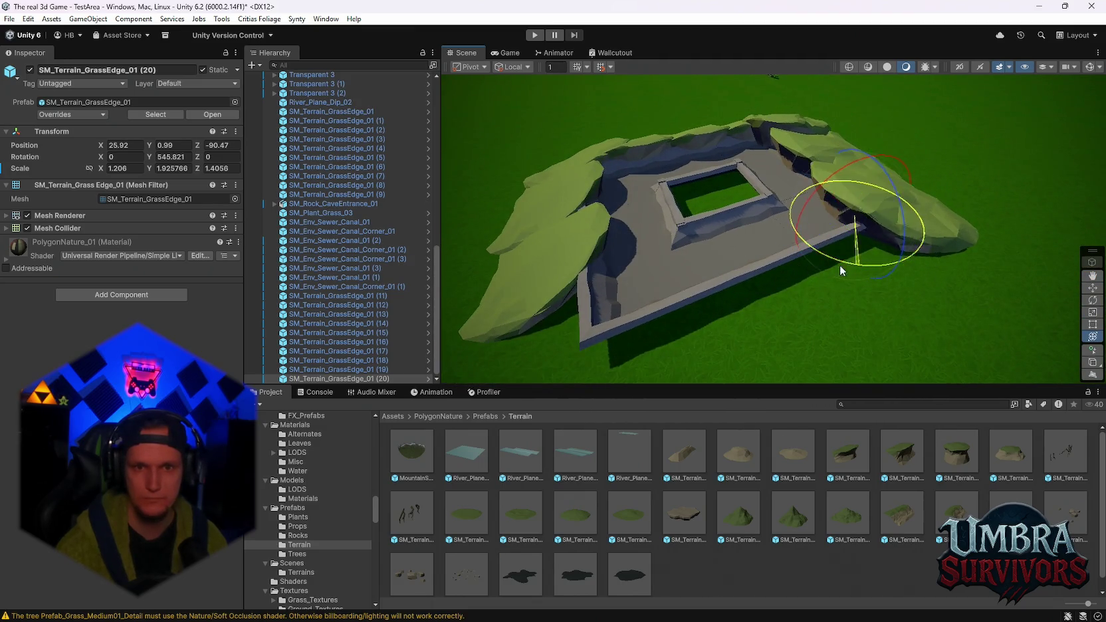
{"action": "left_click_drag", "start_coordinate": [838, 250], "coordinate": [852, 289]}
{"action": "mouse_move", "coordinate": [852, 217]}
{"action": "left_mouse_down"}
{"action": "mouse_move", "coordinate": [851, 193]}
{"action": "mouse_move", "coordinate": [837, 223]}
{"action": "mouse_move", "coordinate": [763, 228]}
{"action": "left_mouse_up"}
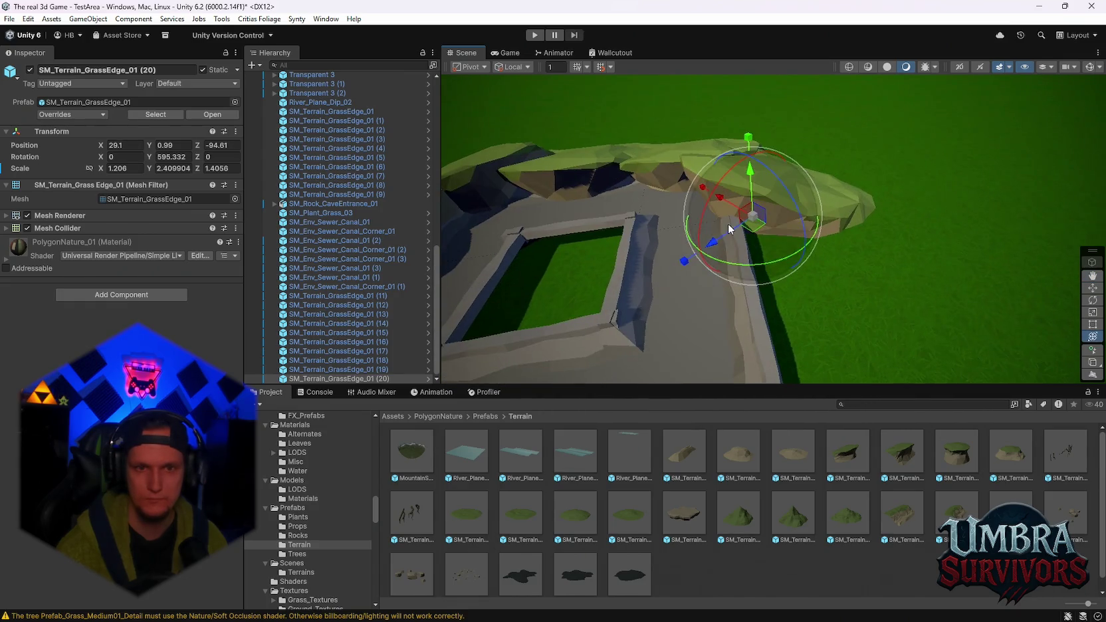
{"action": "left_click_drag", "start_coordinate": [693, 257], "coordinate": [728, 279]}
{"action": "mouse_move", "coordinate": [757, 226]}
{"action": "left_mouse_down"}
{"action": "mouse_move", "coordinate": [774, 244]}
{"action": "mouse_move", "coordinate": [838, 199]}
{"action": "mouse_move", "coordinate": [884, 258]}
{"action": "mouse_move", "coordinate": [838, 293]}
{"action": "left_mouse_up"}
Add a narrower, lower grass-edge copy rotated to follow the canal wall around the corner
{"action": "key", "text": "ctrl+d"}
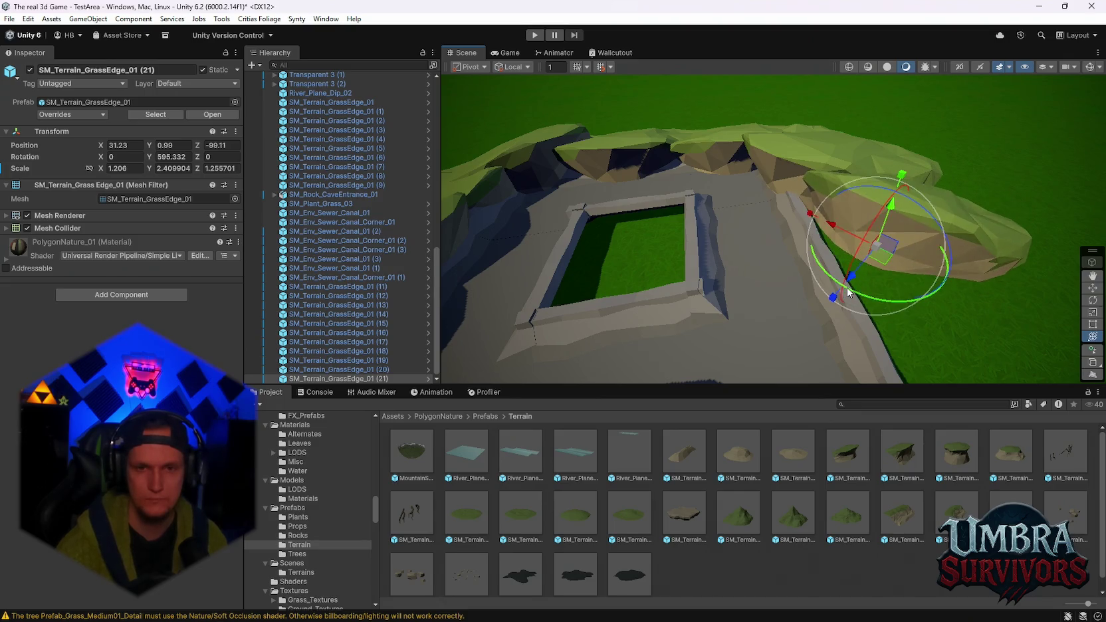
{"action": "key", "text": "ctrl+z"}
{"action": "left_click_drag", "start_coordinate": [821, 224], "coordinate": [821, 224]}
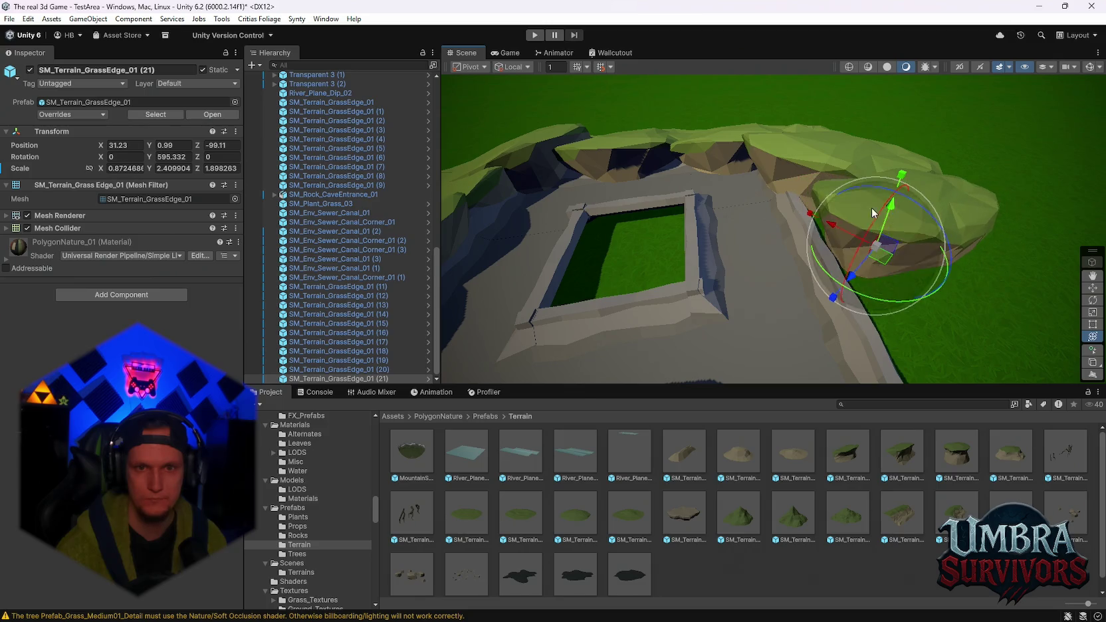
{"action": "left_click_drag", "start_coordinate": [901, 176], "coordinate": [883, 248]}
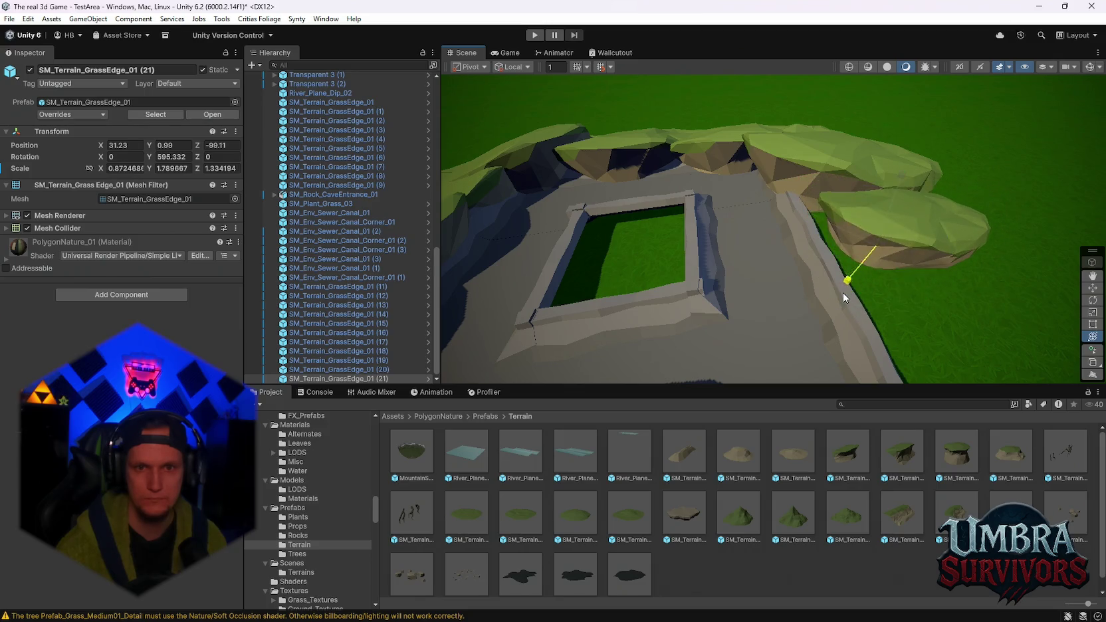
{"action": "key", "text": "e"}
{"action": "key", "text": "f"}
{"action": "mouse_move", "coordinate": [817, 288]}
{"action": "left_mouse_down"}
{"action": "mouse_move", "coordinate": [842, 252]}
{"action": "mouse_move", "coordinate": [774, 230]}
{"action": "mouse_move", "coordinate": [829, 171]}
{"action": "left_mouse_up"}
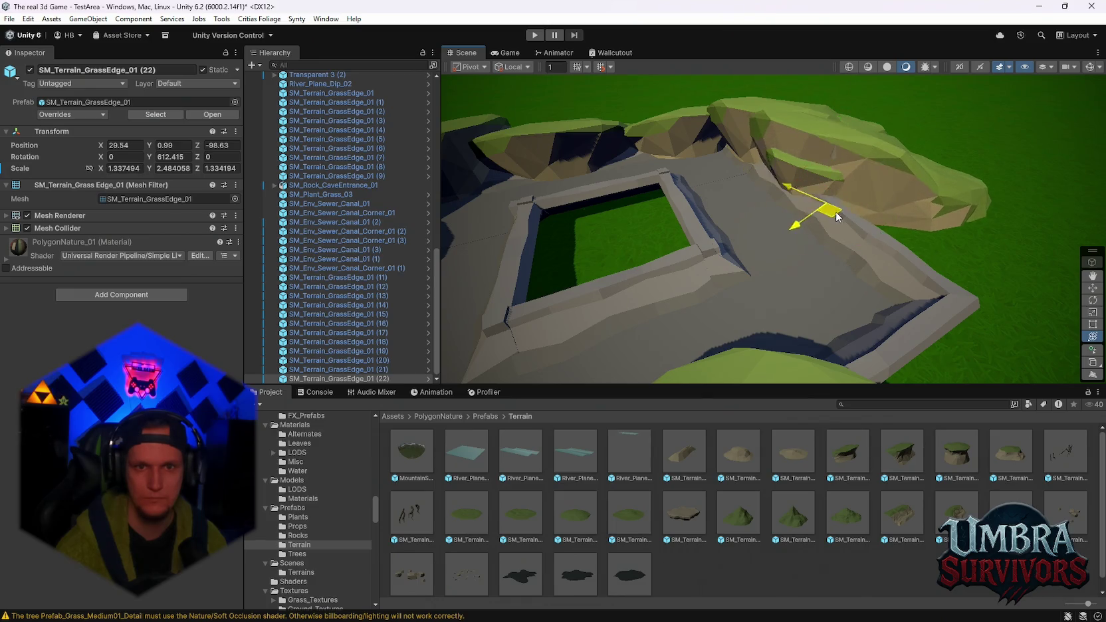
{"action": "left_click_drag", "start_coordinate": [833, 211], "coordinate": [920, 283]}
{"action": "key", "text": "e"}
{"action": "mouse_move", "coordinate": [928, 332]}
{"action": "left_mouse_down"}
{"action": "mouse_move", "coordinate": [726, 271]}
{"action": "mouse_move", "coordinate": [887, 200]}
{"action": "mouse_move", "coordinate": [823, 214]}
{"action": "mouse_move", "coordinate": [905, 224]}
{"action": "mouse_move", "coordinate": [903, 158]}
{"action": "mouse_move", "coordinate": [884, 143]}
{"action": "left_mouse_up"}
Add one more slightly lower grass-edge copy along the enclosure, up to (23)
{"action": "key", "text": "ctrl+d"}
{"action": "mouse_move", "coordinate": [827, 266]}
{"action": "left_mouse_down"}
{"action": "mouse_move", "coordinate": [839, 219]}
{"action": "mouse_move", "coordinate": [790, 235]}
{"action": "mouse_move", "coordinate": [861, 152]}
{"action": "mouse_move", "coordinate": [911, 210]}
{"action": "left_mouse_up"}
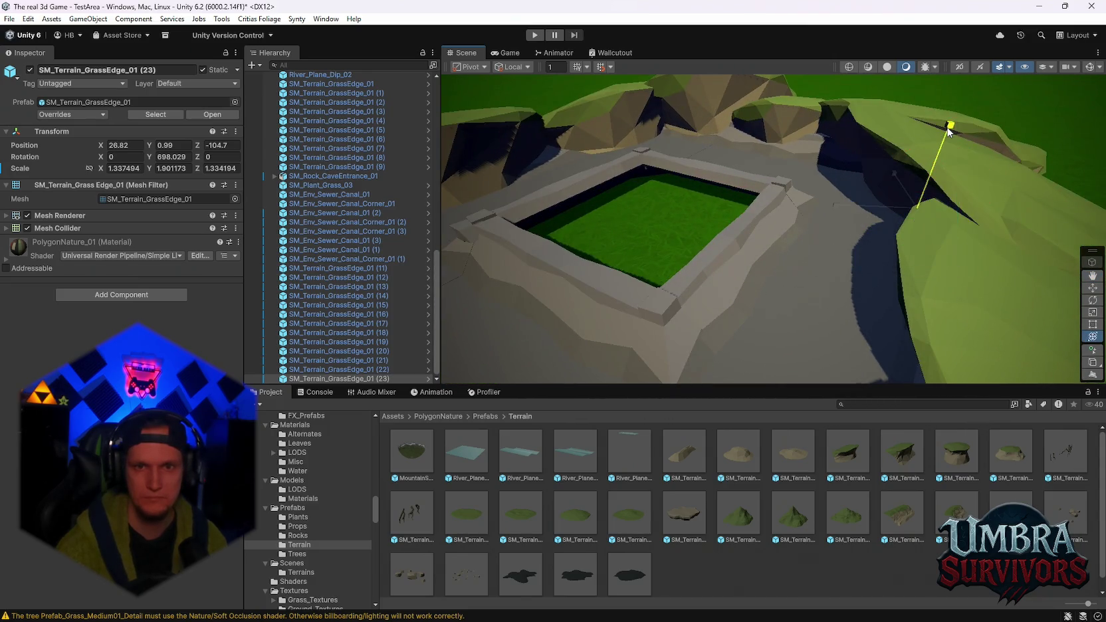
{"action": "mouse_move", "coordinate": [947, 138]}
{"action": "left_mouse_down"}
{"action": "mouse_move", "coordinate": [932, 171]}
{"action": "mouse_move", "coordinate": [837, 187]}
{"action": "mouse_move", "coordinate": [919, 236]}
{"action": "mouse_move", "coordinate": [889, 233]}
{"action": "mouse_move", "coordinate": [890, 259]}
{"action": "left_mouse_up"}
Place an SM_Terrain_GrassEdge_03 mound scaled 1.875 over the enclosure centre
{"action": "mouse_move", "coordinate": [826, 250]}
{"action": "left_mouse_down"}
{"action": "mouse_move", "coordinate": [814, 303]}
{"action": "mouse_move", "coordinate": [842, 289]}
{"action": "mouse_move", "coordinate": [760, 384]}
{"action": "left_mouse_up"}
{"action": "mouse_move", "coordinate": [950, 445]}
{"action": "left_mouse_down"}
{"action": "mouse_move", "coordinate": [840, 308]}
{"action": "mouse_move", "coordinate": [789, 266]}
{"action": "mouse_move", "coordinate": [821, 263]}
{"action": "mouse_move", "coordinate": [960, 193]}
{"action": "mouse_move", "coordinate": [913, 214]}
{"action": "left_mouse_up"}
{"action": "key", "text": "e"}
{"action": "key", "text": "y"}
{"action": "mouse_move", "coordinate": [784, 239]}
{"action": "left_mouse_down"}
{"action": "mouse_move", "coordinate": [723, 210]}
{"action": "mouse_move", "coordinate": [781, 214]}
{"action": "left_mouse_up"}
{"action": "mouse_move", "coordinate": [780, 214]}
{"action": "left_mouse_down"}
{"action": "mouse_move", "coordinate": [815, 273]}
{"action": "mouse_move", "coordinate": [806, 279]}
{"action": "left_mouse_up"}
{"action": "left_click", "coordinate": [333, 369]}
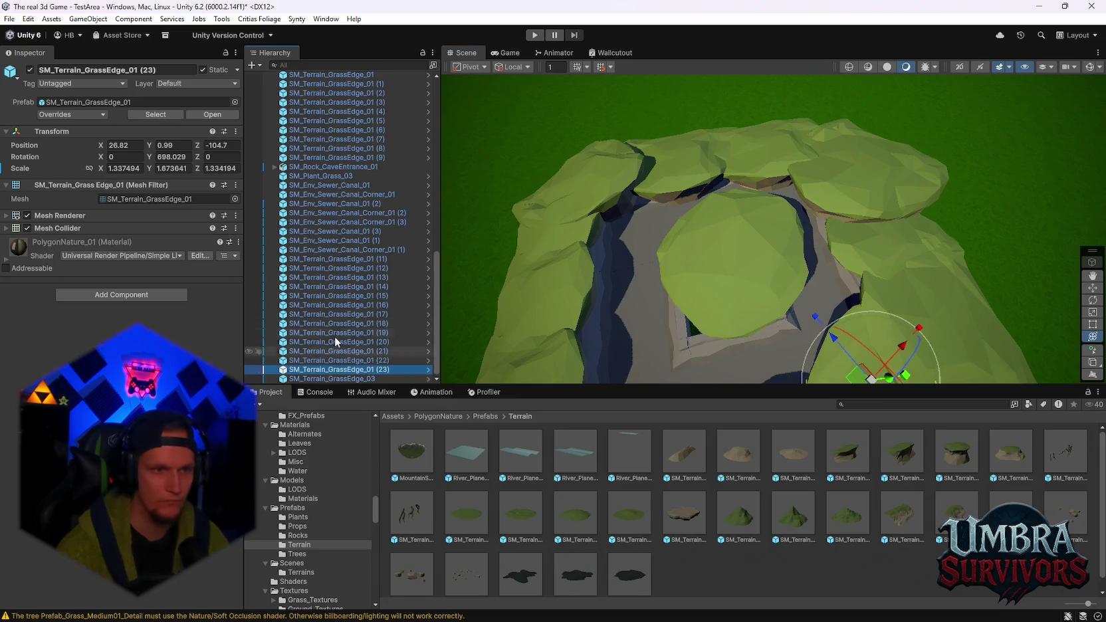
Raise grass edges (11)–(23) higher around the pit
{"action": "left_click", "coordinate": [324, 259], "text": "shift"}
{"action": "key", "text": "f"}
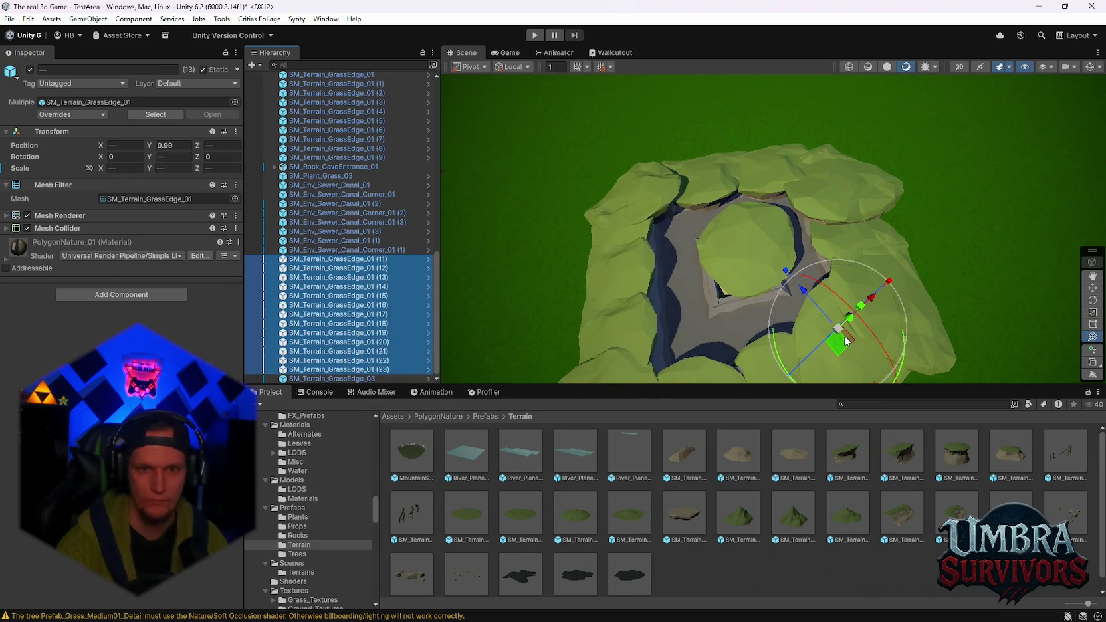
{"action": "mouse_move", "coordinate": [836, 330]}
{"action": "left_mouse_down"}
{"action": "mouse_move", "coordinate": [849, 331]}
{"action": "mouse_move", "coordinate": [819, 330]}
{"action": "mouse_move", "coordinate": [836, 330]}
{"action": "left_mouse_up"}
{"action": "mouse_move", "coordinate": [895, 309]}
{"action": "left_mouse_down"}
{"action": "mouse_move", "coordinate": [876, 289]}
{"action": "mouse_move", "coordinate": [907, 274]}
{"action": "mouse_move", "coordinate": [870, 302]}
{"action": "left_mouse_up"}
{"action": "left_click_drag", "start_coordinate": [917, 287], "coordinate": [923, 257]}
Flatten the central GrassEdge_03 mound to a Y scale of about 1
{"action": "key", "text": "f"}
{"action": "left_click", "coordinate": [775, 220]}
{"action": "left_click_drag", "start_coordinate": [775, 194], "coordinate": [778, 136]}
{"action": "mouse_move", "coordinate": [827, 207]}
{"action": "left_mouse_down"}
{"action": "mouse_move", "coordinate": [850, 202]}
{"action": "mouse_move", "coordinate": [787, 214]}
{"action": "left_mouse_up"}
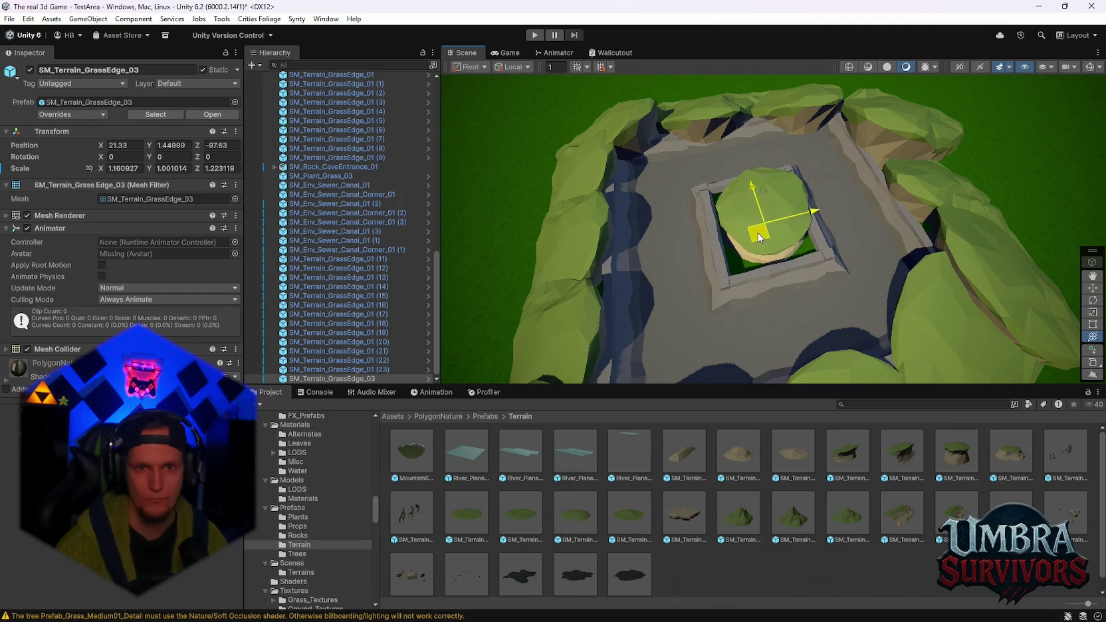
Slide the central mound to X 21.04, Z -98.07 and orbit the enclosure to check its fit
{"action": "scroll", "coordinate": [738, 278], "scroll_direction": "up", "scroll_amount": 2}
{"action": "mouse_move", "coordinate": [738, 278]}
{"action": "left_mouse_down"}
{"action": "mouse_move", "coordinate": [814, 135]}
{"action": "mouse_move", "coordinate": [771, 285]}
{"action": "mouse_move", "coordinate": [795, 208]}
{"action": "mouse_move", "coordinate": [797, 300]}
{"action": "mouse_move", "coordinate": [799, 246]}
{"action": "mouse_move", "coordinate": [841, 141]}
{"action": "left_mouse_up"}
{"action": "mouse_move", "coordinate": [755, 206]}
{"action": "left_mouse_down"}
{"action": "mouse_move", "coordinate": [777, 221]}
{"action": "mouse_move", "coordinate": [832, 133]}
{"action": "mouse_move", "coordinate": [817, 109]}
{"action": "mouse_move", "coordinate": [865, 176]}
{"action": "mouse_move", "coordinate": [701, 177]}
{"action": "left_mouse_up"}
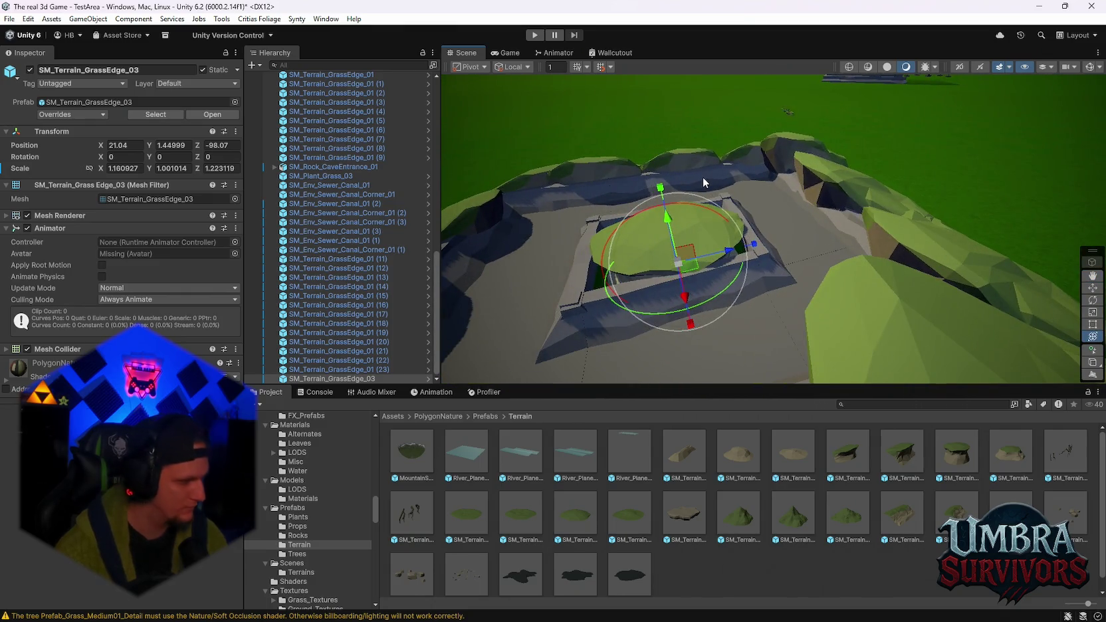
{"action": "mouse_move", "coordinate": [698, 254]}
{"action": "left_mouse_down"}
{"action": "mouse_move", "coordinate": [804, 186]}
{"action": "mouse_move", "coordinate": [823, 197]}
{"action": "left_mouse_up"}
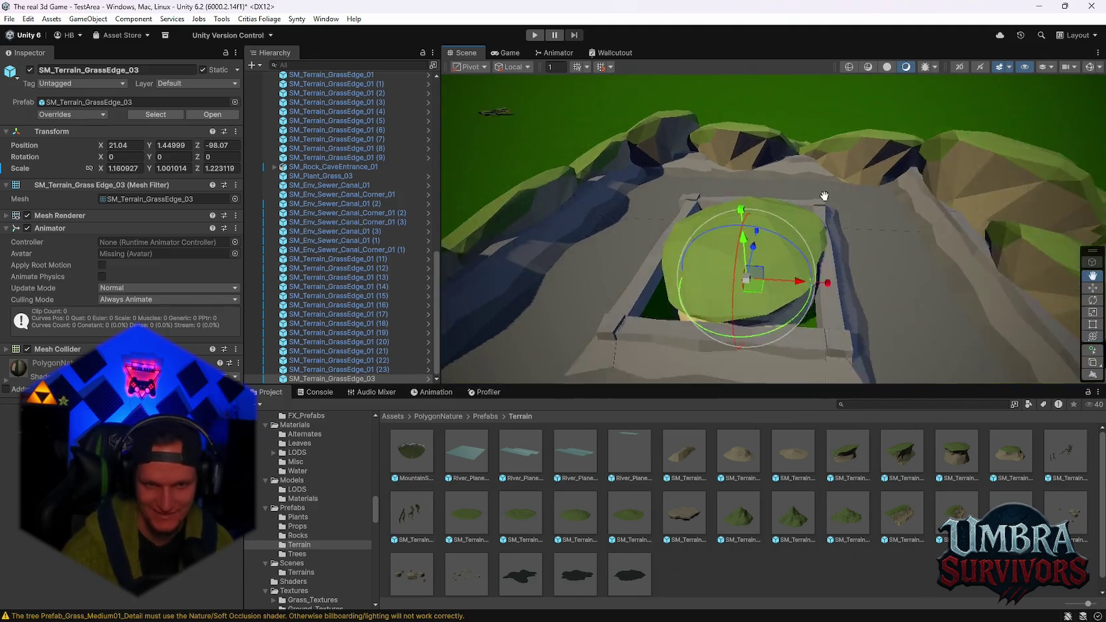
{"action": "scroll", "coordinate": [823, 197], "scroll_direction": "up", "scroll_amount": 5}
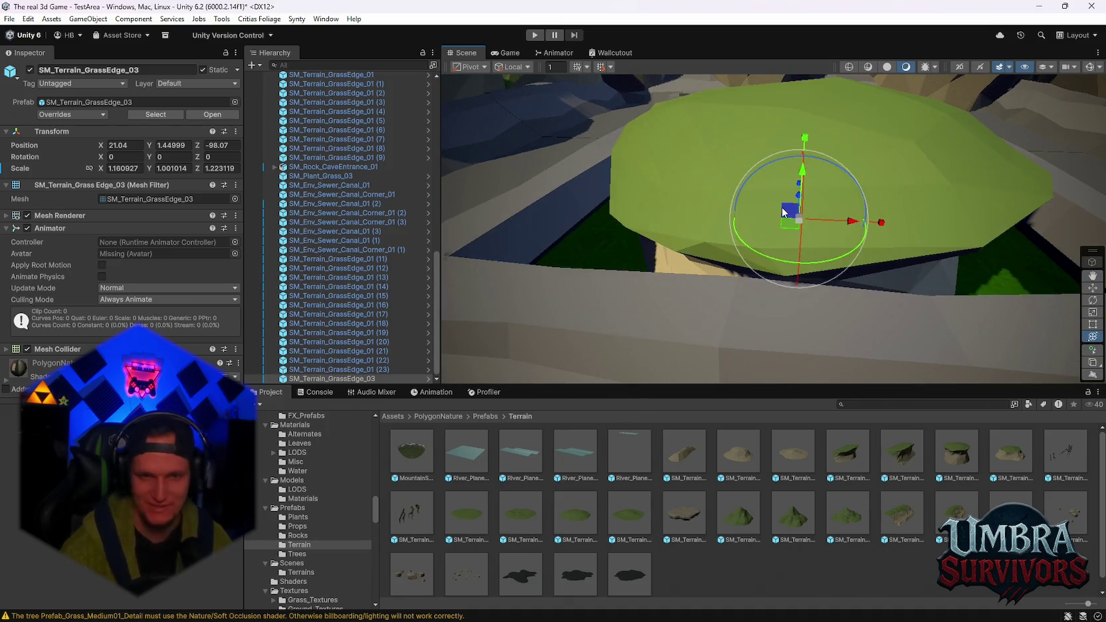
{"action": "scroll", "coordinate": [782, 211], "scroll_direction": "down", "scroll_amount": 5}
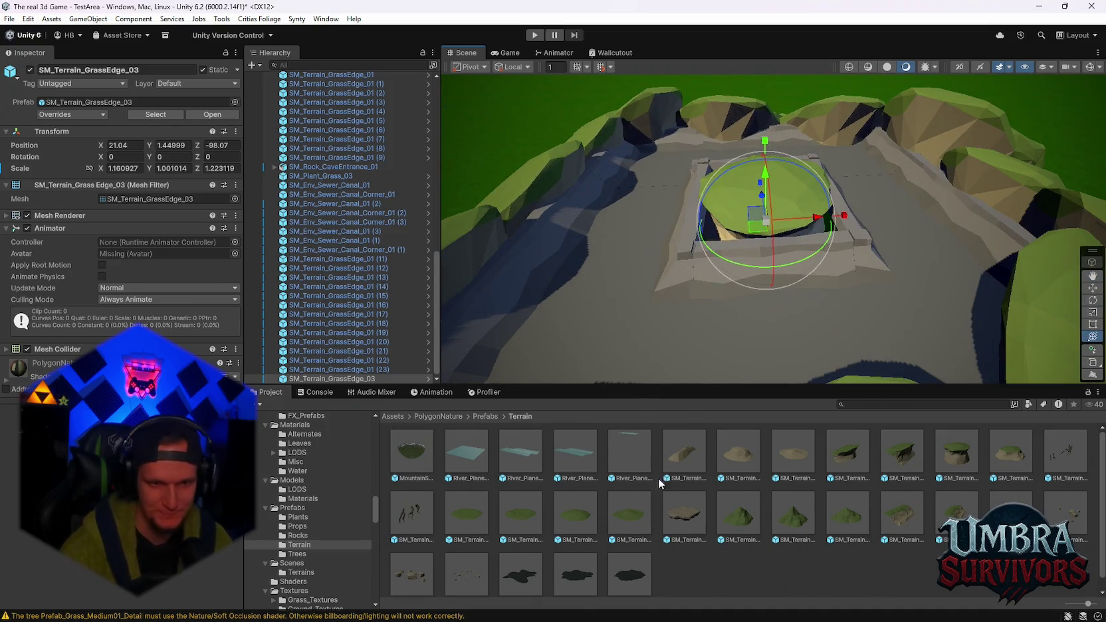
{"action": "left_click_drag", "start_coordinate": [688, 342], "coordinate": [779, 365]}
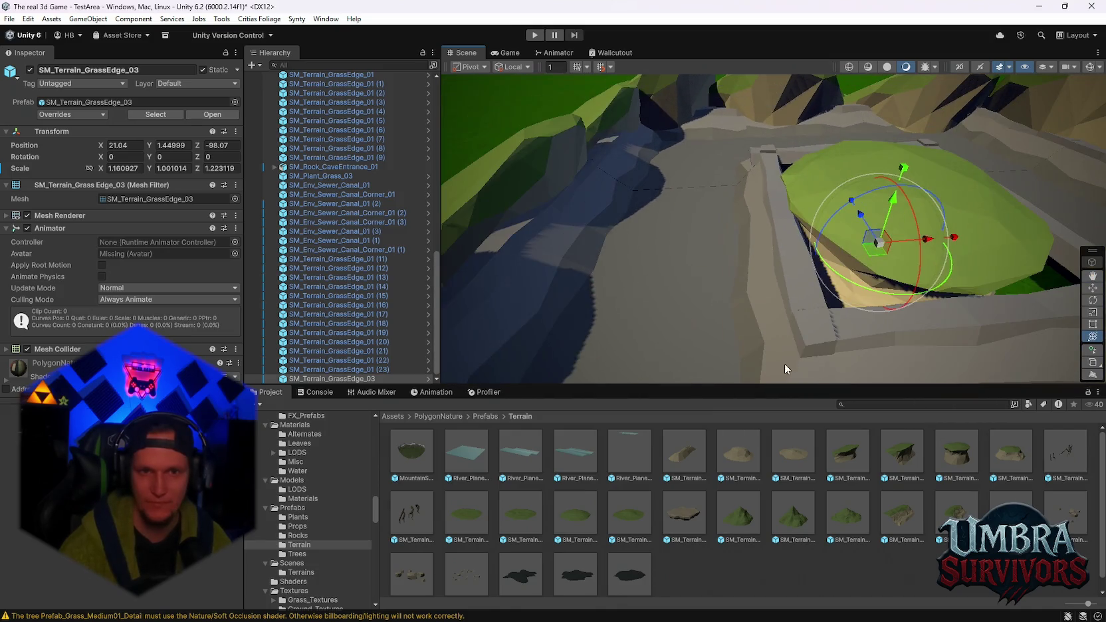
{"action": "mouse_move", "coordinate": [854, 289]}
{"action": "left_mouse_down"}
{"action": "mouse_move", "coordinate": [729, 309]}
{"action": "mouse_move", "coordinate": [758, 309]}
{"action": "left_mouse_up"}
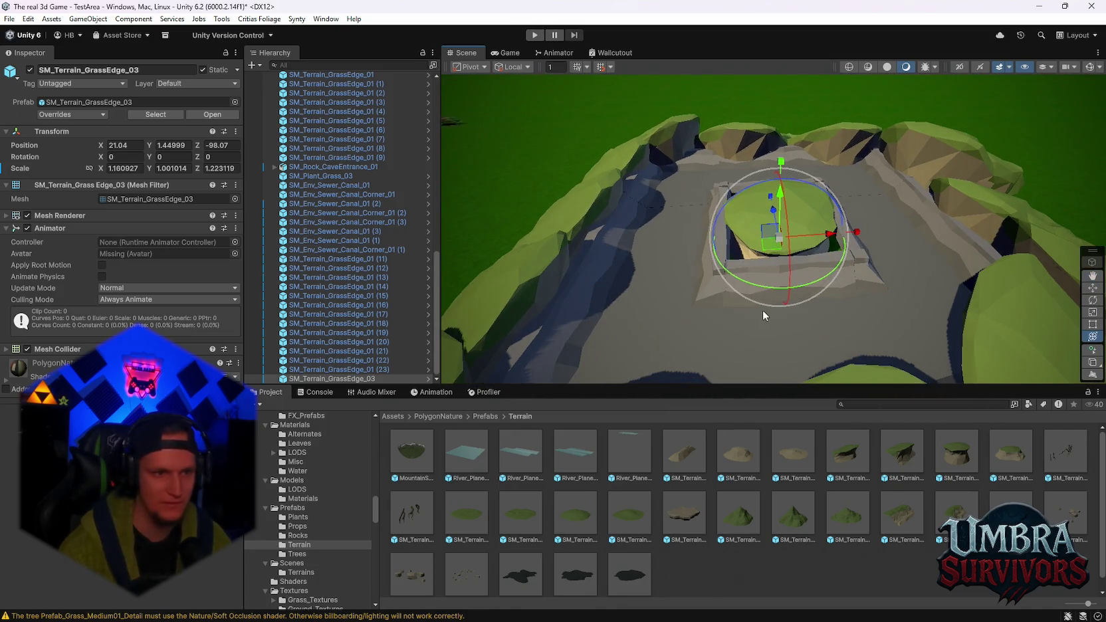
{"action": "left_click_drag", "start_coordinate": [660, 355], "coordinate": [893, 292]}
{"action": "left_click", "coordinate": [160, 199]}
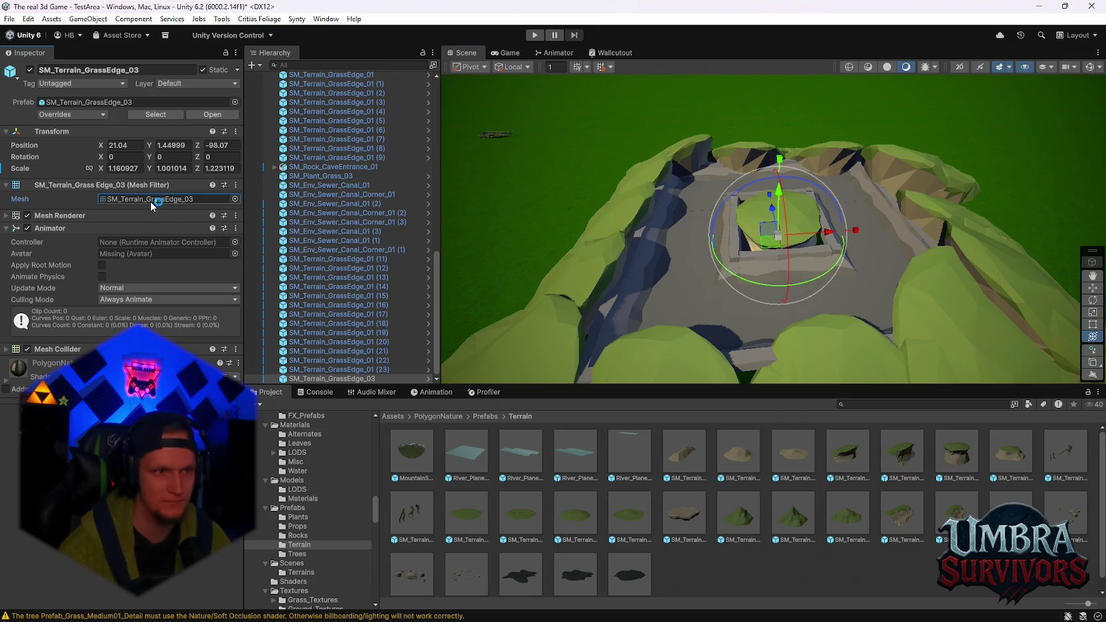
{"action": "left_click", "coordinate": [603, 300]}
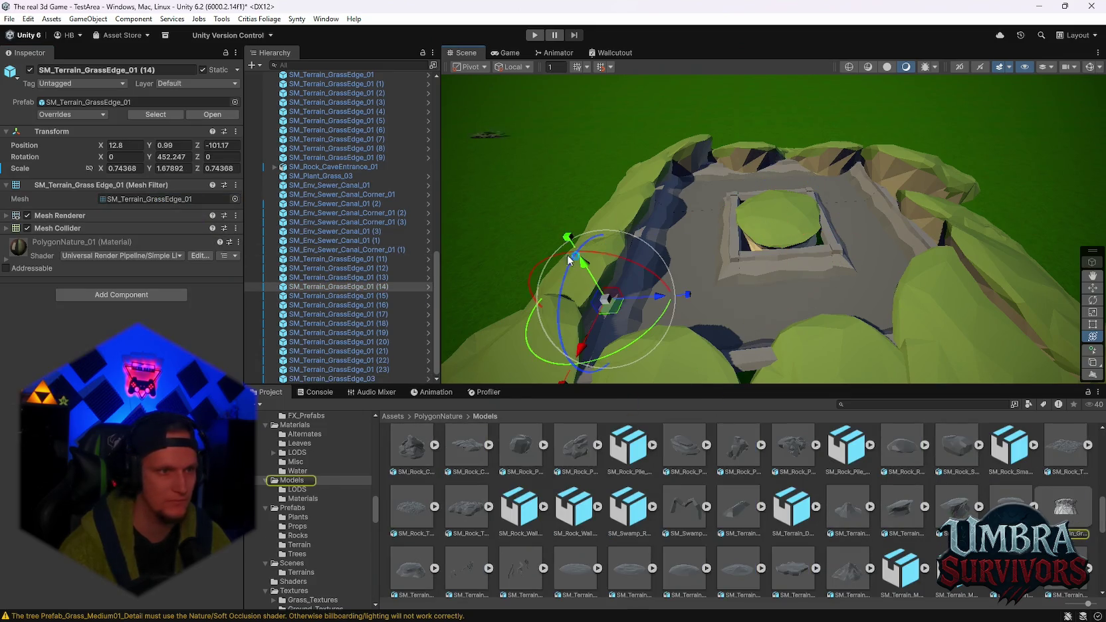
Apply the PolygonNature_01 material to the enclosure ground, turning it brown
{"action": "left_click", "coordinate": [58, 215]}
{"action": "left_click", "coordinate": [126, 244]}
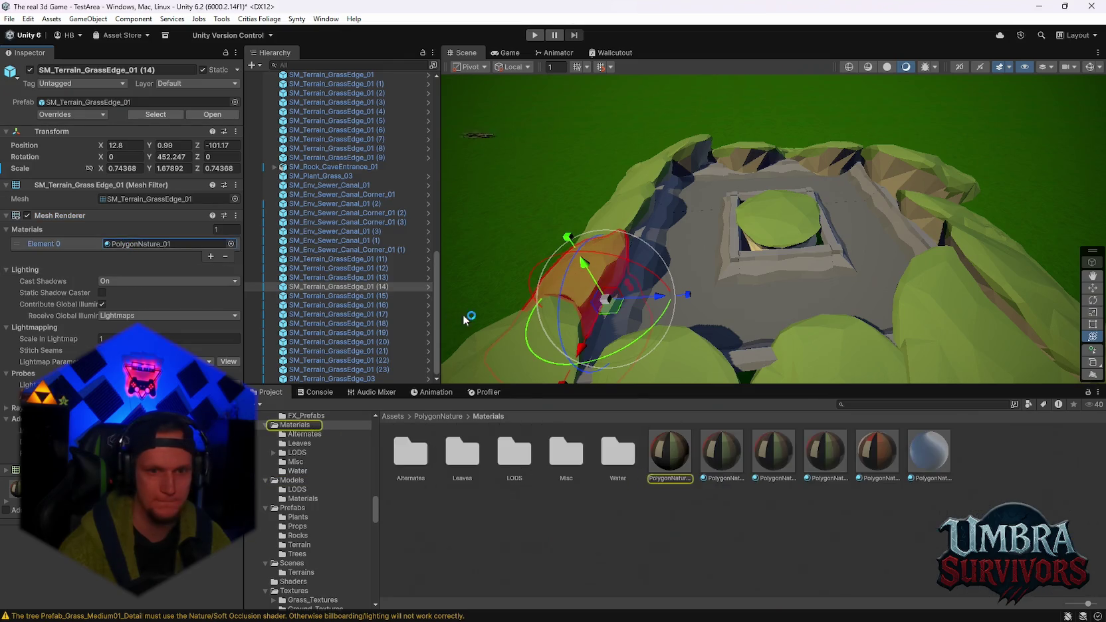
{"action": "mouse_move", "coordinate": [655, 446]}
{"action": "left_mouse_down"}
{"action": "mouse_move", "coordinate": [703, 291]}
{"action": "mouse_move", "coordinate": [695, 251]}
{"action": "left_mouse_up"}
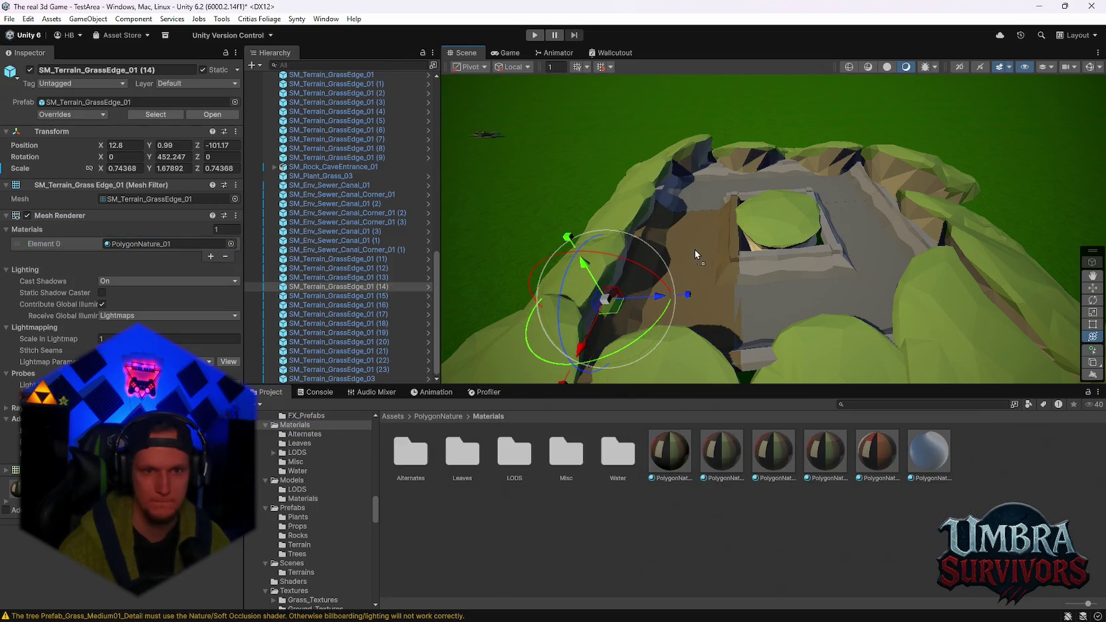
{"action": "left_click_drag", "start_coordinate": [695, 204], "coordinate": [695, 204]}
{"action": "scroll", "coordinate": [692, 262], "scroll_direction": "up", "scroll_amount": 2}
{"action": "mouse_move", "coordinate": [694, 255]}
{"action": "left_mouse_down"}
{"action": "mouse_move", "coordinate": [696, 266]}
{"action": "mouse_move", "coordinate": [778, 240]}
{"action": "mouse_move", "coordinate": [757, 316]}
{"action": "mouse_move", "coordinate": [791, 263]}
{"action": "mouse_move", "coordinate": [795, 317]}
{"action": "mouse_move", "coordinate": [746, 344]}
{"action": "mouse_move", "coordinate": [816, 261]}
{"action": "left_mouse_up"}
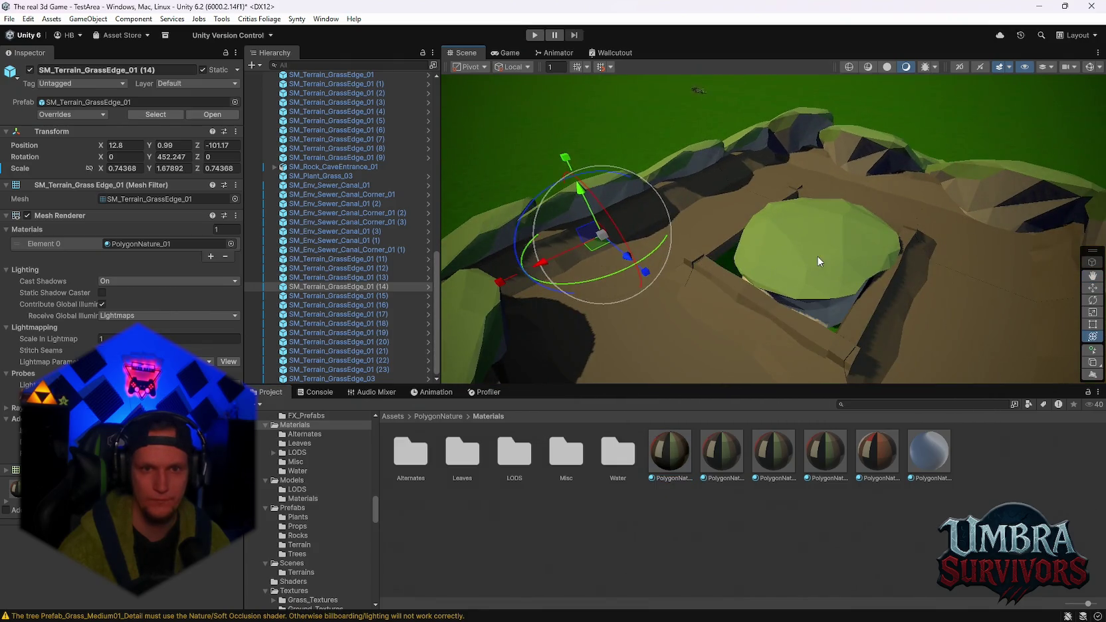
Stretch the central GrassEdge_03 mound taller to a Y scale of 1.74
{"action": "left_click", "coordinate": [815, 261]}
{"action": "left_click_drag", "start_coordinate": [819, 197], "coordinate": [803, 268]}
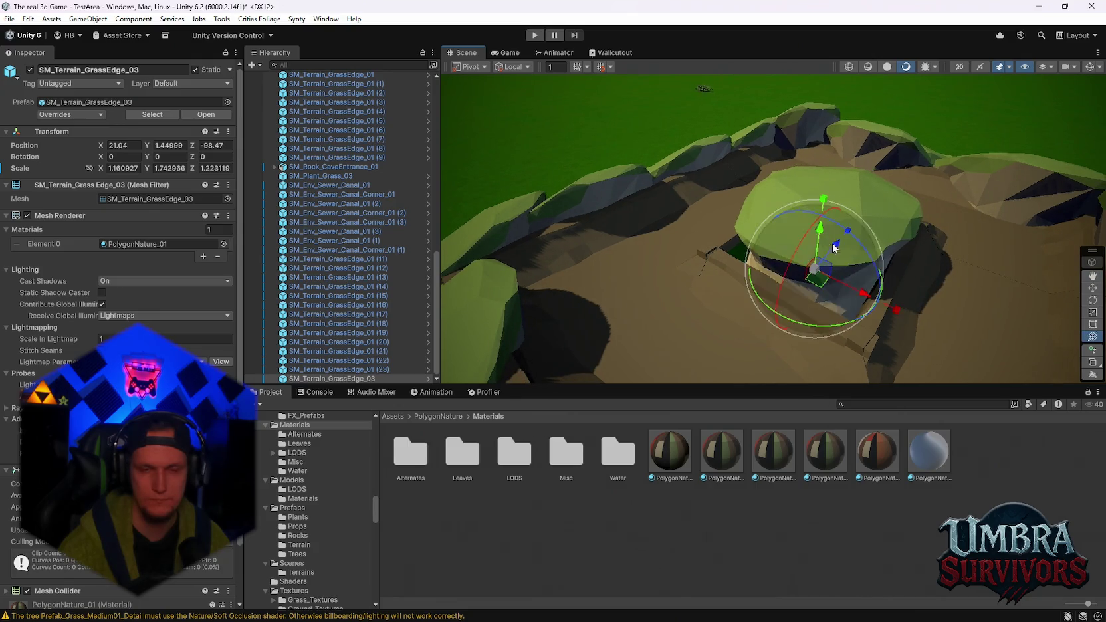
{"action": "scroll", "coordinate": [832, 246], "scroll_direction": "down", "scroll_amount": 3}
{"action": "scroll", "coordinate": [318, 506], "scroll_direction": "down", "scroll_amount": 3}
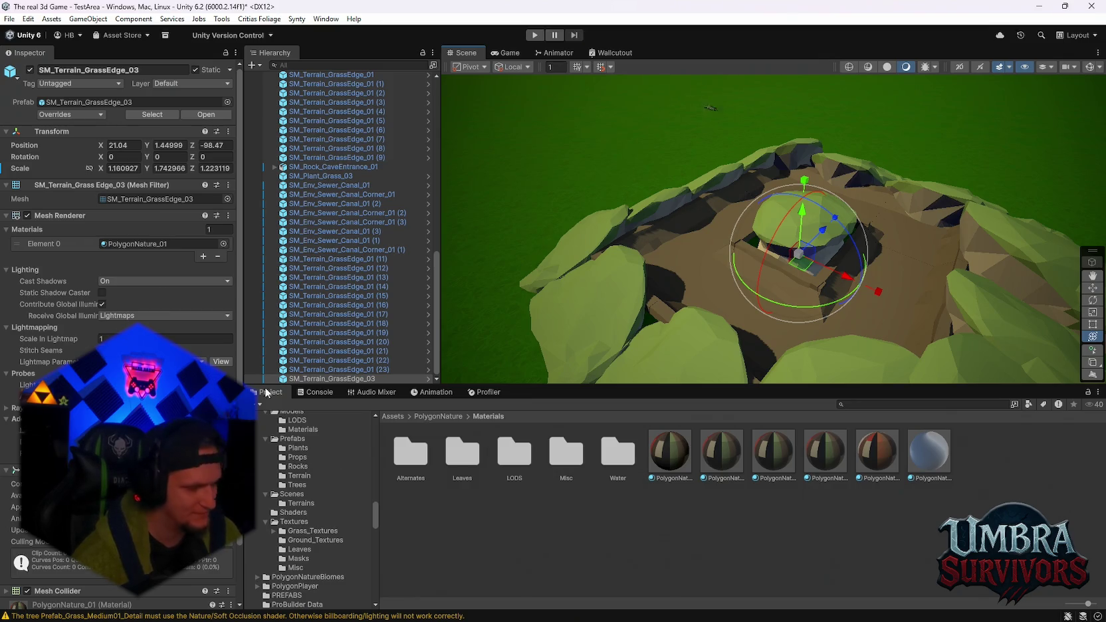
Browse the Textures, Resources, SchattenMonster, Portals and Stage_Forest folders in the Project window
{"action": "scroll", "coordinate": [299, 520], "scroll_direction": "down", "scroll_amount": 2}
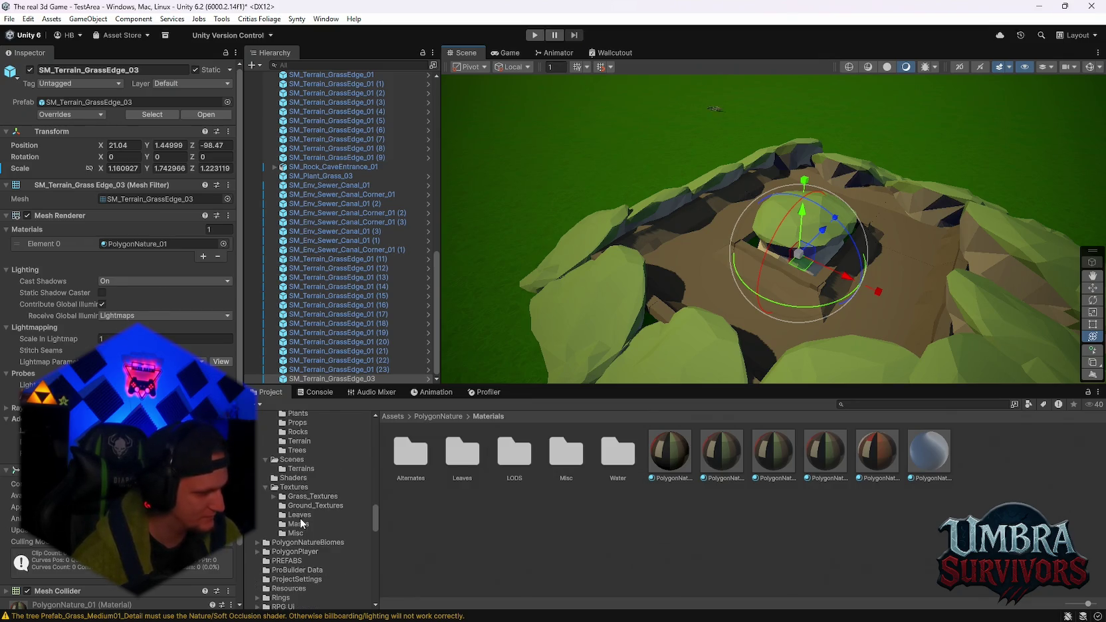
{"action": "scroll", "coordinate": [307, 539], "scroll_direction": "up", "scroll_amount": 2}
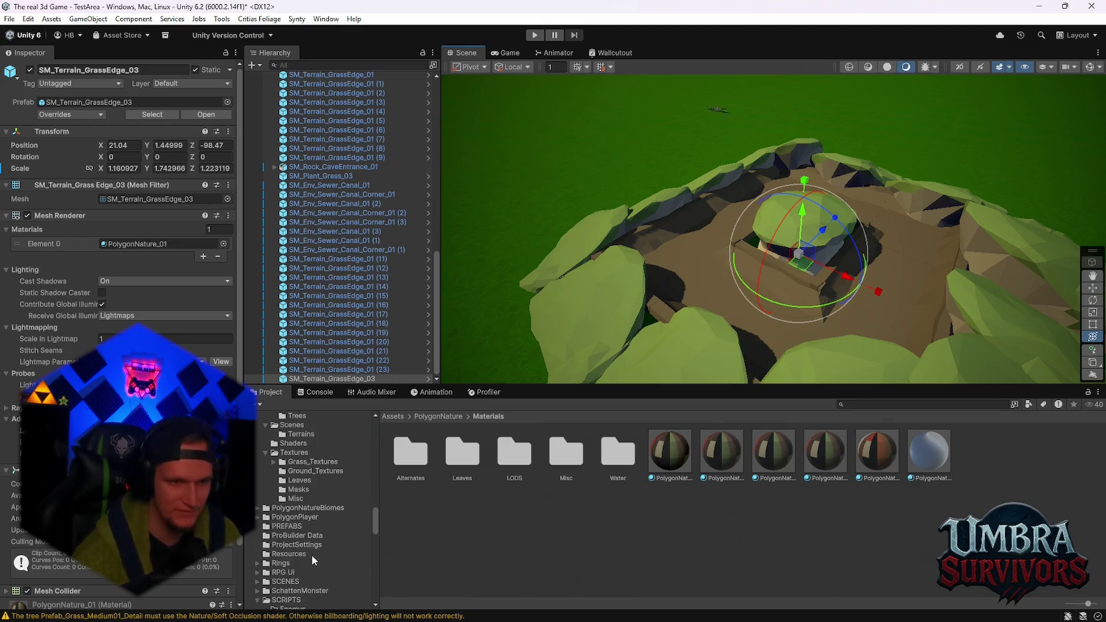
{"action": "left_click", "coordinate": [310, 567]}
{"action": "left_click", "coordinate": [299, 549]}
{"action": "scroll", "coordinate": [304, 526], "scroll_direction": "down", "scroll_amount": 3}
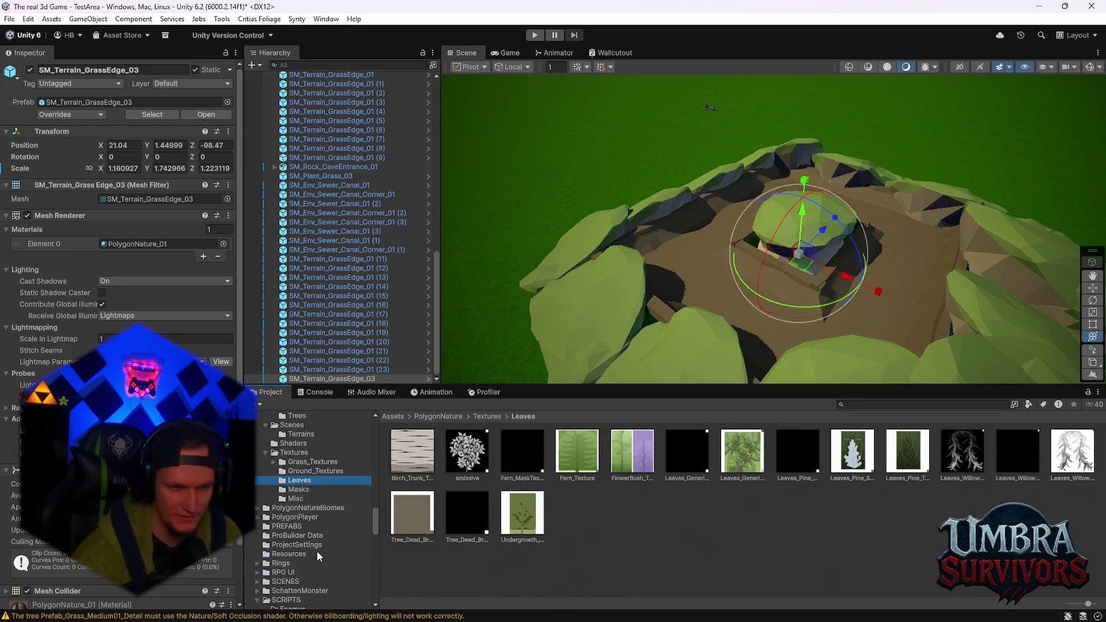
{"action": "left_click", "coordinate": [303, 520]}
{"action": "left_click", "coordinate": [302, 510]}
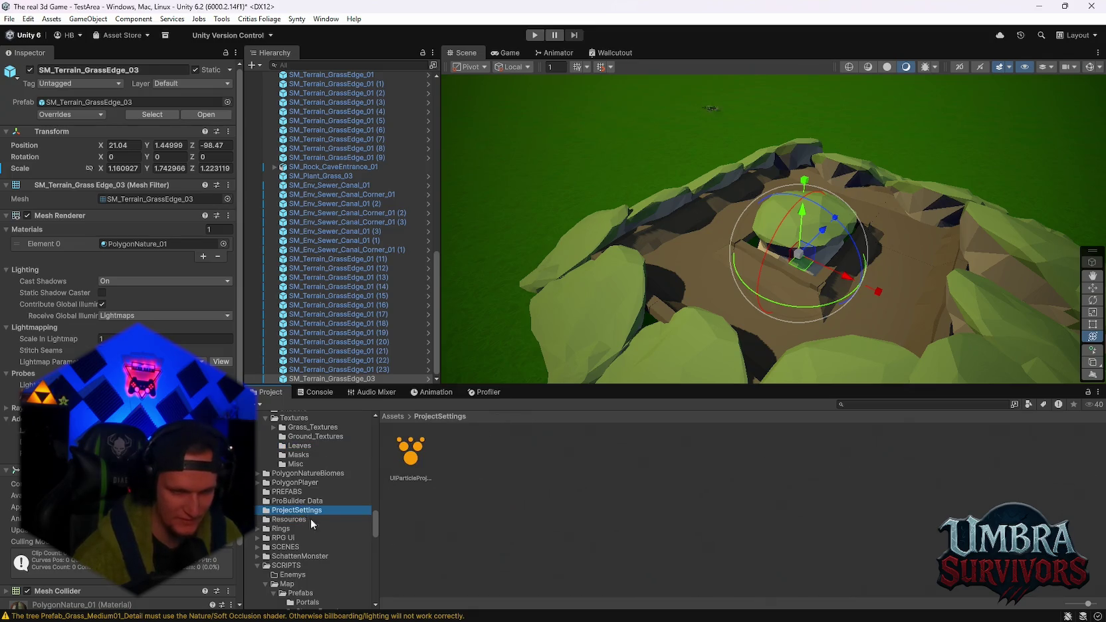
{"action": "scroll", "coordinate": [311, 522], "scroll_direction": "down", "scroll_amount": 4}
{"action": "left_click", "coordinate": [303, 487]}
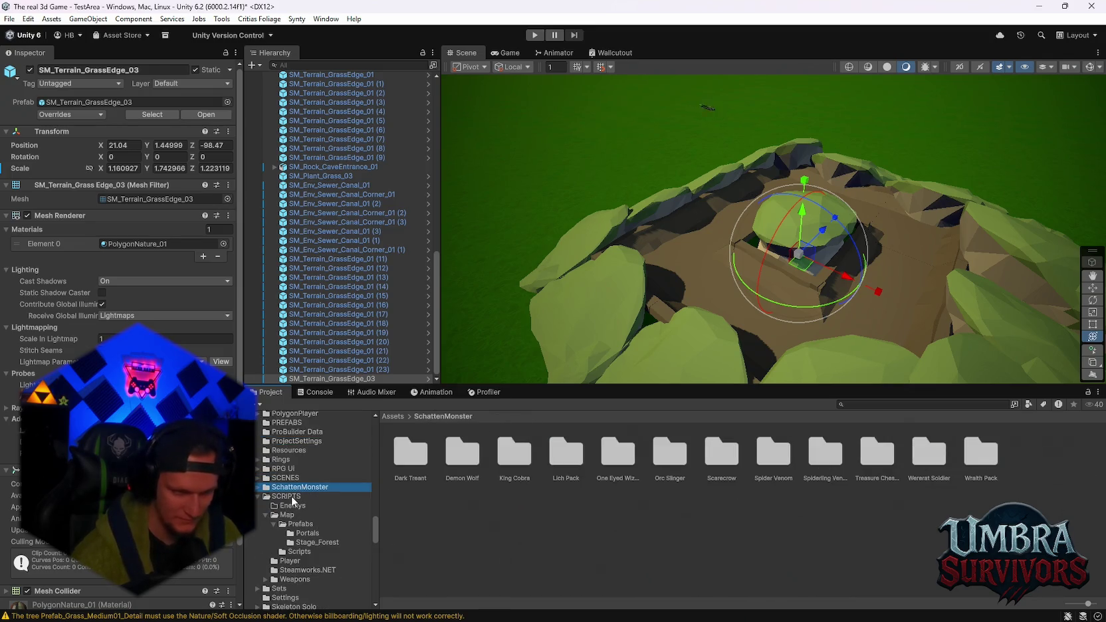
{"action": "left_click", "coordinate": [319, 531]}
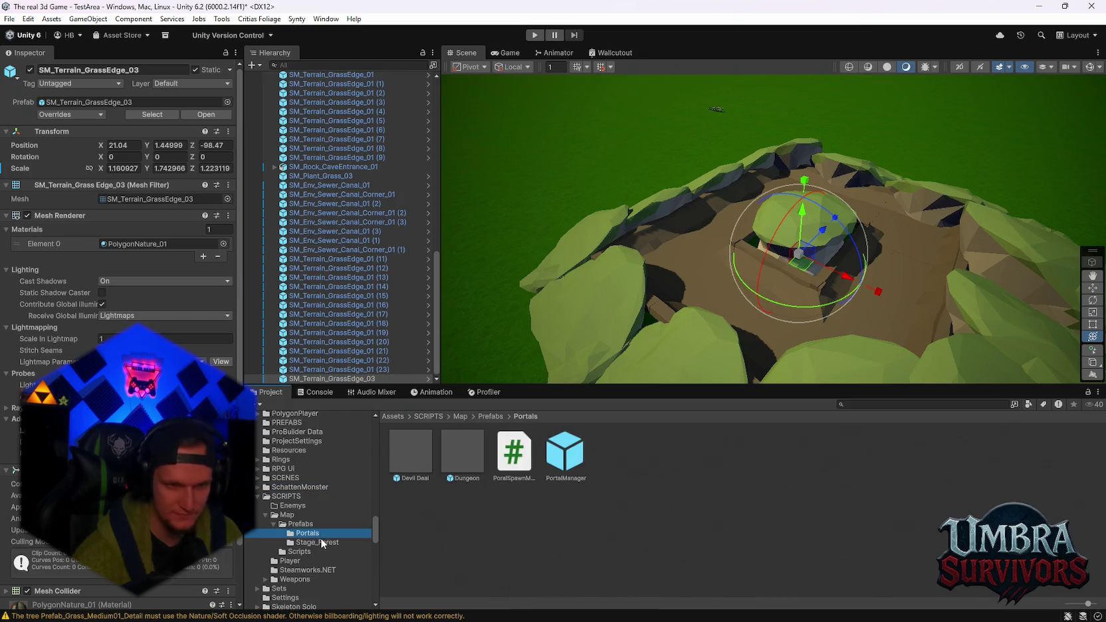
{"action": "left_click", "coordinate": [323, 540]}
{"action": "scroll", "coordinate": [311, 535], "scroll_direction": "down", "scroll_amount": 6}
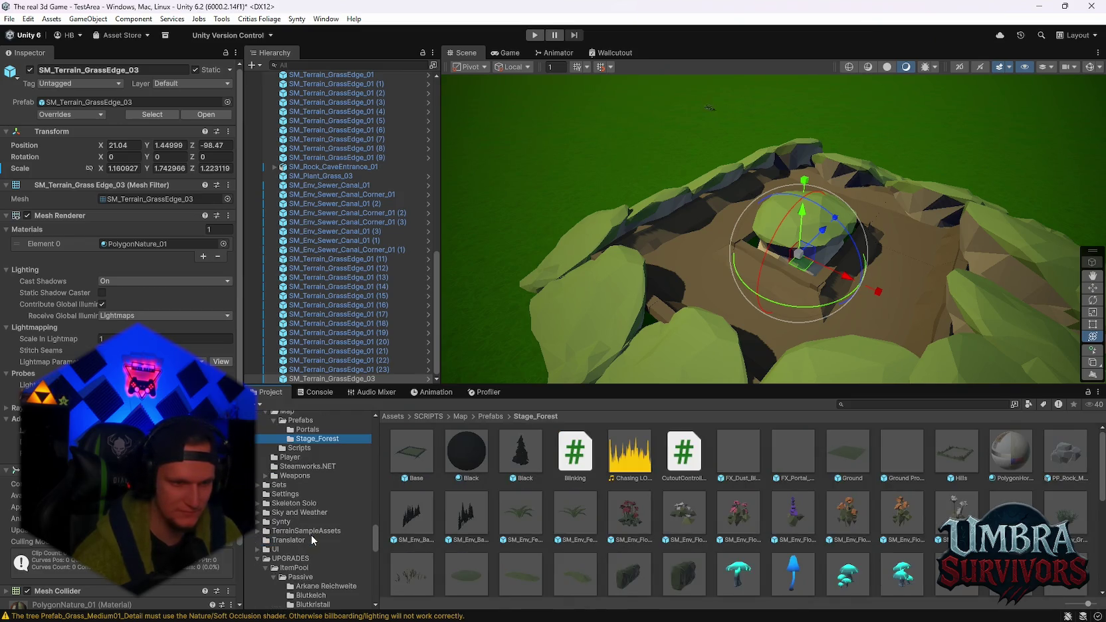
{"action": "scroll", "coordinate": [311, 535], "scroll_direction": "up", "scroll_amount": 4}
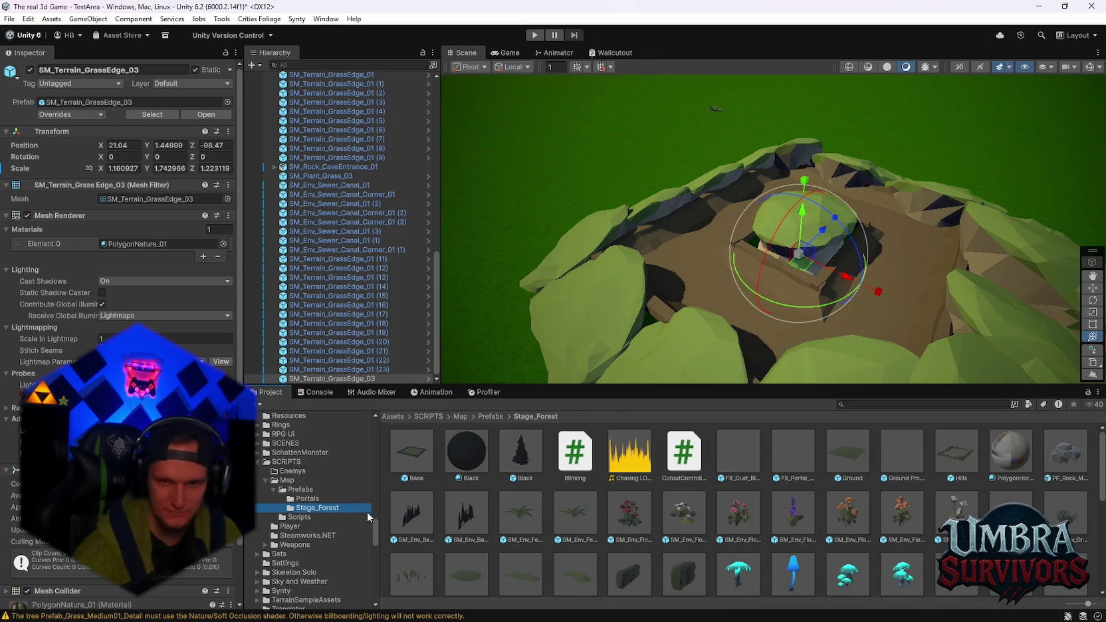
{"action": "scroll", "coordinate": [352, 511], "scroll_direction": "up", "scroll_amount": 6}
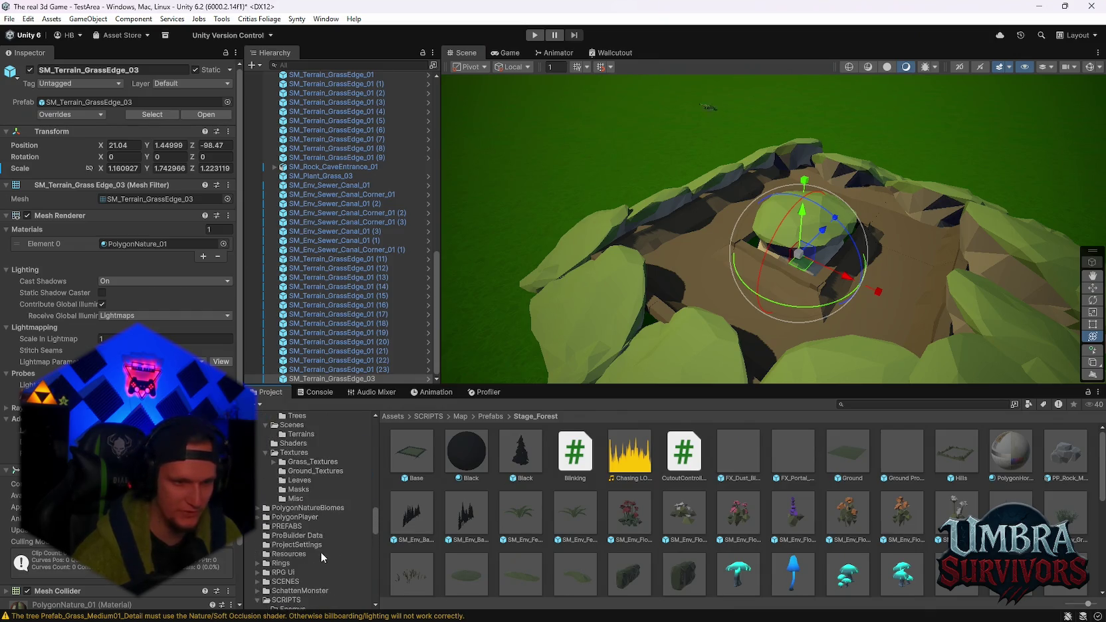
Look through the PolygonNature tree prefabs and preview a water material on the canal
{"action": "left_click", "coordinate": [299, 553]}
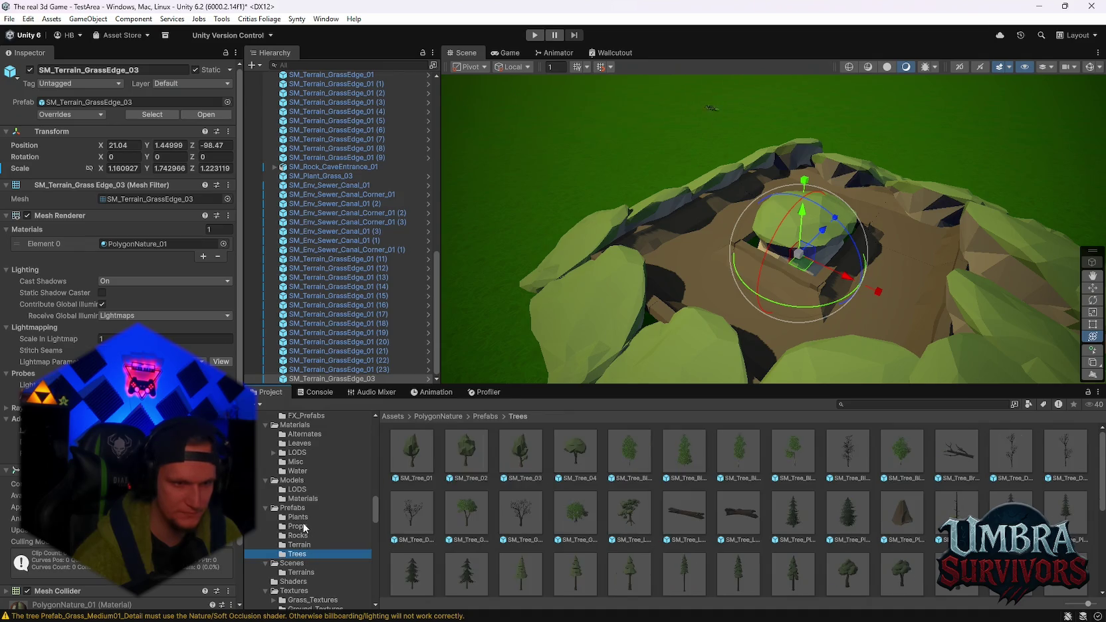
{"action": "left_click", "coordinate": [298, 470]}
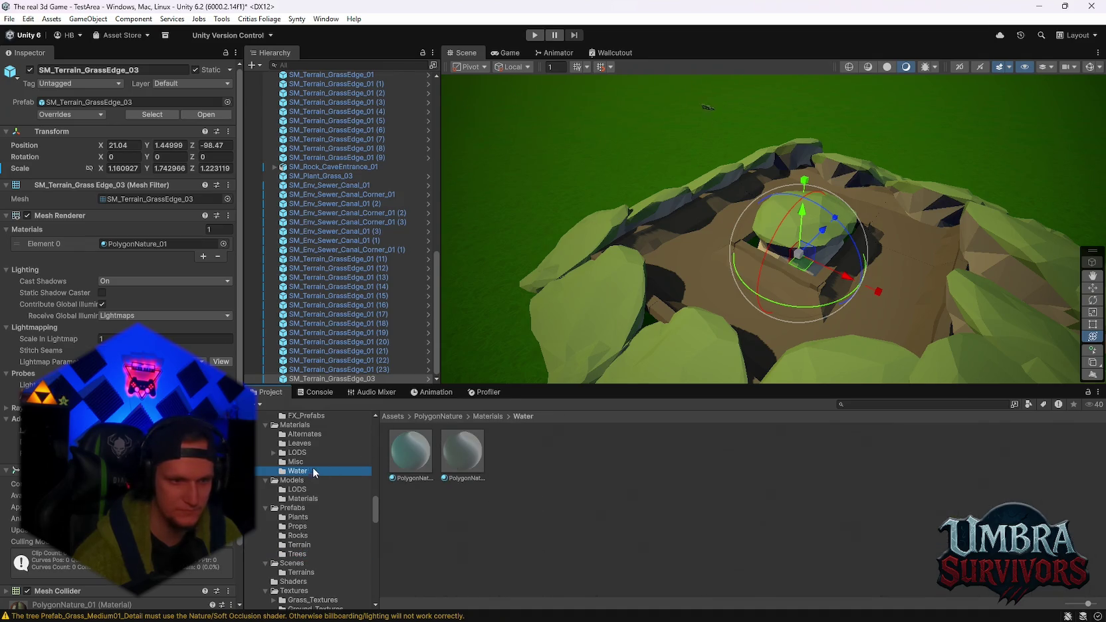
{"action": "mouse_move", "coordinate": [668, 298]}
{"action": "left_mouse_down"}
{"action": "mouse_move", "coordinate": [705, 282]}
{"action": "mouse_move", "coordinate": [691, 274]}
{"action": "mouse_move", "coordinate": [300, 497]}
{"action": "left_mouse_up"}
Open the PolygonNature Terrain prefabs and drop a River_Plane_01 water plane into the canal
{"action": "left_click", "coordinate": [301, 488]}
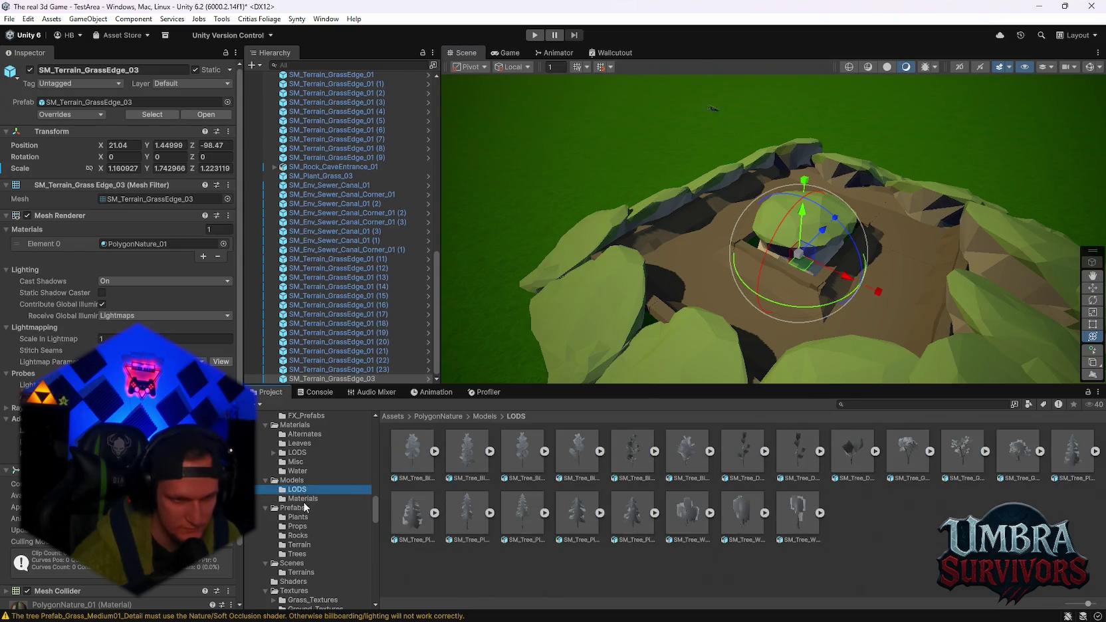
{"action": "left_click", "coordinate": [309, 497]}
{"action": "left_click", "coordinate": [301, 485]}
{"action": "left_click", "coordinate": [299, 545]}
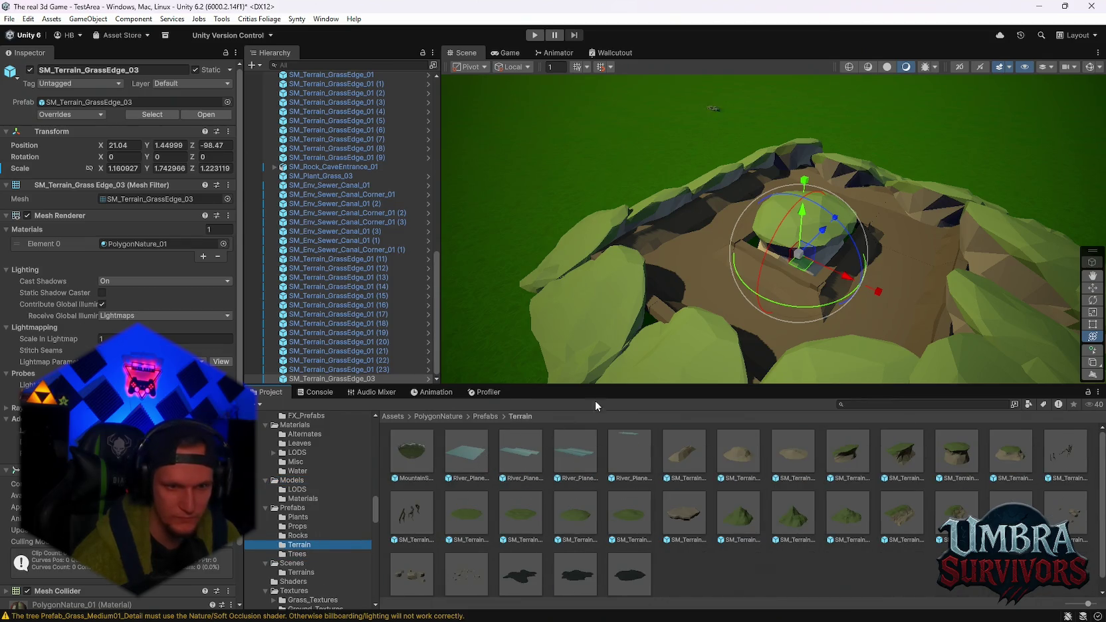
{"action": "scroll", "coordinate": [750, 359], "scroll_direction": "up", "scroll_amount": 5}
{"action": "mouse_move", "coordinate": [466, 454]}
{"action": "left_mouse_down"}
{"action": "mouse_move", "coordinate": [485, 425]}
{"action": "mouse_move", "coordinate": [674, 339]}
{"action": "mouse_move", "coordinate": [650, 279]}
{"action": "mouse_move", "coordinate": [817, 286]}
{"action": "mouse_move", "coordinate": [774, 266]}
{"action": "left_mouse_up"}
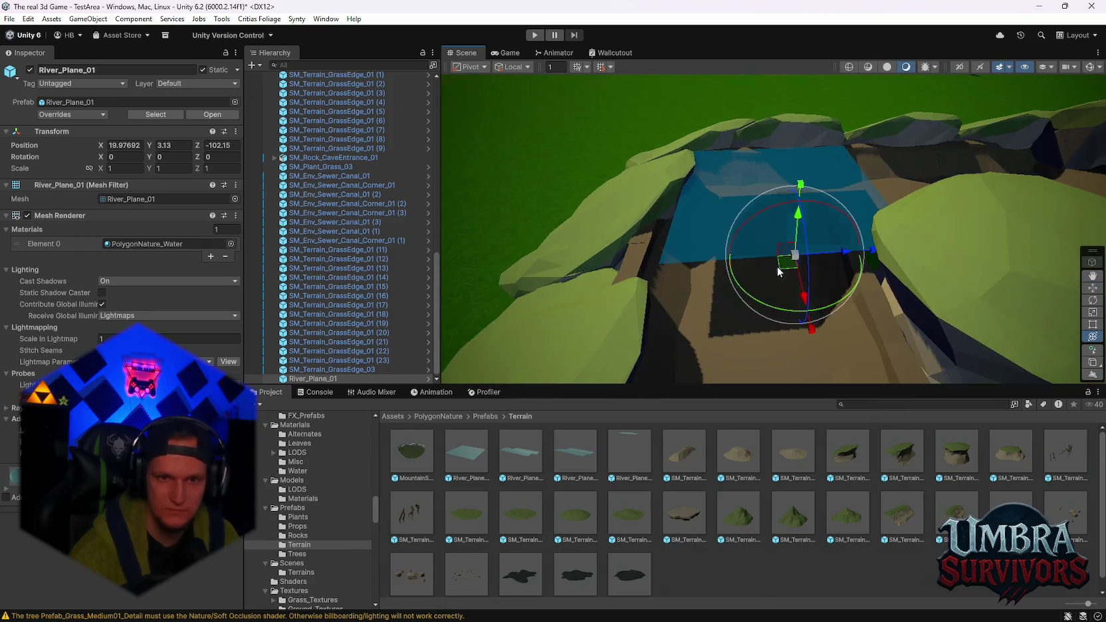
Lower the first water plane into the canal and add a second copy further along
{"action": "mouse_move", "coordinate": [786, 198]}
{"action": "left_mouse_down"}
{"action": "mouse_move", "coordinate": [814, 272]}
{"action": "mouse_move", "coordinate": [796, 274]}
{"action": "mouse_move", "coordinate": [826, 271]}
{"action": "mouse_move", "coordinate": [801, 268]}
{"action": "mouse_move", "coordinate": [864, 317]}
{"action": "mouse_move", "coordinate": [810, 296]}
{"action": "left_mouse_up"}
{"action": "key", "text": "ctrl+d"}
{"action": "mouse_move", "coordinate": [730, 235]}
{"action": "left_mouse_down"}
{"action": "mouse_move", "coordinate": [664, 273]}
{"action": "mouse_move", "coordinate": [538, 312]}
{"action": "left_mouse_up"}
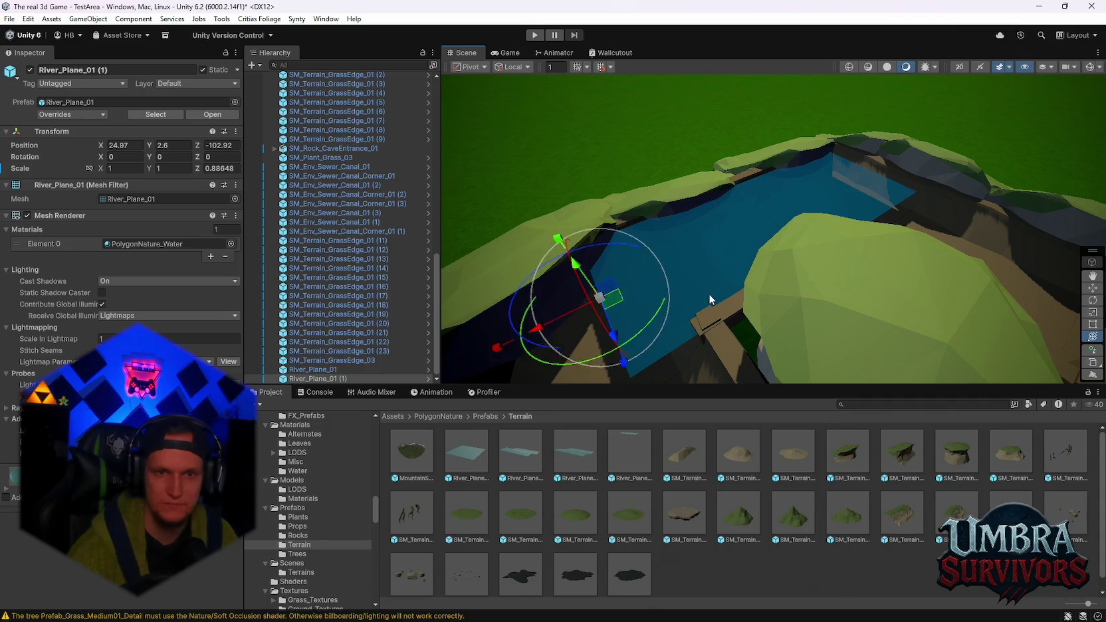
{"action": "key", "text": "f"}
Add a third water plane at X 30.2, stretched to X scale 1.0484 to close the gap
{"action": "key", "text": "ctrl+d"}
{"action": "mouse_move", "coordinate": [695, 226]}
{"action": "left_mouse_down"}
{"action": "mouse_move", "coordinate": [629, 218]}
{"action": "mouse_move", "coordinate": [652, 248]}
{"action": "mouse_move", "coordinate": [964, 253]}
{"action": "mouse_move", "coordinate": [711, 279]}
{"action": "mouse_move", "coordinate": [705, 302]}
{"action": "mouse_move", "coordinate": [859, 322]}
{"action": "mouse_move", "coordinate": [879, 272]}
{"action": "left_mouse_up"}
{"action": "scroll", "coordinate": [631, 233], "scroll_direction": "up", "scroll_amount": 3}
{"action": "key", "text": "ctrl+z"}
{"action": "key", "text": "ctrl+z"}
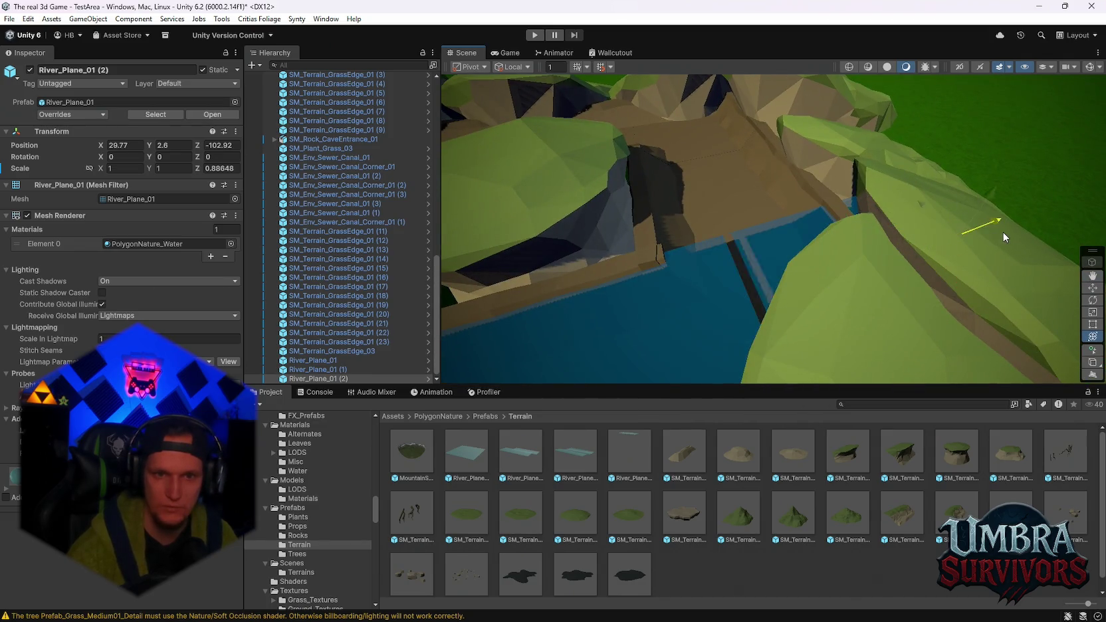
{"action": "mouse_move", "coordinate": [995, 233]}
{"action": "left_mouse_down"}
{"action": "mouse_move", "coordinate": [836, 234]}
{"action": "mouse_move", "coordinate": [827, 175]}
{"action": "left_mouse_up"}
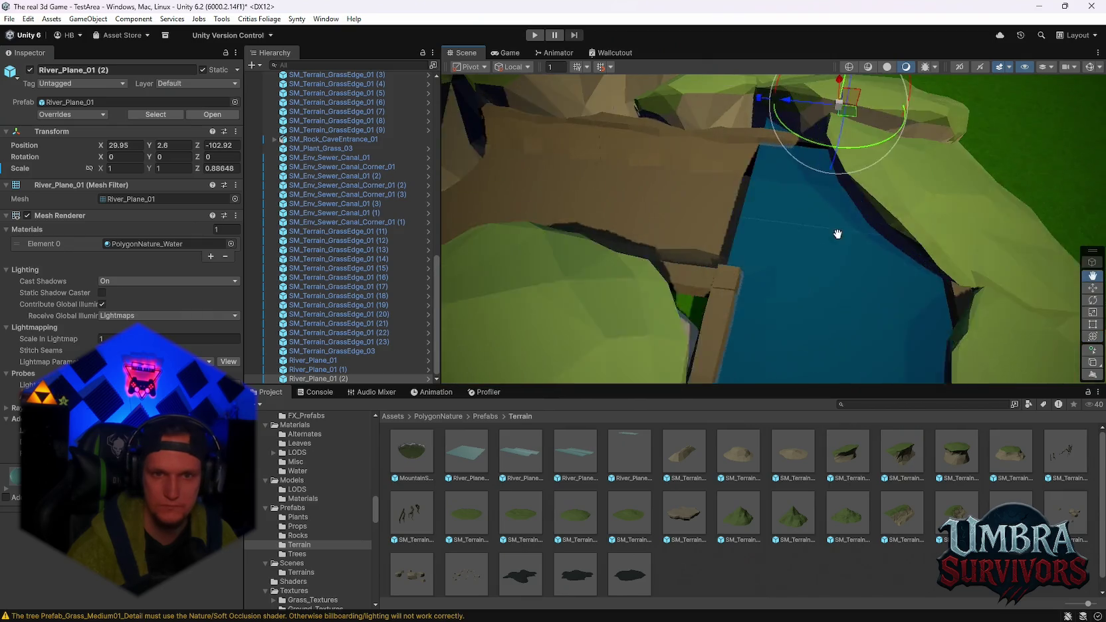
{"action": "mouse_move", "coordinate": [826, 174]}
{"action": "left_mouse_down"}
{"action": "mouse_move", "coordinate": [760, 239]}
{"action": "mouse_move", "coordinate": [775, 211]}
{"action": "mouse_move", "coordinate": [787, 244]}
{"action": "mouse_move", "coordinate": [717, 143]}
{"action": "mouse_move", "coordinate": [667, 131]}
{"action": "mouse_move", "coordinate": [725, 146]}
{"action": "mouse_move", "coordinate": [816, 228]}
{"action": "mouse_move", "coordinate": [741, 279]}
{"action": "mouse_move", "coordinate": [782, 259]}
{"action": "mouse_move", "coordinate": [741, 218]}
{"action": "mouse_move", "coordinate": [797, 296]}
{"action": "mouse_move", "coordinate": [813, 234]}
{"action": "mouse_move", "coordinate": [763, 262]}
{"action": "mouse_move", "coordinate": [816, 230]}
{"action": "left_mouse_up"}
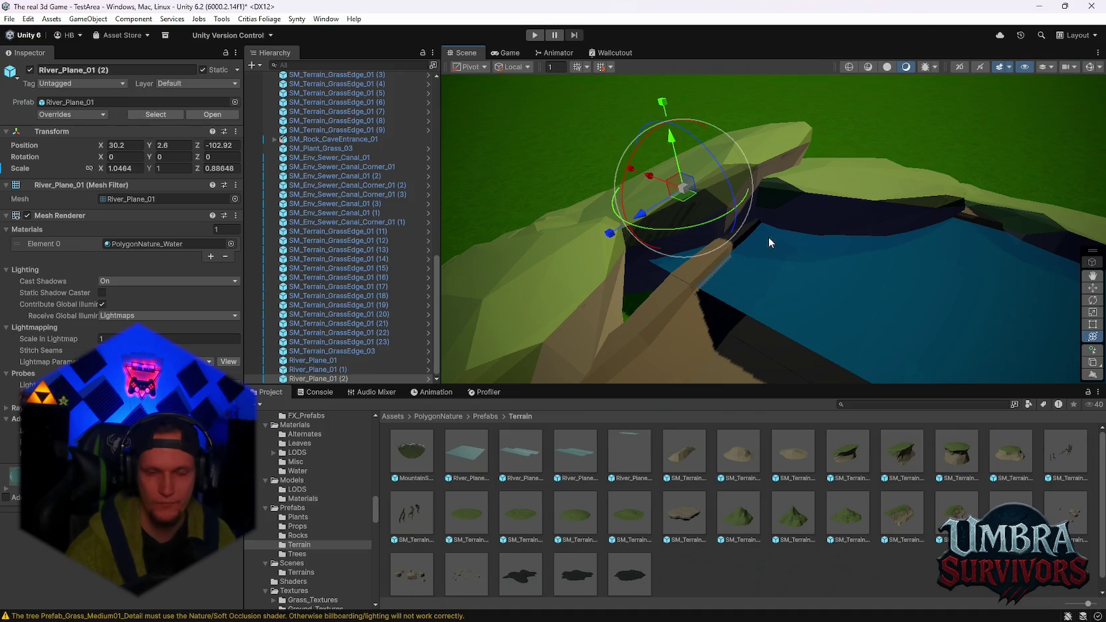
{"action": "mouse_move", "coordinate": [674, 152]}
{"action": "left_mouse_down"}
{"action": "mouse_move", "coordinate": [742, 222]}
{"action": "mouse_move", "coordinate": [782, 222]}
{"action": "mouse_move", "coordinate": [756, 242]}
{"action": "mouse_move", "coordinate": [761, 309]}
{"action": "left_mouse_up"}
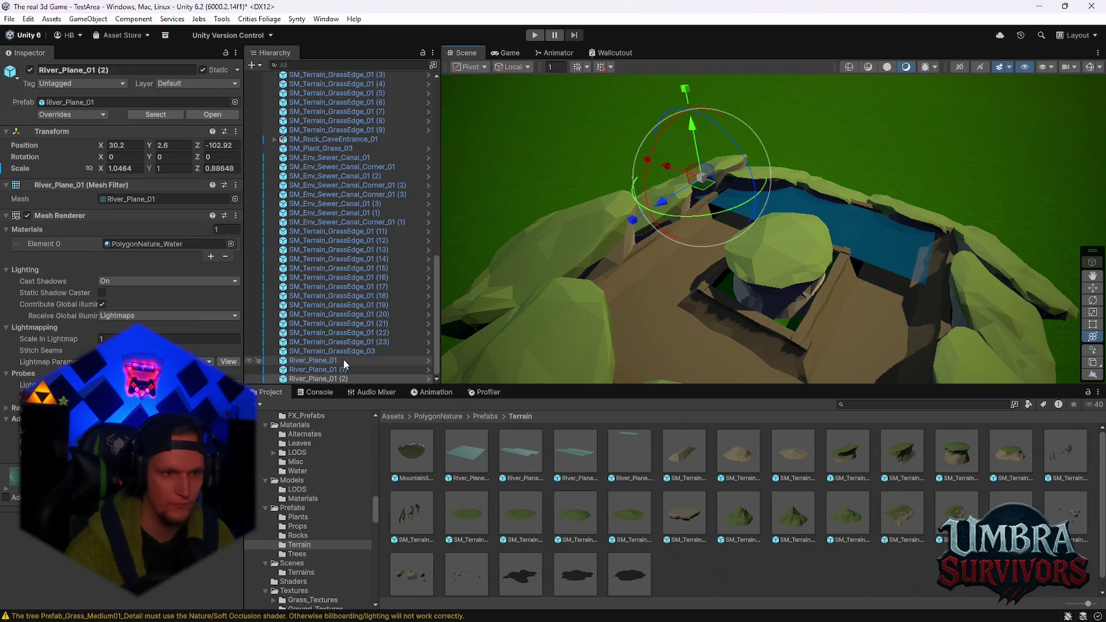
Duplicate the water planes along Z up to (11), shortening three to Z scale 0.546 at Z -90.49
{"action": "key", "text": "ctrl+d"}
{"action": "mouse_move", "coordinate": [733, 228]}
{"action": "left_mouse_down"}
{"action": "mouse_move", "coordinate": [668, 279]}
{"action": "mouse_move", "coordinate": [681, 286]}
{"action": "mouse_move", "coordinate": [690, 274]}
{"action": "mouse_move", "coordinate": [831, 315]}
{"action": "mouse_move", "coordinate": [684, 220]}
{"action": "left_mouse_up"}
{"action": "mouse_move", "coordinate": [668, 183]}
{"action": "left_mouse_down"}
{"action": "mouse_move", "coordinate": [579, 197]}
{"action": "mouse_move", "coordinate": [798, 287]}
{"action": "left_mouse_up"}
{"action": "scroll", "coordinate": [758, 238], "scroll_direction": "up", "scroll_amount": 2}
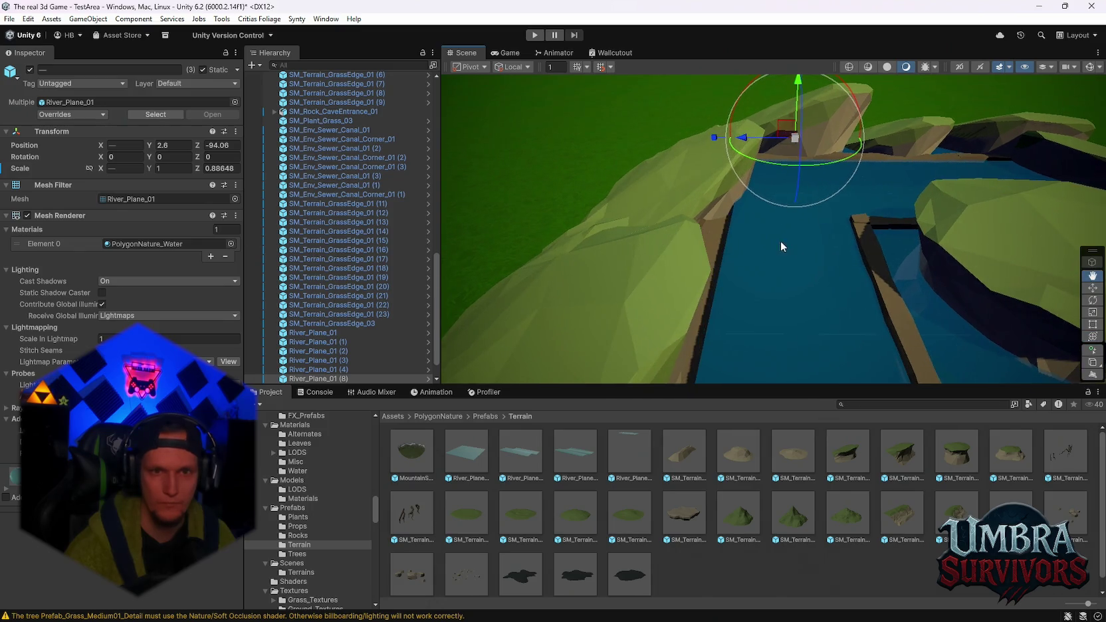
{"action": "left_click_drag", "start_coordinate": [720, 138], "coordinate": [658, 144]}
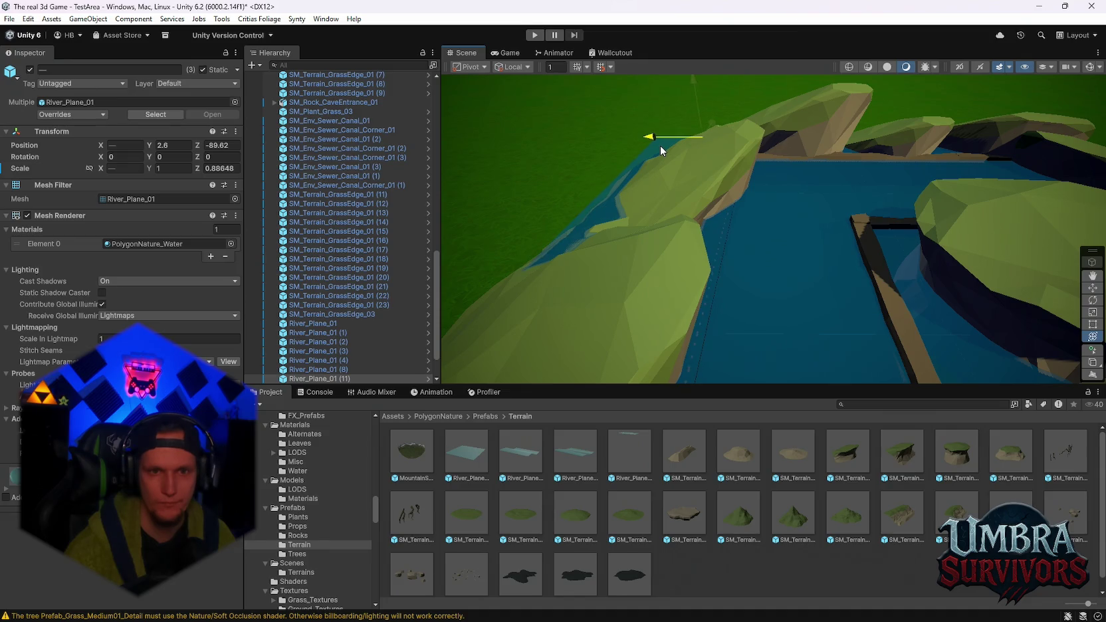
{"action": "key", "text": "e"}
{"action": "mouse_move", "coordinate": [659, 145]}
{"action": "left_mouse_down"}
{"action": "mouse_move", "coordinate": [624, 135]}
{"action": "mouse_move", "coordinate": [703, 143]}
{"action": "mouse_move", "coordinate": [801, 209]}
{"action": "left_mouse_up"}
{"action": "key", "text": "w"}
{"action": "key", "text": "f"}
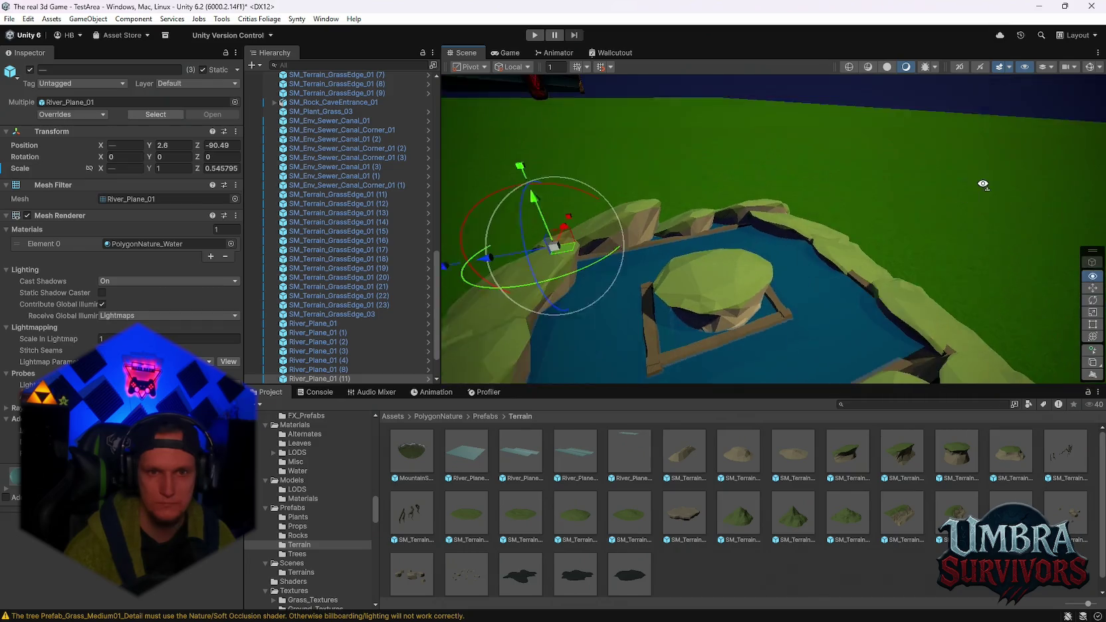
{"action": "left_click", "coordinate": [914, 173]}
{"action": "mouse_move", "coordinate": [913, 172]}
{"action": "left_mouse_down"}
{"action": "mouse_move", "coordinate": [920, 264]}
{"action": "mouse_move", "coordinate": [939, 259]}
{"action": "left_mouse_up"}
{"action": "scroll", "coordinate": [708, 268], "scroll_direction": "up", "scroll_amount": 5}
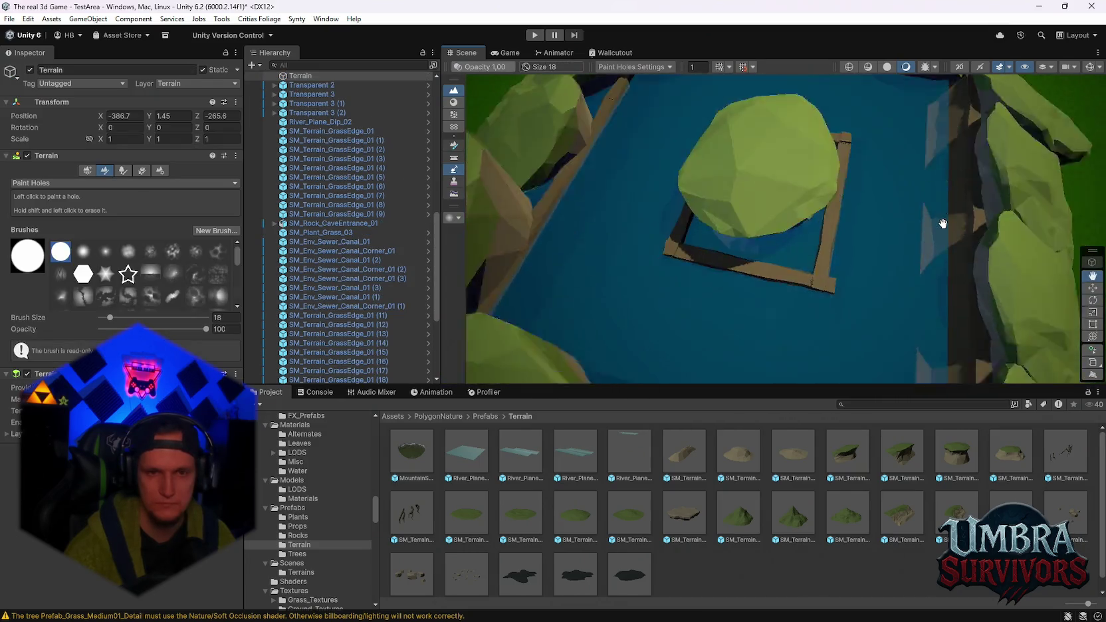
{"action": "scroll", "coordinate": [326, 325], "scroll_direction": "up", "scroll_amount": 5}
{"action": "left_click", "coordinate": [336, 237]}
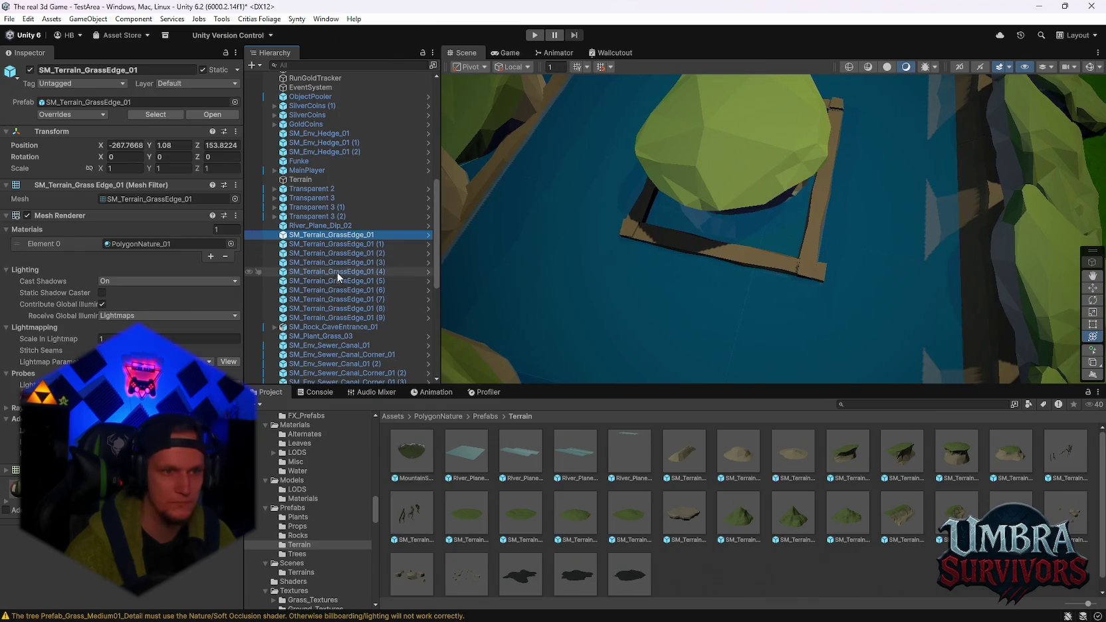
{"action": "scroll", "coordinate": [341, 285], "scroll_direction": "down", "scroll_amount": 4}
{"action": "left_click", "coordinate": [341, 205]}
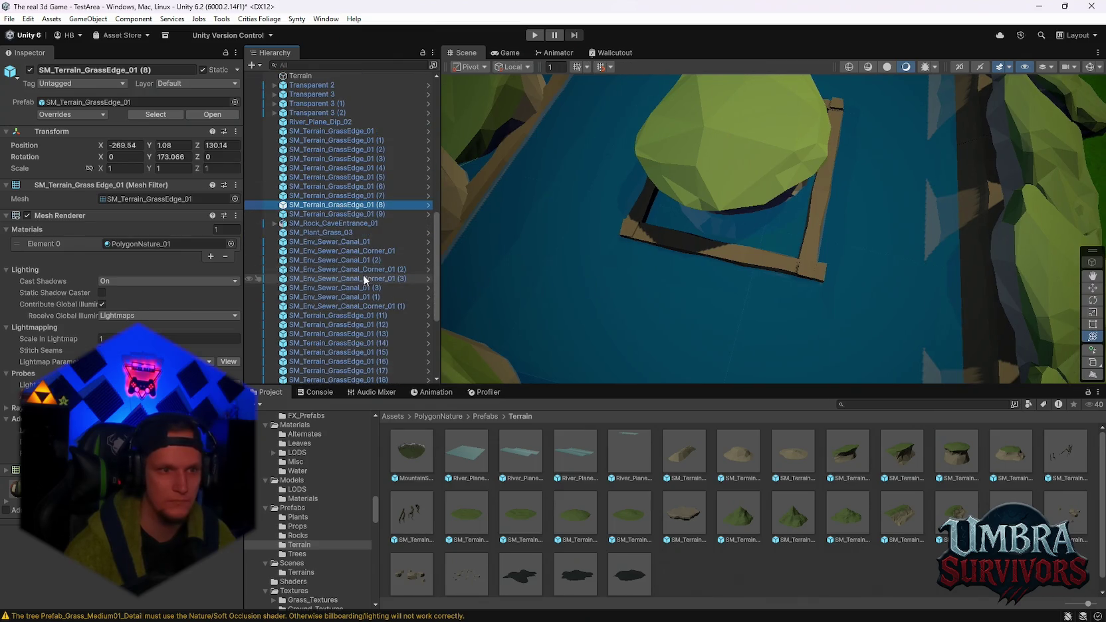
{"action": "left_click", "coordinate": [342, 251]}
{"action": "key", "text": "f"}
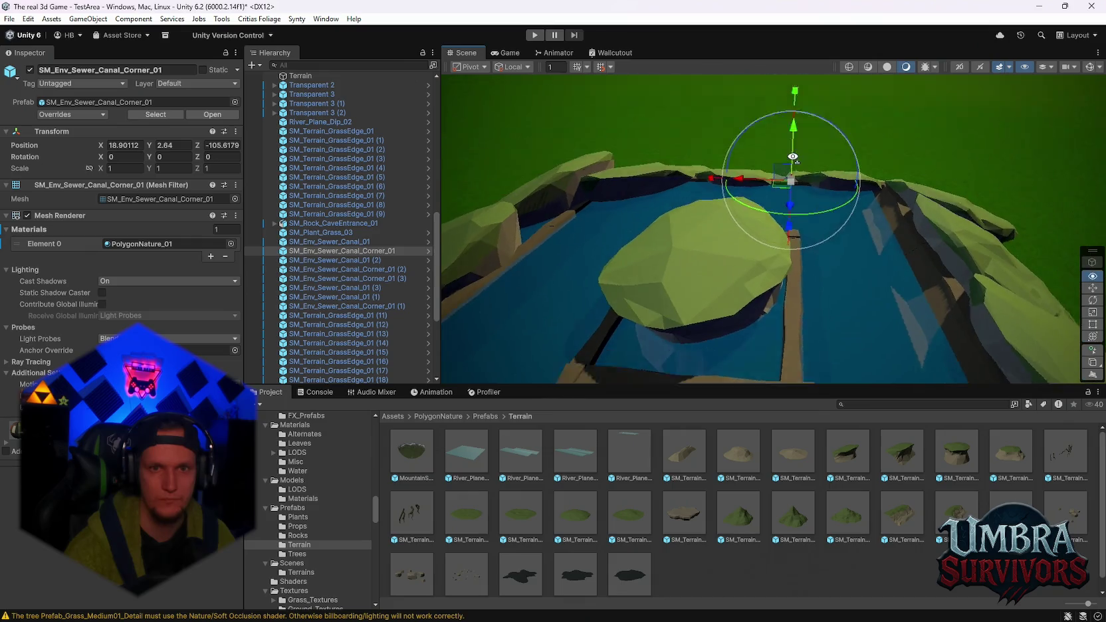
{"action": "left_click_drag", "start_coordinate": [794, 108], "coordinate": [796, 124]}
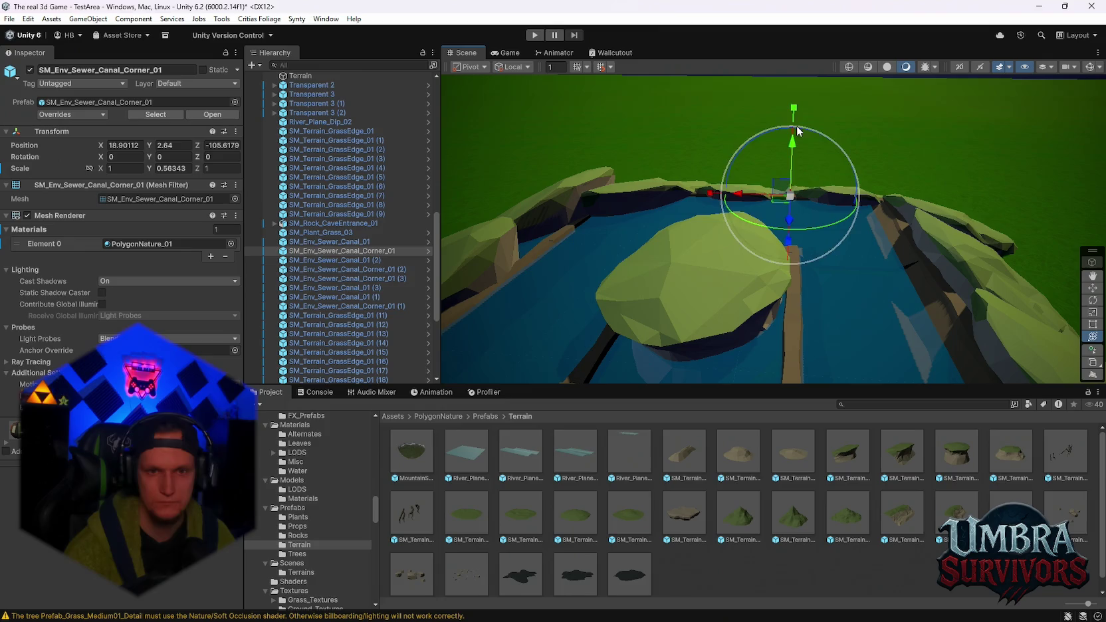
{"action": "key", "text": "ctrl+z"}
{"action": "left_click", "coordinate": [346, 241]}
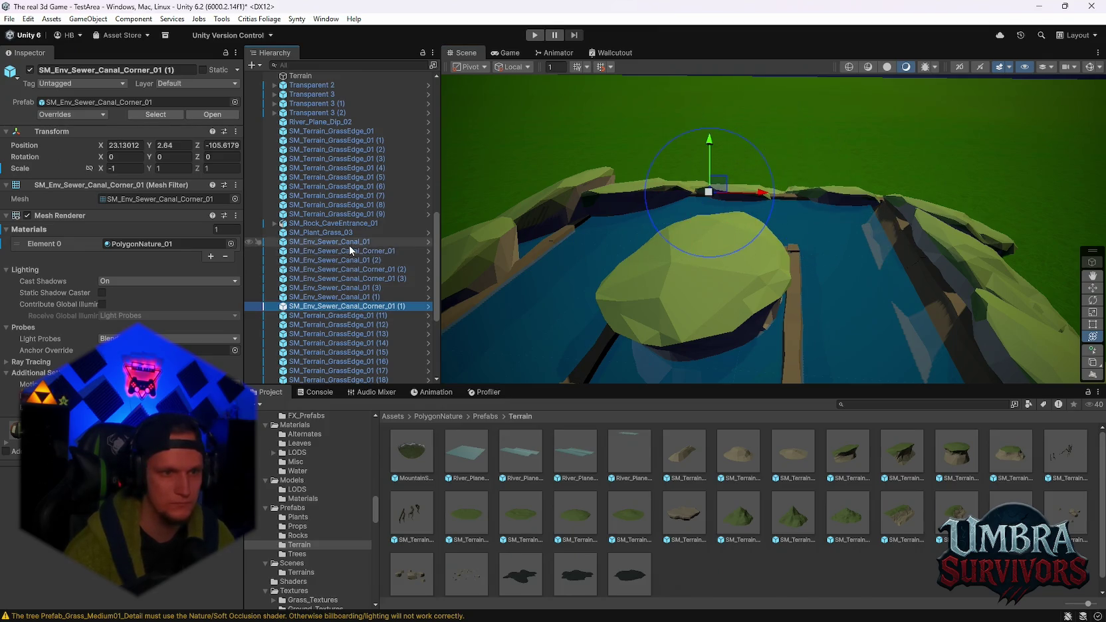
{"action": "left_click", "coordinate": [366, 306], "text": "shift"}
{"action": "mouse_move", "coordinate": [702, 104]}
{"action": "left_mouse_down"}
{"action": "mouse_move", "coordinate": [722, 200]}
{"action": "mouse_move", "coordinate": [692, 70]}
{"action": "mouse_move", "coordinate": [697, 152]}
{"action": "mouse_move", "coordinate": [692, 123]}
{"action": "left_mouse_up"}
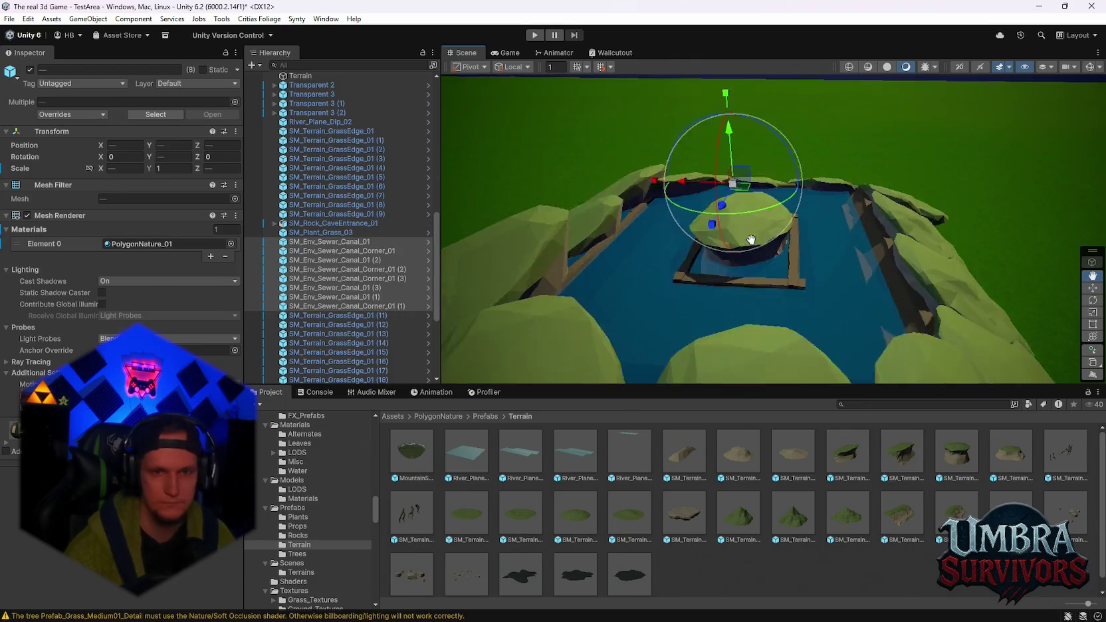
Set all twelve River_Plane objects to Y scale 1.0257 at height 2.98
{"action": "scroll", "coordinate": [333, 305], "scroll_direction": "down", "scroll_amount": 4}
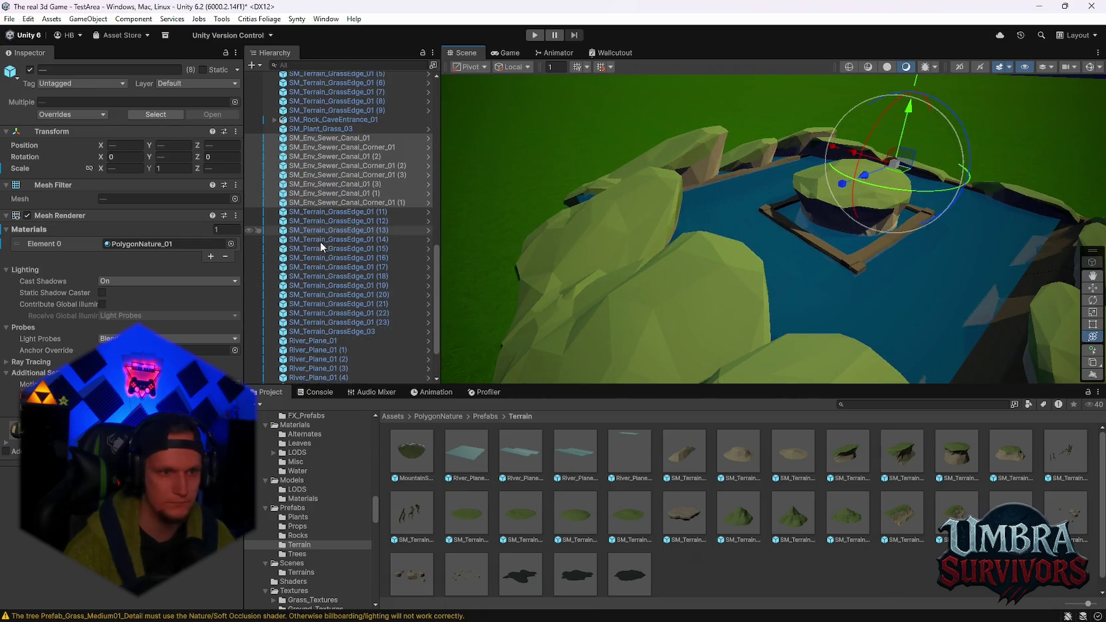
{"action": "scroll", "coordinate": [321, 252], "scroll_direction": "down", "scroll_amount": 2}
{"action": "left_click", "coordinate": [319, 278]}
{"action": "left_click", "coordinate": [314, 378], "text": "shift"}
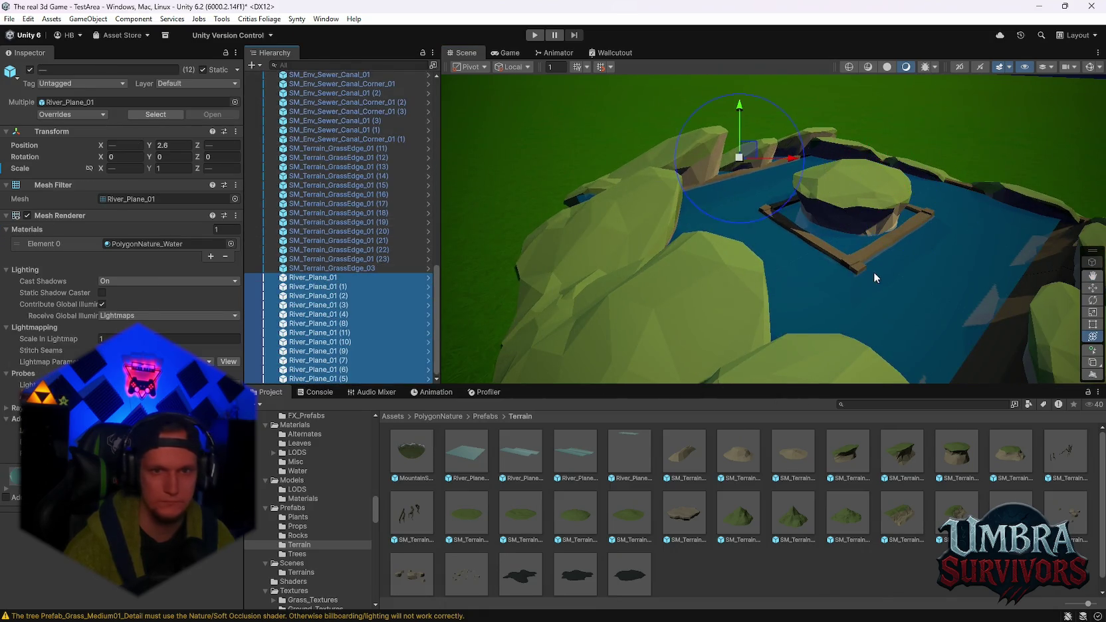
{"action": "left_click_drag", "start_coordinate": [741, 115], "coordinate": [741, 117]}
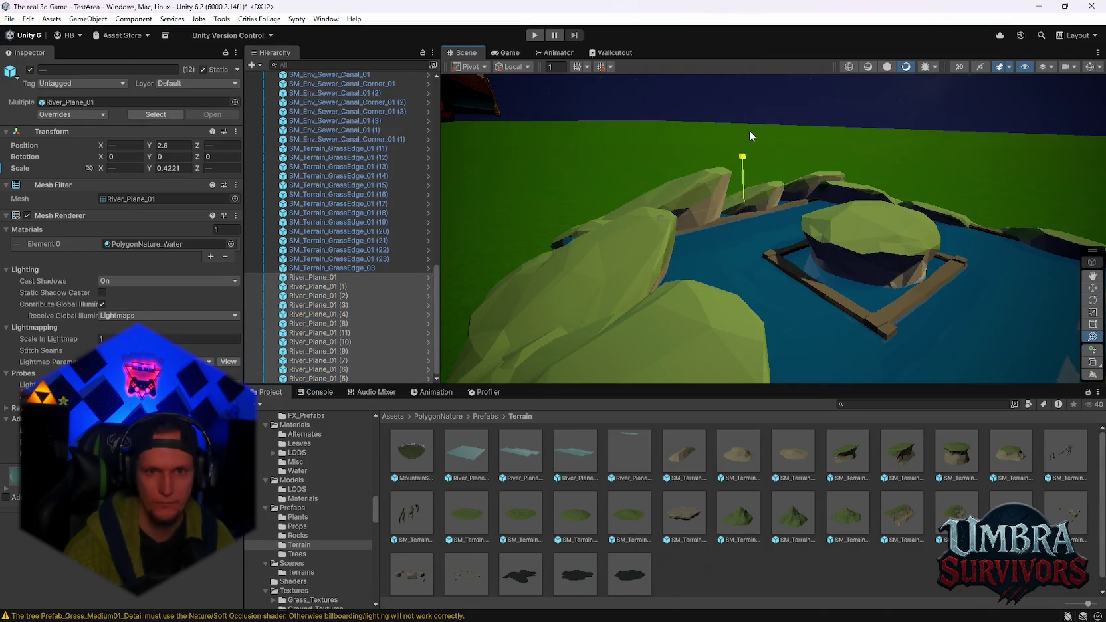
{"action": "mouse_move", "coordinate": [765, 65]}
{"action": "left_mouse_down"}
{"action": "mouse_move", "coordinate": [780, 165]}
{"action": "mouse_move", "coordinate": [759, 48]}
{"action": "mouse_move", "coordinate": [771, 84]}
{"action": "left_mouse_up"}
{"action": "left_click_drag", "start_coordinate": [757, 147], "coordinate": [751, 154]}
{"action": "scroll", "coordinate": [914, 258], "scroll_direction": "up", "scroll_amount": 5}
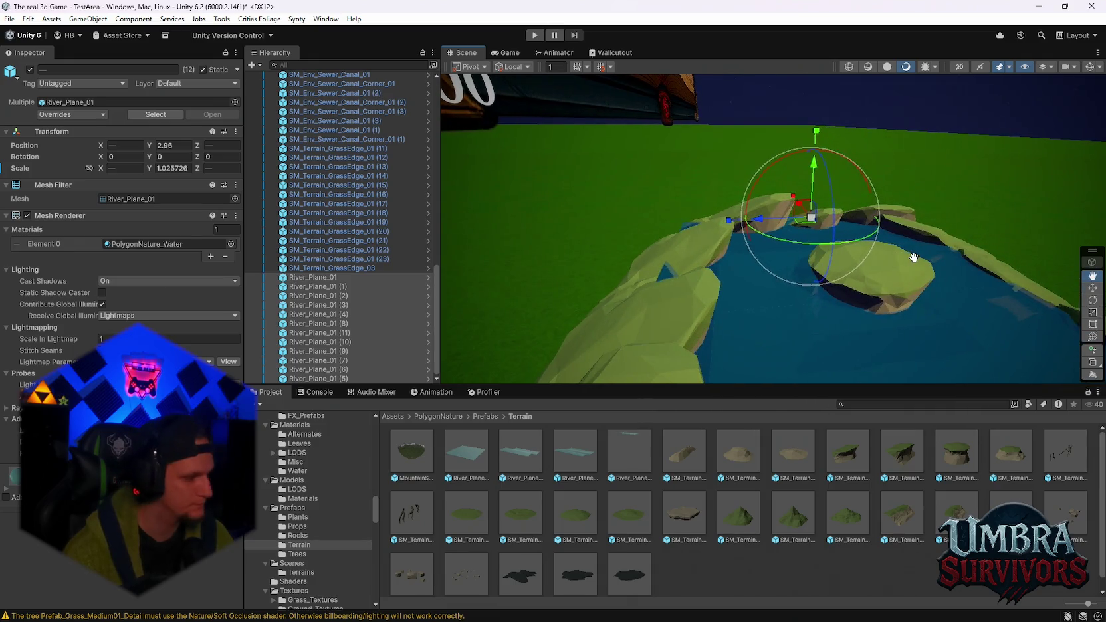
{"action": "mouse_move", "coordinate": [918, 256]}
{"action": "left_mouse_down"}
{"action": "mouse_move", "coordinate": [939, 268]}
{"action": "mouse_move", "coordinate": [844, 203]}
{"action": "mouse_move", "coordinate": [870, 256]}
{"action": "mouse_move", "coordinate": [906, 264]}
{"action": "mouse_move", "coordinate": [908, 249]}
{"action": "mouse_move", "coordinate": [894, 248]}
{"action": "left_mouse_up"}
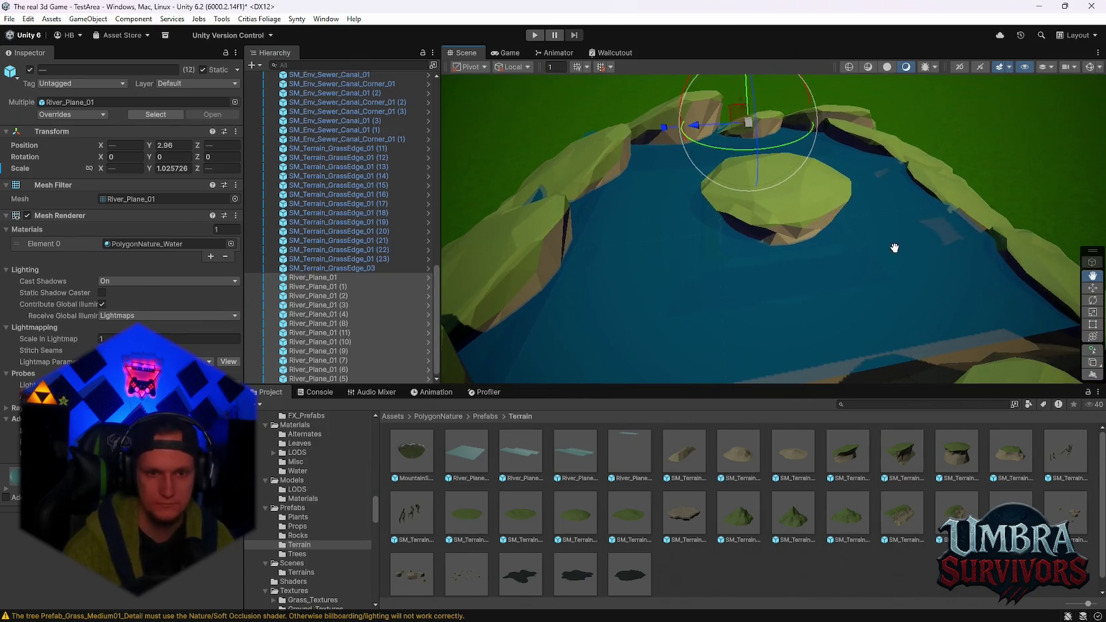
{"action": "left_click", "coordinate": [532, 468]}
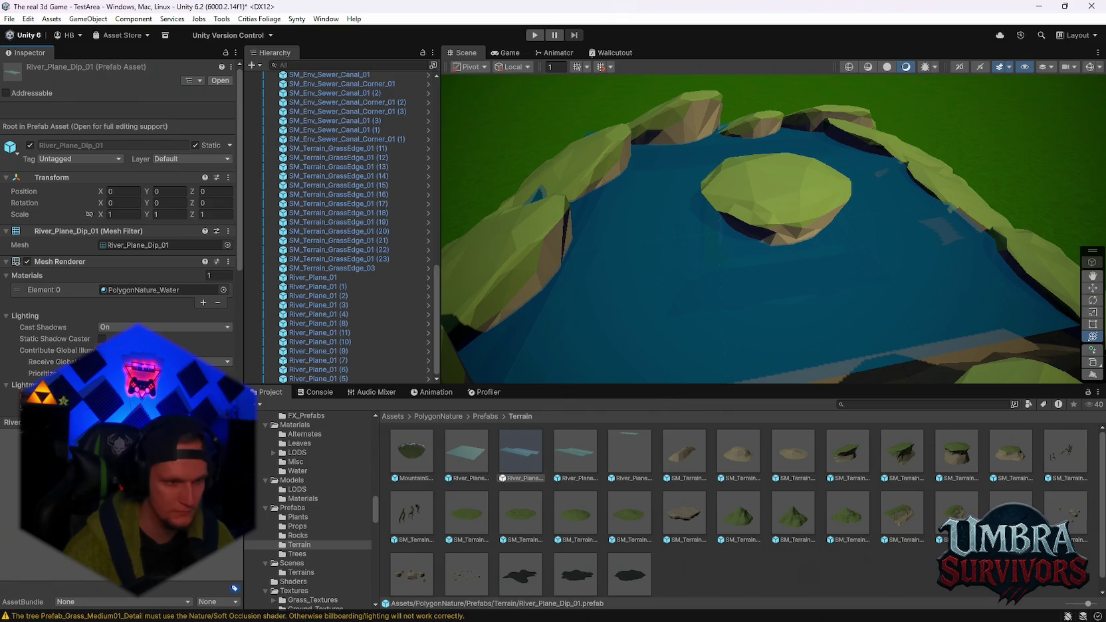
{"action": "left_click", "coordinate": [567, 455]}
{"action": "left_click", "coordinate": [628, 452]}
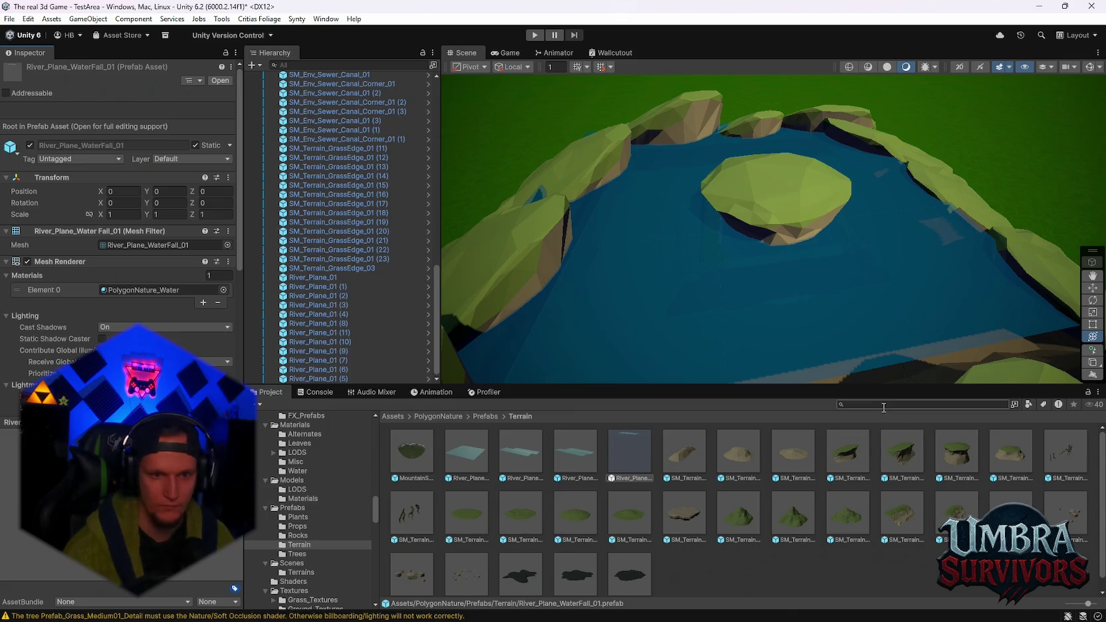
{"action": "type", "text": "water"}
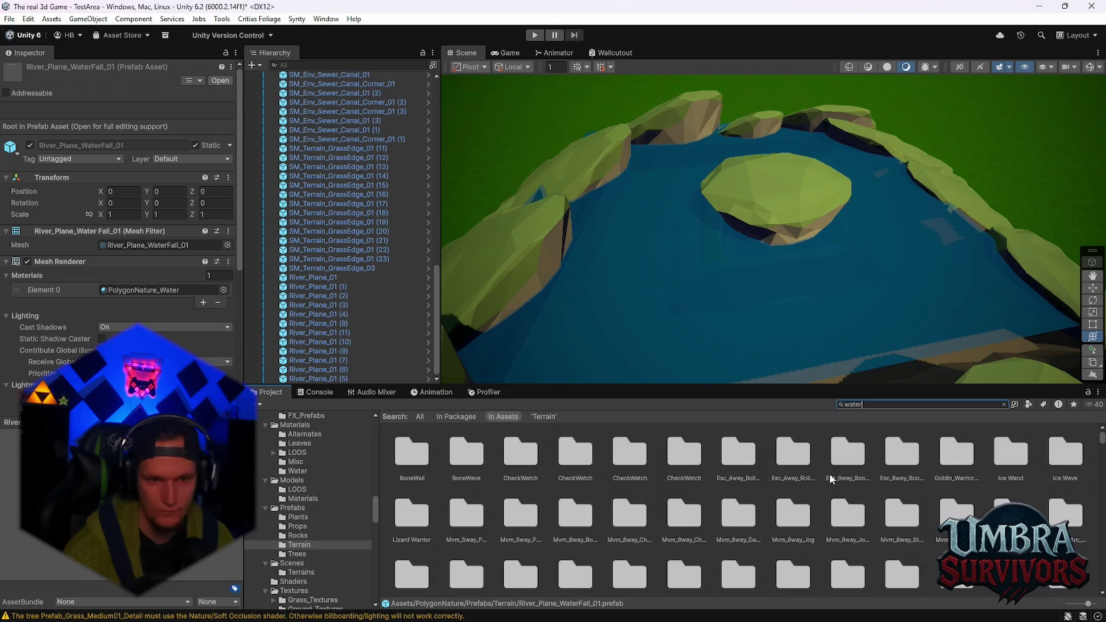
{"action": "scroll", "coordinate": [798, 472], "scroll_direction": "down", "scroll_amount": 1}
{"action": "left_click", "coordinate": [738, 464]}
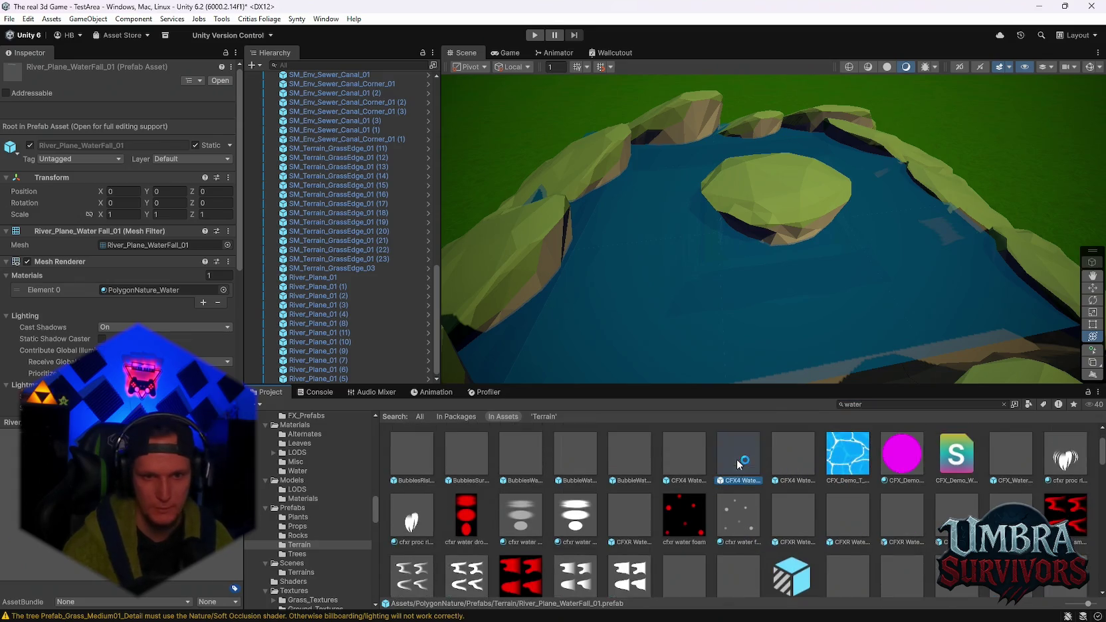
{"action": "left_click_drag", "start_coordinate": [738, 464], "coordinate": [725, 348]}
{"action": "left_click_drag", "start_coordinate": [878, 321], "coordinate": [876, 318]}
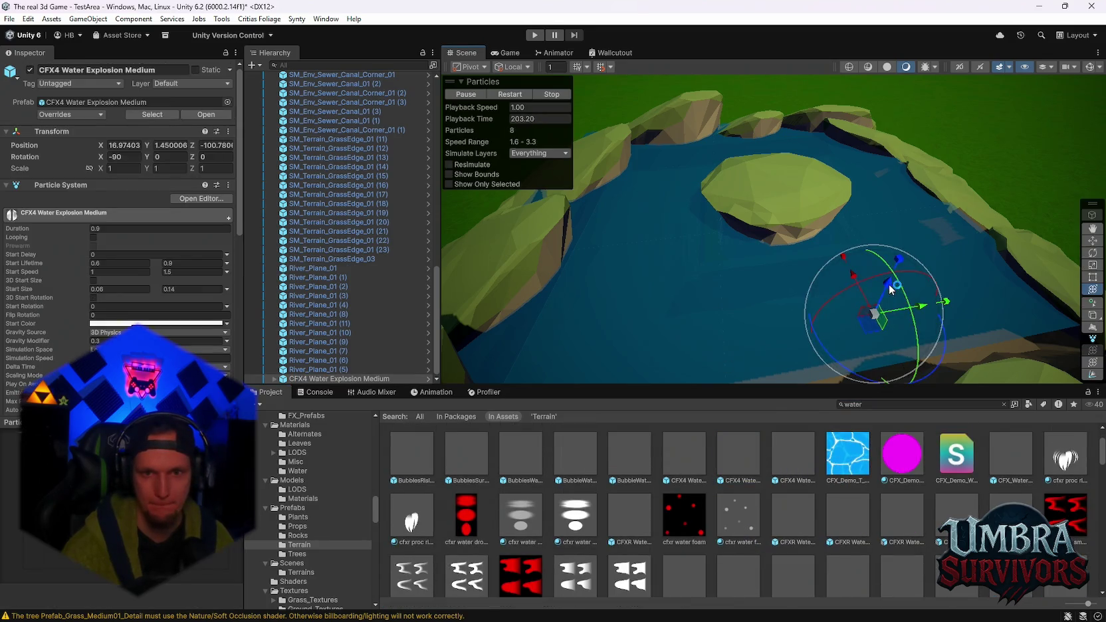
{"action": "key", "text": "ctrl+z"}
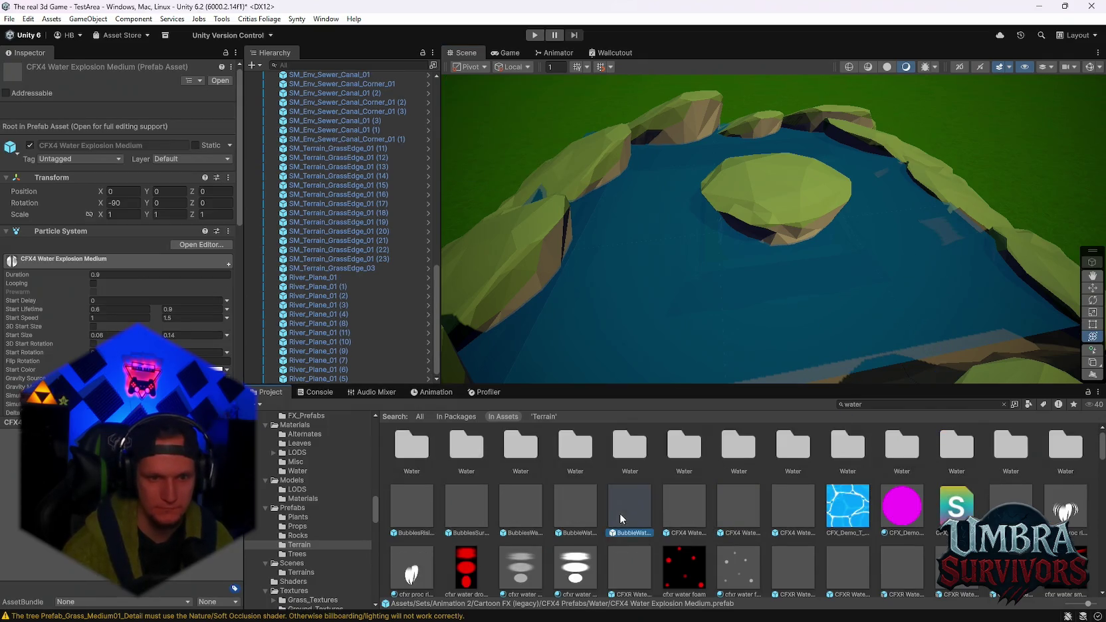
{"action": "scroll", "coordinate": [618, 514], "scroll_direction": "down", "scroll_amount": 2}
{"action": "left_click", "coordinate": [632, 513]}
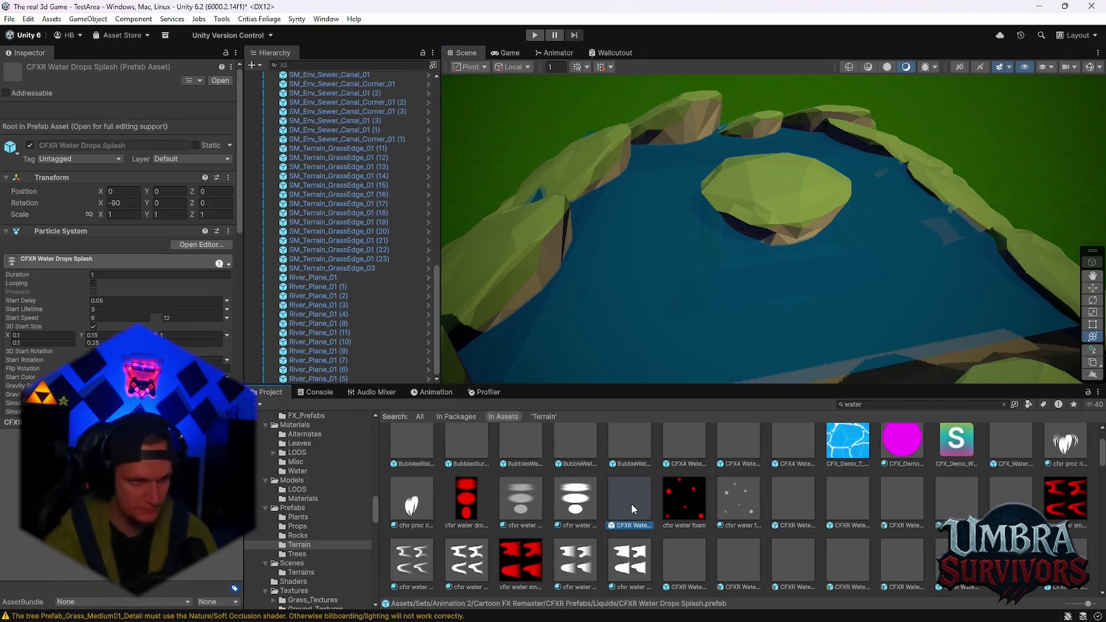
{"action": "left_click", "coordinate": [811, 508]}
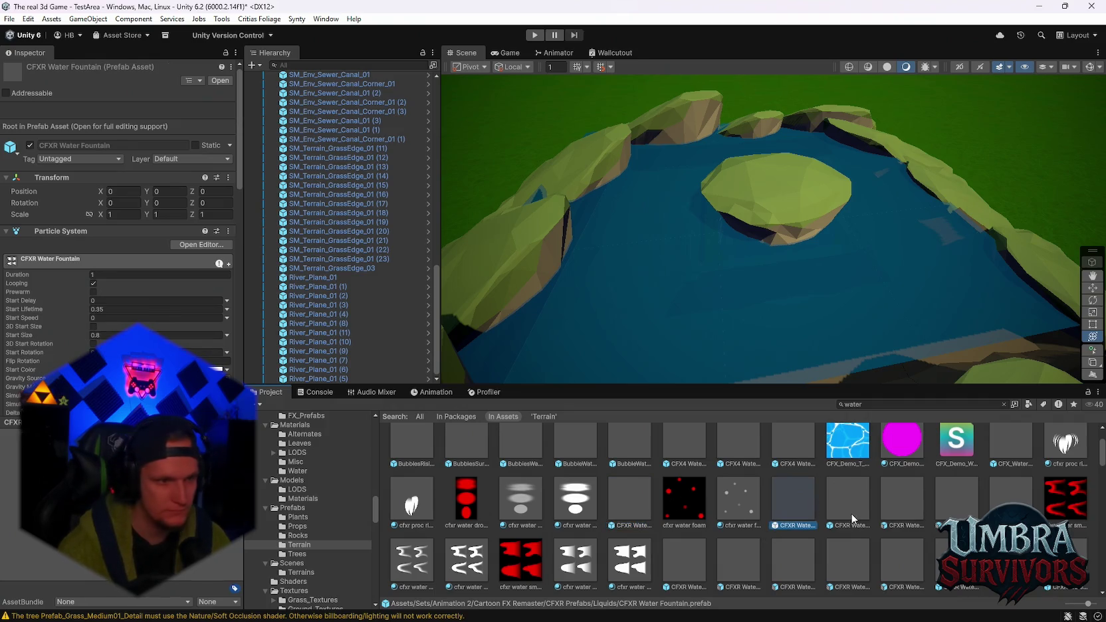
{"action": "scroll", "coordinate": [906, 520], "scroll_direction": "down", "scroll_amount": 1}
{"action": "left_click", "coordinate": [905, 512]}
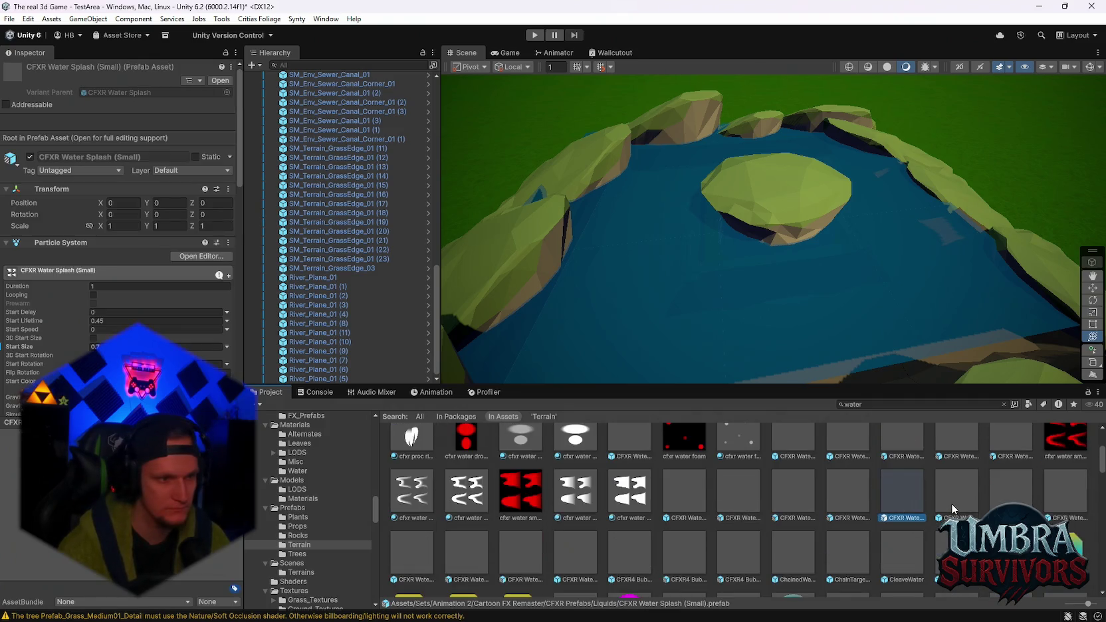
{"action": "left_click", "coordinate": [951, 503]}
{"action": "scroll", "coordinate": [874, 522], "scroll_direction": "down", "scroll_amount": 1}
{"action": "mouse_move", "coordinate": [807, 549]}
{"action": "left_mouse_down"}
{"action": "mouse_move", "coordinate": [719, 357]}
{"action": "mouse_move", "coordinate": [692, 332]}
{"action": "left_mouse_up"}
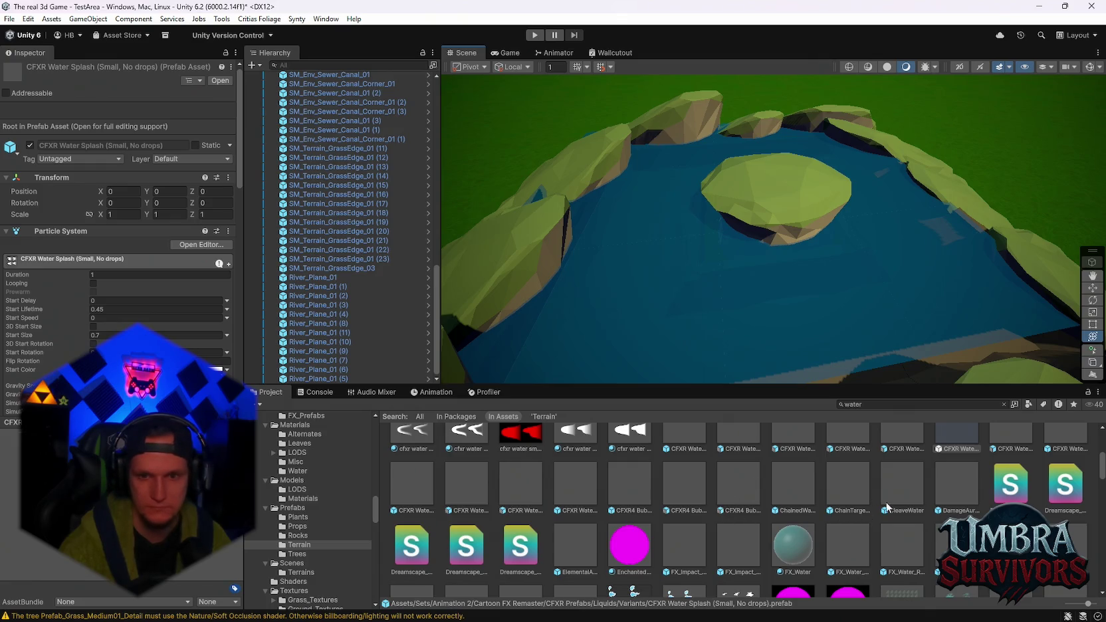
{"action": "scroll", "coordinate": [925, 538], "scroll_direction": "down", "scroll_amount": 2}
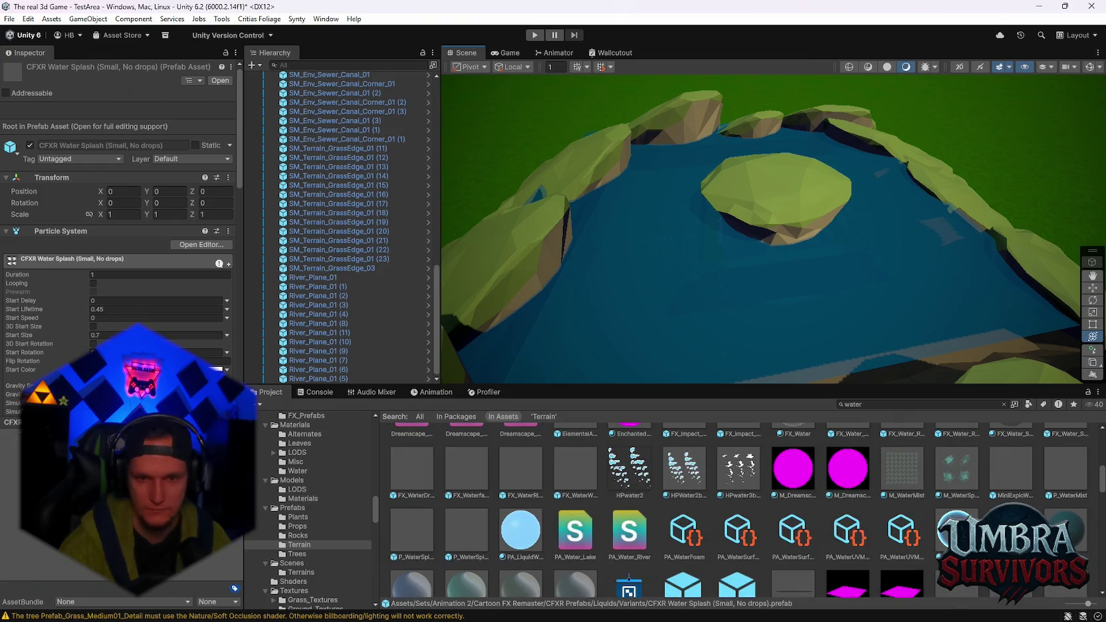
{"action": "mouse_move", "coordinate": [521, 530]}
{"action": "left_mouse_down"}
{"action": "mouse_move", "coordinate": [597, 370]}
{"action": "mouse_move", "coordinate": [619, 344]}
{"action": "mouse_move", "coordinate": [520, 532]}
{"action": "mouse_move", "coordinate": [630, 350]}
{"action": "mouse_move", "coordinate": [553, 476]}
{"action": "left_mouse_up"}
{"action": "scroll", "coordinate": [731, 512], "scroll_direction": "down", "scroll_amount": 2}
{"action": "scroll", "coordinate": [553, 475], "scroll_direction": "down", "scroll_amount": 3}
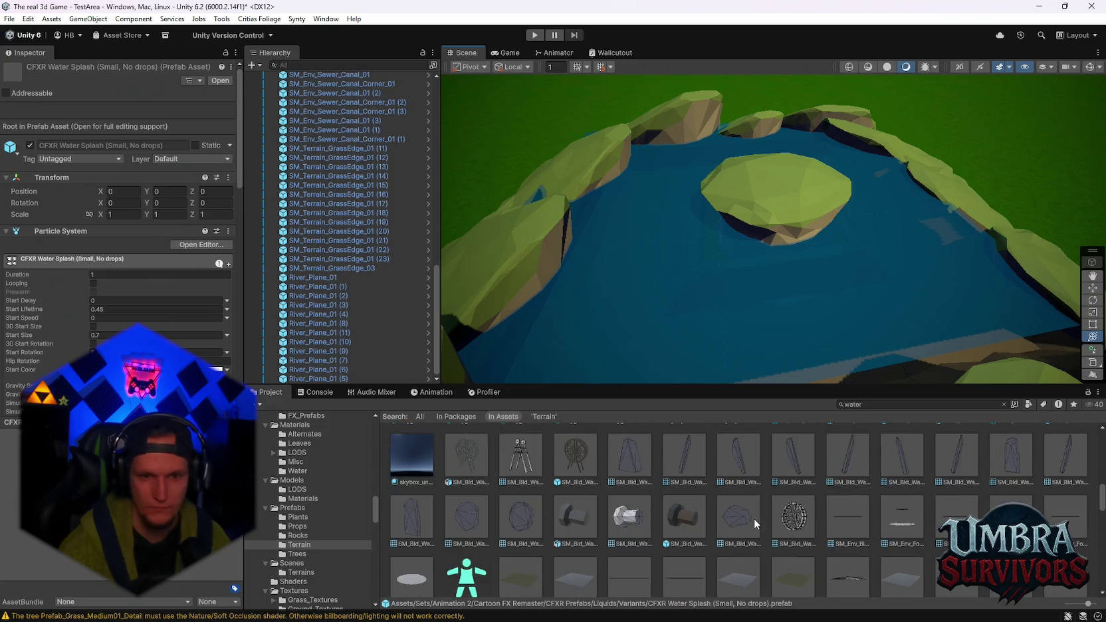
{"action": "scroll", "coordinate": [778, 525], "scroll_direction": "down", "scroll_amount": 1}
{"action": "mouse_move", "coordinate": [575, 558]}
{"action": "left_mouse_down"}
{"action": "mouse_move", "coordinate": [876, 309]}
{"action": "mouse_move", "coordinate": [939, 155]}
{"action": "mouse_move", "coordinate": [937, 193]}
{"action": "left_mouse_up"}
{"action": "left_click_drag", "start_coordinate": [921, 233], "coordinate": [909, 214]}
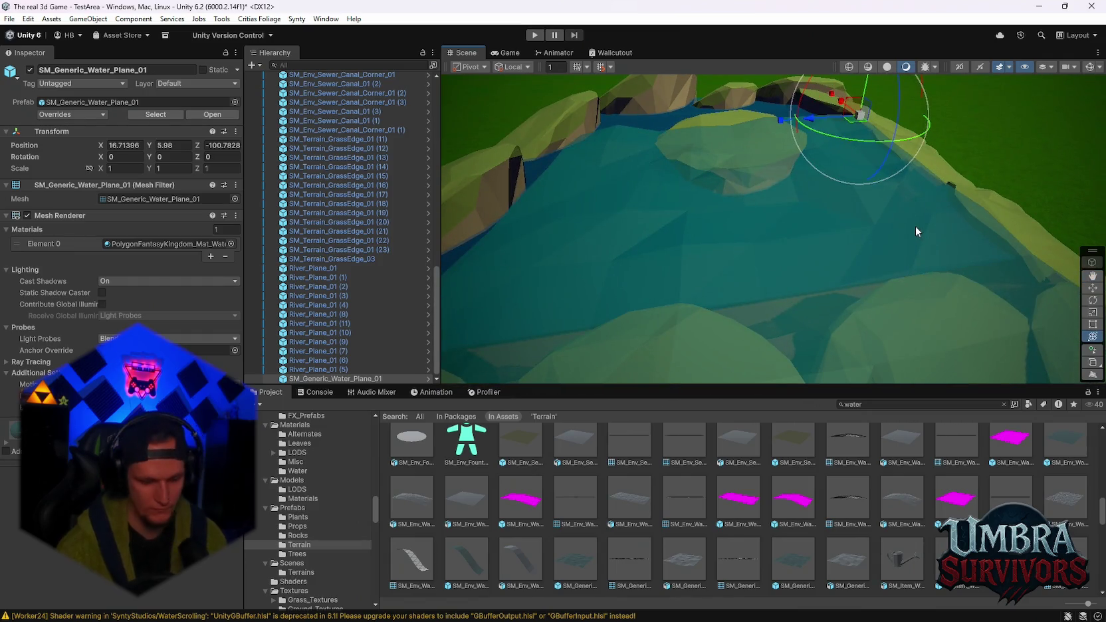
{"action": "key", "text": "super"}
{"action": "key", "text": "super"}
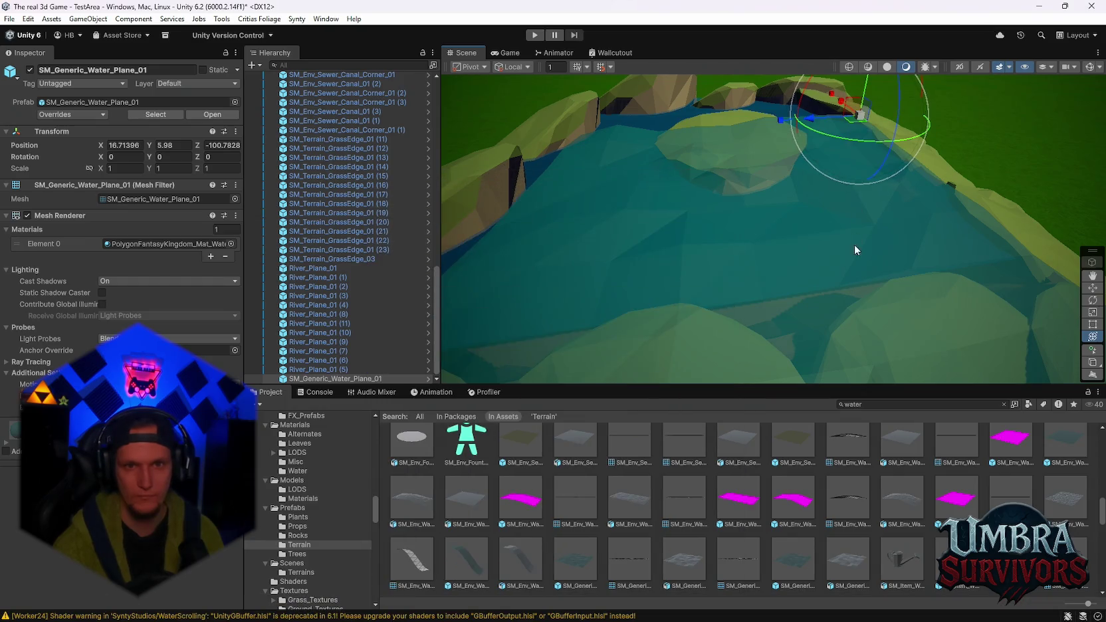
{"action": "key", "text": "Delete"}
{"action": "scroll", "coordinate": [829, 506], "scroll_direction": "down", "scroll_amount": 3}
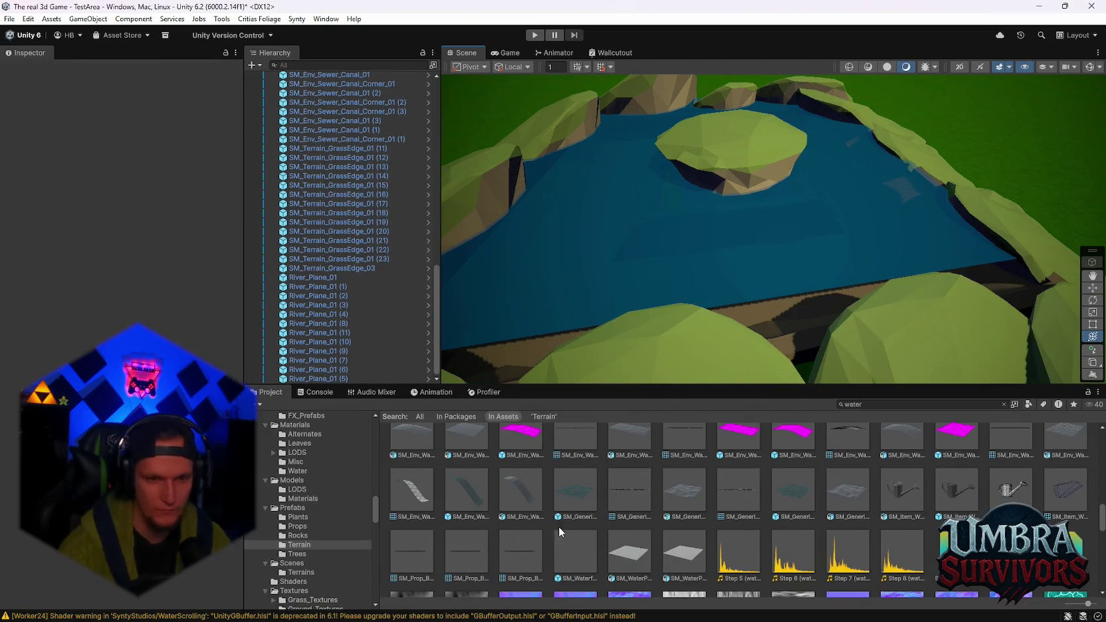
{"action": "scroll", "coordinate": [784, 522], "scroll_direction": "down", "scroll_amount": 5}
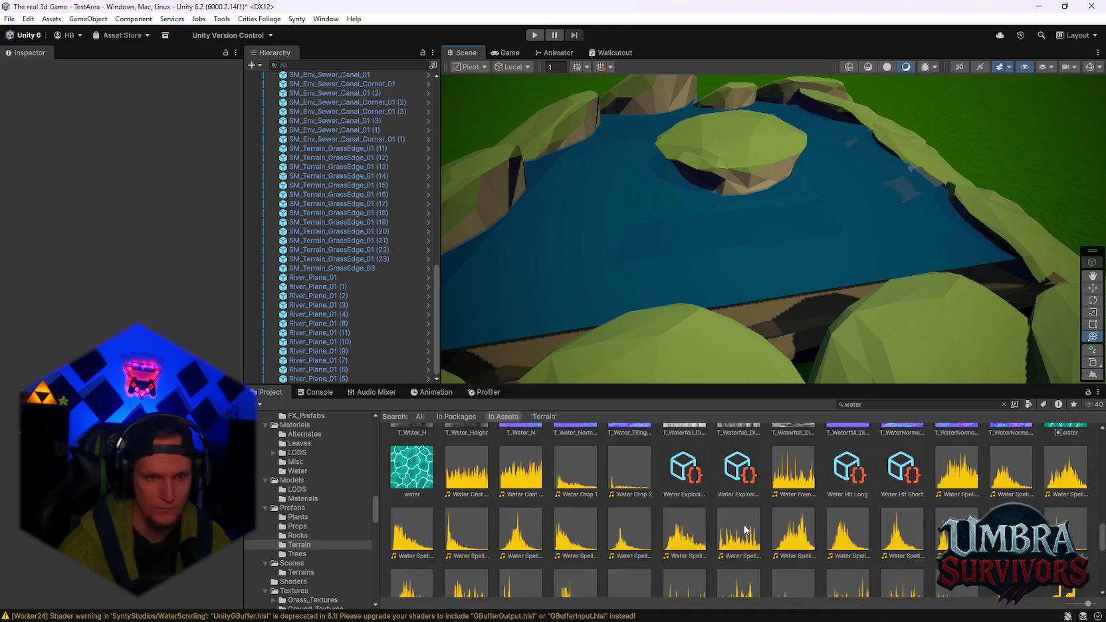
{"action": "left_click_drag", "start_coordinate": [422, 519], "coordinate": [603, 257]}
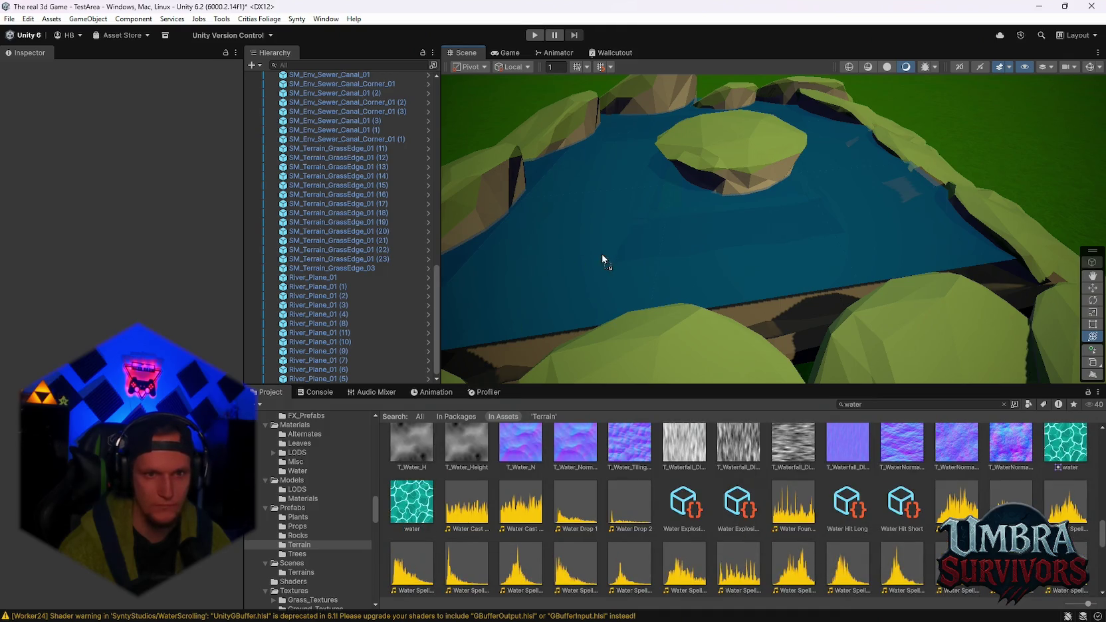
{"action": "scroll", "coordinate": [804, 528], "scroll_direction": "up", "scroll_amount": 10}
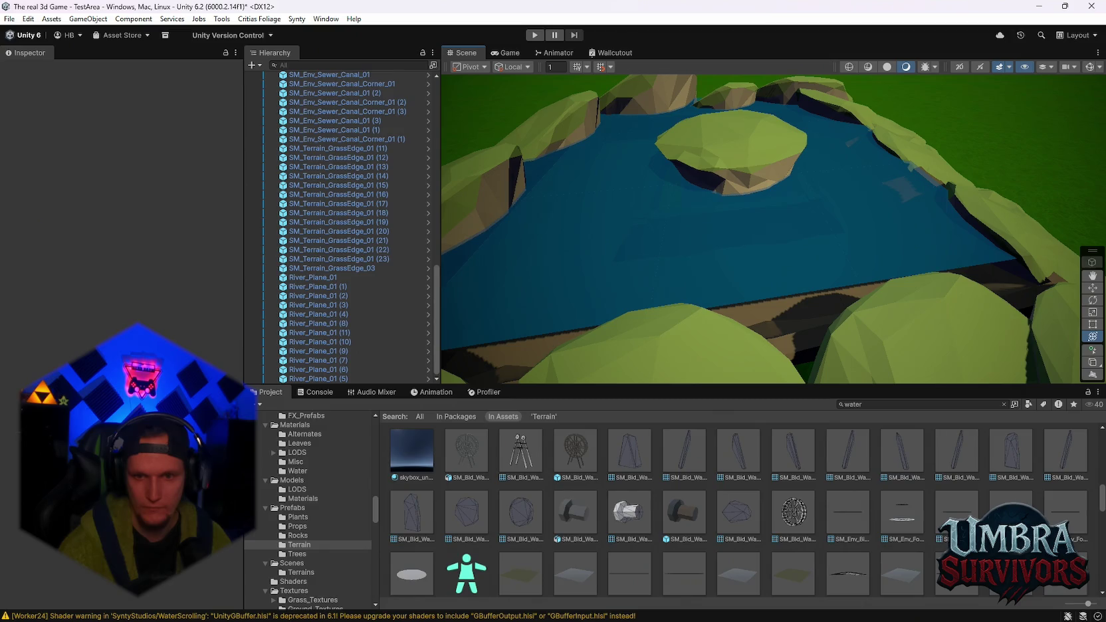
{"action": "left_click_drag", "start_coordinate": [812, 330], "coordinate": [881, 308]}
{"action": "scroll", "coordinate": [894, 329], "scroll_direction": "down", "scroll_amount": 5}
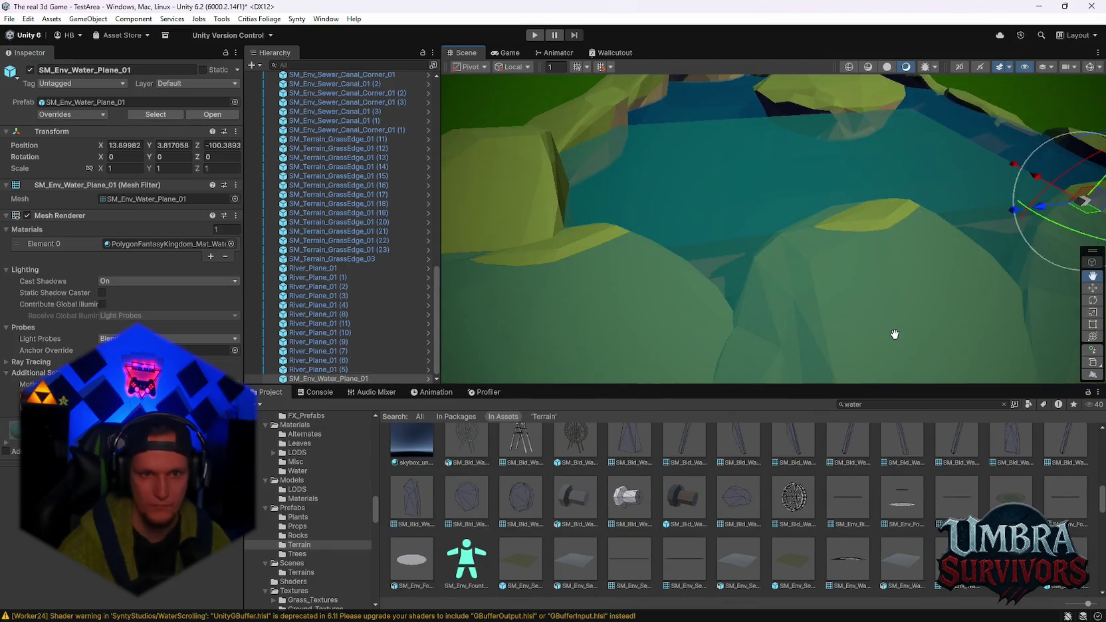
{"action": "scroll", "coordinate": [909, 322], "scroll_direction": "down", "scroll_amount": 5}
{"action": "scroll", "coordinate": [897, 319], "scroll_direction": "up", "scroll_amount": 3}
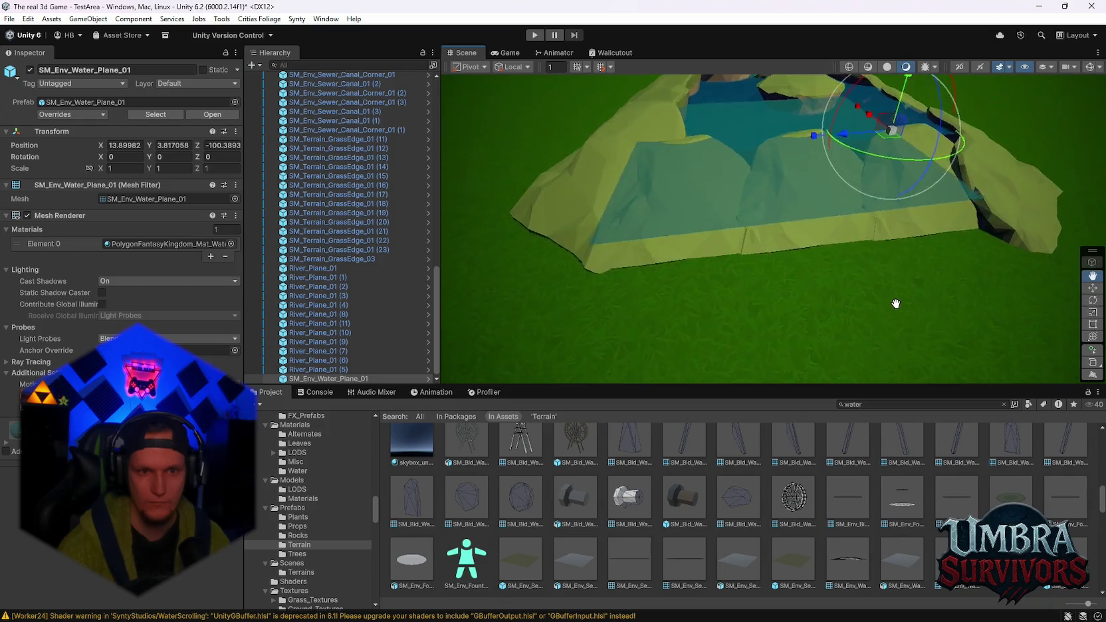
{"action": "key", "text": "Delete"}
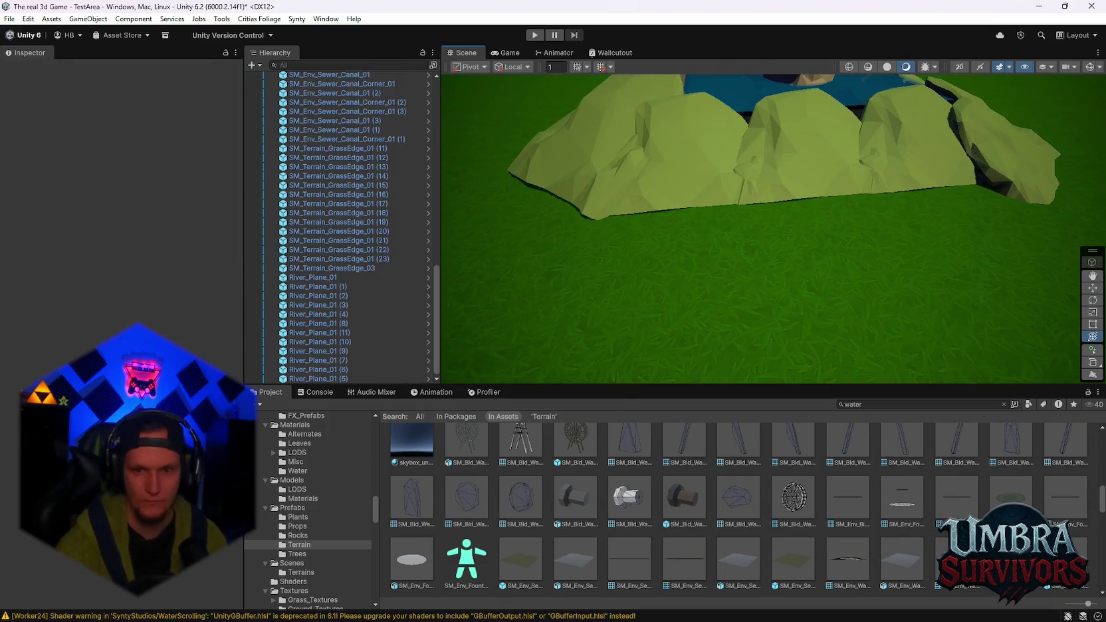
{"action": "left_click", "coordinate": [1066, 562]}
{"action": "scroll", "coordinate": [555, 544], "scroll_direction": "down", "scroll_amount": 4}
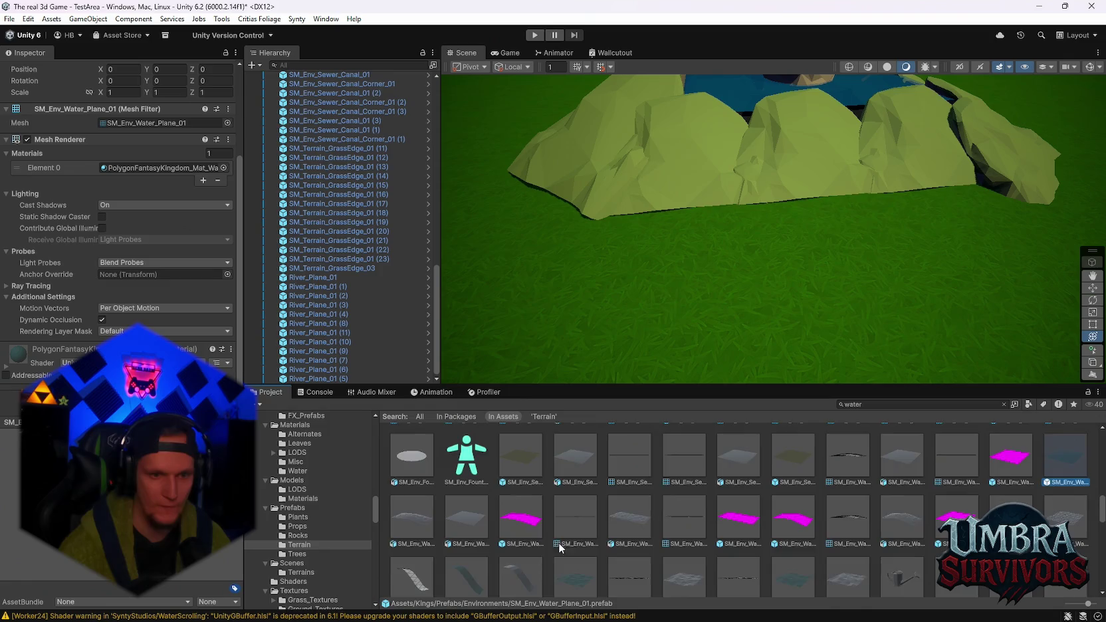
{"action": "left_click", "coordinate": [589, 539]}
{"action": "scroll", "coordinate": [119, 199], "scroll_direction": "up", "scroll_amount": 3}
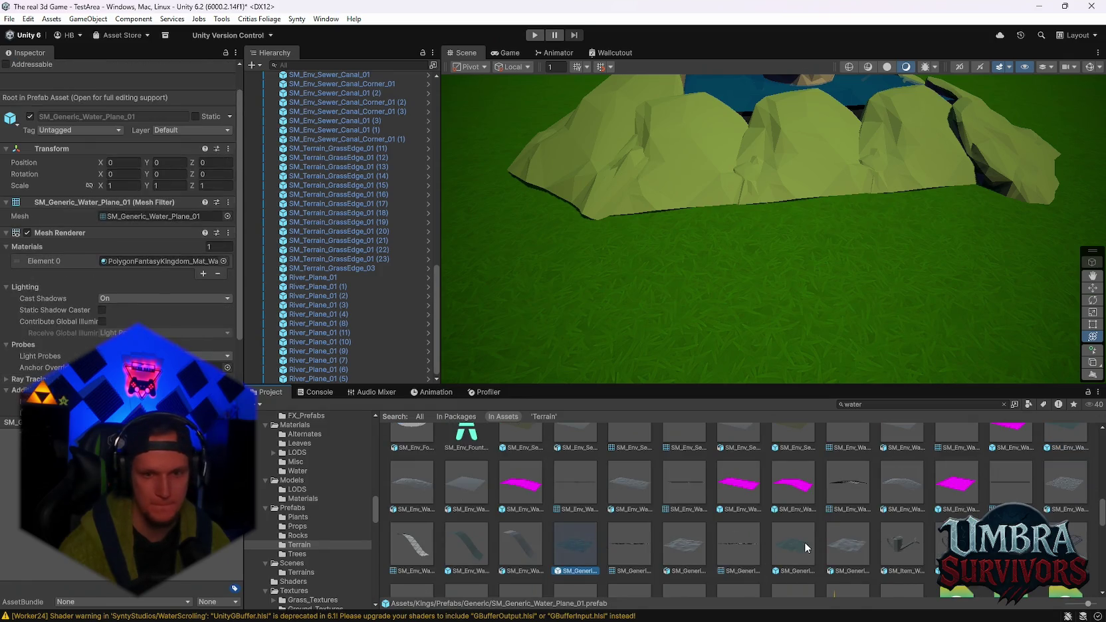
{"action": "left_click", "coordinate": [841, 544]}
{"action": "scroll", "coordinate": [770, 498], "scroll_direction": "down", "scroll_amount": 5}
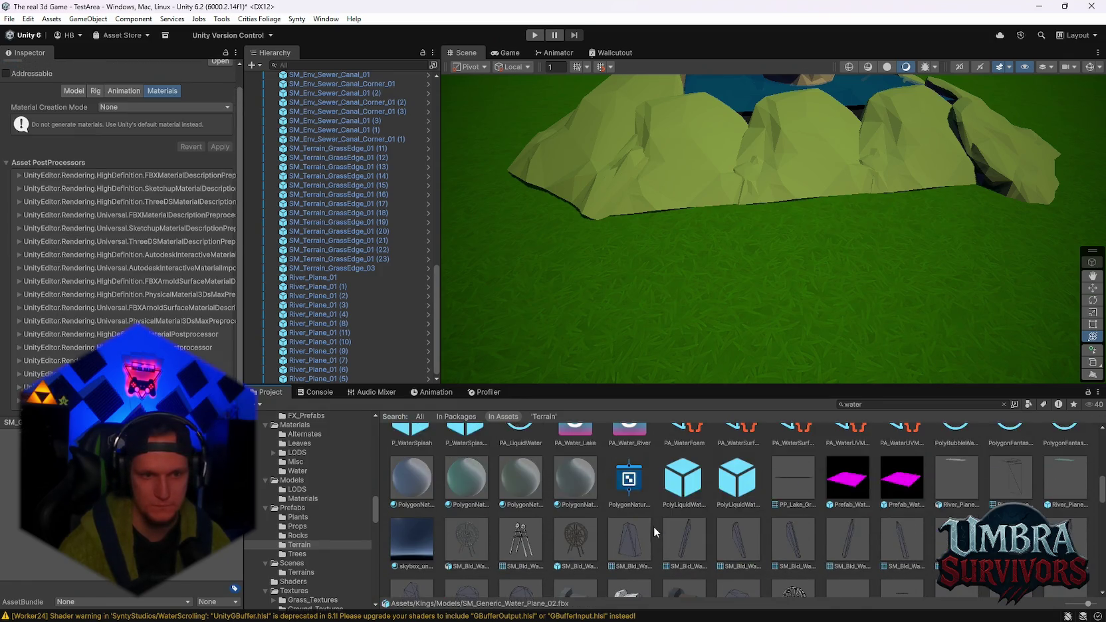
{"action": "scroll", "coordinate": [648, 532], "scroll_direction": "up", "scroll_amount": 1}
{"action": "scroll", "coordinate": [541, 279], "scroll_direction": "down", "scroll_amount": 5}
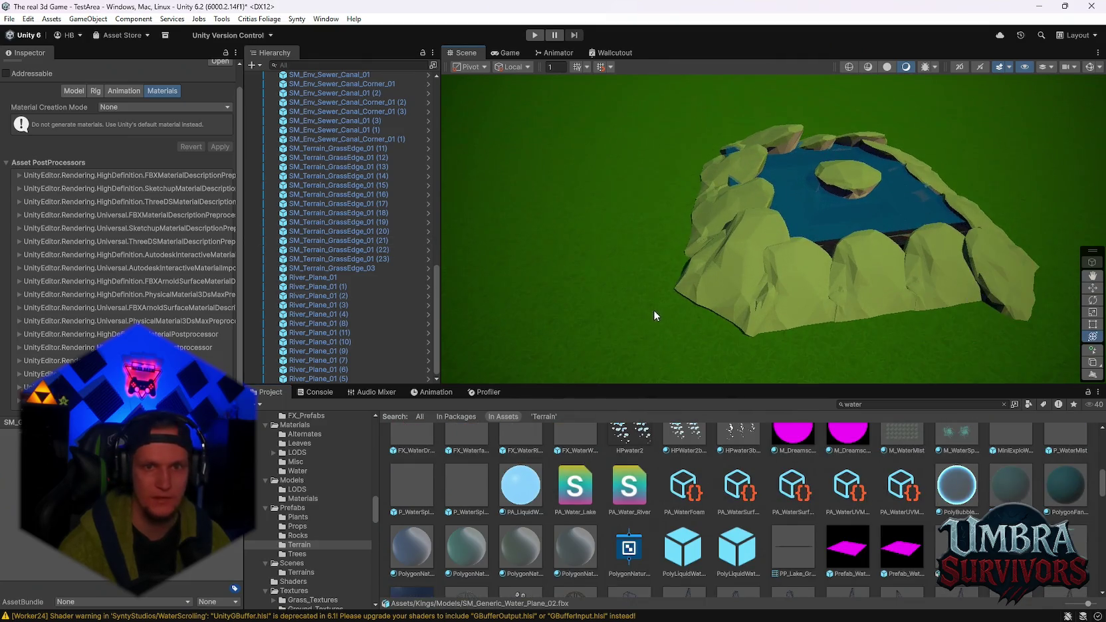
{"action": "left_click", "coordinate": [661, 357]}
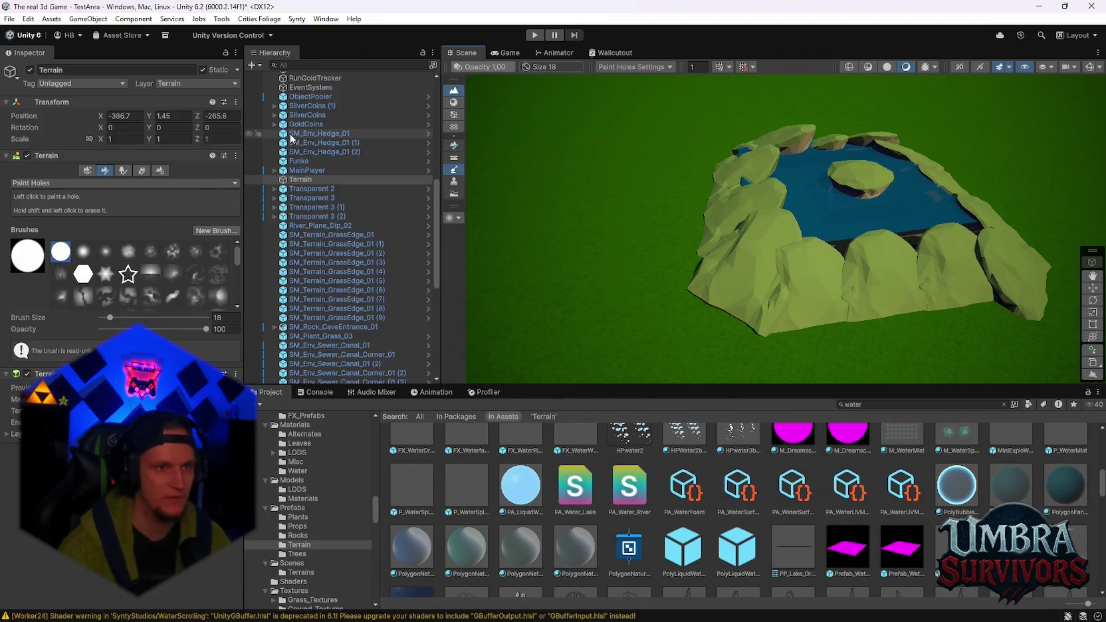
Cycle through the Terrain's neighbour, paint, tree and detail tools, then view its general settings
{"action": "left_click", "coordinate": [87, 170]}
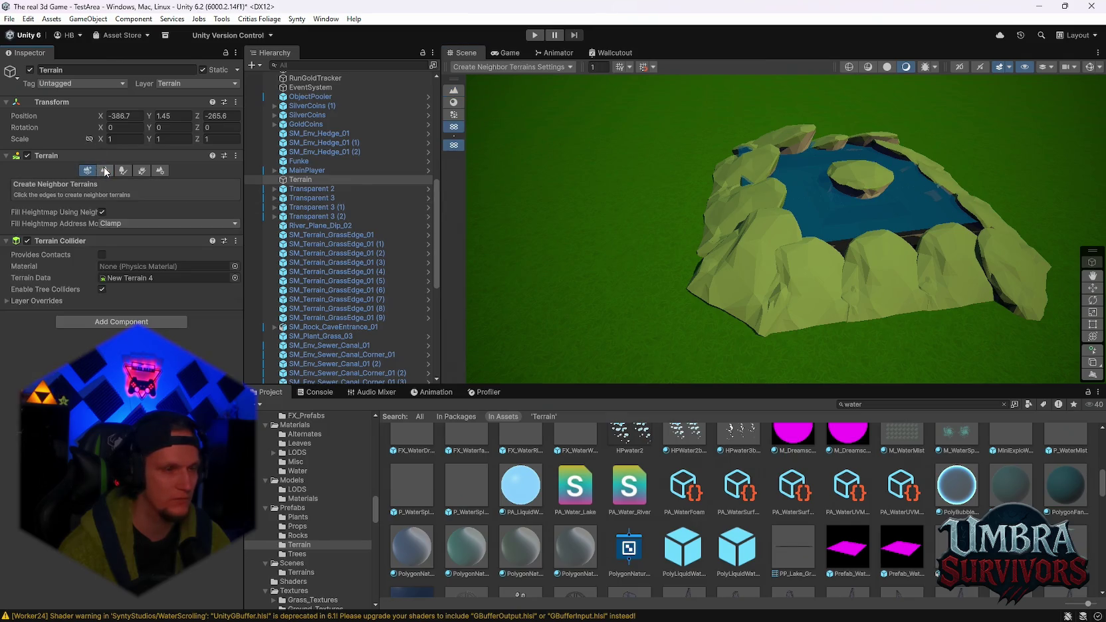
{"action": "left_click", "coordinate": [105, 171]}
{"action": "left_click", "coordinate": [119, 184]}
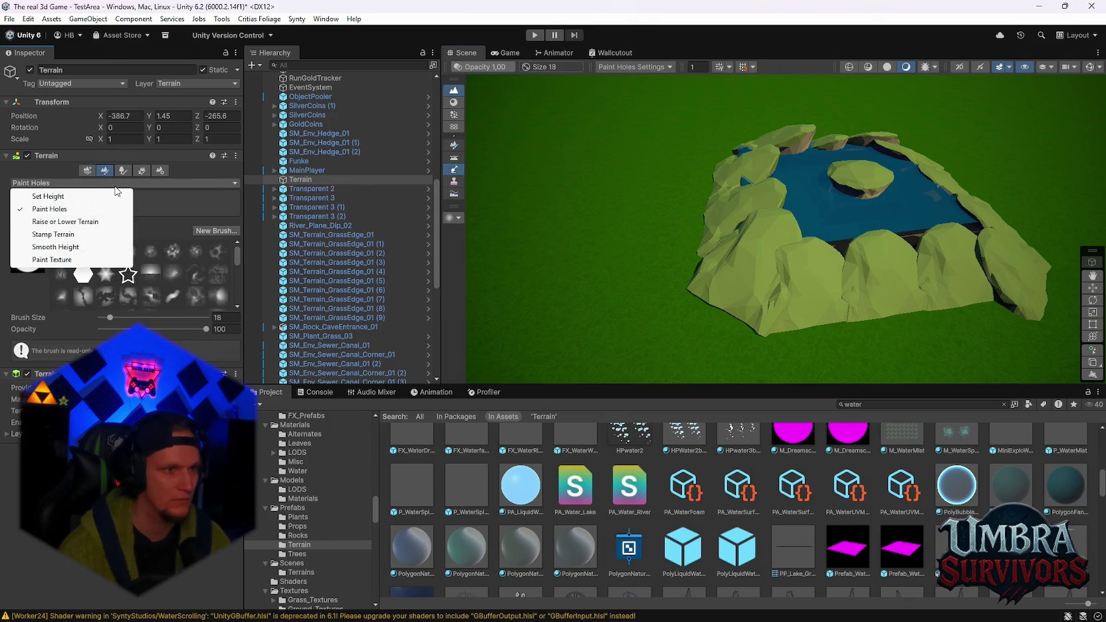
{"action": "left_click", "coordinate": [69, 196]}
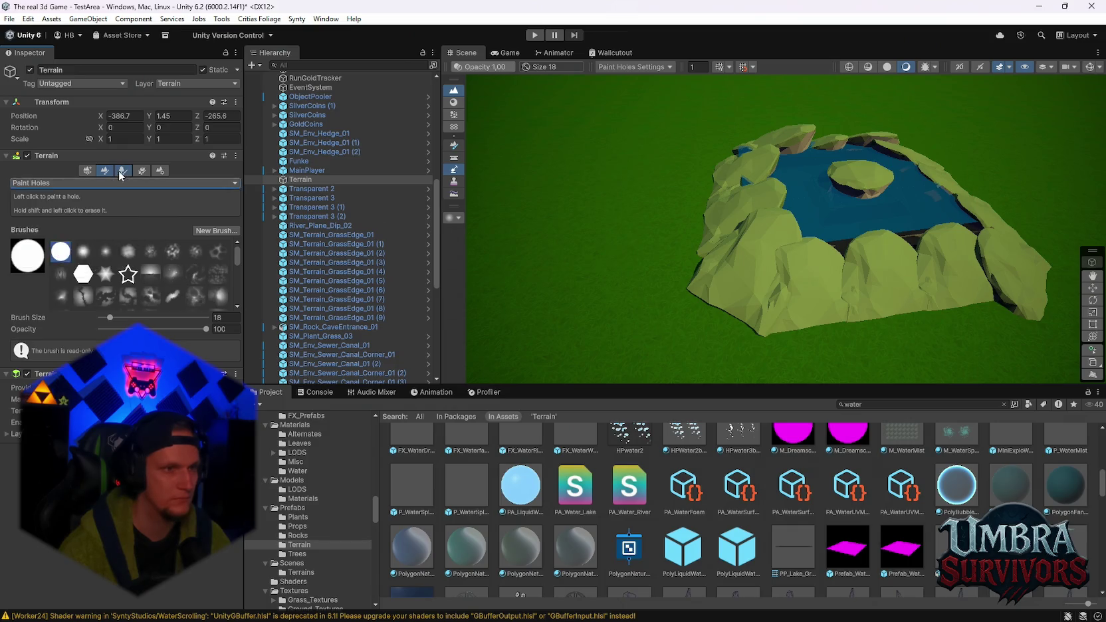
{"action": "left_click", "coordinate": [123, 170]}
{"action": "left_click", "coordinate": [142, 171]}
{"action": "left_click", "coordinate": [163, 172]}
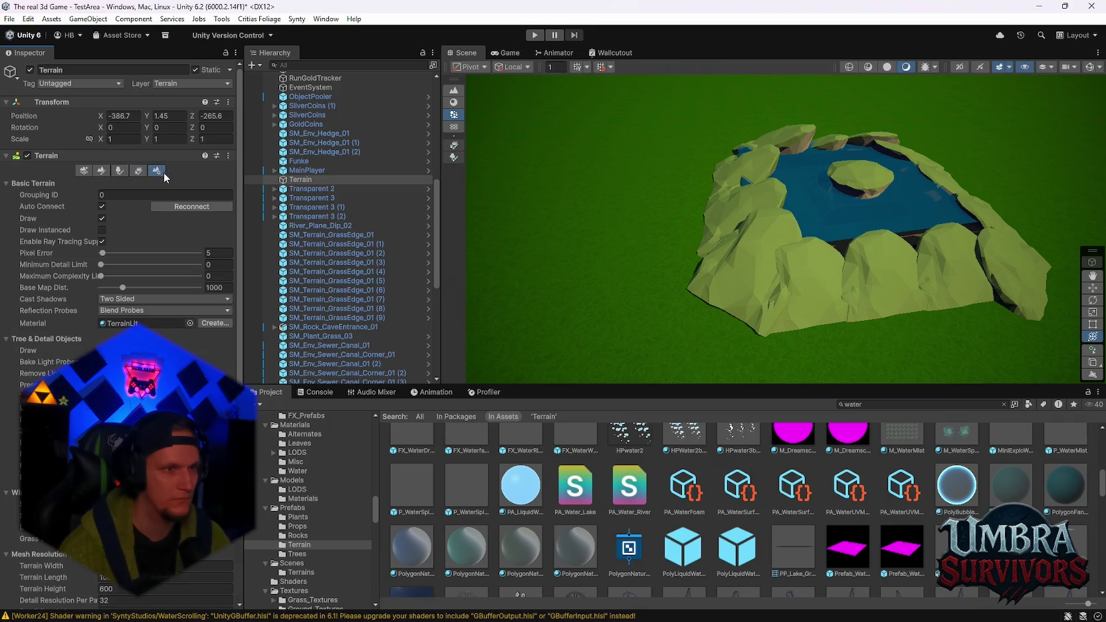
{"action": "scroll", "coordinate": [120, 237], "scroll_direction": "down", "scroll_amount": 10}
{"action": "scroll", "coordinate": [120, 245], "scroll_direction": "up", "scroll_amount": 3}
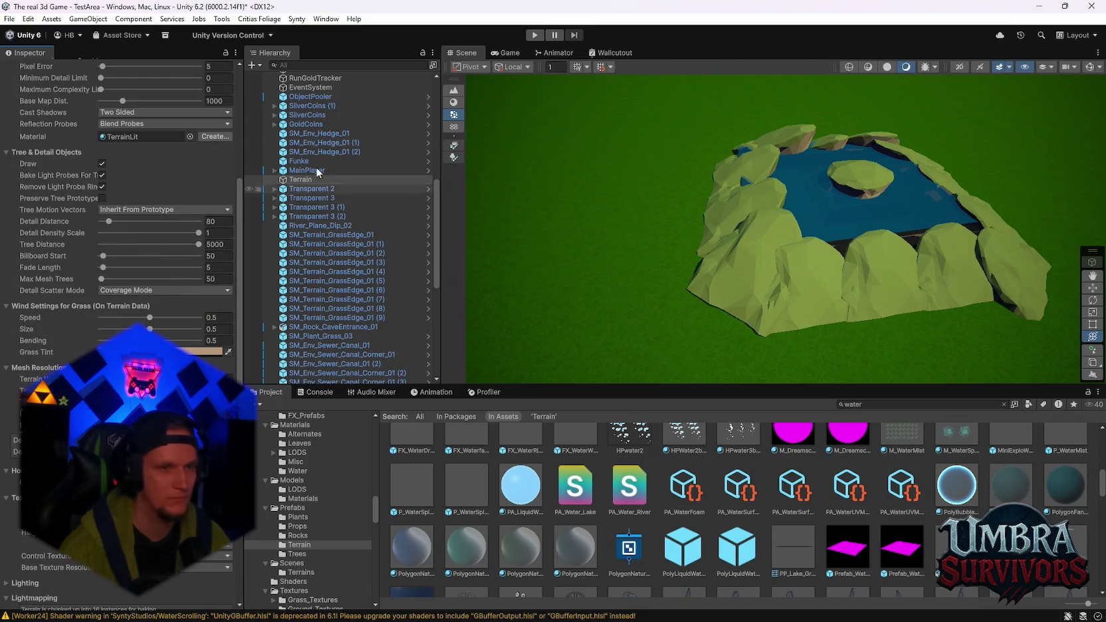
{"action": "left_click", "coordinate": [254, 65]}
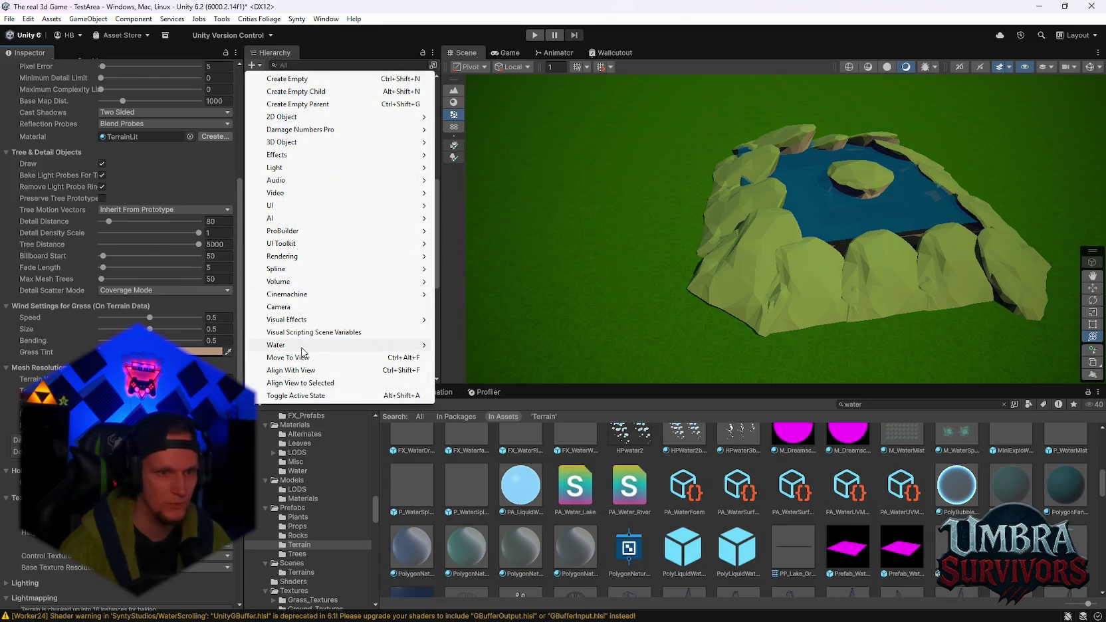
Add a Pool water surface to the scene
{"action": "mouse_move", "coordinate": [311, 347]}
{"action": "mouse_move", "coordinate": [460, 348]}
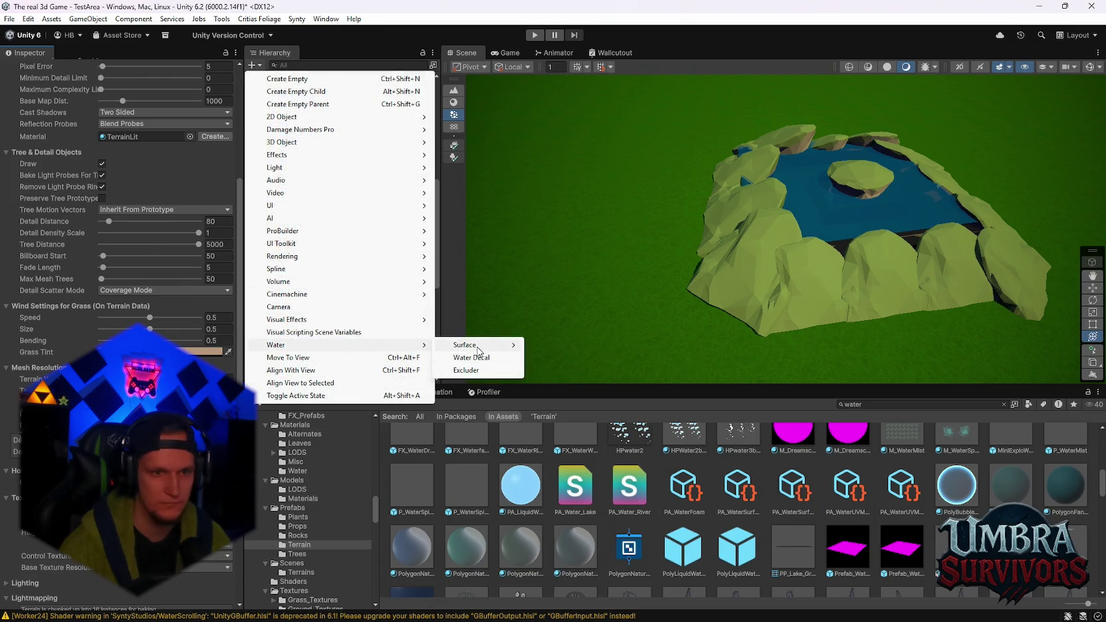
{"action": "left_click", "coordinate": [550, 358]}
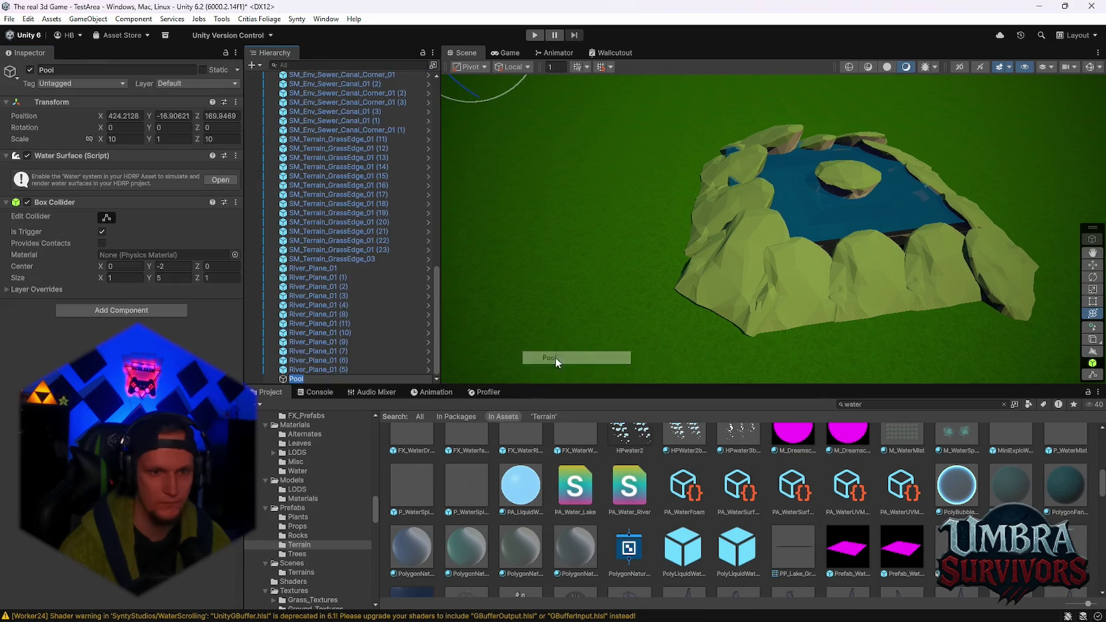
{"action": "key", "text": "f"}
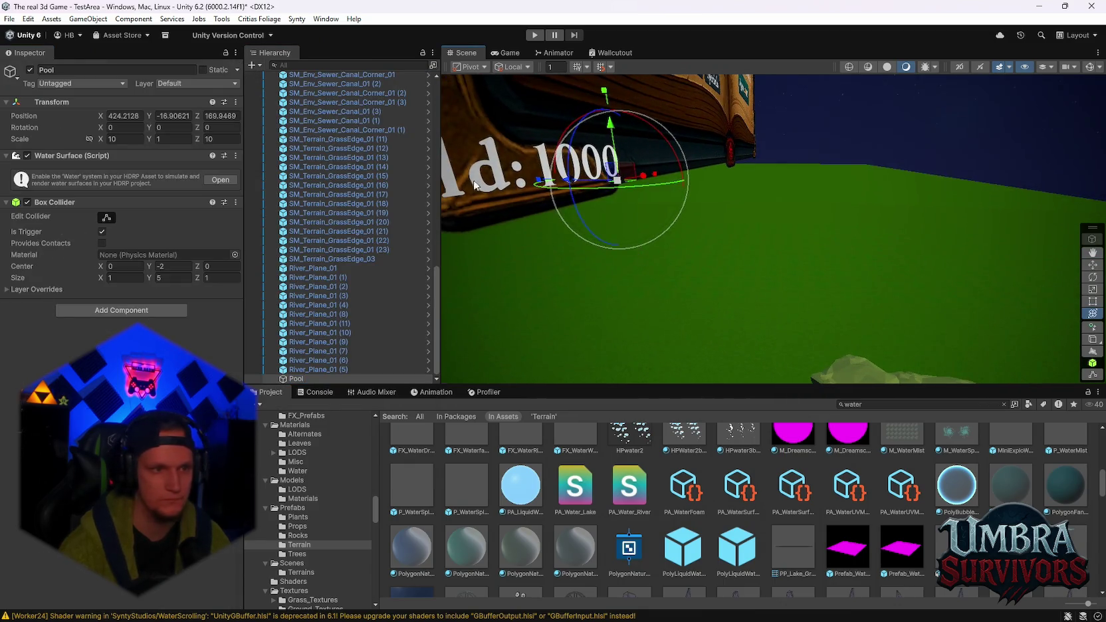
Place the Pool beside the rocky pond at scale about 9.56, then open the HDRP quality settings
{"action": "mouse_move", "coordinate": [632, 184]}
{"action": "left_mouse_down"}
{"action": "mouse_move", "coordinate": [757, 384]}
{"action": "mouse_move", "coordinate": [726, 330]}
{"action": "mouse_move", "coordinate": [721, 271]}
{"action": "mouse_move", "coordinate": [791, 438]}
{"action": "left_mouse_up"}
{"action": "key", "text": "ctrl+z"}
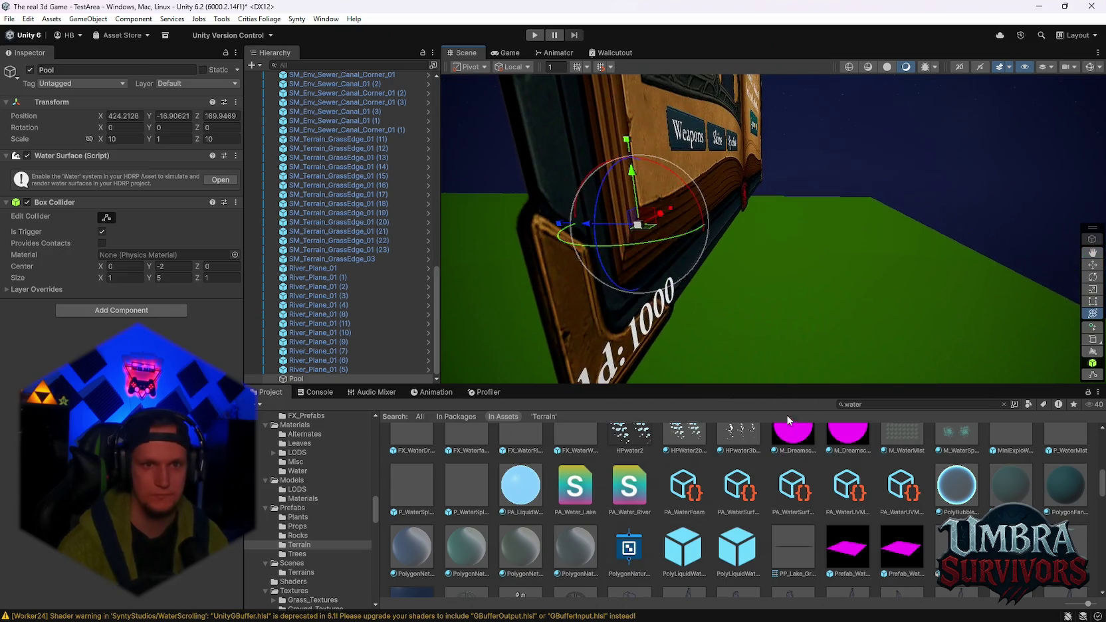
{"action": "left_click_drag", "start_coordinate": [648, 229], "coordinate": [758, 365]}
{"action": "key", "text": "f"}
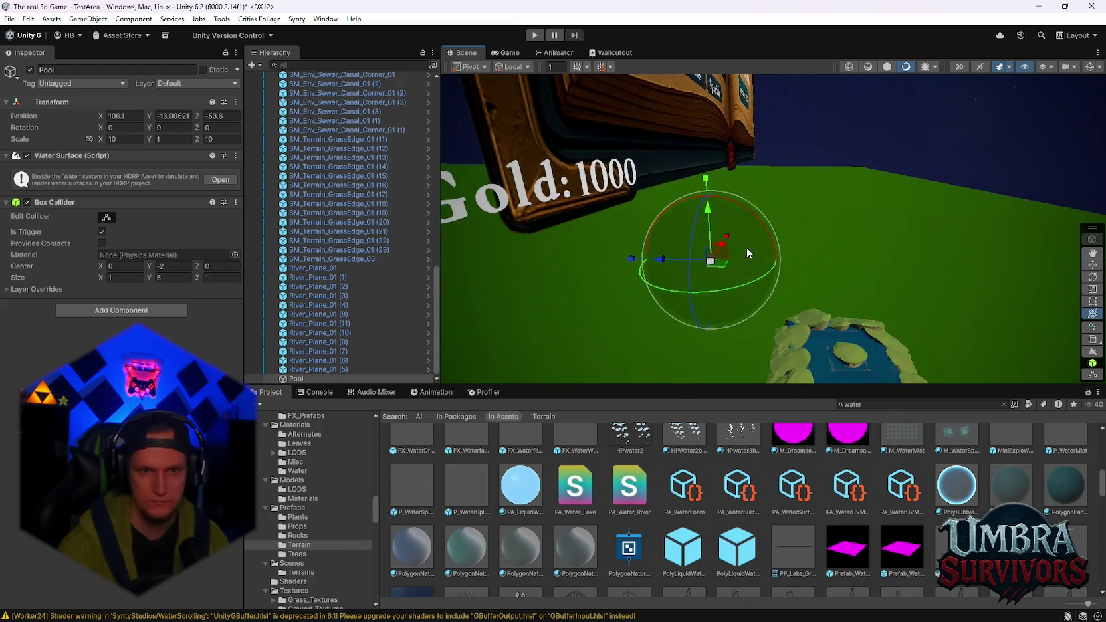
{"action": "mouse_move", "coordinate": [729, 236]}
{"action": "left_mouse_down"}
{"action": "mouse_move", "coordinate": [849, 405]}
{"action": "mouse_move", "coordinate": [813, 290]}
{"action": "left_mouse_up"}
{"action": "mouse_move", "coordinate": [841, 115]}
{"action": "left_mouse_down"}
{"action": "mouse_move", "coordinate": [857, 282]}
{"action": "mouse_move", "coordinate": [905, 231]}
{"action": "mouse_move", "coordinate": [820, 260]}
{"action": "left_mouse_up"}
{"action": "mouse_move", "coordinate": [749, 293]}
{"action": "left_mouse_down"}
{"action": "mouse_move", "coordinate": [764, 289]}
{"action": "mouse_move", "coordinate": [540, 294]}
{"action": "left_mouse_up"}
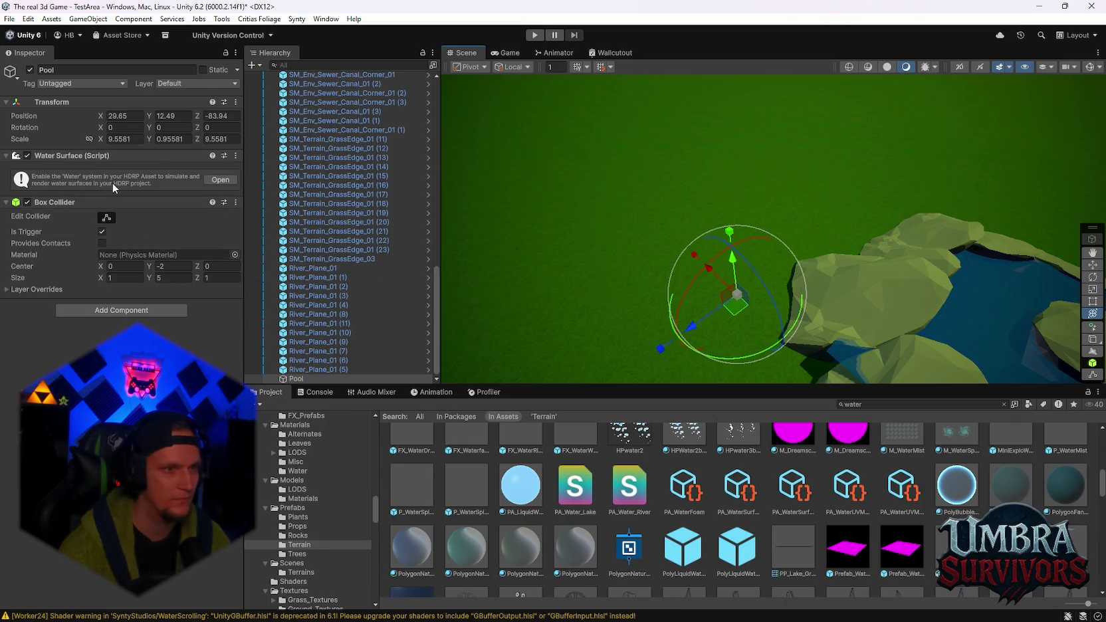
{"action": "left_click", "coordinate": [217, 180]}
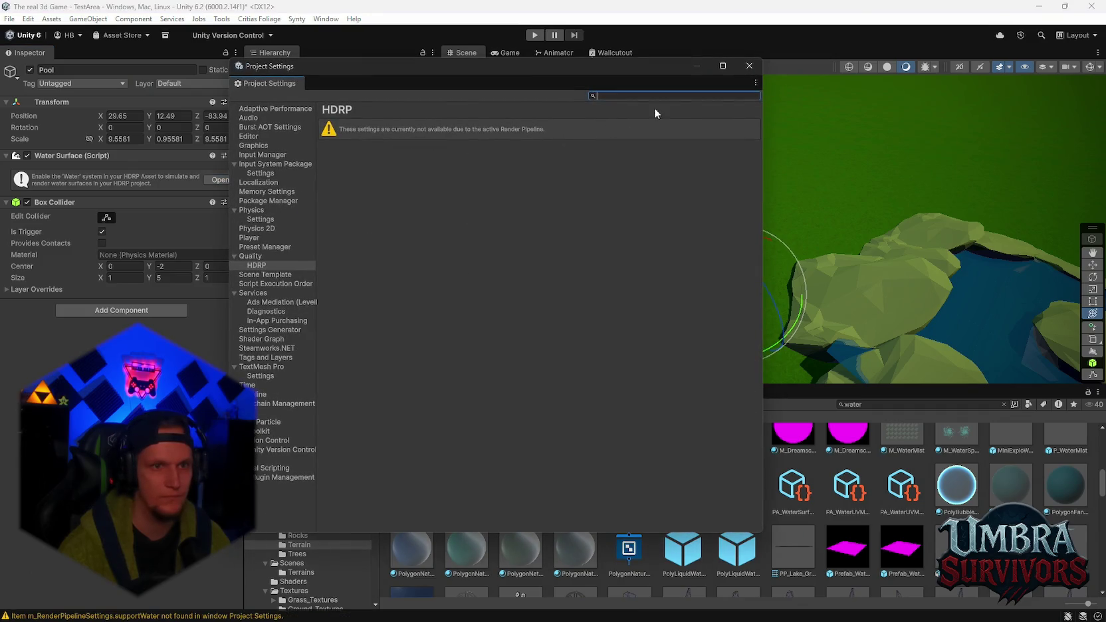
Close Project Settings and delete the Pool object
{"action": "left_click", "coordinate": [751, 67]}
{"action": "left_click", "coordinate": [307, 370]}
{"action": "left_click", "coordinate": [301, 379]}
{"action": "key", "text": "Delete"}
Add a Water > Surface > Ocean object and enable water in Project Settings
{"action": "left_click", "coordinate": [252, 65]}
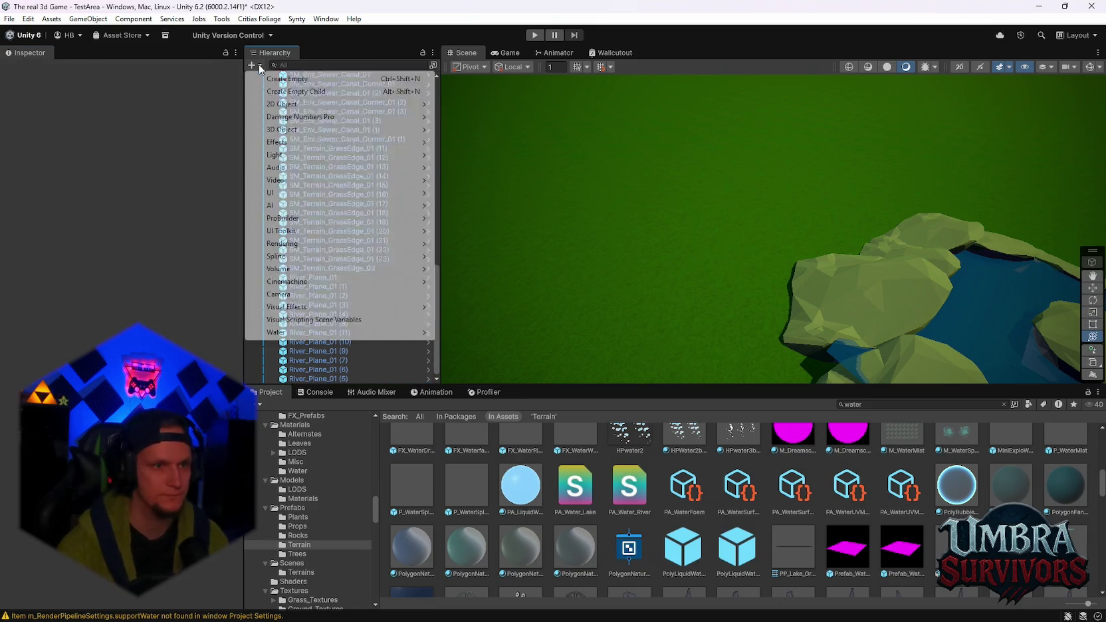
{"action": "mouse_move", "coordinate": [313, 335]}
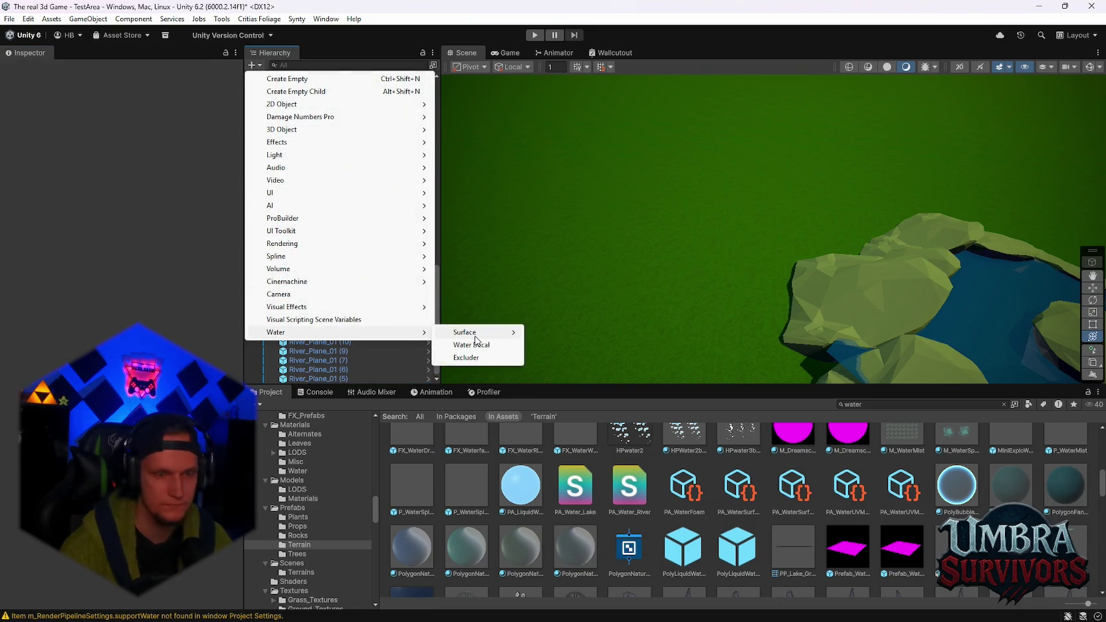
{"action": "mouse_move", "coordinate": [476, 338]}
{"action": "left_click", "coordinate": [576, 331]}
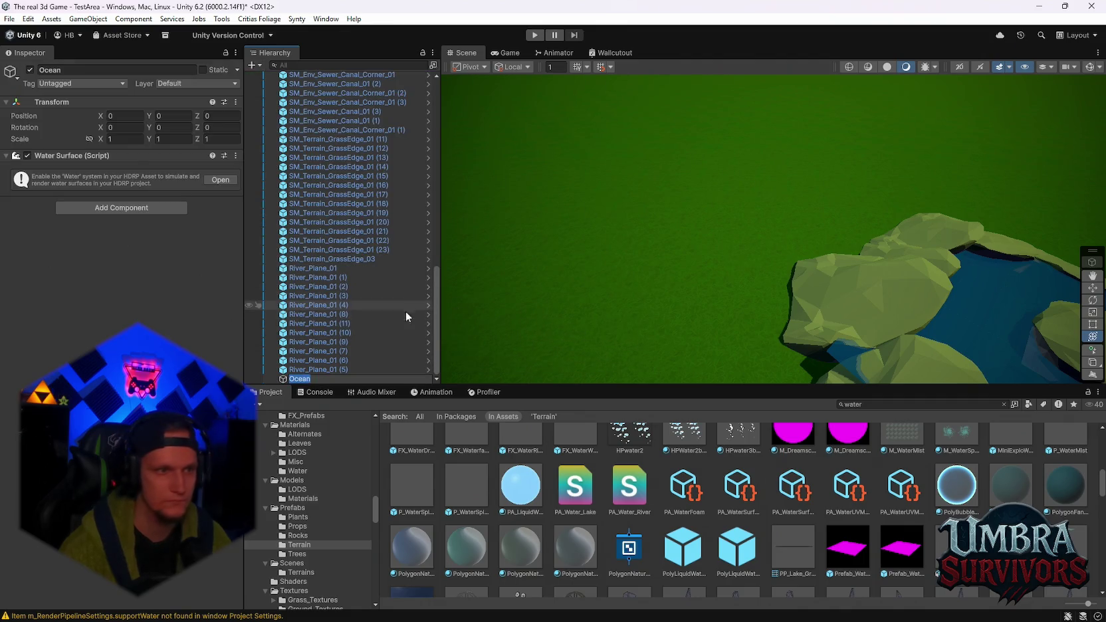
{"action": "left_click", "coordinate": [222, 180]}
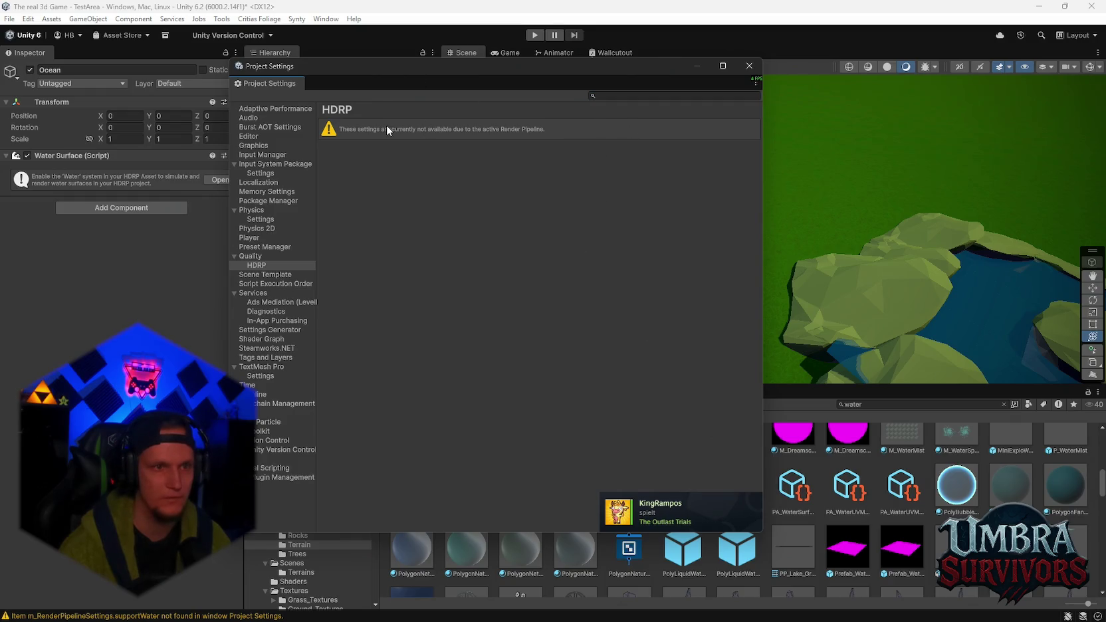
{"action": "left_click", "coordinate": [748, 67]}
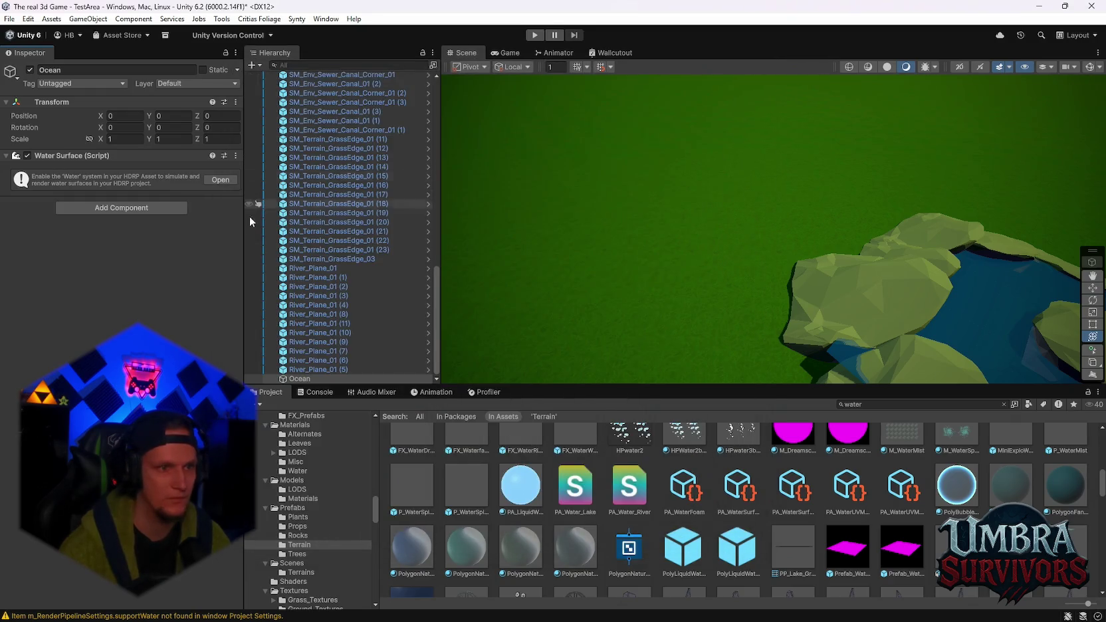
Add a Water Decal object and raise it to height 6.84
{"action": "left_click", "coordinate": [300, 380]}
{"action": "left_click", "coordinate": [253, 65]}
{"action": "mouse_move", "coordinate": [313, 333]}
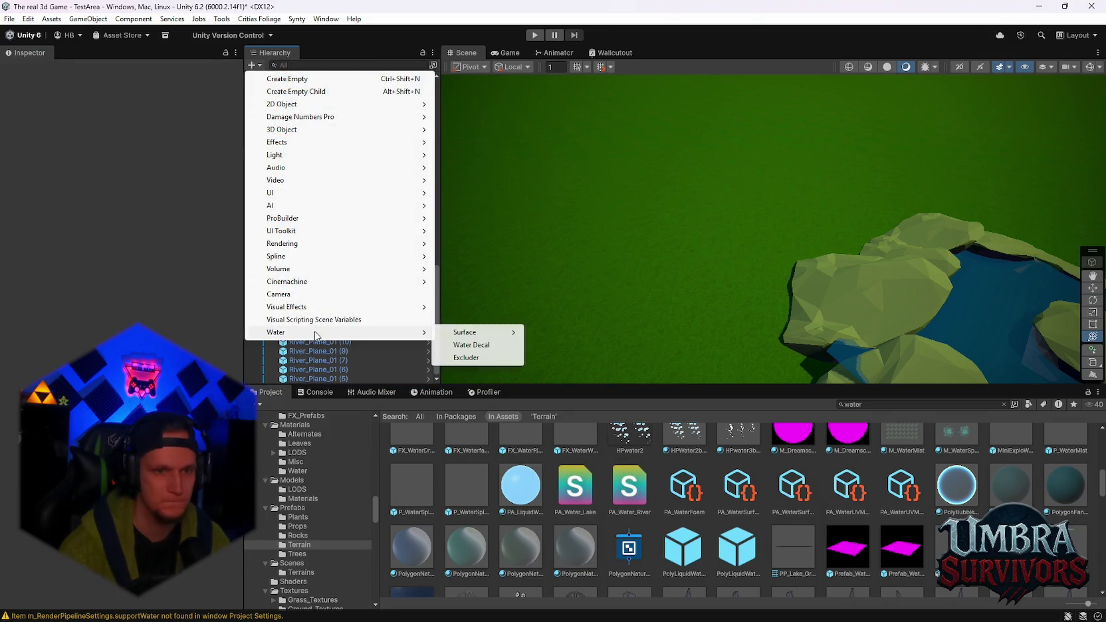
{"action": "left_click", "coordinate": [472, 345]}
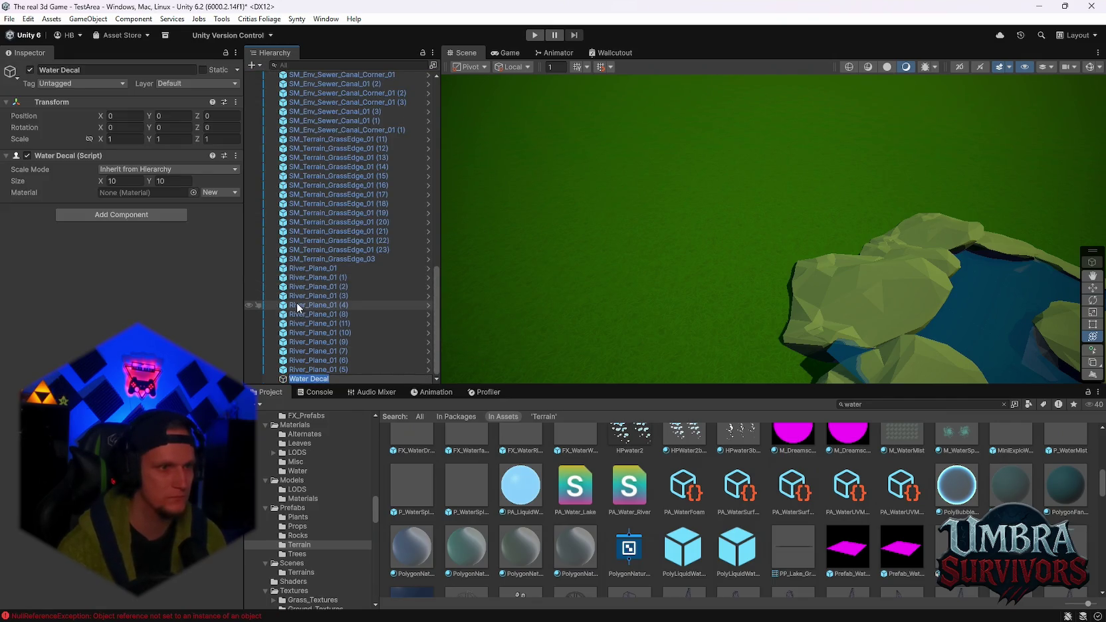
{"action": "key", "text": "Return"}
{"action": "key", "text": "f"}
{"action": "mouse_move", "coordinate": [767, 240]}
{"action": "left_mouse_down"}
{"action": "mouse_move", "coordinate": [766, 157]}
{"action": "mouse_move", "coordinate": [696, 241]}
{"action": "left_mouse_up"}
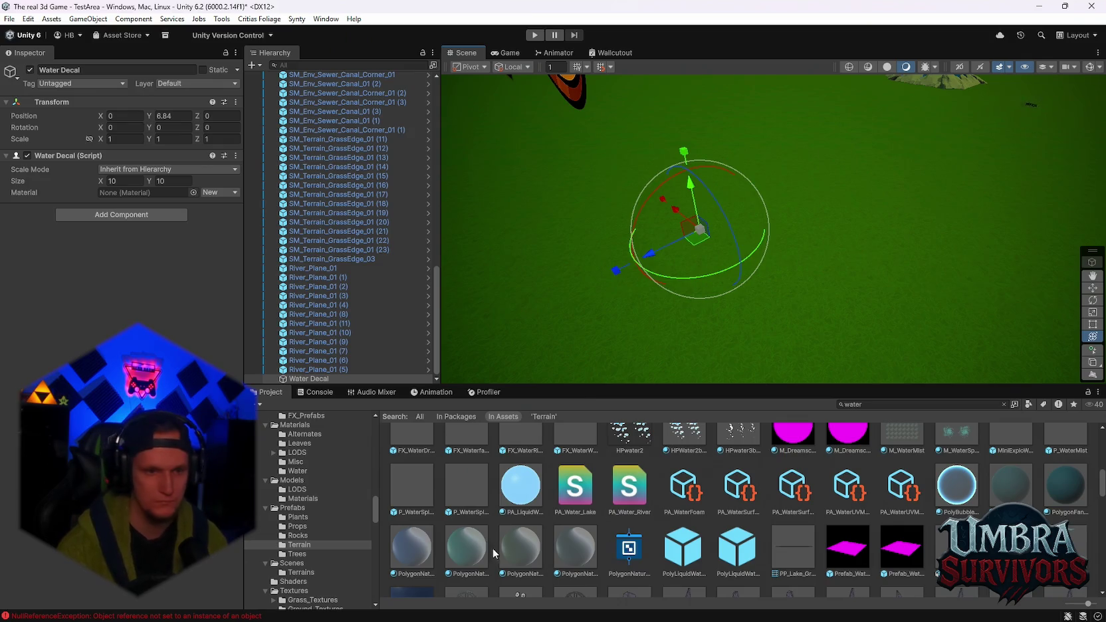
Give the Water Decal the PolygonFantasyKingdom material with Inherit from Hierarchy scale mode
{"action": "left_click_drag", "start_coordinate": [493, 548], "coordinate": [170, 193]}
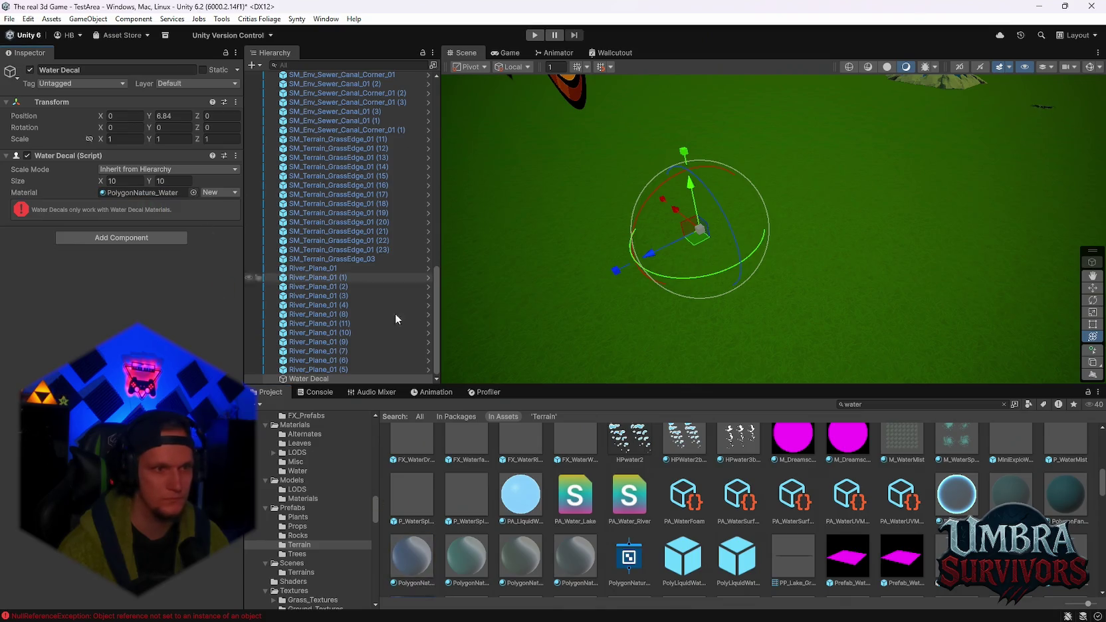
{"action": "scroll", "coordinate": [737, 510], "scroll_direction": "up", "scroll_amount": 1}
{"action": "left_click_drag", "start_coordinate": [145, 199], "coordinate": [143, 192]}
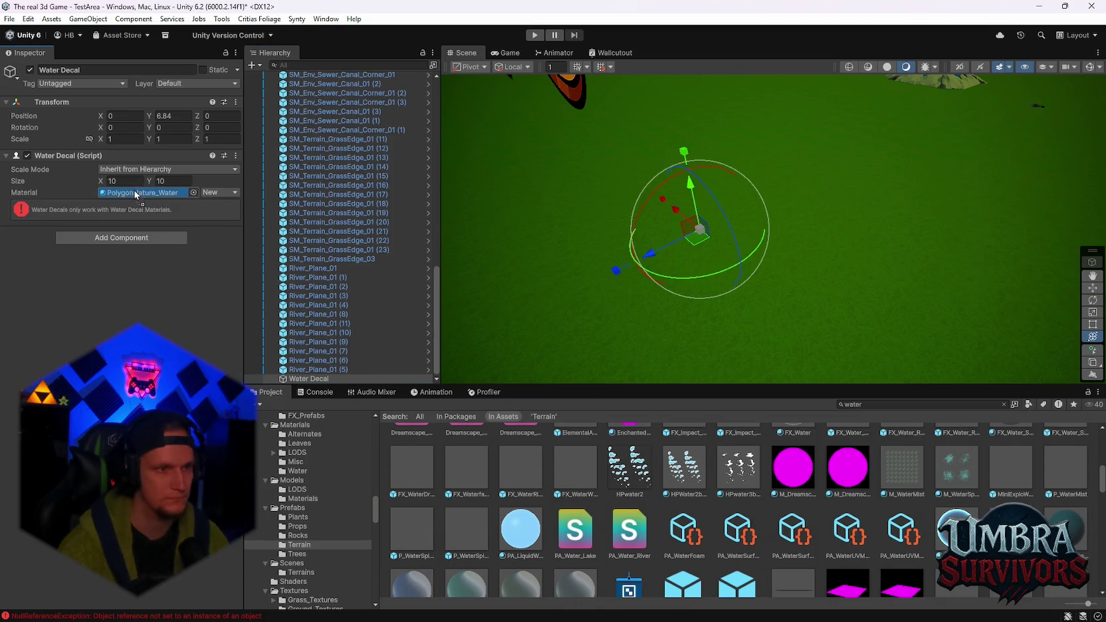
{"action": "mouse_move", "coordinate": [345, 379]}
{"action": "left_mouse_down"}
{"action": "mouse_move", "coordinate": [299, 277]}
{"action": "mouse_move", "coordinate": [159, 193]}
{"action": "left_mouse_up"}
{"action": "left_click", "coordinate": [115, 171]}
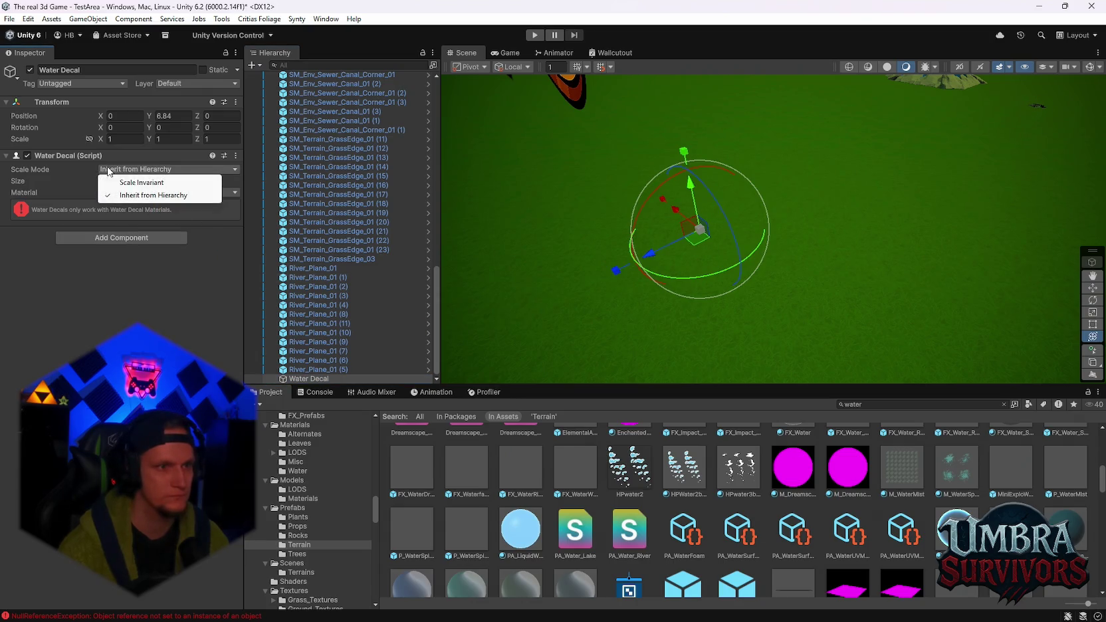
{"action": "left_click", "coordinate": [141, 182]}
{"action": "left_click", "coordinate": [130, 196]}
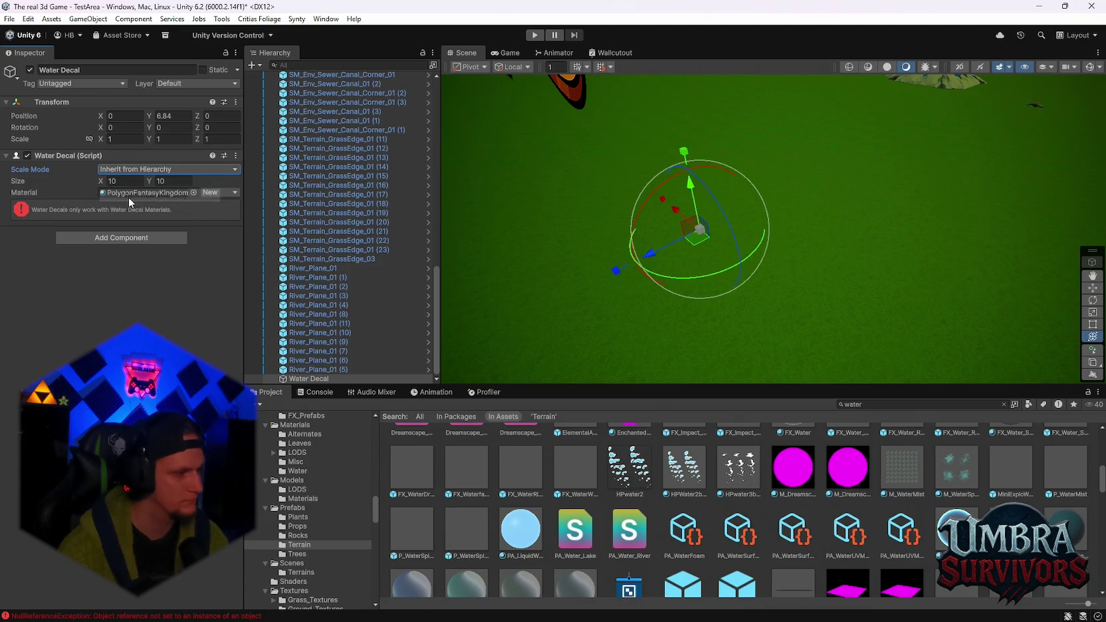
{"action": "left_click", "coordinate": [253, 65]}
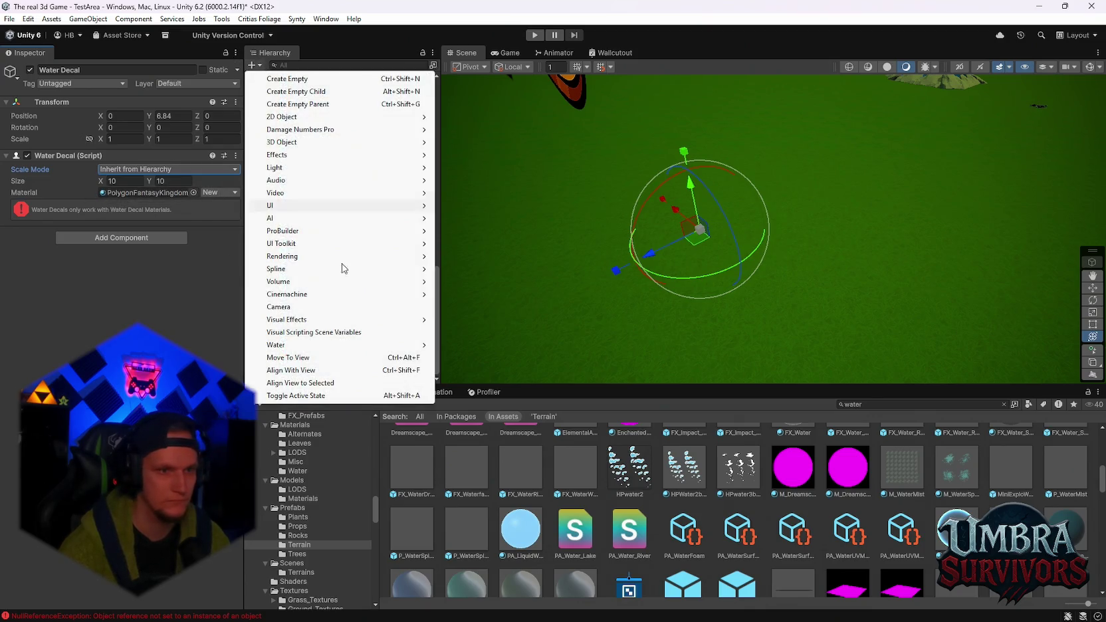
Add a Water > Surface > River object and enable water in Project Settings
{"action": "mouse_move", "coordinate": [359, 344]}
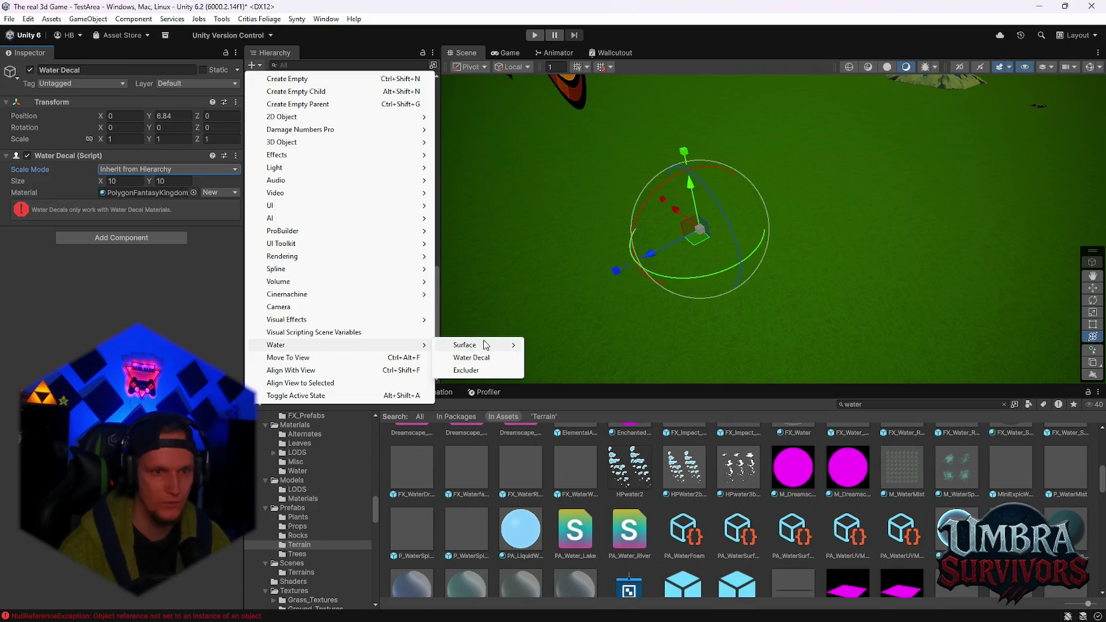
{"action": "mouse_move", "coordinate": [485, 346]}
{"action": "left_click", "coordinate": [550, 370]}
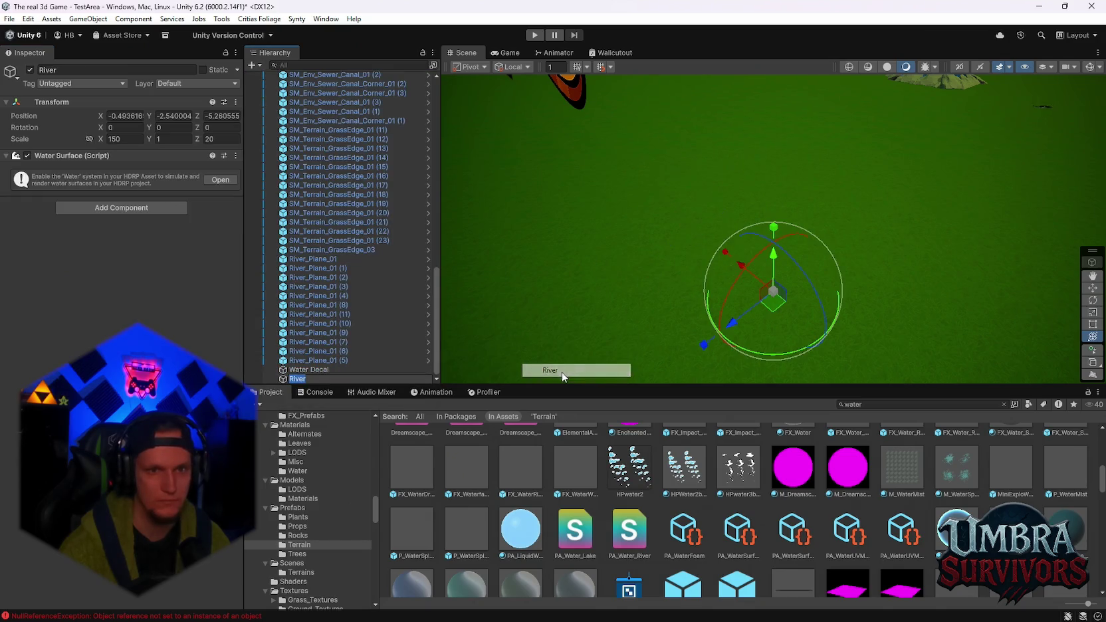
{"action": "left_click", "coordinate": [214, 180]}
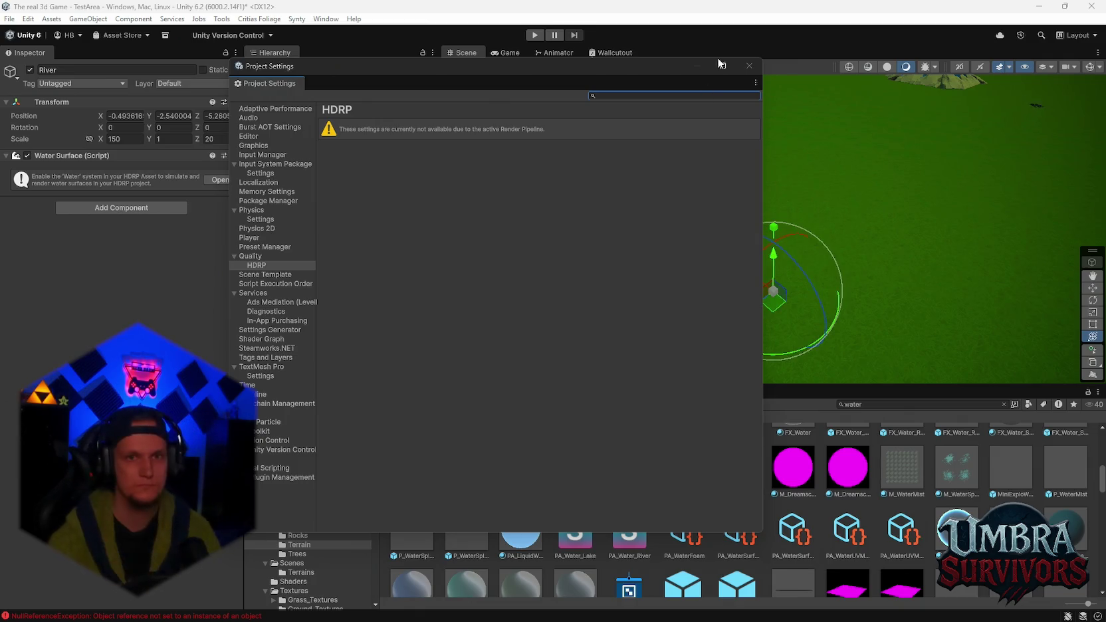
{"action": "left_click", "coordinate": [749, 66]}
Pan and zoom the Scene view onto the pond and island
{"action": "mouse_move", "coordinate": [845, 203]}
{"action": "left_mouse_down"}
{"action": "mouse_move", "coordinate": [740, 296]}
{"action": "mouse_move", "coordinate": [759, 160]}
{"action": "mouse_move", "coordinate": [907, 144]}
{"action": "mouse_move", "coordinate": [844, 254]}
{"action": "mouse_move", "coordinate": [739, 291]}
{"action": "left_mouse_up"}
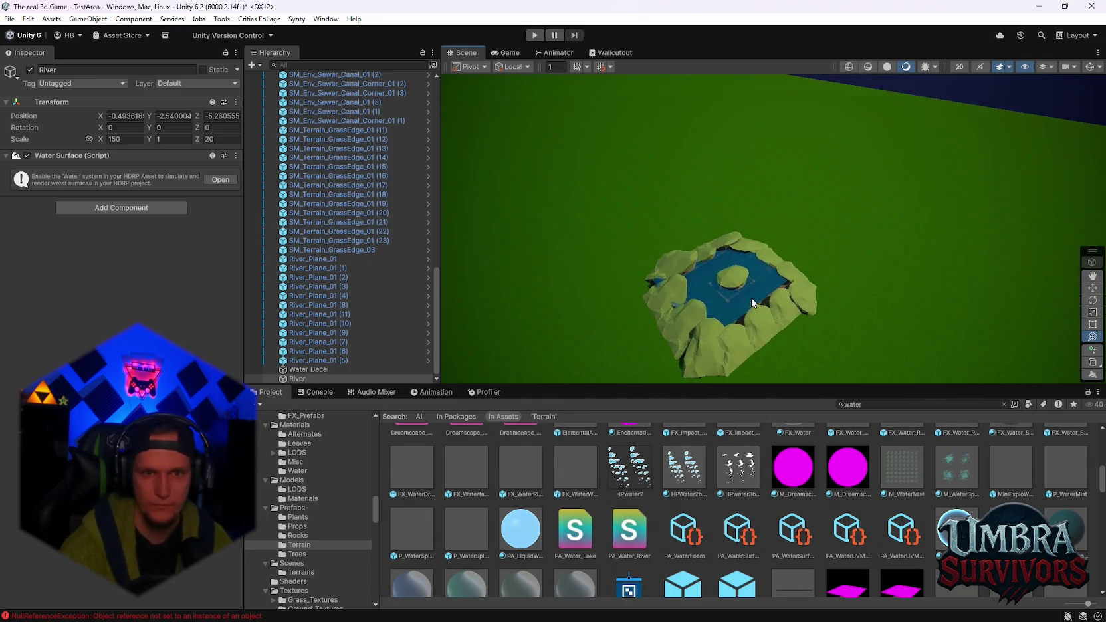
{"action": "scroll", "coordinate": [751, 298], "scroll_direction": "up", "scroll_amount": 6}
{"action": "scroll", "coordinate": [802, 295], "scroll_direction": "up", "scroll_amount": 3}
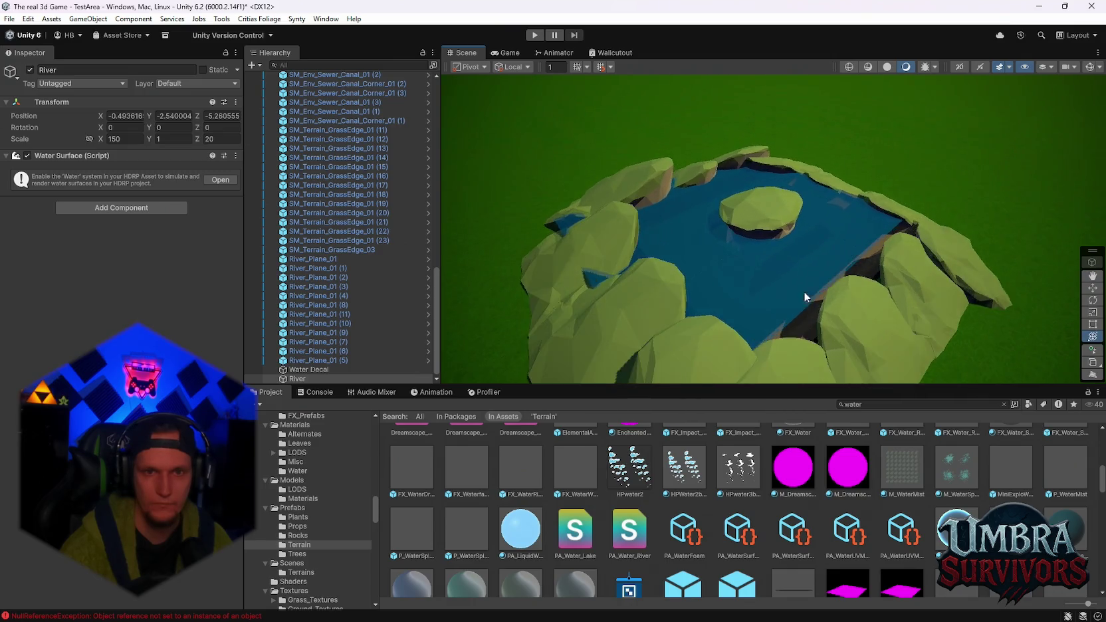
{"action": "left_click_drag", "start_coordinate": [797, 283], "coordinate": [862, 239]}
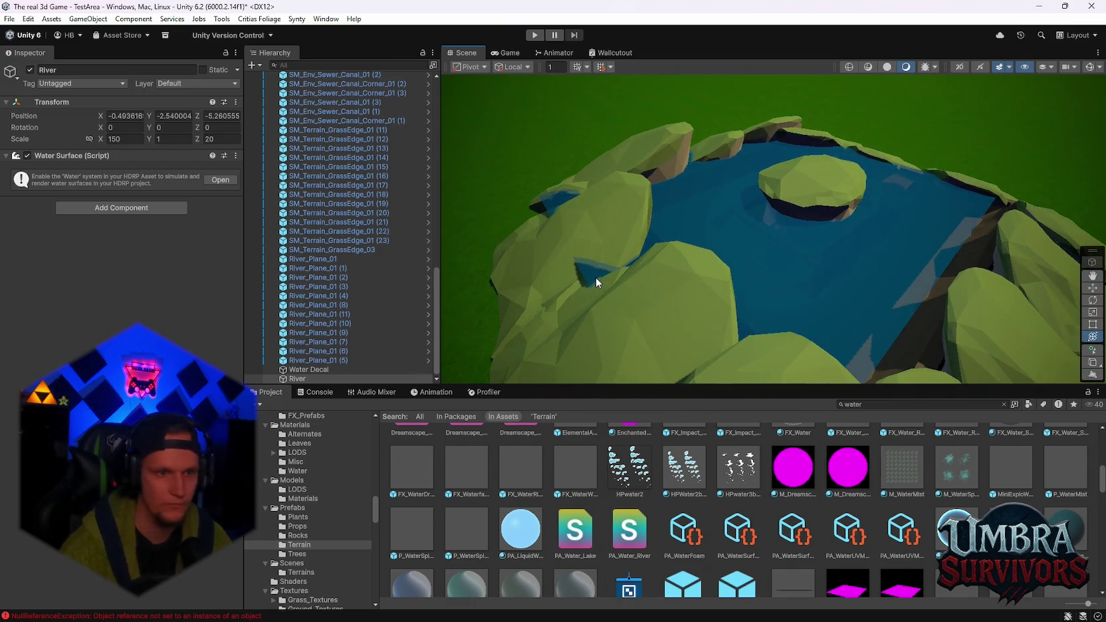
{"action": "scroll", "coordinate": [334, 298], "scroll_direction": "up", "scroll_amount": 3}
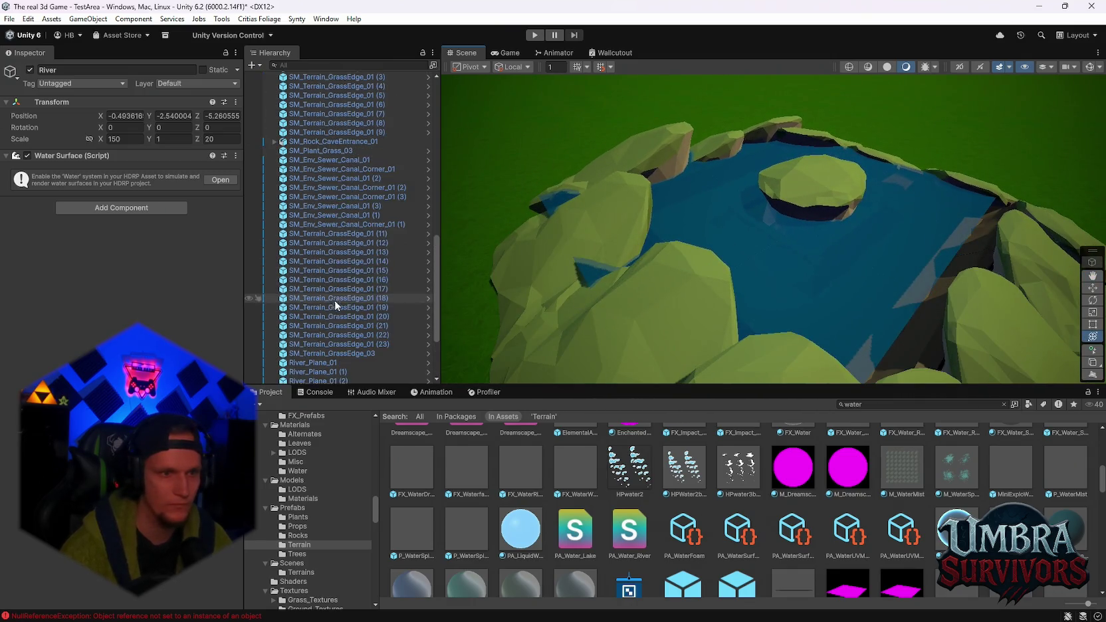
Select grass edge rocks GrassEdge_01 (11) through GrassEdge_03 and move them together
{"action": "left_click", "coordinate": [345, 233]}
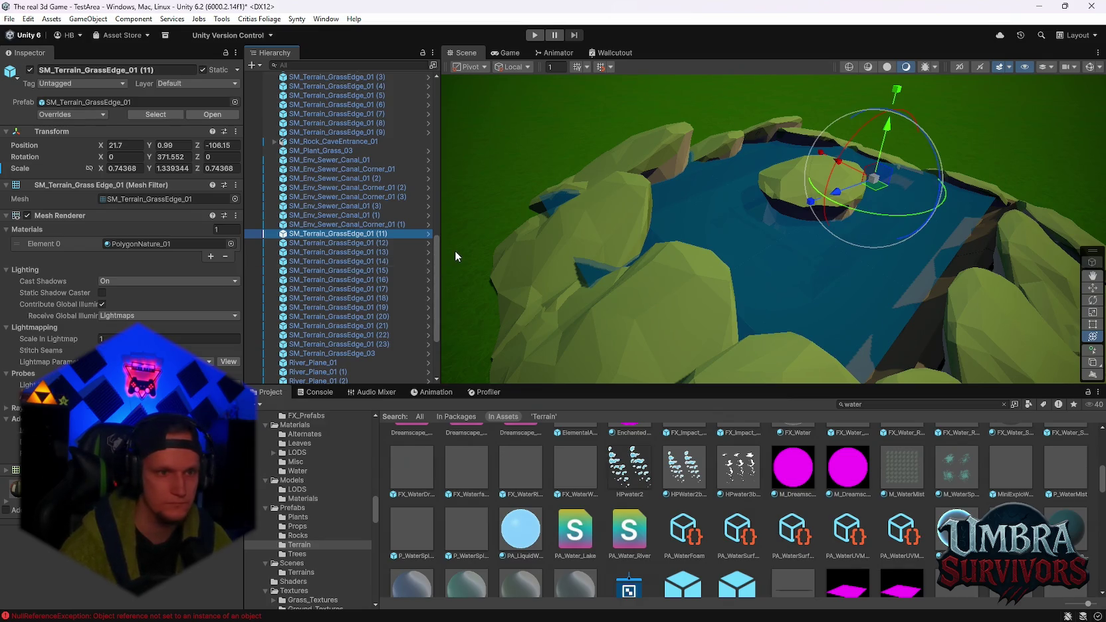
{"action": "left_click", "coordinate": [343, 244]}
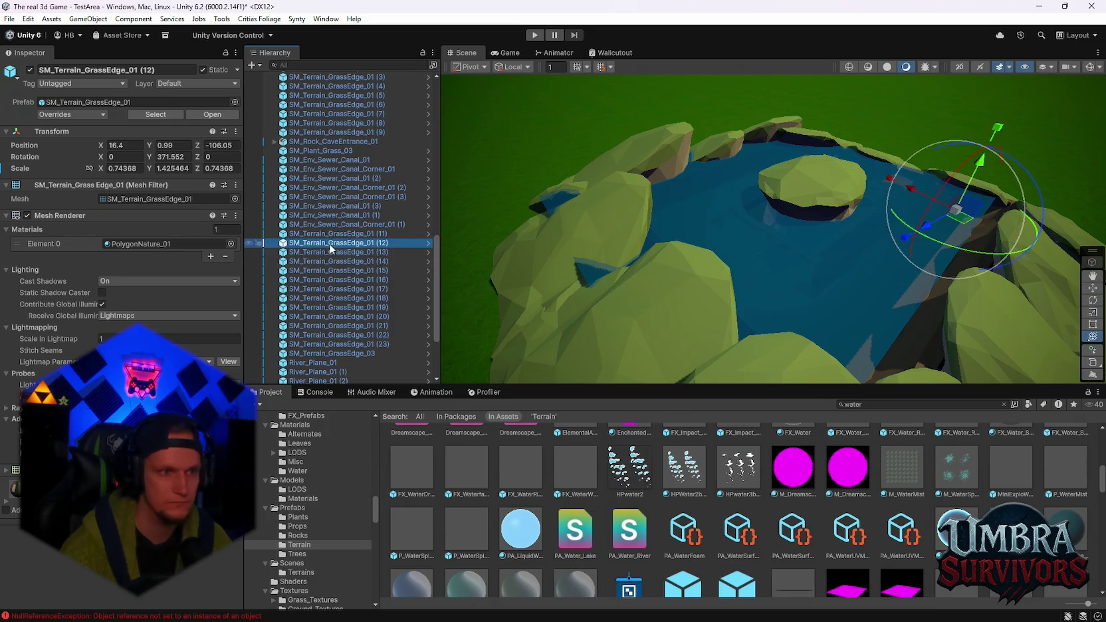
{"action": "left_click", "coordinate": [342, 355], "text": "shift"}
{"action": "left_click", "coordinate": [332, 235], "text": "ctrl"}
{"action": "mouse_move", "coordinate": [864, 184]}
{"action": "left_mouse_down"}
{"action": "mouse_move", "coordinate": [874, 181]}
{"action": "mouse_move", "coordinate": [711, 269]}
{"action": "mouse_move", "coordinate": [749, 222]}
{"action": "mouse_move", "coordinate": [802, 242]}
{"action": "mouse_move", "coordinate": [731, 166]}
{"action": "mouse_move", "coordinate": [681, 73]}
{"action": "left_mouse_up"}
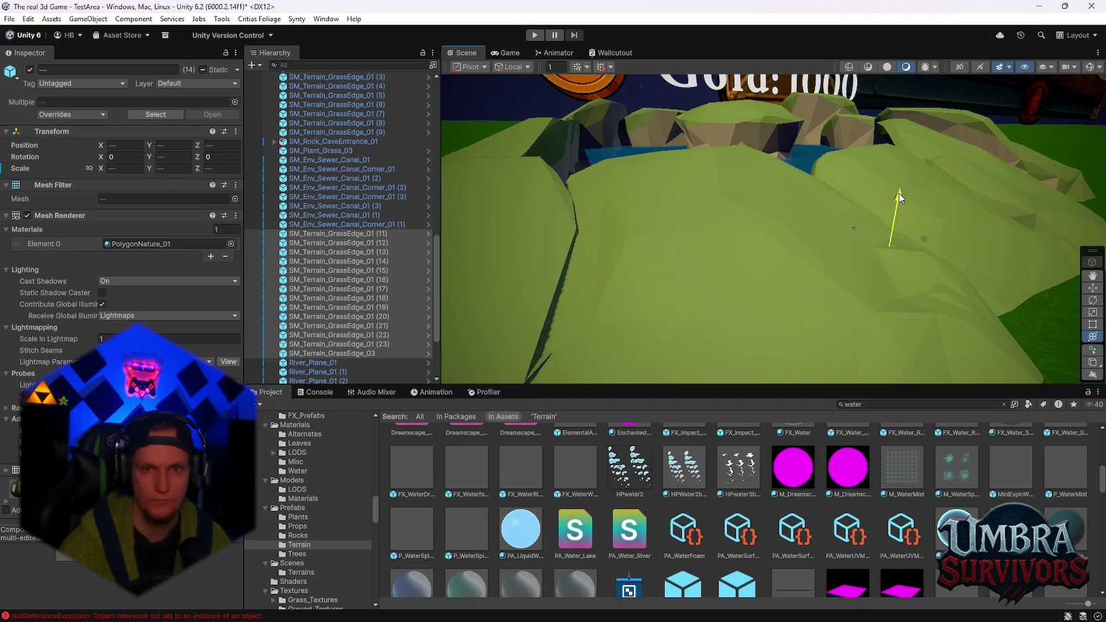
{"action": "scroll", "coordinate": [899, 196], "scroll_direction": "down", "scroll_amount": 5}
{"action": "scroll", "coordinate": [895, 207], "scroll_direction": "down", "scroll_amount": 3}
{"action": "scroll", "coordinate": [358, 262], "scroll_direction": "up", "scroll_amount": 4}
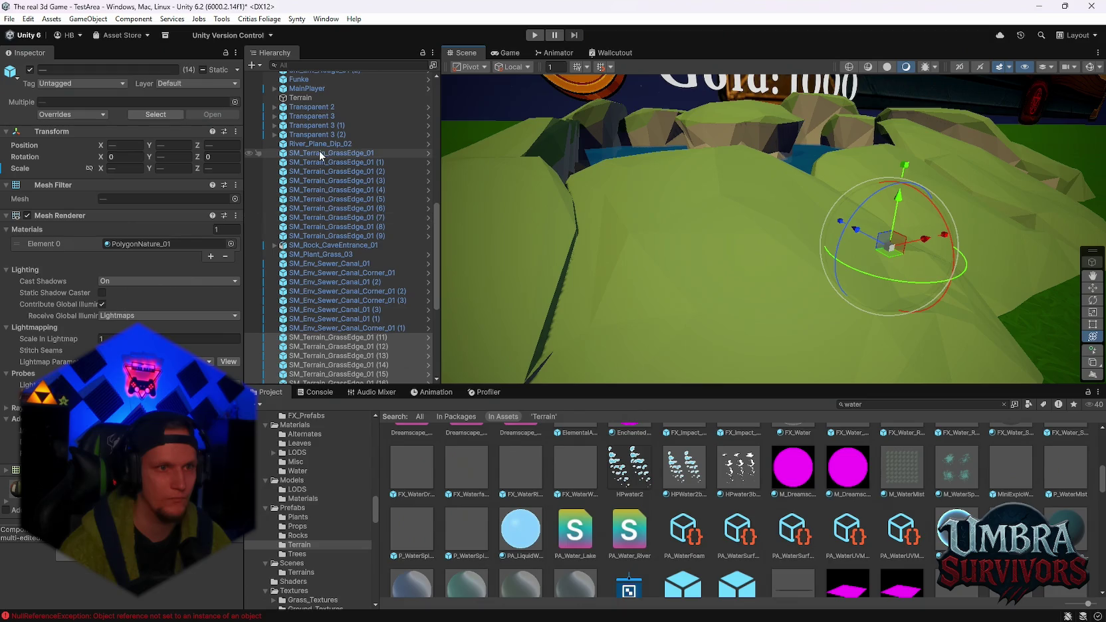
{"action": "left_click", "coordinate": [324, 143]}
{"action": "scroll", "coordinate": [346, 201], "scroll_direction": "down", "scroll_amount": 8}
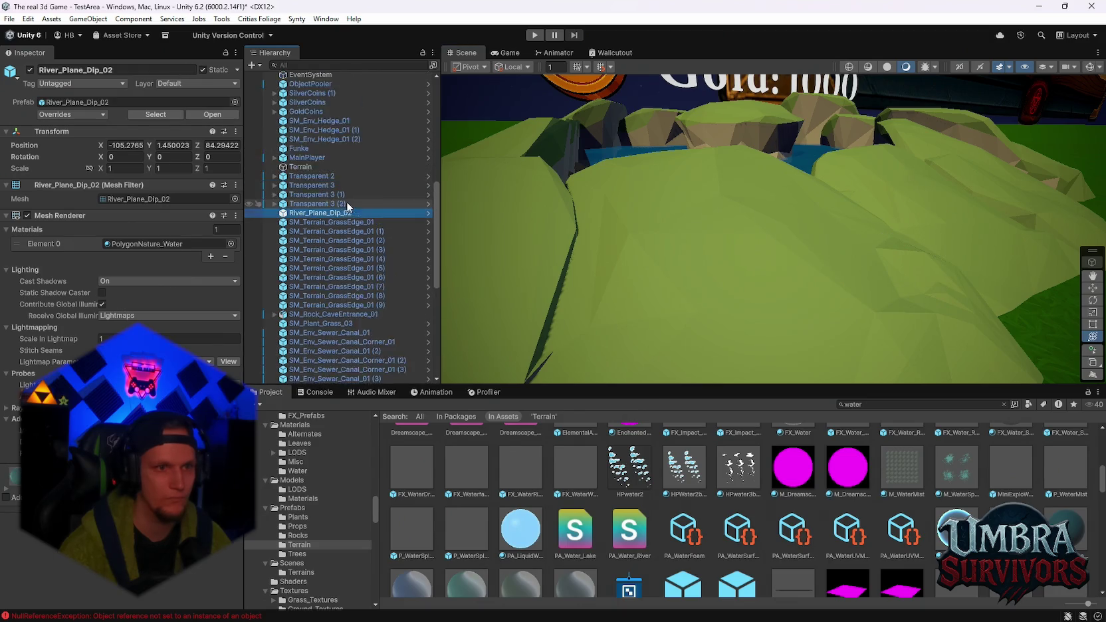
{"action": "left_click", "coordinate": [319, 360], "text": "shift"}
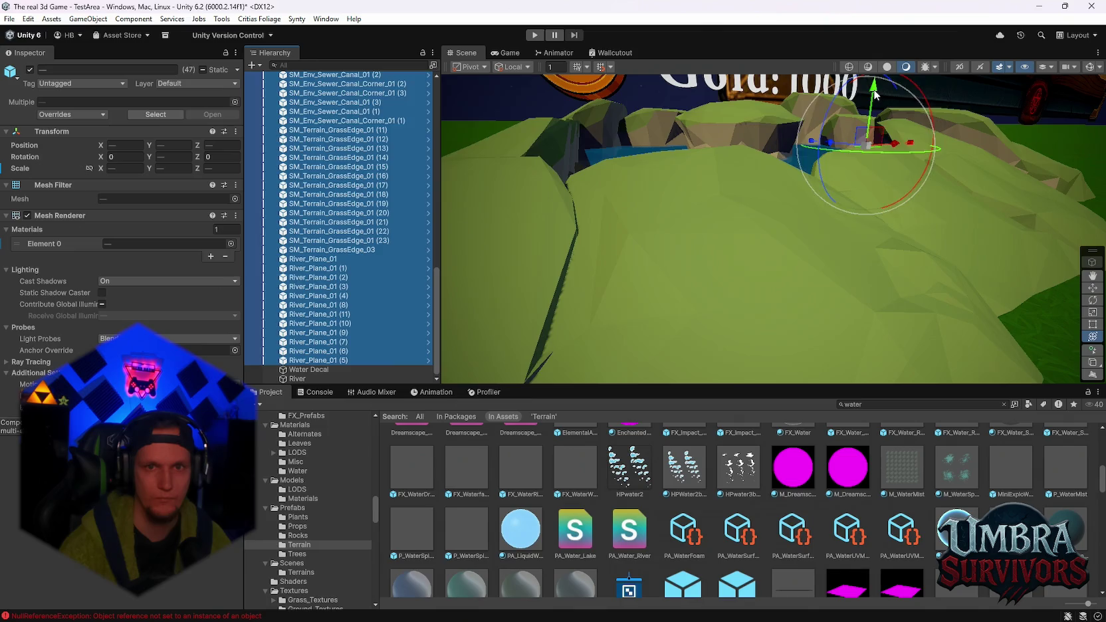
{"action": "key", "text": "f"}
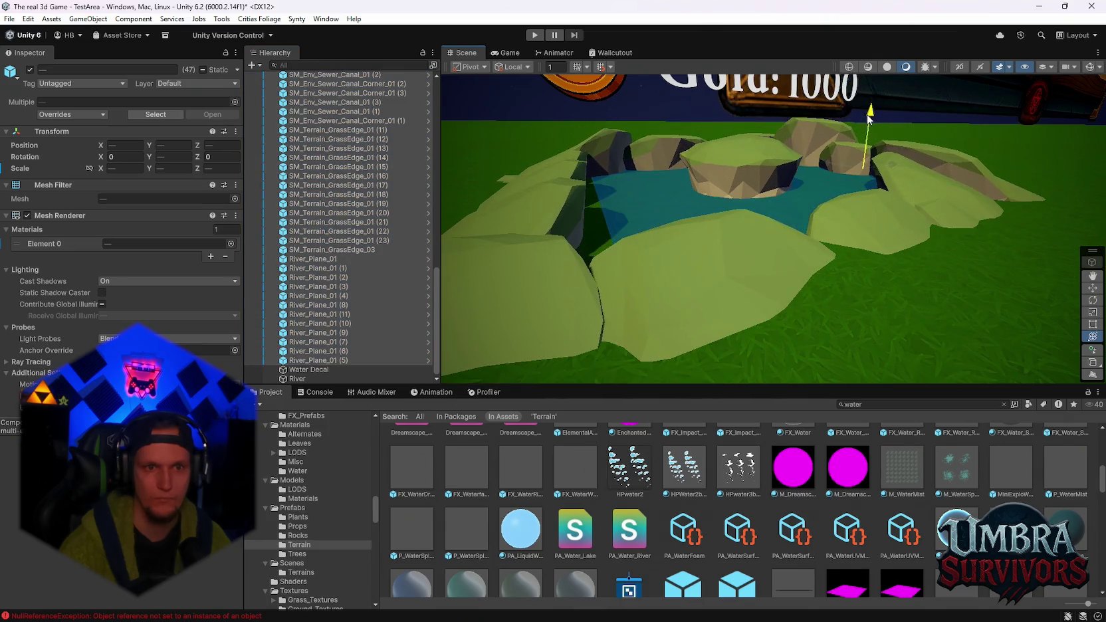
{"action": "mouse_move", "coordinate": [866, 109]}
{"action": "left_mouse_down"}
{"action": "mouse_move", "coordinate": [840, 193]}
{"action": "mouse_move", "coordinate": [711, 234]}
{"action": "mouse_move", "coordinate": [792, 205]}
{"action": "mouse_move", "coordinate": [820, 214]}
{"action": "mouse_move", "coordinate": [855, 281]}
{"action": "mouse_move", "coordinate": [819, 242]}
{"action": "mouse_move", "coordinate": [906, 193]}
{"action": "mouse_move", "coordinate": [830, 216]}
{"action": "mouse_move", "coordinate": [875, 223]}
{"action": "mouse_move", "coordinate": [842, 240]}
{"action": "mouse_move", "coordinate": [851, 237]}
{"action": "left_mouse_up"}
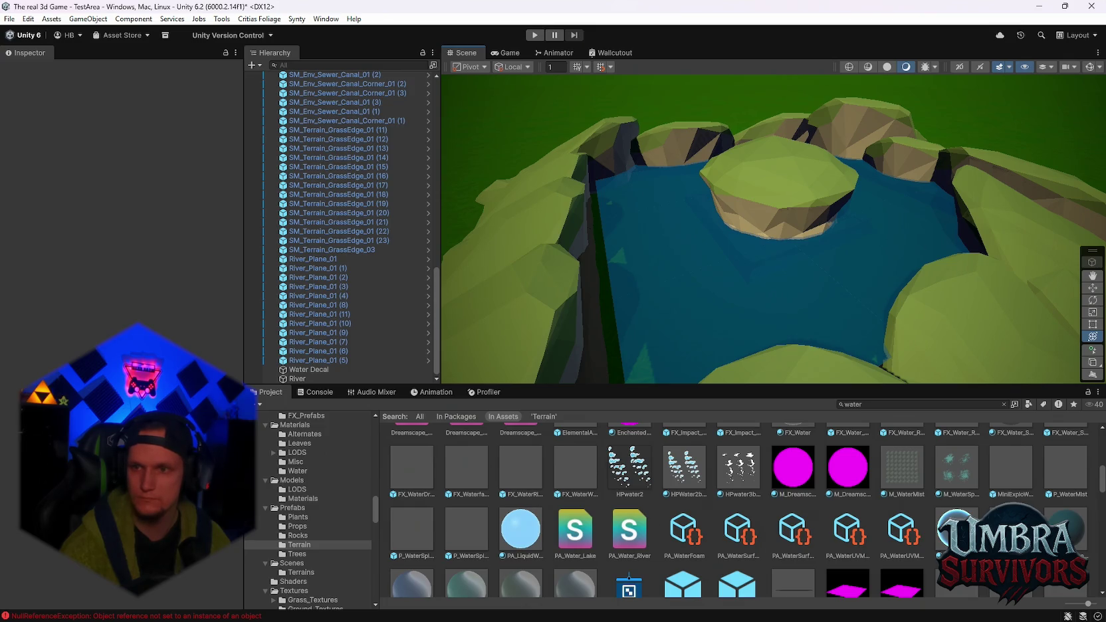
{"action": "mouse_move", "coordinate": [826, 200]}
{"action": "left_mouse_down"}
{"action": "mouse_move", "coordinate": [757, 197]}
{"action": "mouse_move", "coordinate": [892, 207]}
{"action": "mouse_move", "coordinate": [839, 190]}
{"action": "mouse_move", "coordinate": [821, 231]}
{"action": "mouse_move", "coordinate": [905, 190]}
{"action": "mouse_move", "coordinate": [661, 257]}
{"action": "mouse_move", "coordinate": [823, 193]}
{"action": "mouse_move", "coordinate": [765, 246]}
{"action": "mouse_move", "coordinate": [793, 298]}
{"action": "left_mouse_up"}
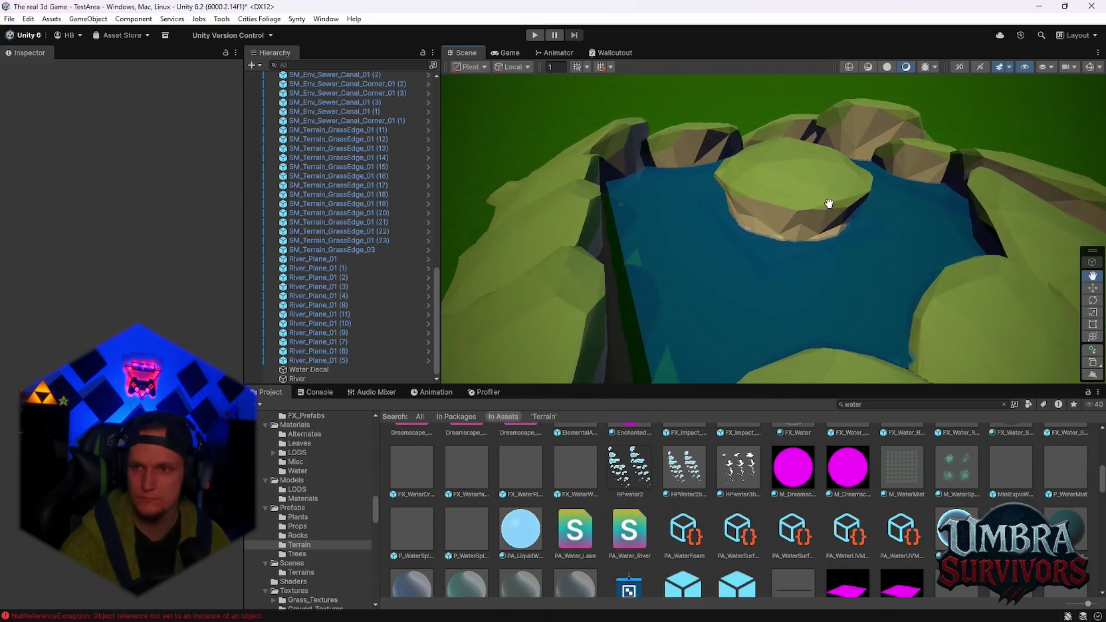
{"action": "scroll", "coordinate": [648, 544], "scroll_direction": "down", "scroll_amount": 5}
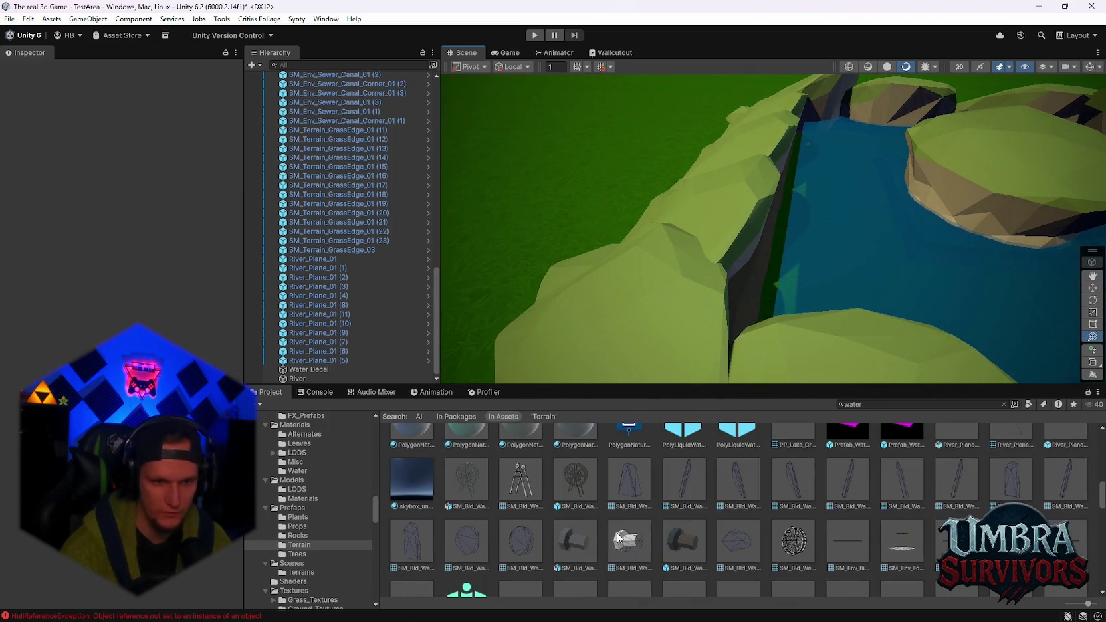
Move grass edge piece SM_Terrain_GrassEdge_01 (17) along the bank to X 16.47, Z -90.56
{"action": "left_click", "coordinate": [873, 245]}
{"action": "mouse_move", "coordinate": [873, 245]}
{"action": "left_mouse_down"}
{"action": "mouse_move", "coordinate": [947, 347]}
{"action": "mouse_move", "coordinate": [678, 217]}
{"action": "left_mouse_up"}
{"action": "left_click", "coordinate": [692, 313]}
{"action": "left_click", "coordinate": [729, 197], "text": "shift"}
{"action": "left_click", "coordinate": [798, 186], "text": "shift"}
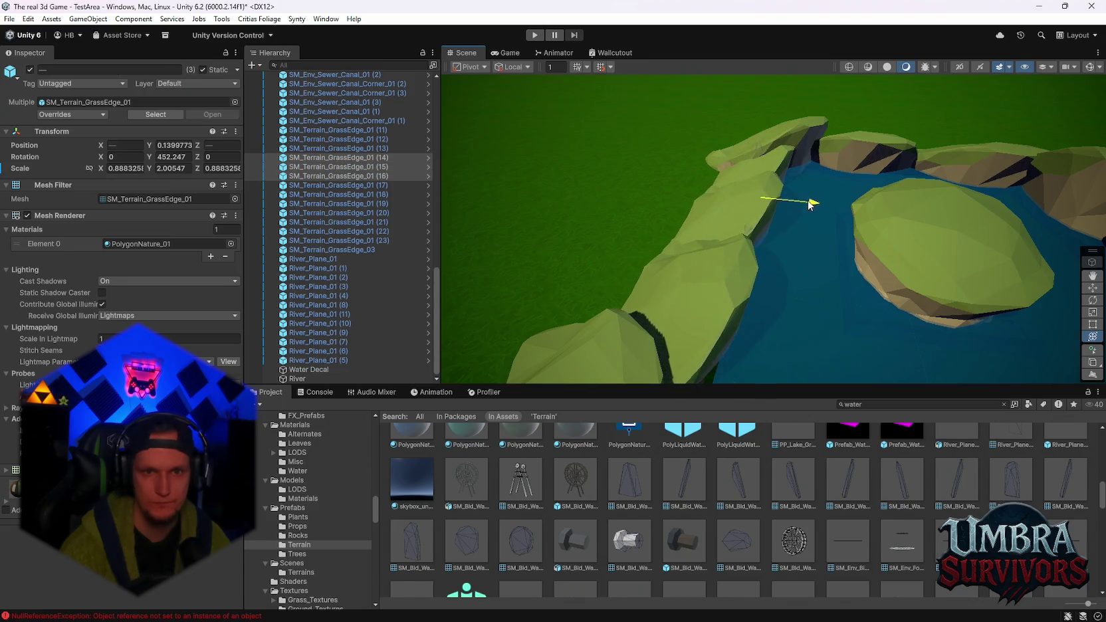
{"action": "left_click", "coordinate": [631, 333]}
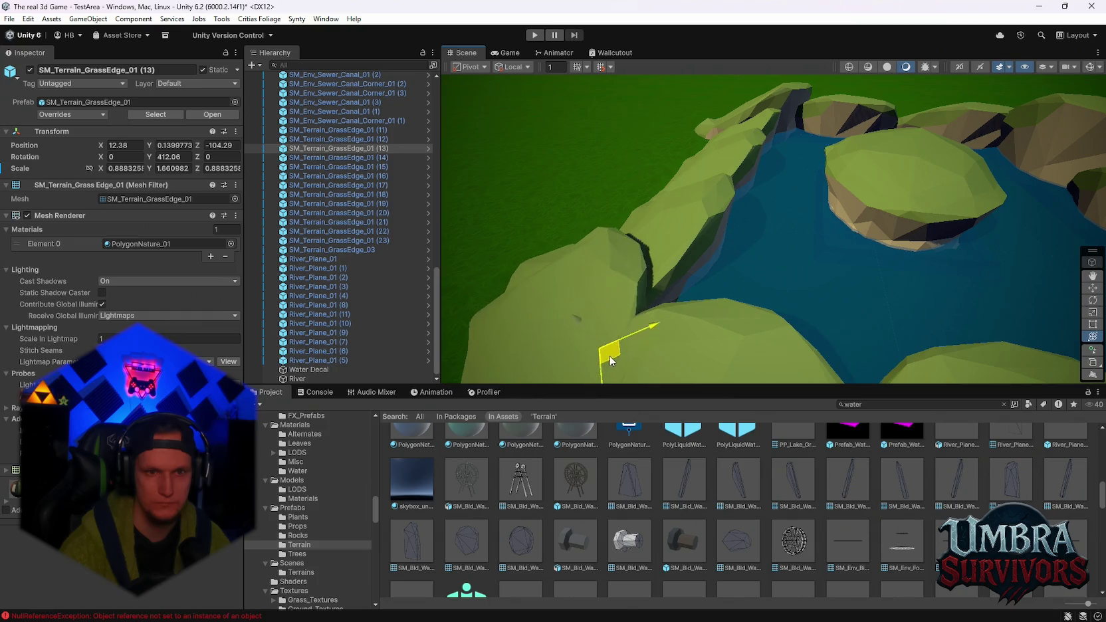
{"action": "left_click", "coordinate": [763, 231]}
{"action": "mouse_move", "coordinate": [763, 230]}
{"action": "left_mouse_down"}
{"action": "mouse_move", "coordinate": [747, 251]}
{"action": "mouse_move", "coordinate": [774, 247]}
{"action": "mouse_move", "coordinate": [798, 213]}
{"action": "mouse_move", "coordinate": [846, 247]}
{"action": "mouse_move", "coordinate": [965, 248]}
{"action": "mouse_move", "coordinate": [916, 232]}
{"action": "mouse_move", "coordinate": [937, 244]}
{"action": "mouse_move", "coordinate": [884, 264]}
{"action": "mouse_move", "coordinate": [799, 331]}
{"action": "mouse_move", "coordinate": [774, 230]}
{"action": "mouse_move", "coordinate": [801, 260]}
{"action": "mouse_move", "coordinate": [792, 292]}
{"action": "mouse_move", "coordinate": [844, 307]}
{"action": "mouse_move", "coordinate": [786, 341]}
{"action": "left_mouse_up"}
Select River_Plane_01 (1) and orbit down close over the river surface
{"action": "left_click", "coordinate": [850, 322]}
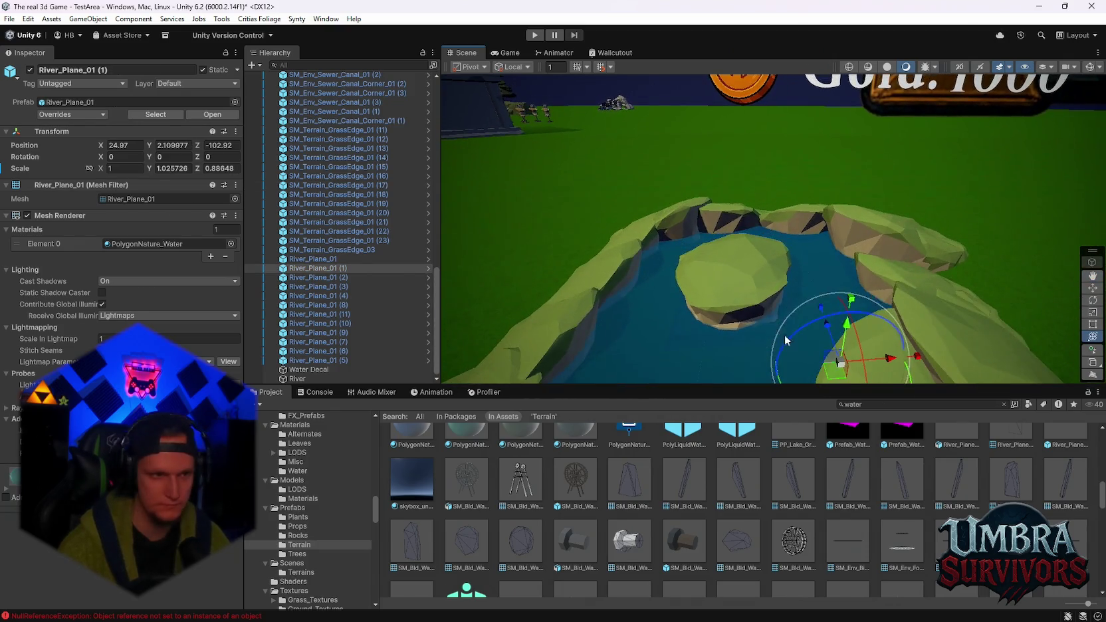
{"action": "mouse_move", "coordinate": [662, 212]}
{"action": "left_mouse_down"}
{"action": "mouse_move", "coordinate": [791, 267]}
{"action": "mouse_move", "coordinate": [793, 280]}
{"action": "mouse_move", "coordinate": [935, 303]}
{"action": "mouse_move", "coordinate": [709, 284]}
{"action": "left_mouse_up"}
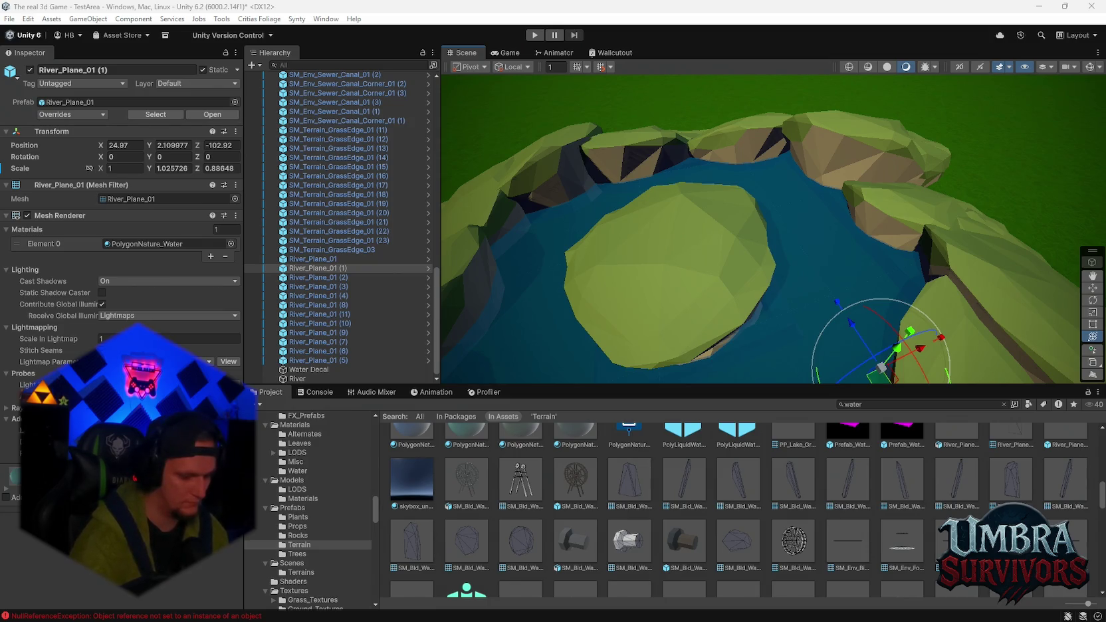
{"action": "mouse_move", "coordinate": [798, 283]}
{"action": "left_mouse_down"}
{"action": "mouse_move", "coordinate": [849, 234]}
{"action": "mouse_move", "coordinate": [689, 339]}
{"action": "mouse_move", "coordinate": [672, 237]}
{"action": "mouse_move", "coordinate": [763, 267]}
{"action": "mouse_move", "coordinate": [815, 267]}
{"action": "mouse_move", "coordinate": [926, 181]}
{"action": "mouse_move", "coordinate": [808, 177]}
{"action": "mouse_move", "coordinate": [899, 163]}
{"action": "mouse_move", "coordinate": [871, 169]}
{"action": "left_mouse_up"}
{"action": "scroll", "coordinate": [540, 519], "scroll_direction": "down", "scroll_amount": 6}
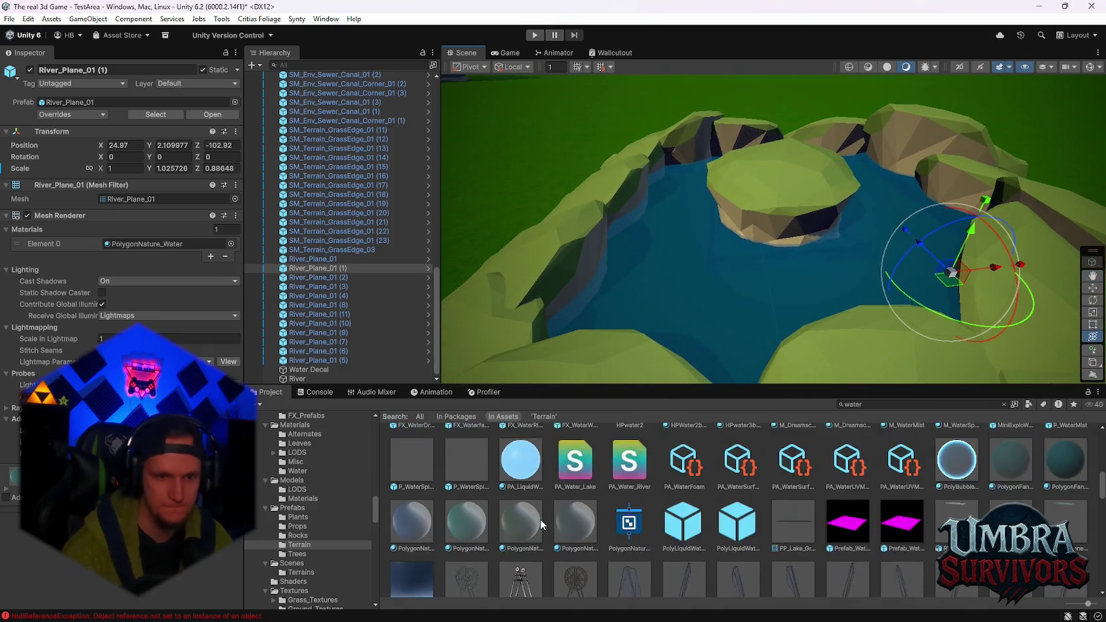
{"action": "scroll", "coordinate": [668, 519], "scroll_direction": "down", "scroll_amount": 10}
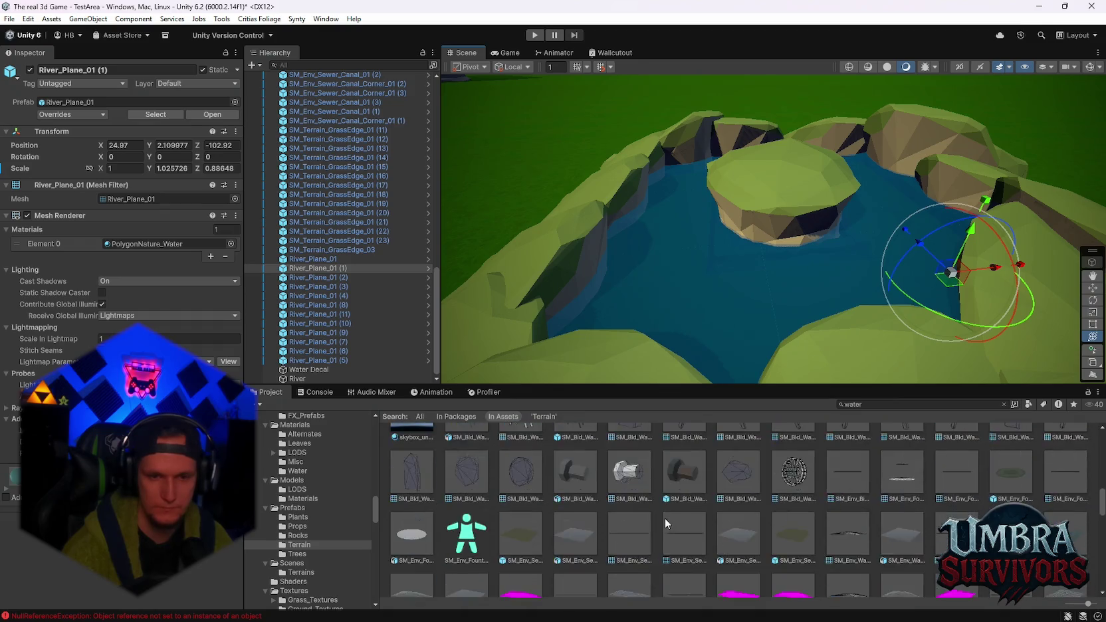
{"action": "scroll", "coordinate": [664, 520], "scroll_direction": "up", "scroll_amount": 1}
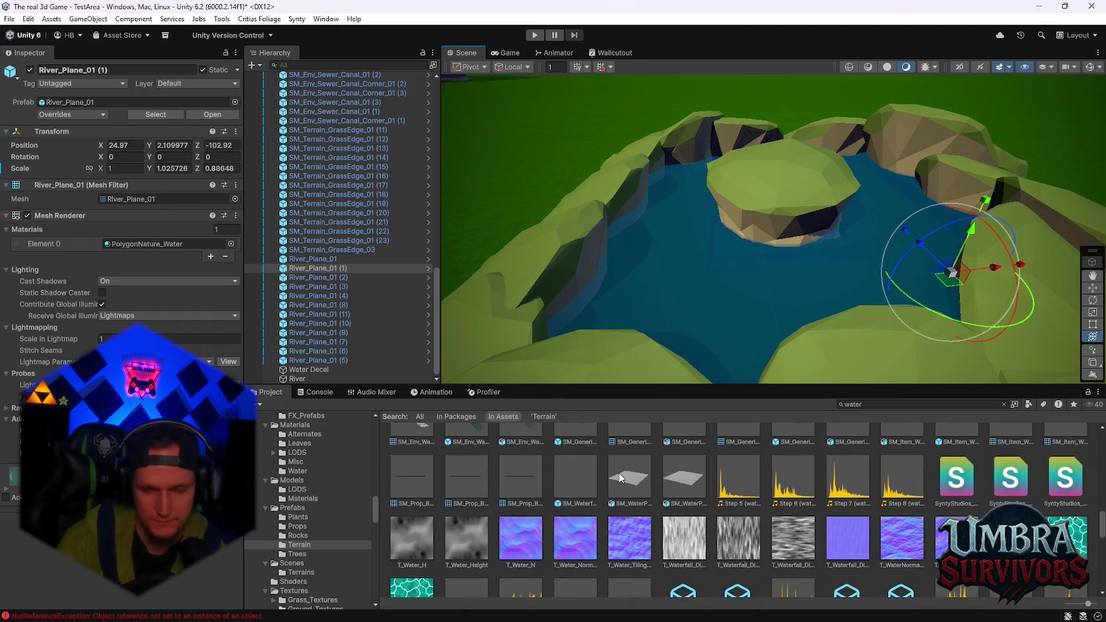
{"action": "scroll", "coordinate": [625, 491], "scroll_direction": "up", "scroll_amount": 1}
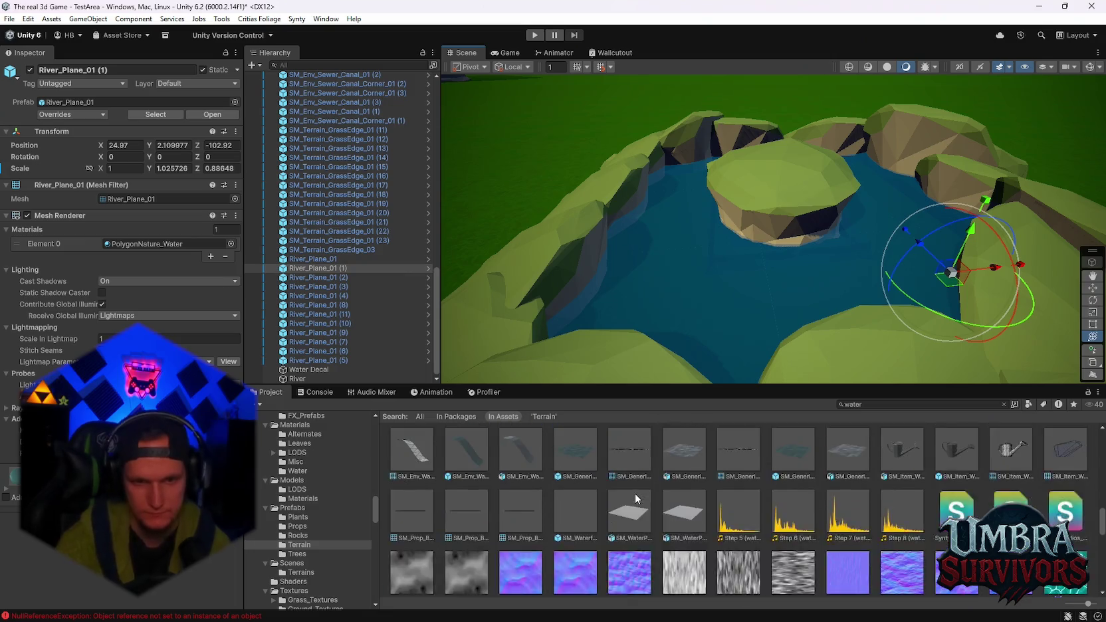
{"action": "scroll", "coordinate": [643, 488], "scroll_direction": "up", "scroll_amount": 1}
{"action": "left_click_drag", "start_coordinate": [644, 266], "coordinate": [727, 308]}
{"action": "mouse_move", "coordinate": [766, 246]}
{"action": "left_mouse_down"}
{"action": "mouse_move", "coordinate": [776, 282]}
{"action": "mouse_move", "coordinate": [798, 283]}
{"action": "mouse_move", "coordinate": [737, 272]}
{"action": "mouse_move", "coordinate": [665, 292]}
{"action": "mouse_move", "coordinate": [761, 296]}
{"action": "mouse_move", "coordinate": [809, 313]}
{"action": "mouse_move", "coordinate": [646, 290]}
{"action": "left_mouse_up"}
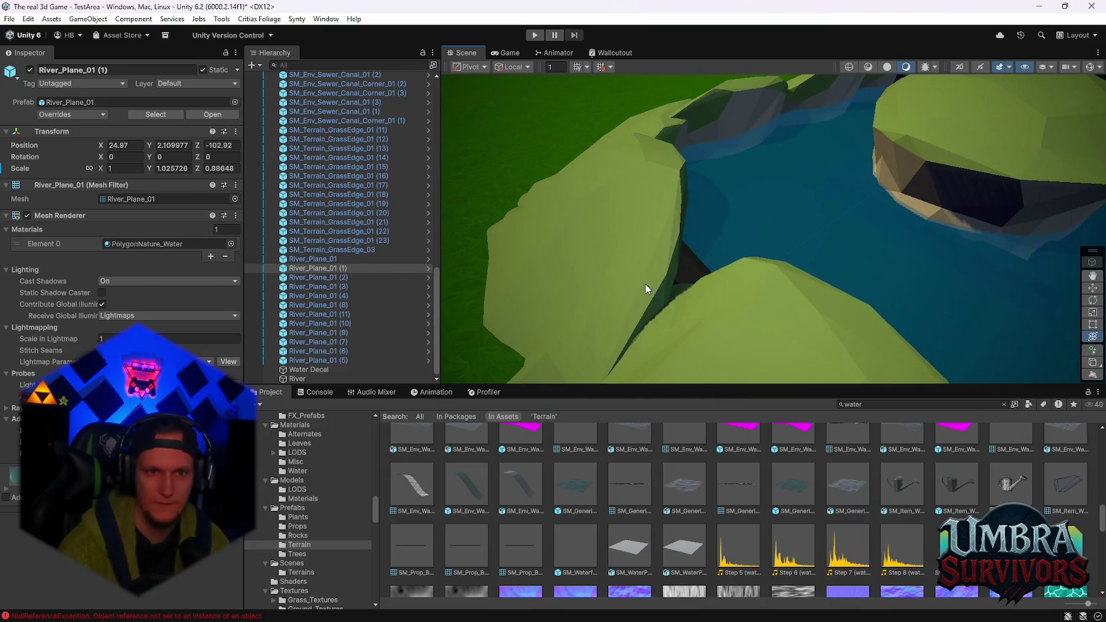
{"action": "left_click", "coordinate": [646, 289]}
{"action": "scroll", "coordinate": [654, 293], "scroll_direction": "down", "scroll_amount": 2}
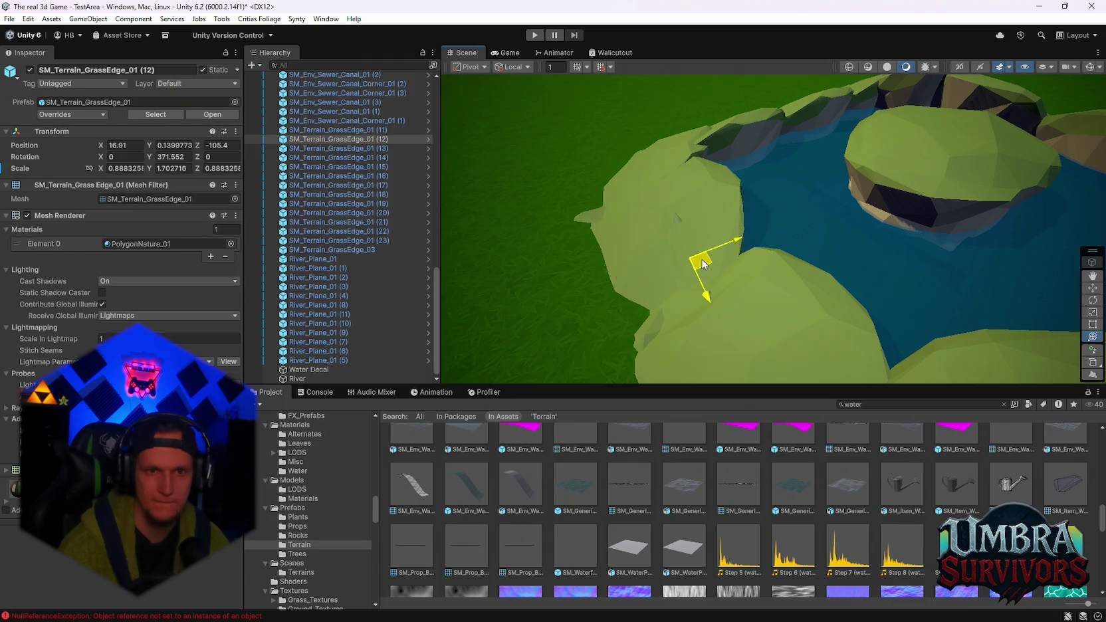
{"action": "scroll", "coordinate": [703, 264], "scroll_direction": "up", "scroll_amount": 10}
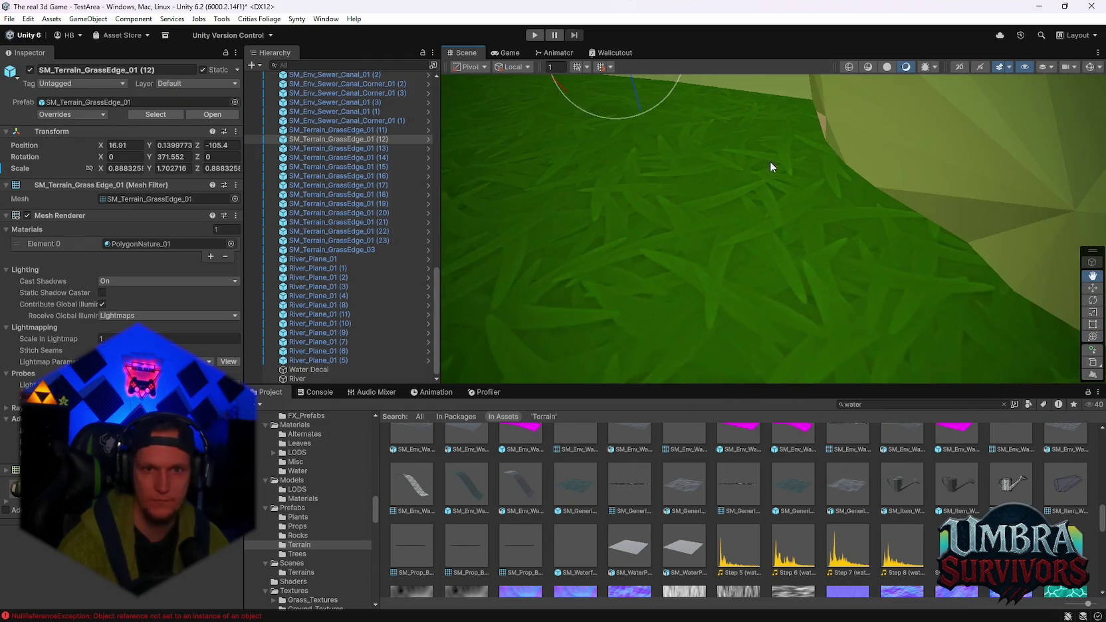
{"action": "scroll", "coordinate": [770, 162], "scroll_direction": "down", "scroll_amount": 10}
{"action": "mouse_move", "coordinate": [775, 208]}
{"action": "left_mouse_down"}
{"action": "mouse_move", "coordinate": [755, 283]}
{"action": "mouse_move", "coordinate": [800, 330]}
{"action": "left_mouse_up"}
{"action": "scroll", "coordinate": [362, 307], "scroll_direction": "up", "scroll_amount": 10}
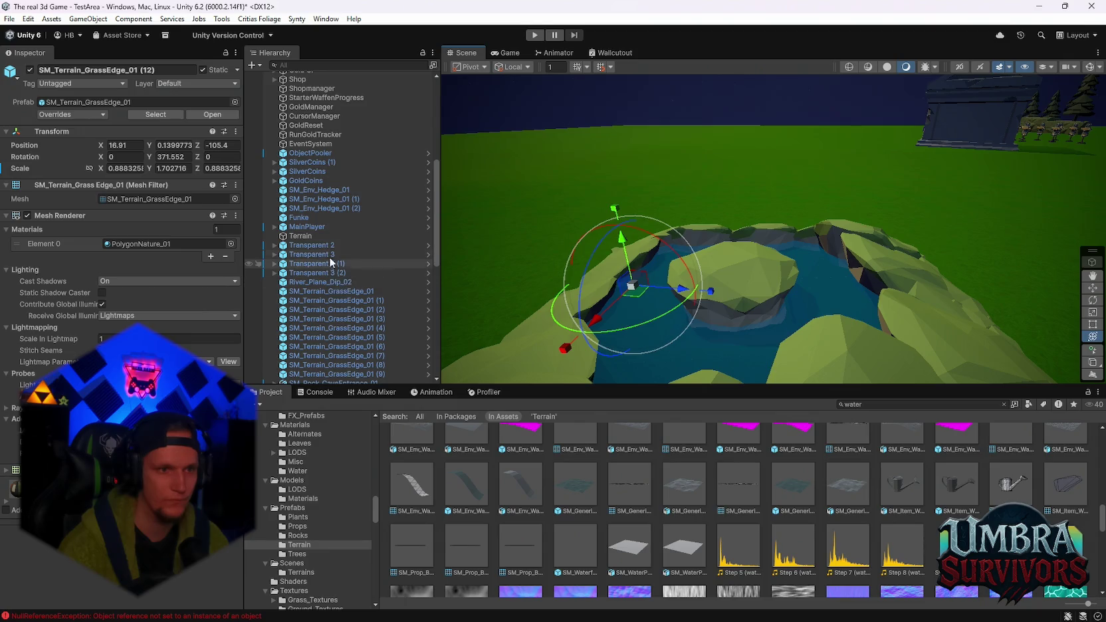
Group the selected canal pieces under a new empty parent named 'POI 1'
{"action": "left_click", "coordinate": [320, 247]}
{"action": "left_click", "coordinate": [318, 281]}
{"action": "scroll", "coordinate": [352, 299], "scroll_direction": "down", "scroll_amount": 10}
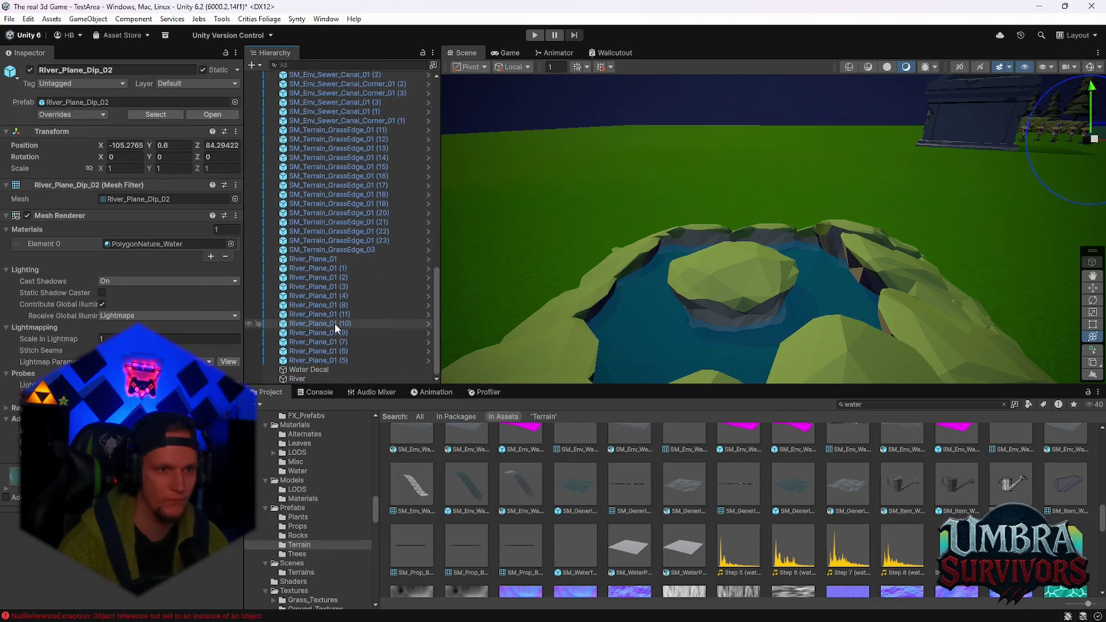
{"action": "left_click", "coordinate": [337, 320], "text": "shift"}
{"action": "scroll", "coordinate": [346, 296], "scroll_direction": "up", "scroll_amount": 10}
{"action": "right_click", "coordinate": [313, 215]}
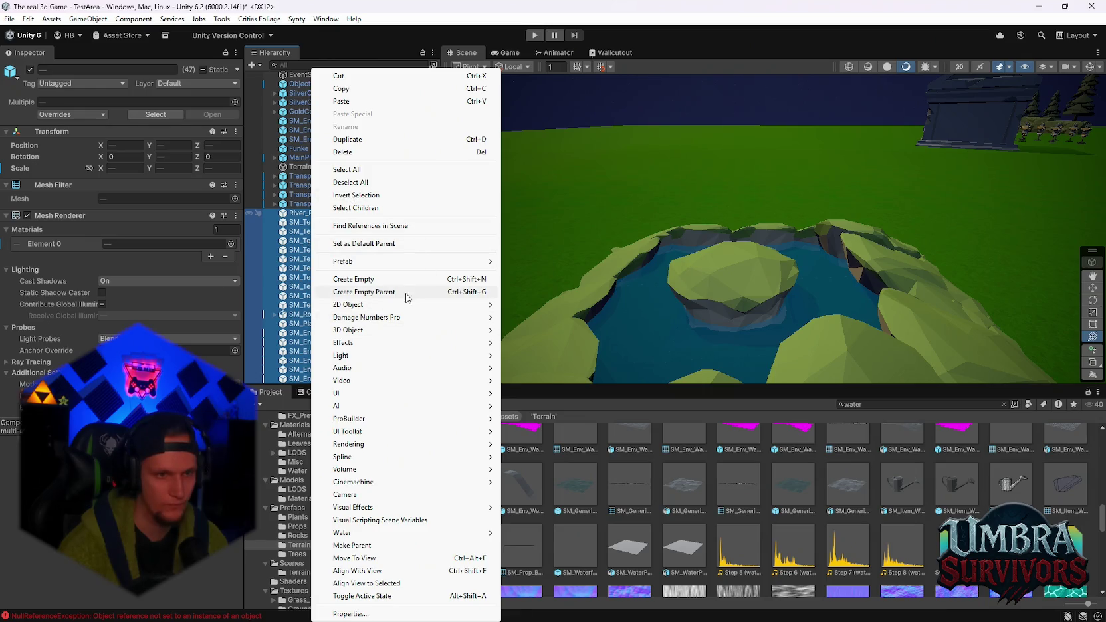
{"action": "left_click", "coordinate": [364, 292]}
{"action": "type", "text": "POI 1"}
{"action": "key", "text": "Return"}
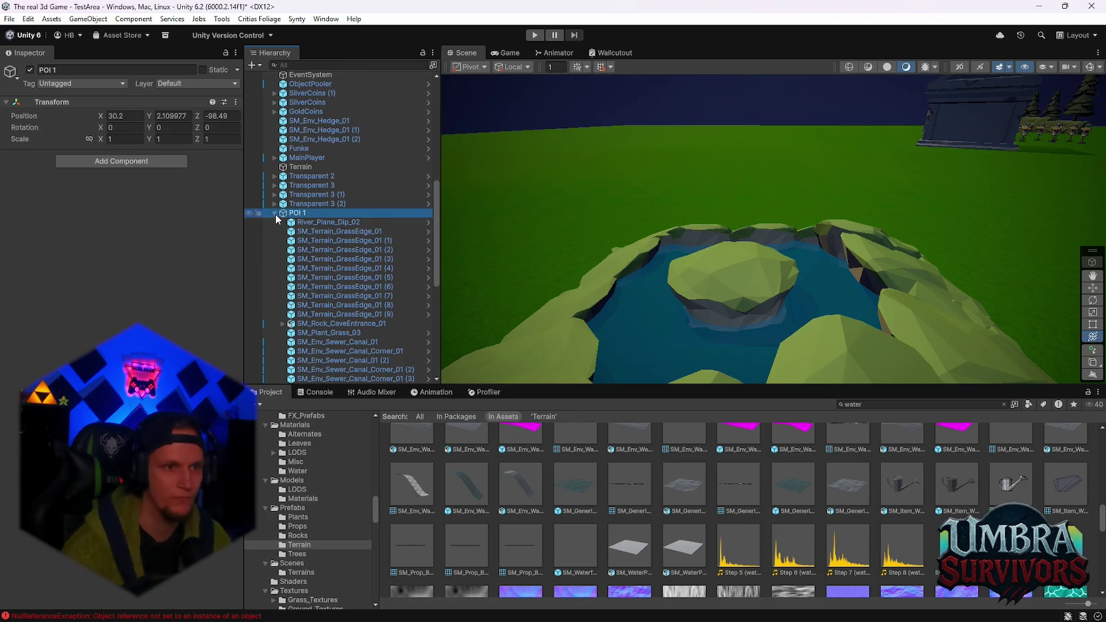
{"action": "left_click", "coordinate": [275, 212]}
{"action": "left_click", "coordinate": [30, 70]}
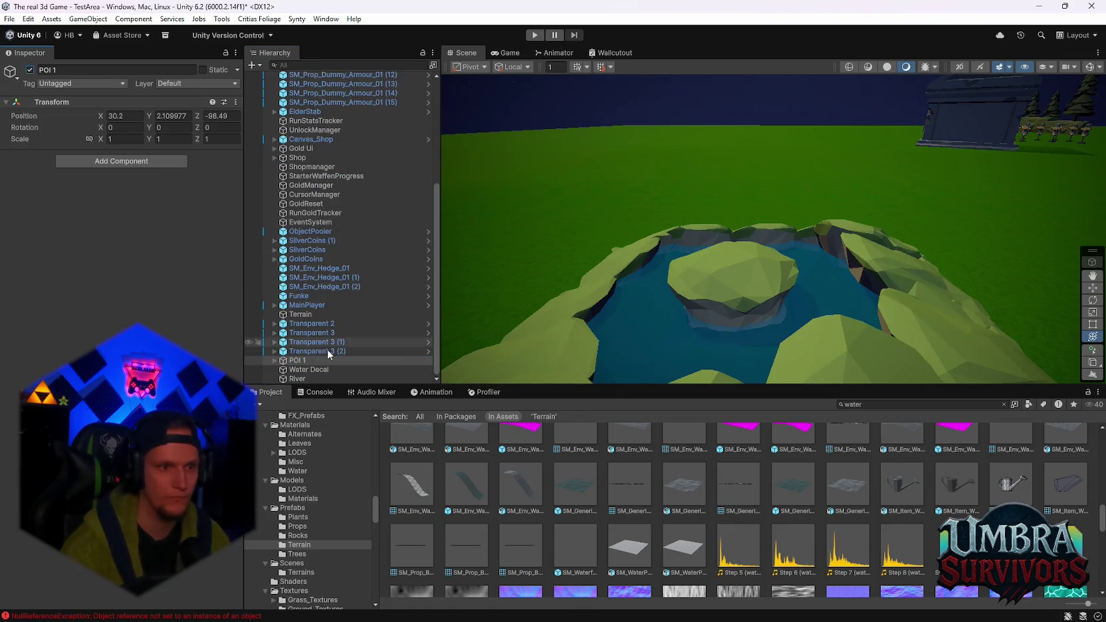
Open the Stage_Forest scene from recent scenes, saving TestArea first
{"action": "left_click", "coordinate": [9, 18]}
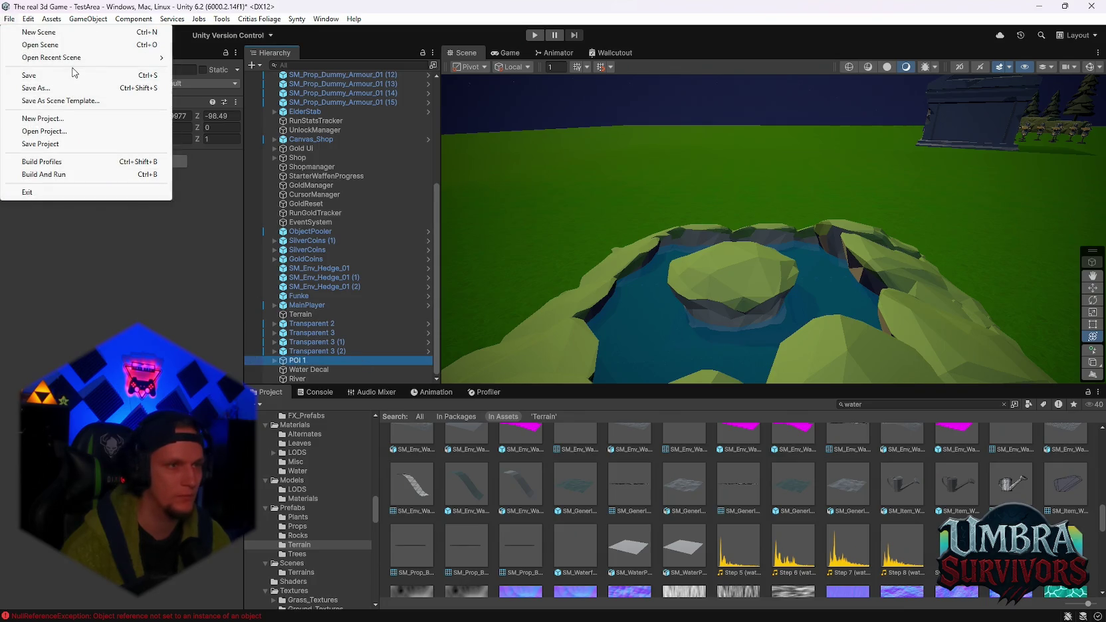
{"action": "mouse_move", "coordinate": [67, 62]}
{"action": "left_click", "coordinate": [220, 75]}
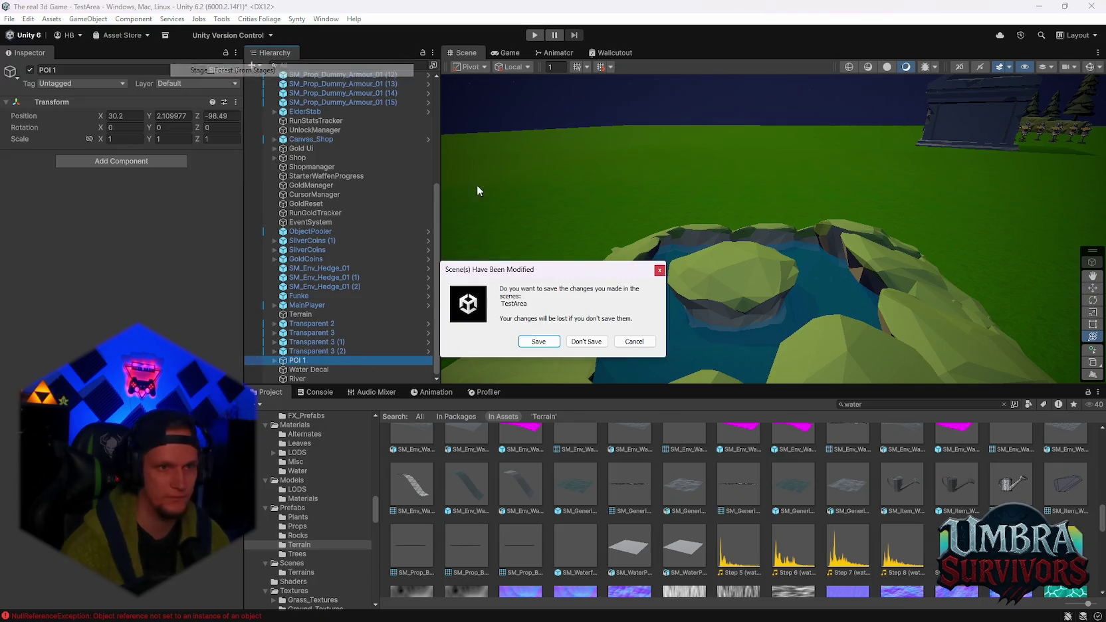
{"action": "left_click", "coordinate": [550, 339]}
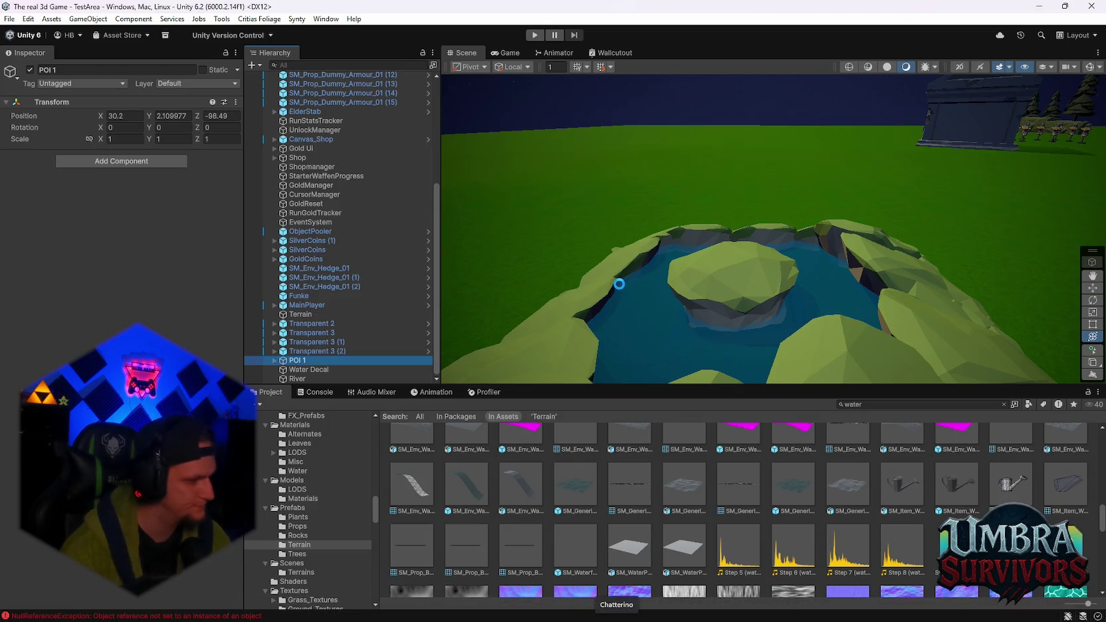
{"action": "scroll", "coordinate": [373, 123], "scroll_direction": "up", "scroll_amount": 4}
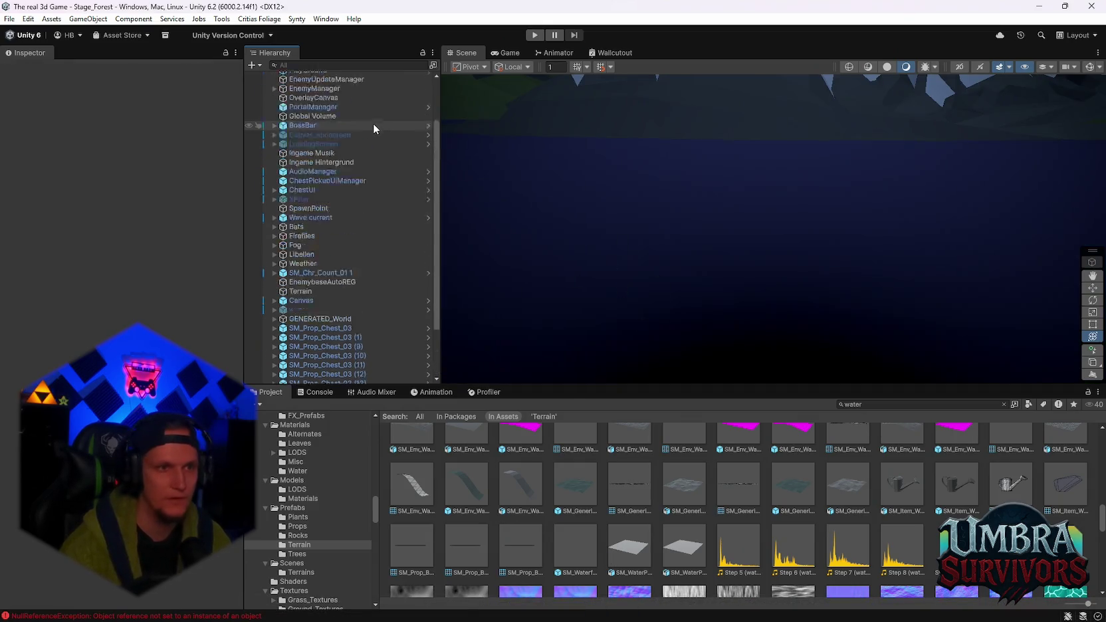
Frame EventSystem, EnemyPooler and SpawnPoint, then paste POI 1 under the Stage_Forest root
{"action": "double_click", "coordinate": [319, 97]}
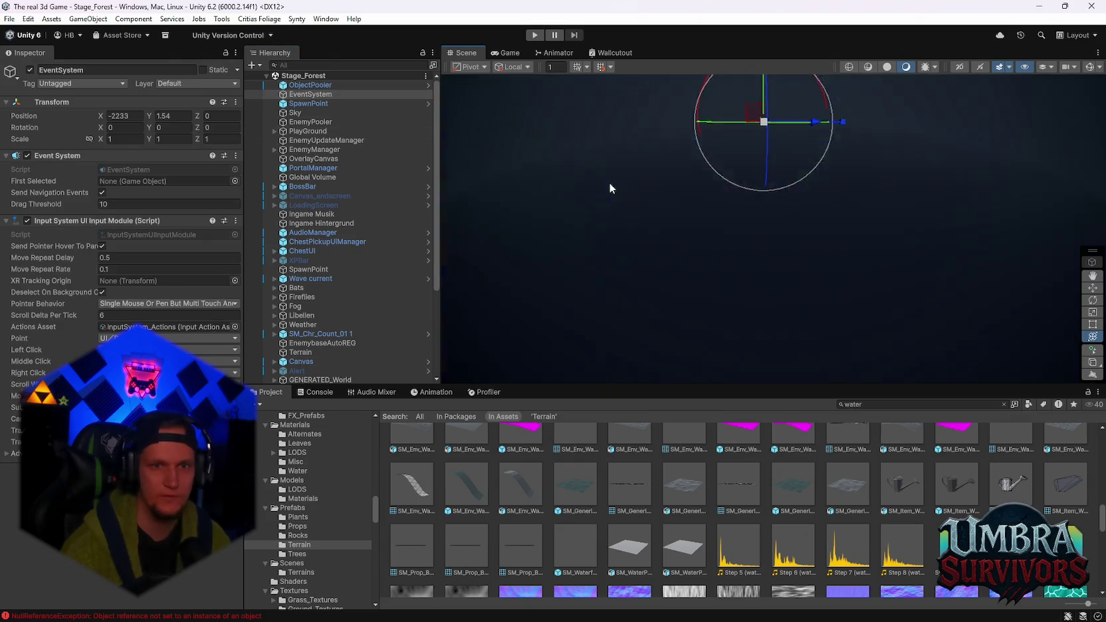
{"action": "double_click", "coordinate": [306, 123]}
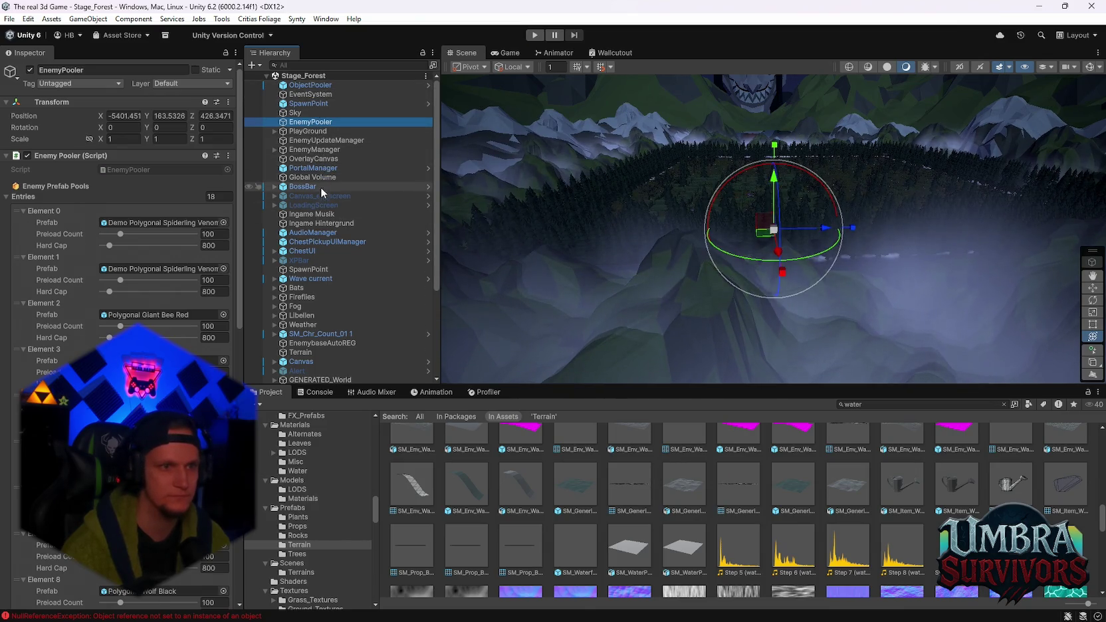
{"action": "double_click", "coordinate": [308, 269]}
{"action": "mouse_move", "coordinate": [858, 242]}
{"action": "left_mouse_down"}
{"action": "mouse_move", "coordinate": [725, 218]}
{"action": "mouse_move", "coordinate": [782, 143]}
{"action": "mouse_move", "coordinate": [597, 212]}
{"action": "left_mouse_up"}
{"action": "left_click", "coordinate": [838, 136]}
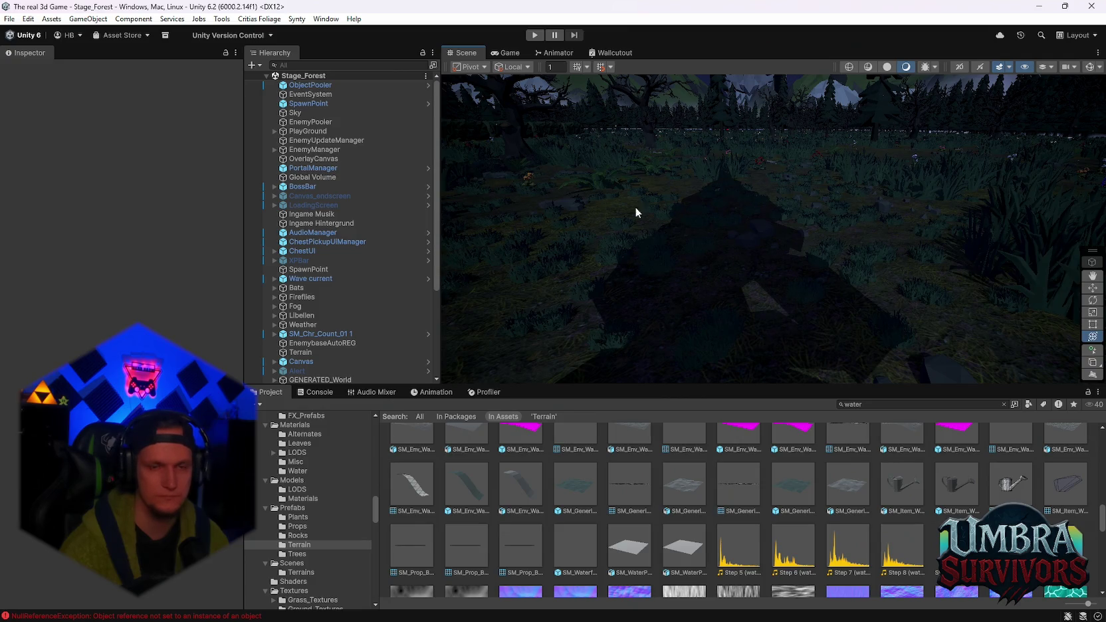
{"action": "left_click", "coordinate": [322, 168]}
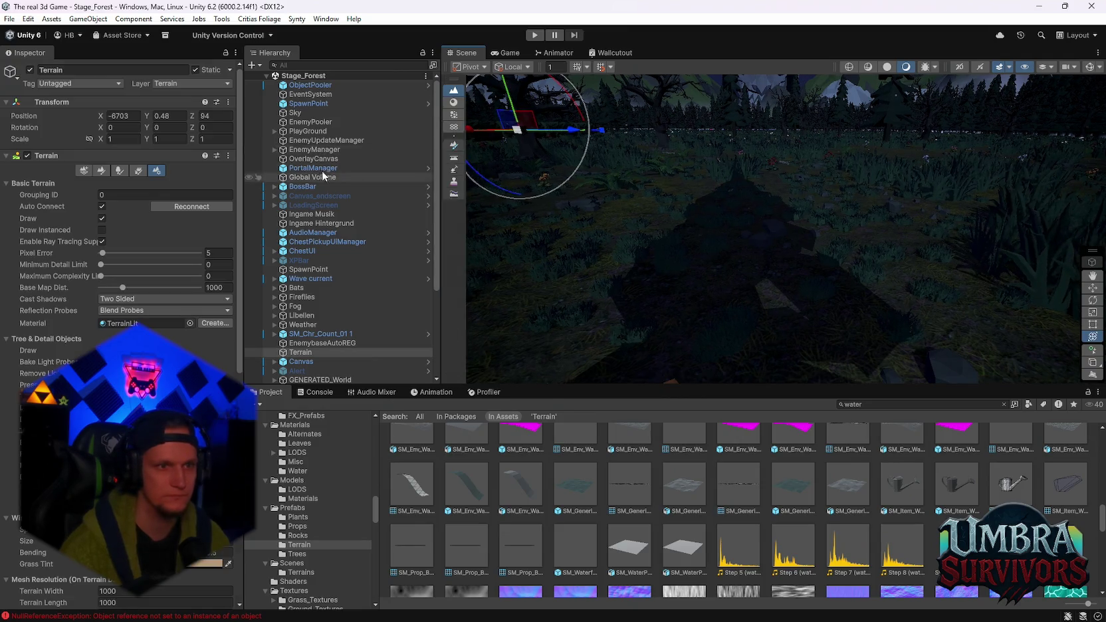
{"action": "left_click", "coordinate": [304, 76]}
{"action": "left_click", "coordinate": [518, 187]}
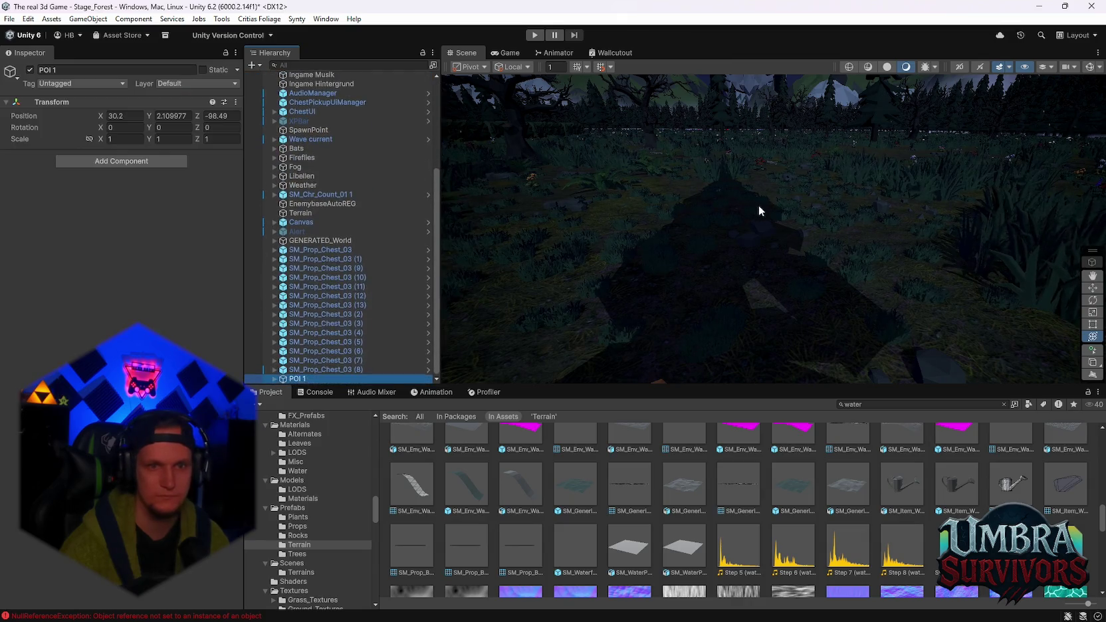
Frame the forest and align POI 1 with the current view
{"action": "mouse_move", "coordinate": [663, 270]}
{"action": "left_mouse_down"}
{"action": "mouse_move", "coordinate": [697, 235]}
{"action": "mouse_move", "coordinate": [660, 248]}
{"action": "left_mouse_up"}
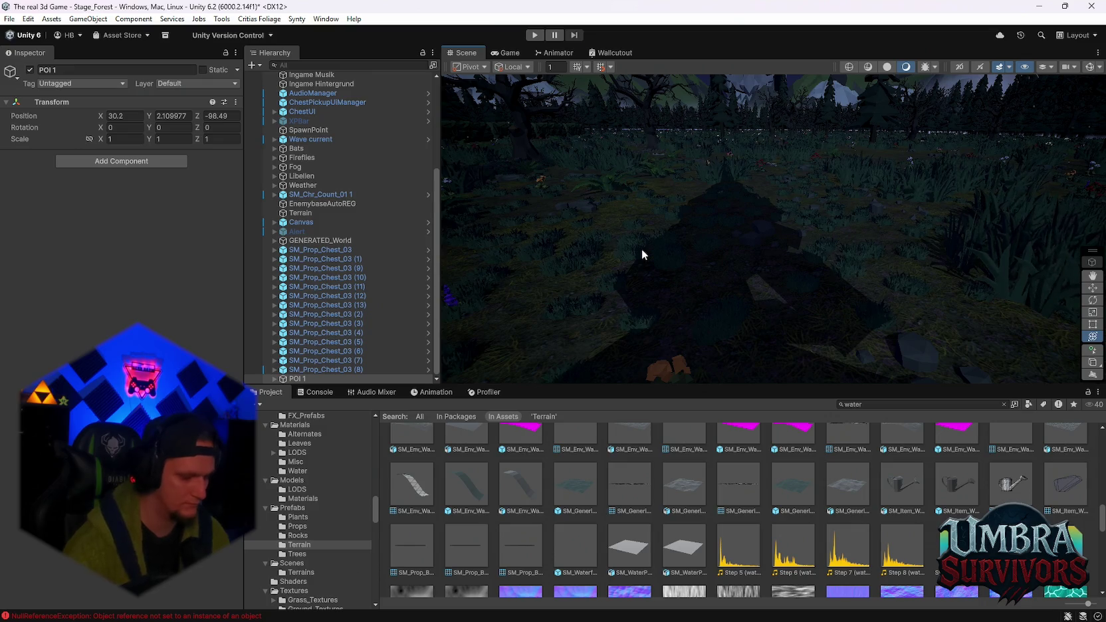
{"action": "key", "text": "f"}
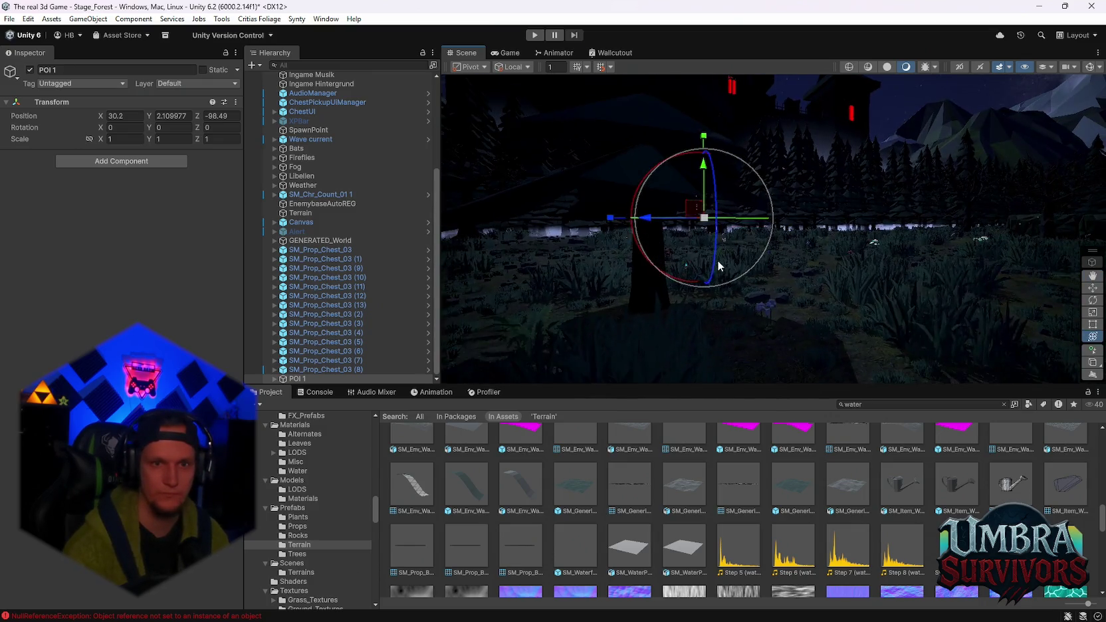
{"action": "left_click_drag", "start_coordinate": [706, 253], "coordinate": [843, 255]}
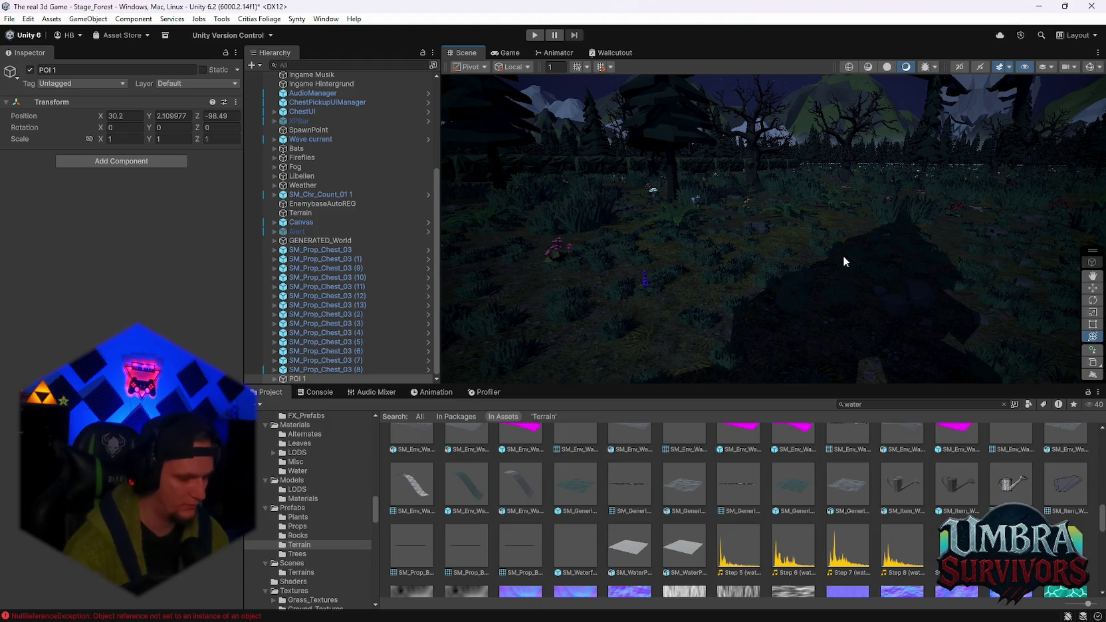
{"action": "key", "text": "alt+h"}
{"action": "key", "text": "Escape"}
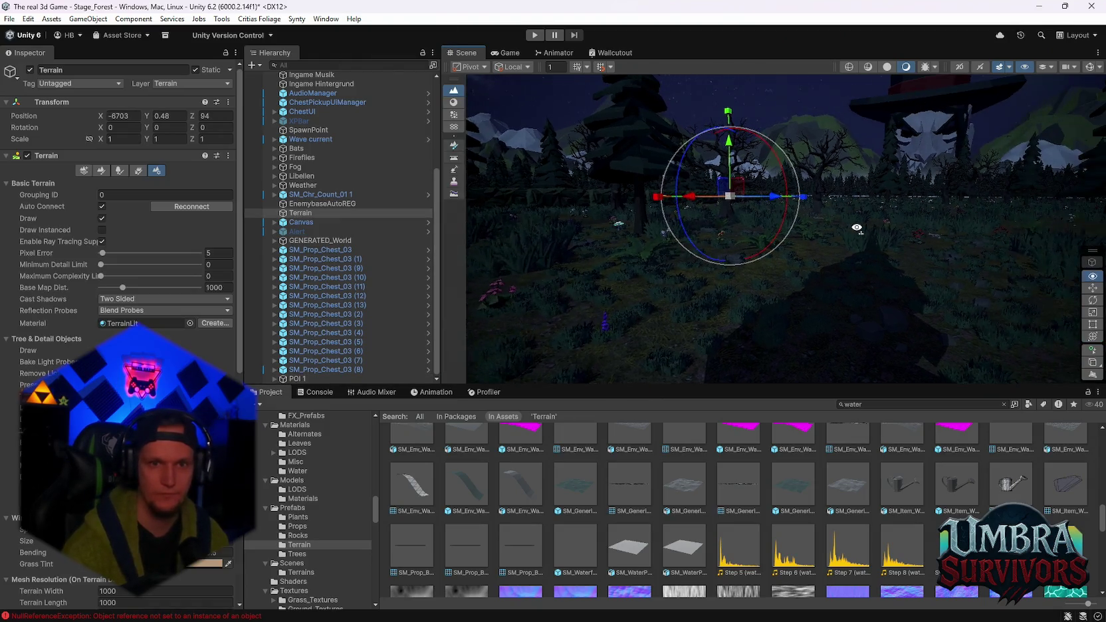
{"action": "left_click", "coordinate": [326, 378]}
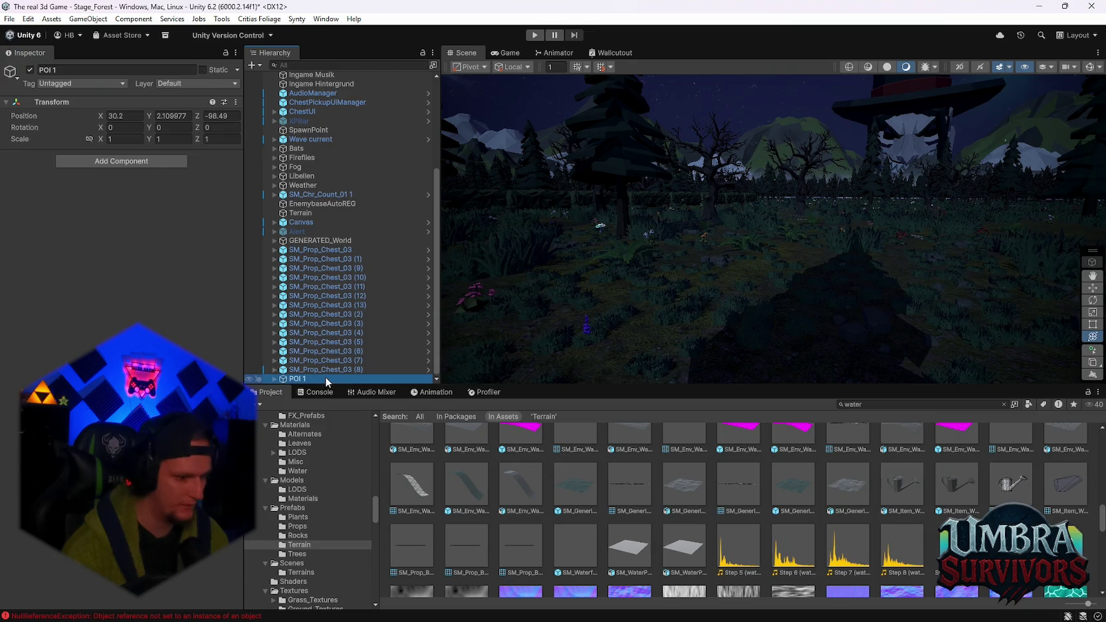
{"action": "key", "text": "ctrl+shift+f"}
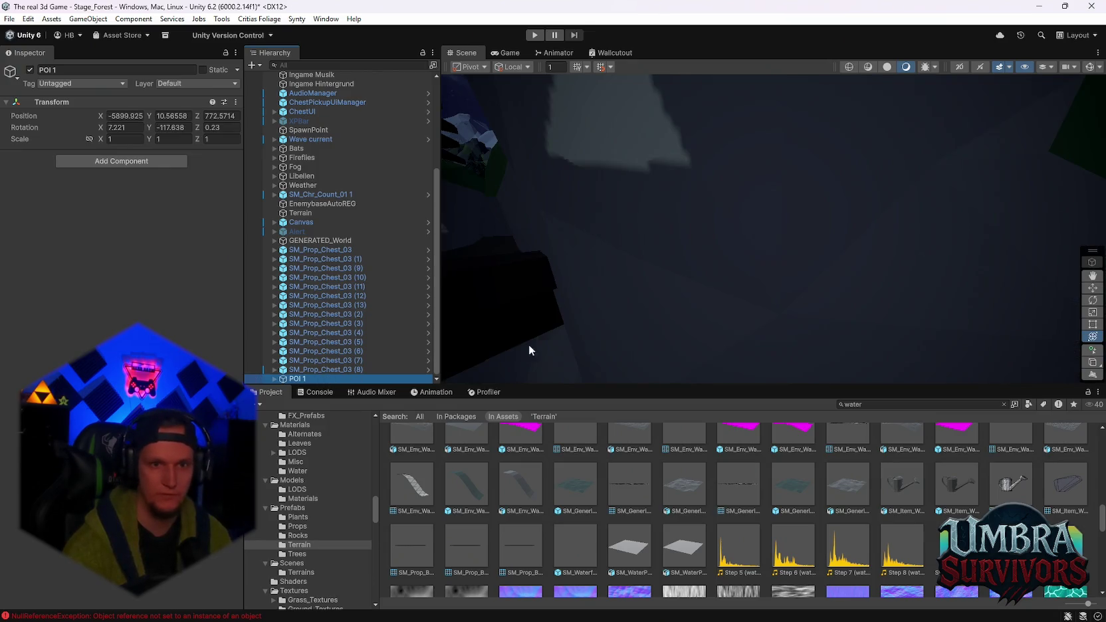
Move POI 1 over the pond, scale it to 2.3703, tilt it and sink it to Y 1.81
{"action": "left_click_drag", "start_coordinate": [767, 194], "coordinate": [762, 318]}
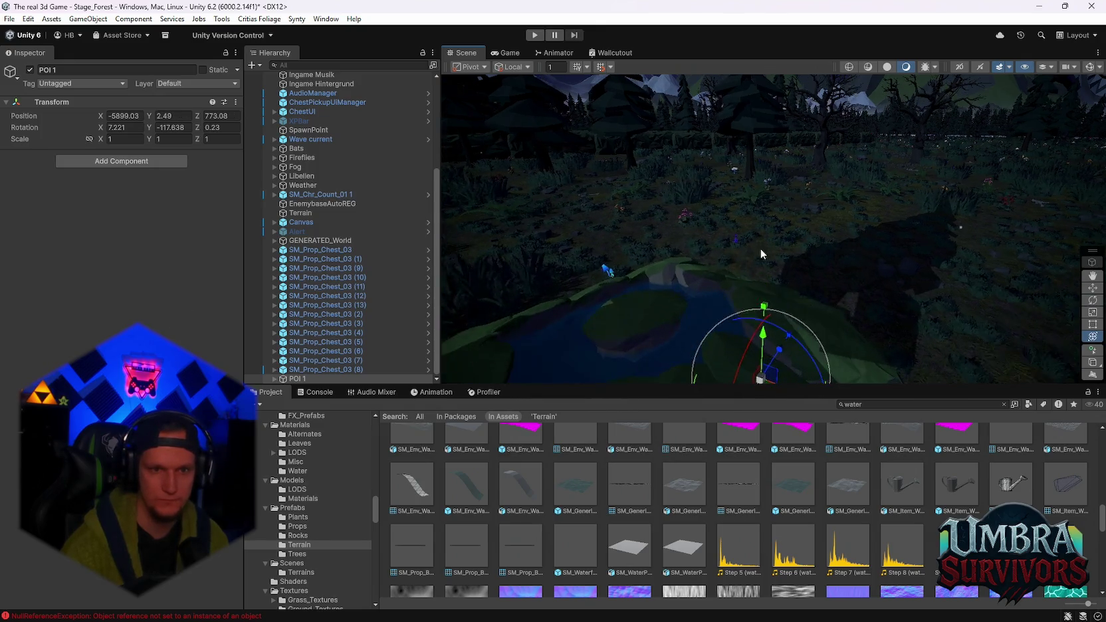
{"action": "scroll", "coordinate": [760, 245], "scroll_direction": "up", "scroll_amount": 5}
{"action": "mouse_move", "coordinate": [737, 247]}
{"action": "left_mouse_down"}
{"action": "mouse_move", "coordinate": [839, 282]}
{"action": "mouse_move", "coordinate": [901, 281]}
{"action": "mouse_move", "coordinate": [835, 258]}
{"action": "left_mouse_up"}
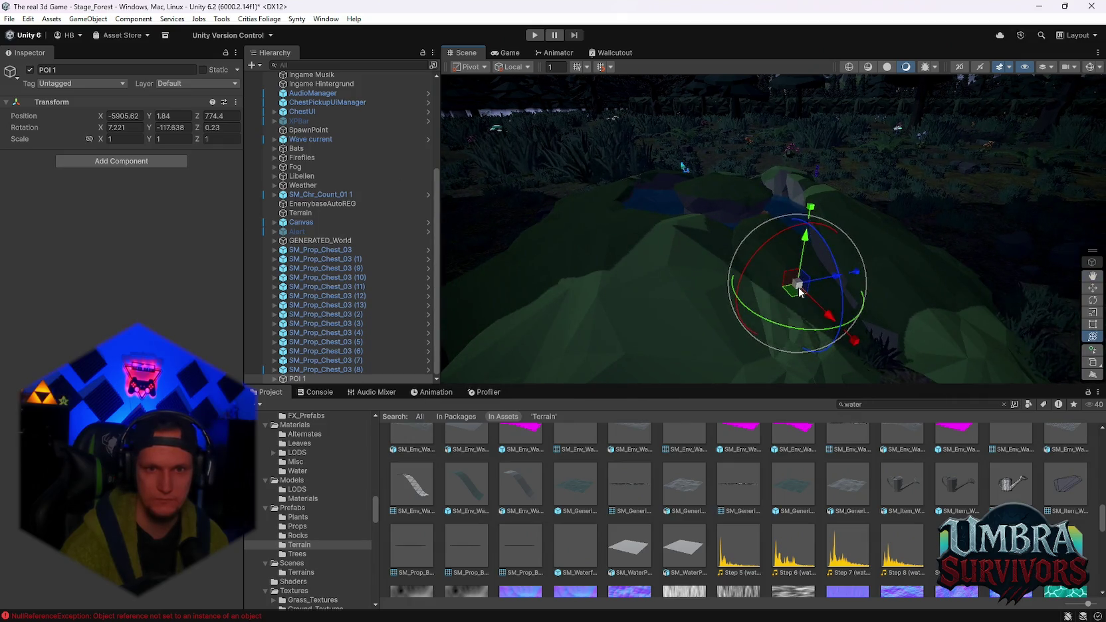
{"action": "mouse_move", "coordinate": [799, 292]}
{"action": "left_mouse_down"}
{"action": "mouse_move", "coordinate": [858, 312]}
{"action": "mouse_move", "coordinate": [872, 271]}
{"action": "mouse_move", "coordinate": [777, 288]}
{"action": "mouse_move", "coordinate": [896, 228]}
{"action": "mouse_move", "coordinate": [867, 221]}
{"action": "mouse_move", "coordinate": [816, 292]}
{"action": "left_mouse_up"}
{"action": "mouse_move", "coordinate": [772, 251]}
{"action": "left_mouse_down"}
{"action": "mouse_move", "coordinate": [758, 258]}
{"action": "mouse_move", "coordinate": [786, 248]}
{"action": "mouse_move", "coordinate": [787, 227]}
{"action": "mouse_move", "coordinate": [869, 192]}
{"action": "mouse_move", "coordinate": [866, 214]}
{"action": "mouse_move", "coordinate": [778, 191]}
{"action": "mouse_move", "coordinate": [792, 216]}
{"action": "left_mouse_up"}
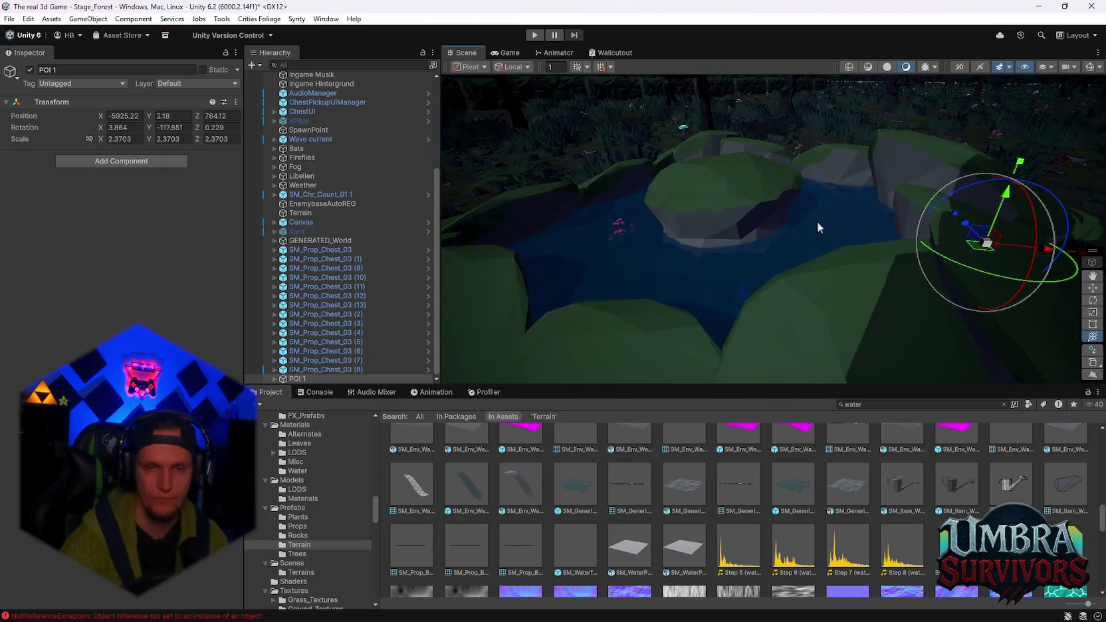
{"action": "left_click_drag", "start_coordinate": [1002, 210], "coordinate": [994, 190]}
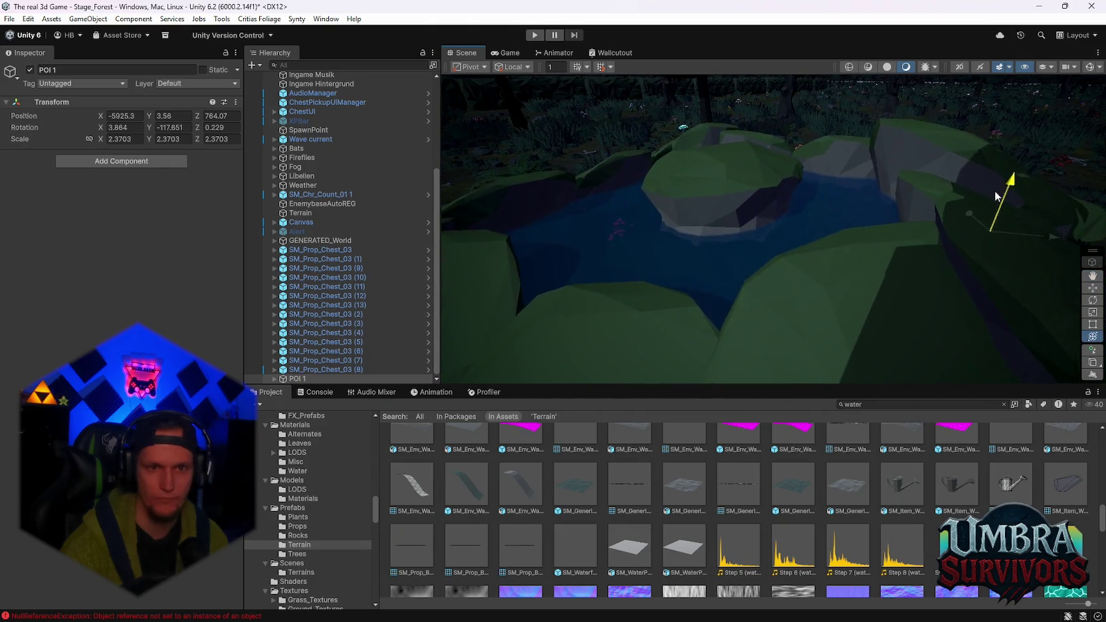
{"action": "scroll", "coordinate": [995, 190], "scroll_direction": "up", "scroll_amount": 5}
{"action": "scroll", "coordinate": [875, 138], "scroll_direction": "down", "scroll_amount": 5}
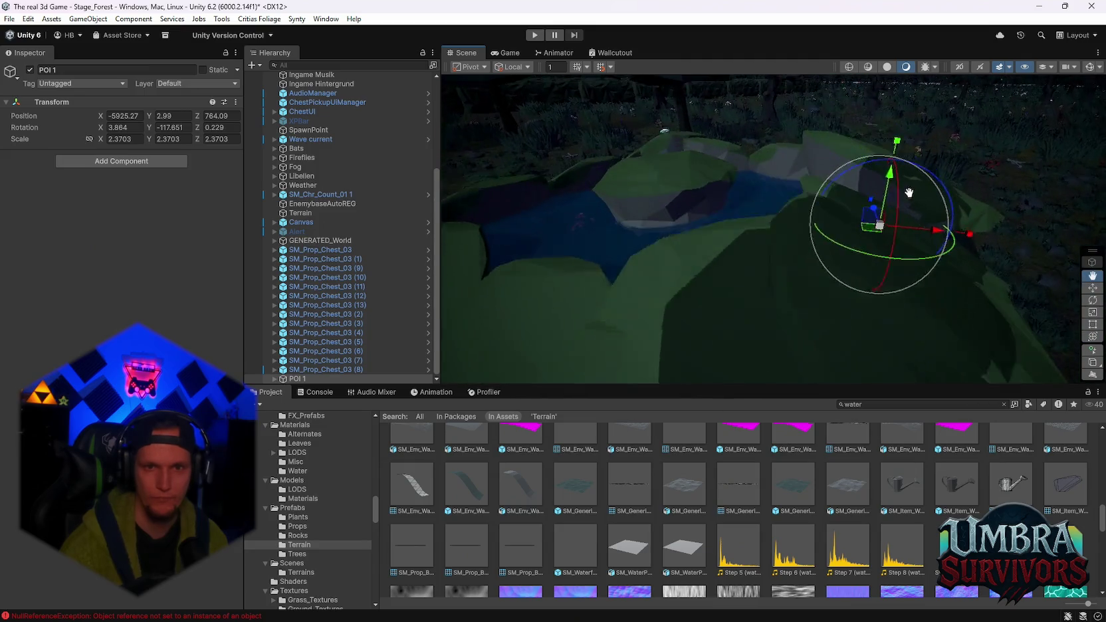
{"action": "left_click_drag", "start_coordinate": [895, 192], "coordinate": [891, 204]}
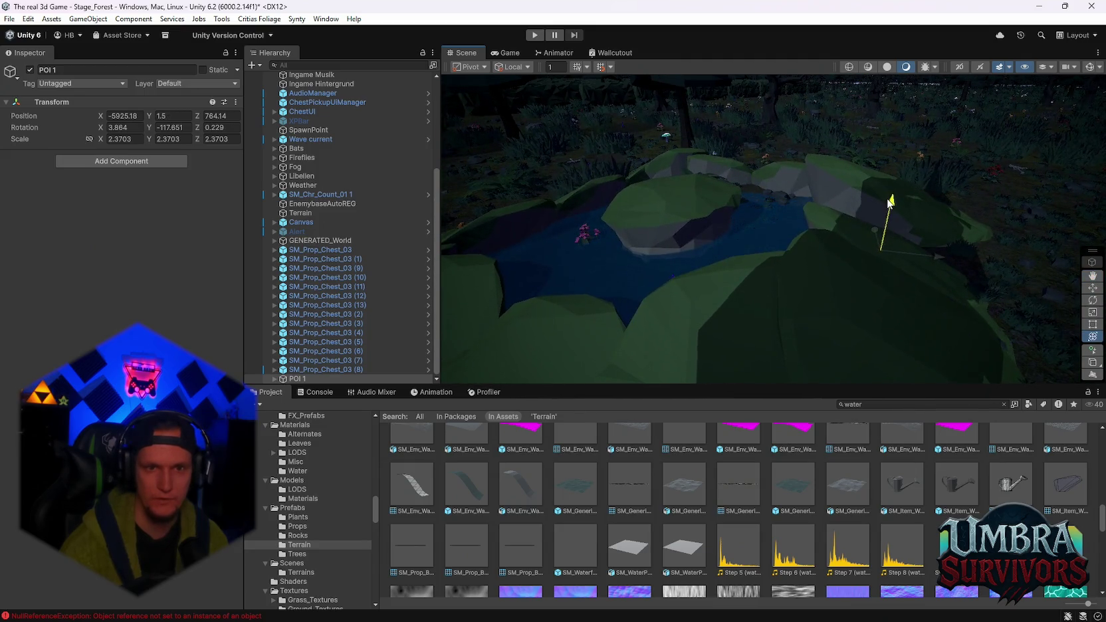
Level POI 1's tilt, review the pond, and select a grass edge child
{"action": "key", "text": "f"}
{"action": "left_click_drag", "start_coordinate": [757, 245], "coordinate": [772, 259]}
{"action": "left_click_drag", "start_coordinate": [839, 291], "coordinate": [757, 242]}
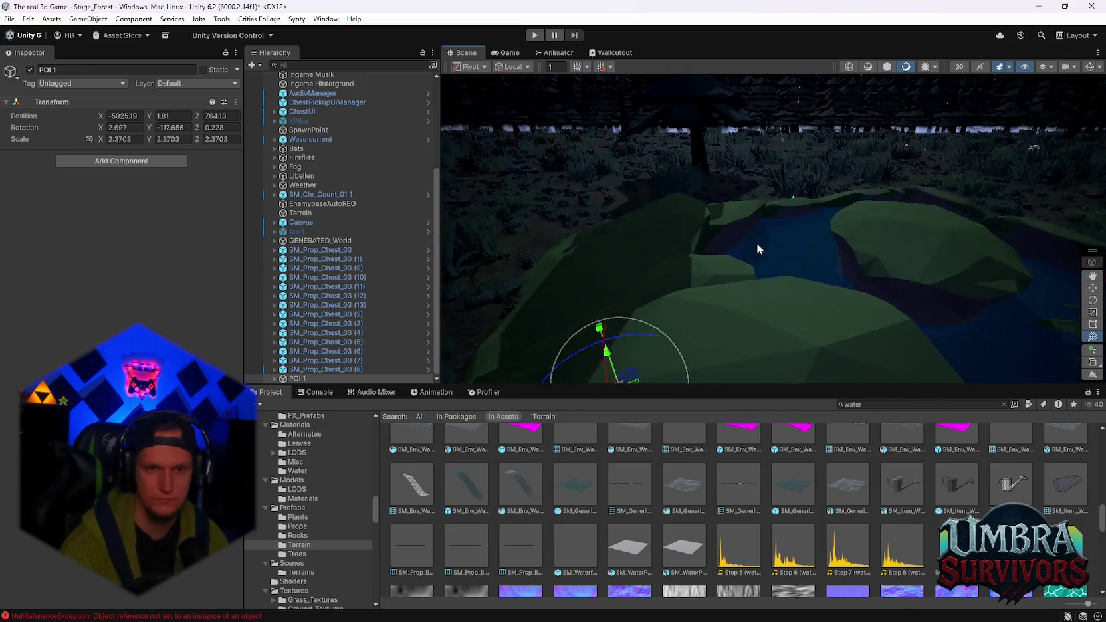
{"action": "key", "text": "f"}
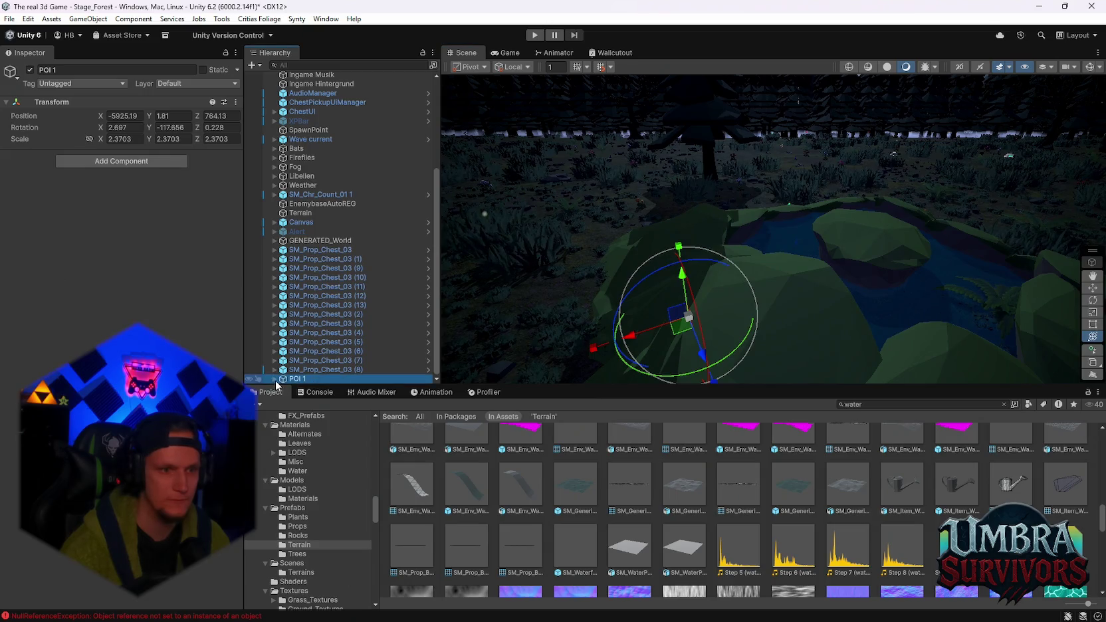
{"action": "left_click", "coordinate": [274, 378]}
{"action": "left_click", "coordinate": [322, 277]}
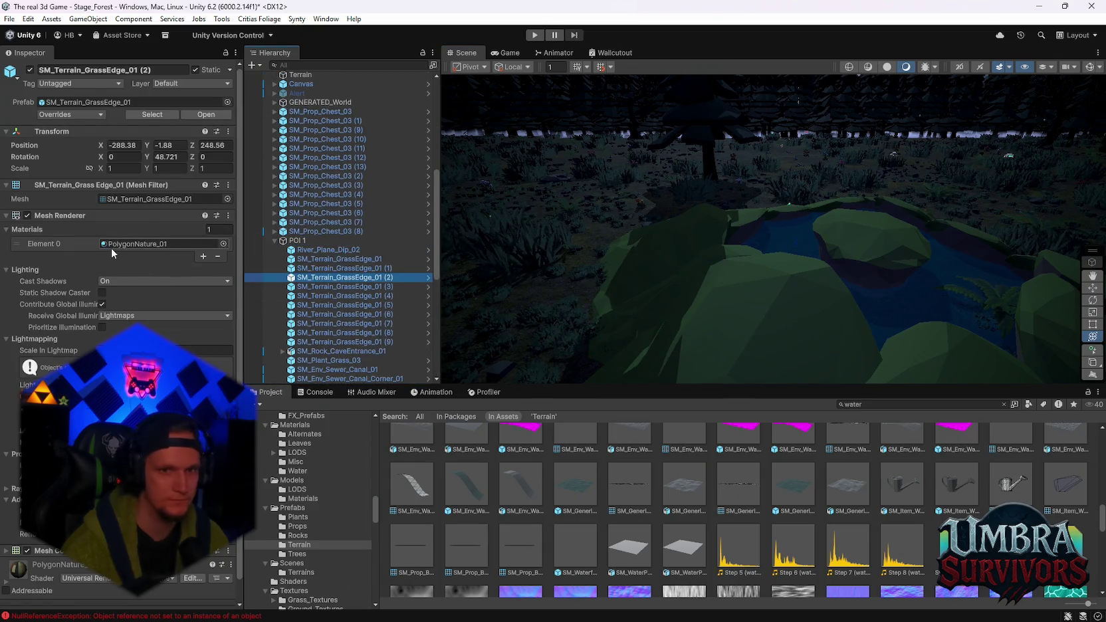
Locate the grass edge's PolygonNature_01 material and duplicate it
{"action": "left_click", "coordinate": [112, 245]}
{"action": "left_click", "coordinate": [680, 470]}
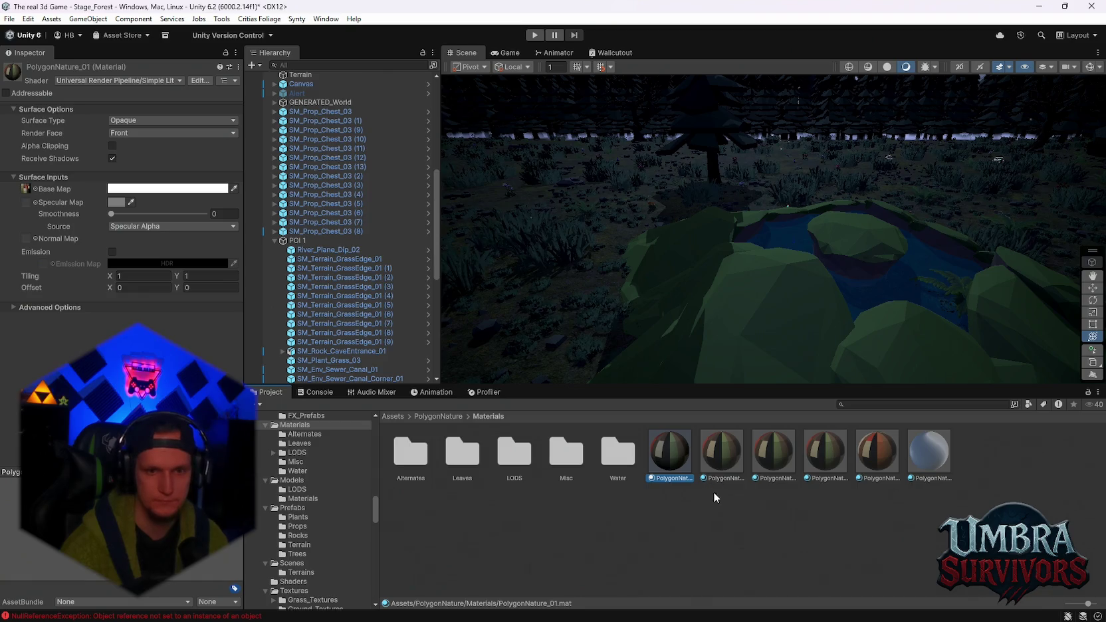
{"action": "key", "text": "ctrl+d"}
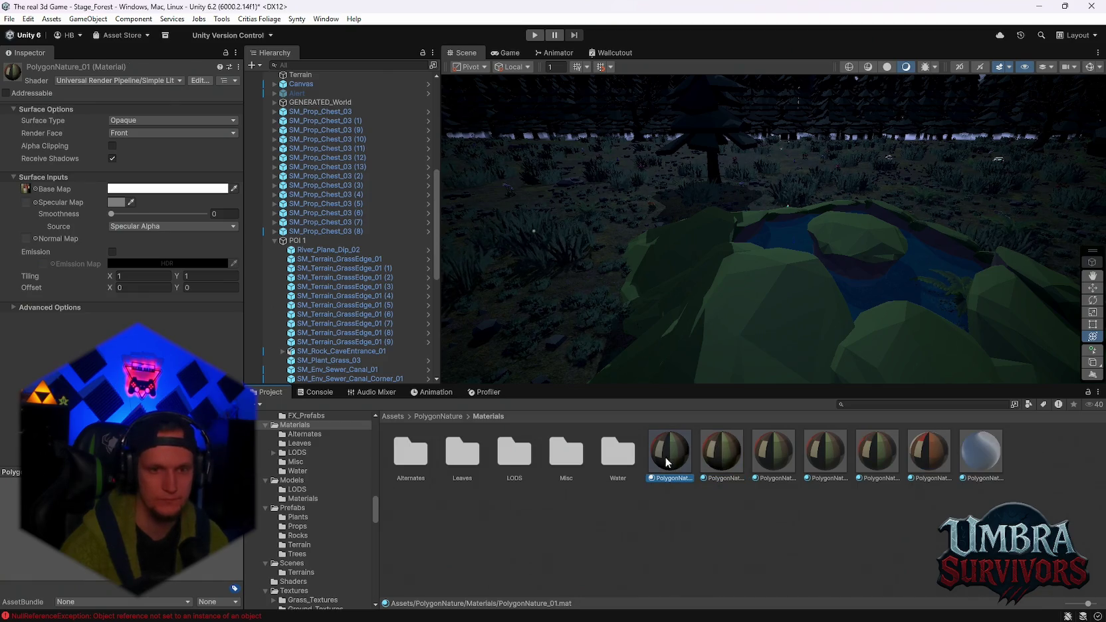
{"action": "scroll", "coordinate": [668, 295], "scroll_direction": "up", "scroll_amount": 5}
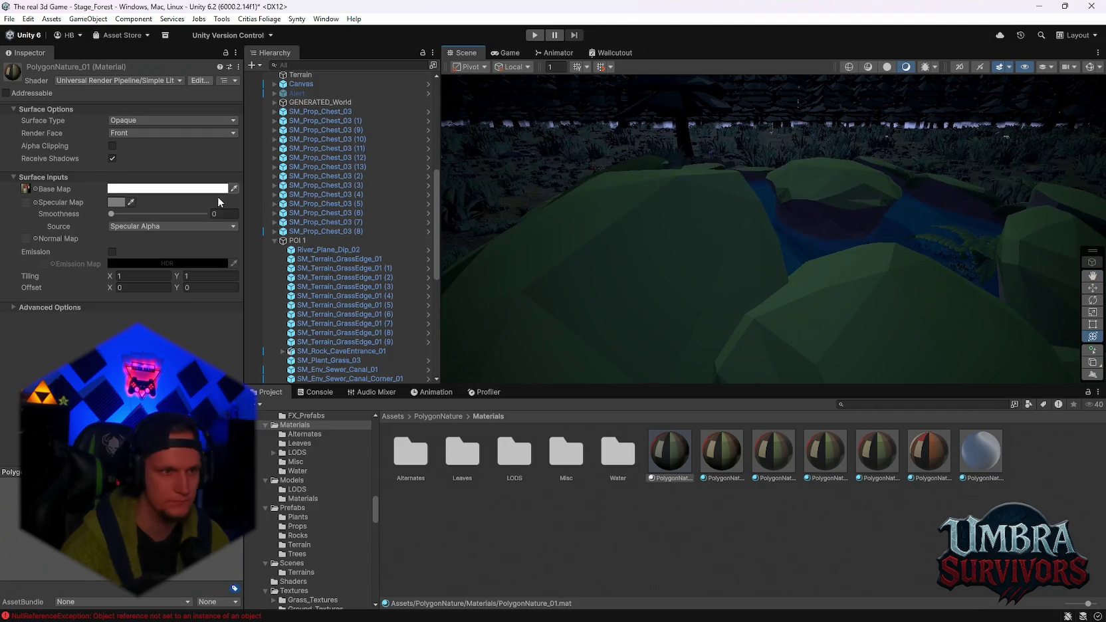
Retint the Base Map colour to a muted pale grey-beige after trying pink and cyan
{"action": "left_click", "coordinate": [166, 189]}
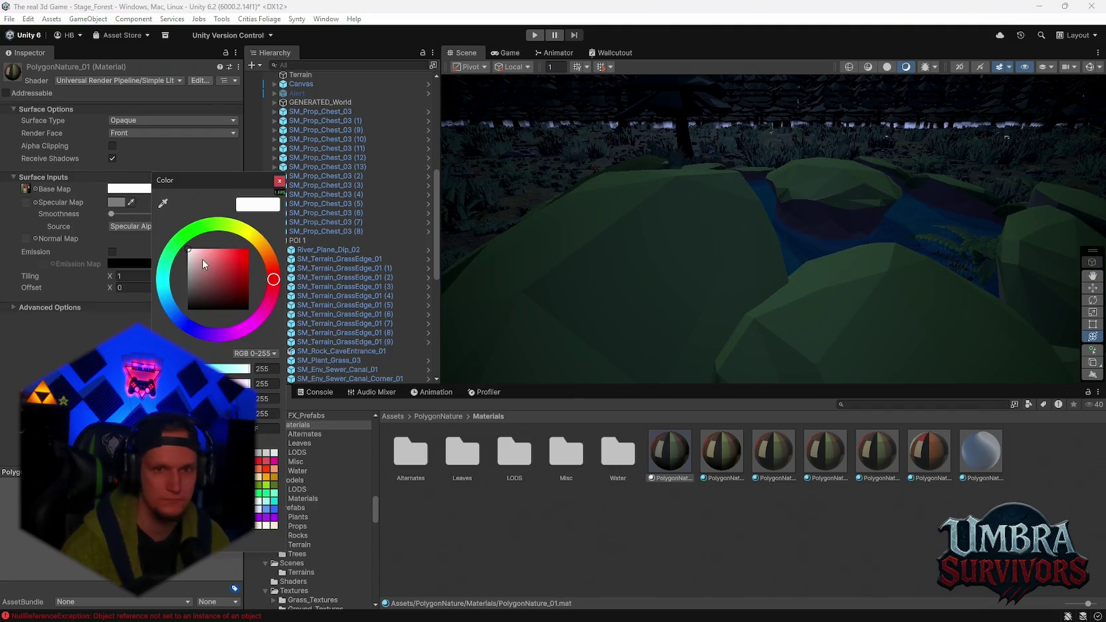
{"action": "left_click", "coordinate": [198, 257]}
{"action": "mouse_move", "coordinate": [552, 196]}
{"action": "left_mouse_down"}
{"action": "mouse_move", "coordinate": [562, 187]}
{"action": "mouse_move", "coordinate": [527, 215]}
{"action": "mouse_move", "coordinate": [644, 236]}
{"action": "mouse_move", "coordinate": [759, 289]}
{"action": "mouse_move", "coordinate": [881, 234]}
{"action": "mouse_move", "coordinate": [788, 298]}
{"action": "mouse_move", "coordinate": [573, 228]}
{"action": "mouse_move", "coordinate": [691, 291]}
{"action": "mouse_move", "coordinate": [797, 286]}
{"action": "left_mouse_up"}
{"action": "left_click", "coordinate": [186, 189]}
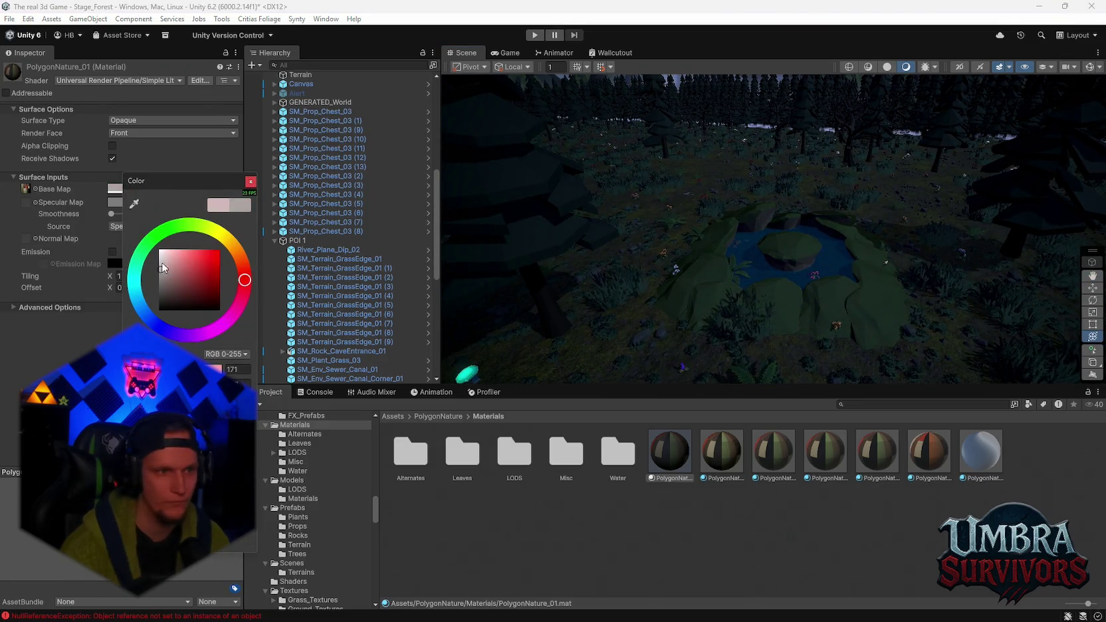
{"action": "left_click", "coordinate": [137, 287]}
{"action": "left_click_drag", "start_coordinate": [141, 306], "coordinate": [136, 304]}
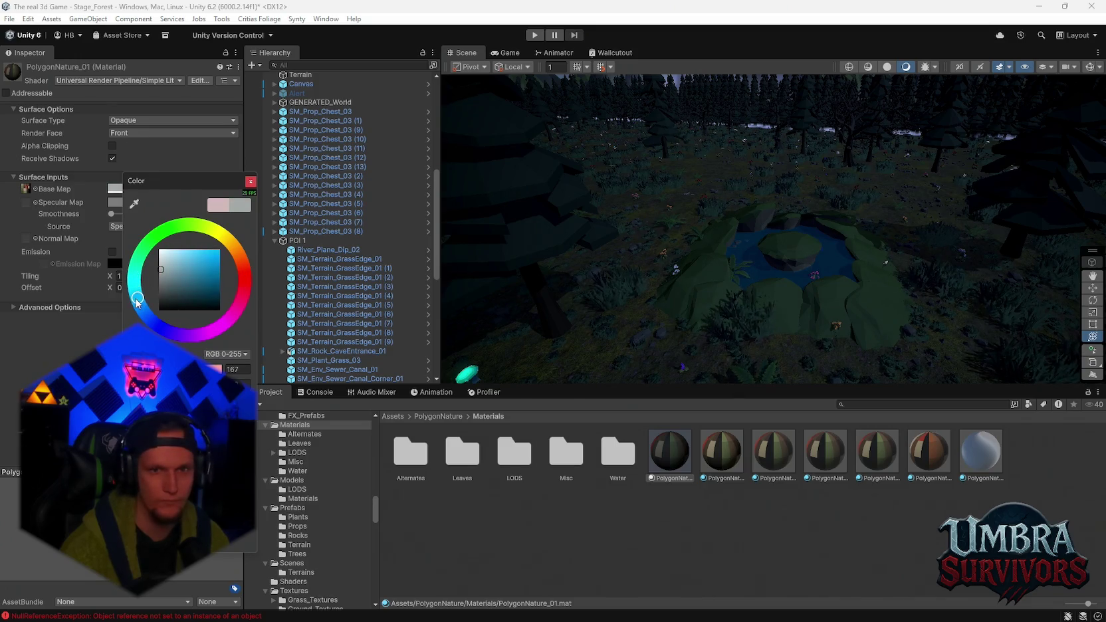
{"action": "left_click", "coordinate": [177, 264]}
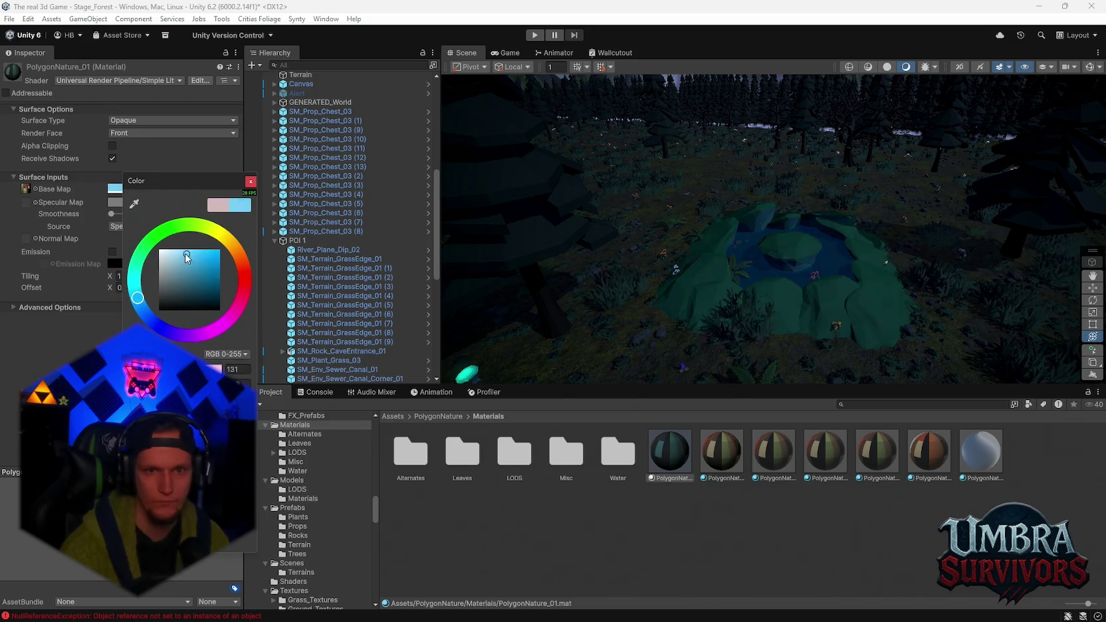
{"action": "left_click", "coordinate": [227, 244]}
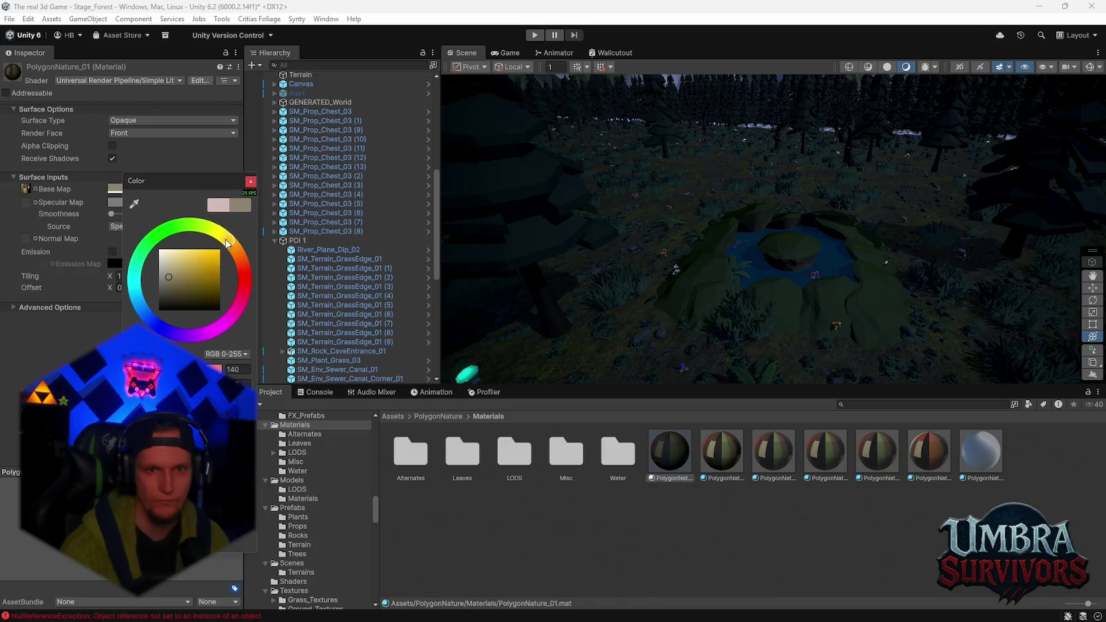
{"action": "left_click", "coordinate": [165, 275]}
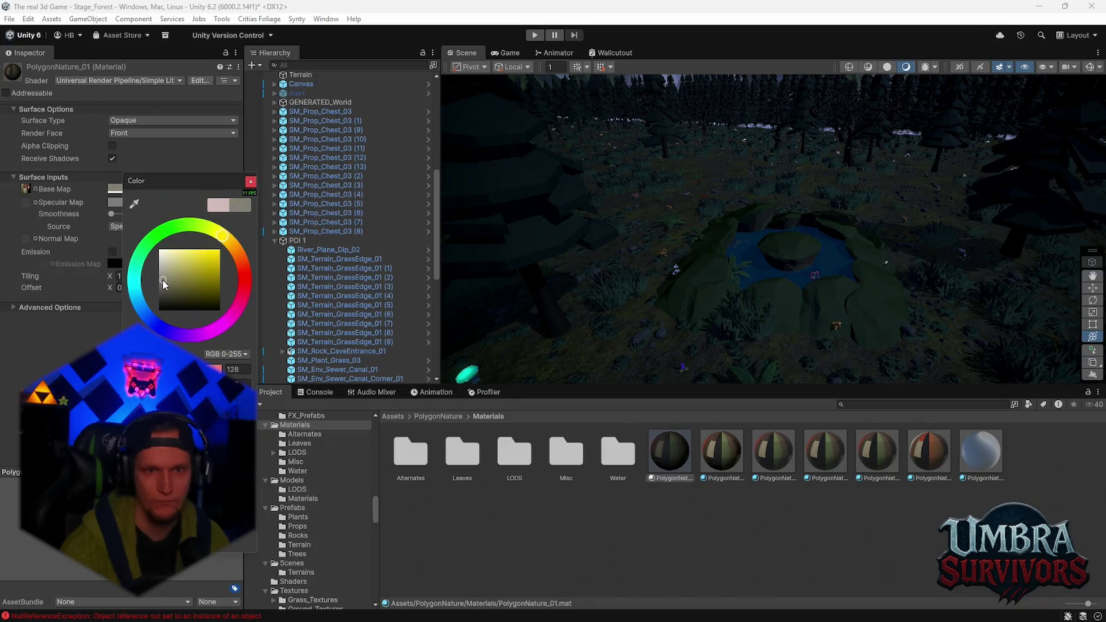
{"action": "left_click_drag", "start_coordinate": [170, 271], "coordinate": [159, 276]}
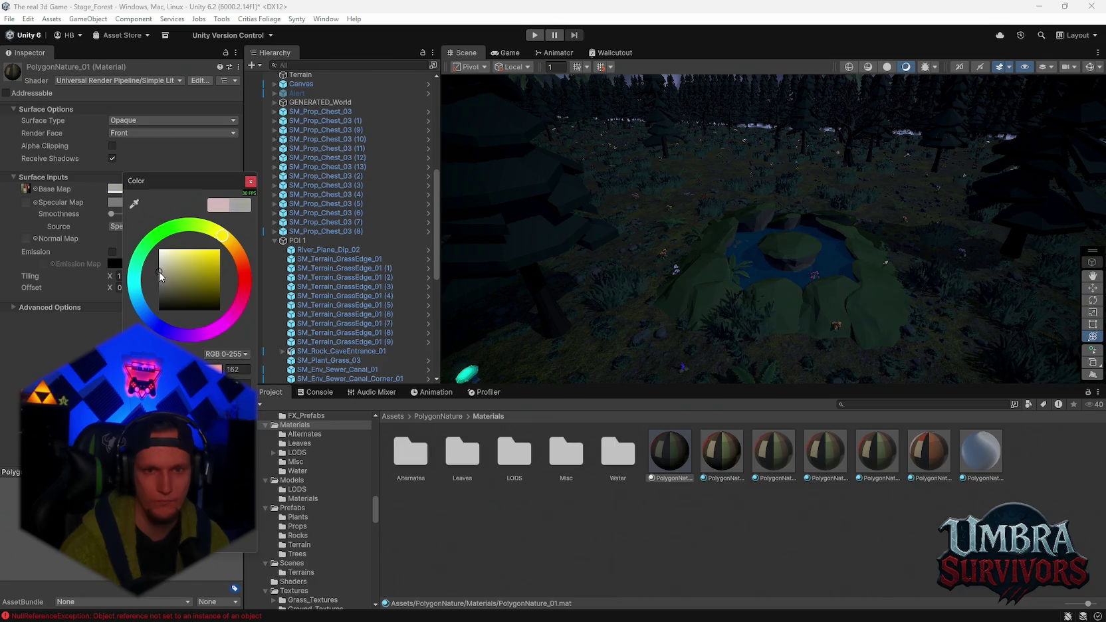
{"action": "left_click", "coordinate": [162, 278]}
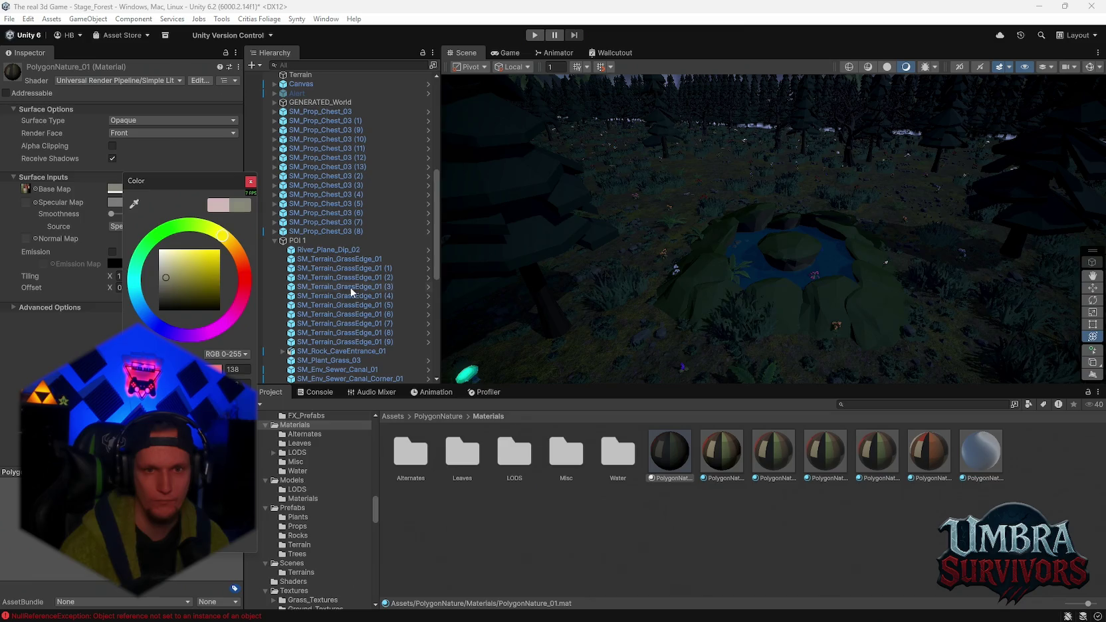
{"action": "mouse_move", "coordinate": [773, 279]}
{"action": "left_mouse_down"}
{"action": "mouse_move", "coordinate": [716, 282]}
{"action": "mouse_move", "coordinate": [752, 288]}
{"action": "mouse_move", "coordinate": [922, 257]}
{"action": "mouse_move", "coordinate": [959, 221]}
{"action": "mouse_move", "coordinate": [853, 237]}
{"action": "mouse_move", "coordinate": [725, 311]}
{"action": "mouse_move", "coordinate": [666, 326]}
{"action": "mouse_move", "coordinate": [667, 223]}
{"action": "mouse_move", "coordinate": [840, 245]}
{"action": "mouse_move", "coordinate": [816, 277]}
{"action": "left_mouse_up"}
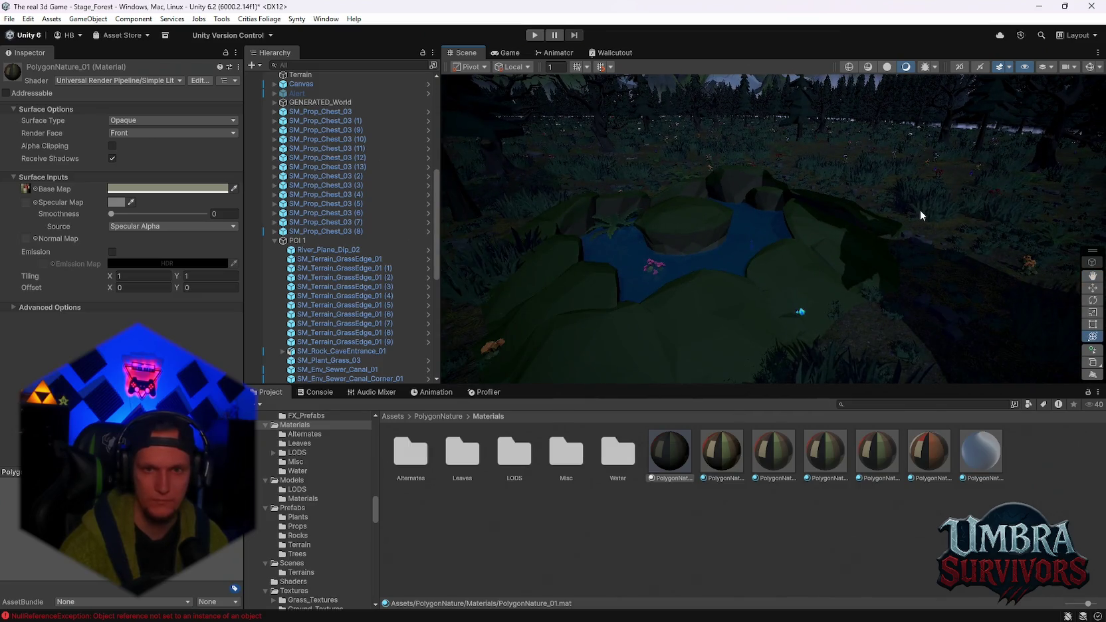
Select a grass clump and fern by the pond, then browse the Props and Plants prefab folders
{"action": "left_click", "coordinate": [922, 213]}
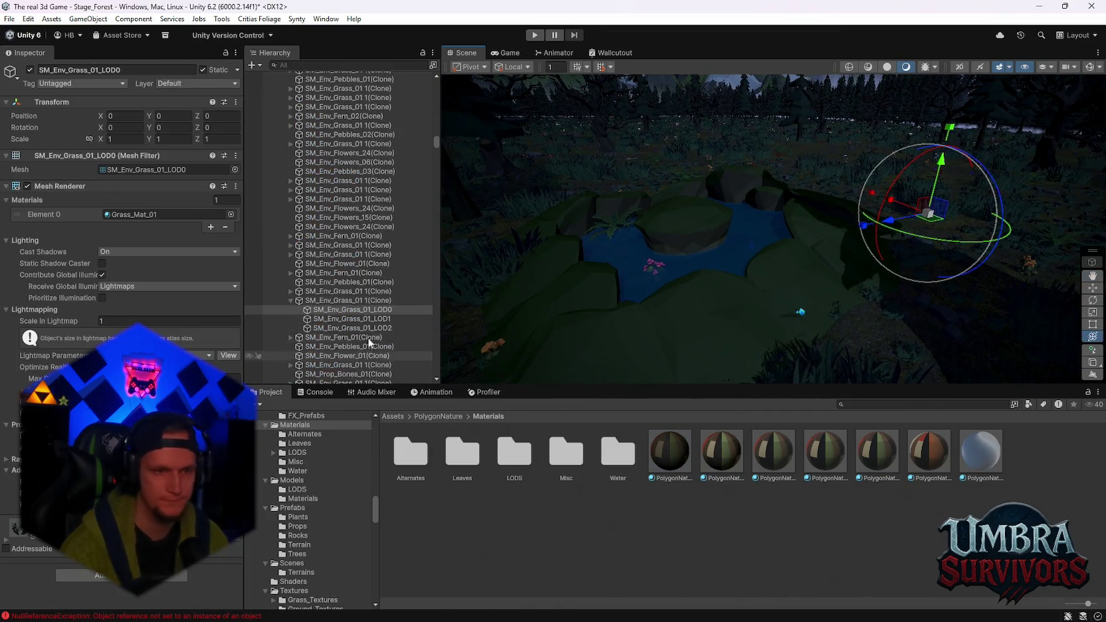
{"action": "mouse_move", "coordinate": [831, 299]}
{"action": "left_mouse_down"}
{"action": "mouse_move", "coordinate": [799, 314]}
{"action": "mouse_move", "coordinate": [729, 297]}
{"action": "left_mouse_up"}
{"action": "left_click", "coordinate": [730, 277]}
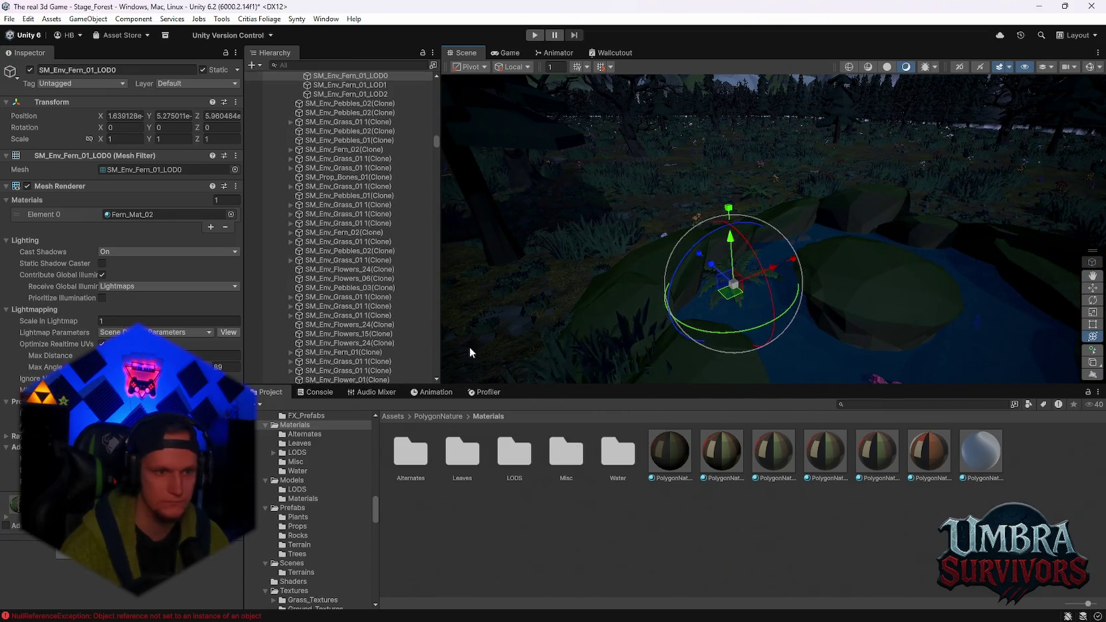
{"action": "scroll", "coordinate": [392, 314], "scroll_direction": "up", "scroll_amount": 3}
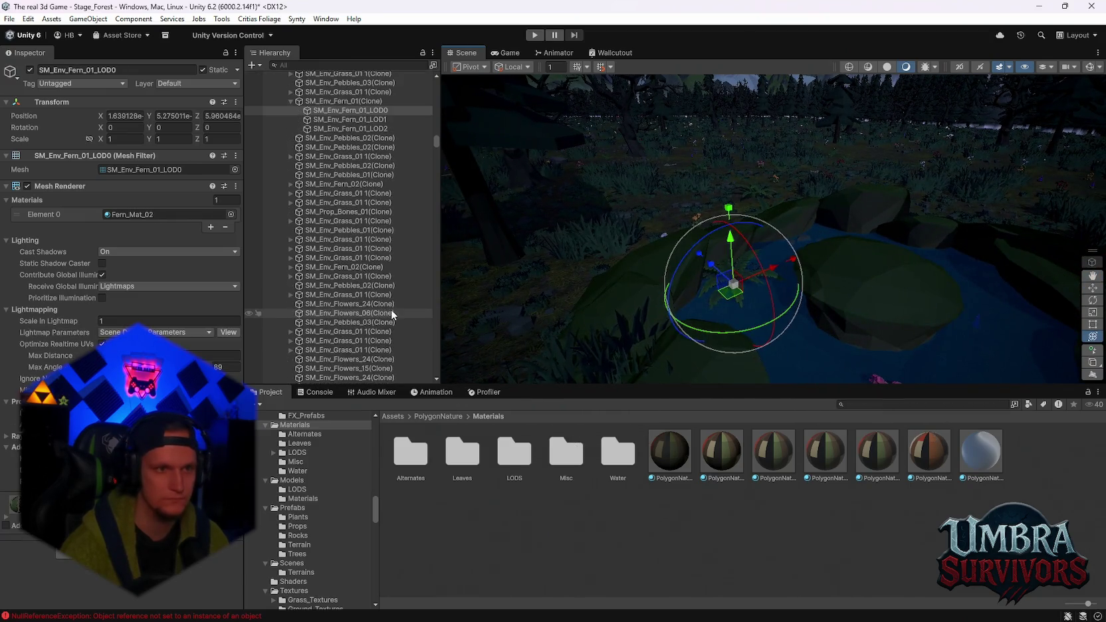
{"action": "left_click", "coordinate": [341, 101]}
{"action": "scroll", "coordinate": [312, 505], "scroll_direction": "down", "scroll_amount": 2}
{"action": "left_click", "coordinate": [297, 491]}
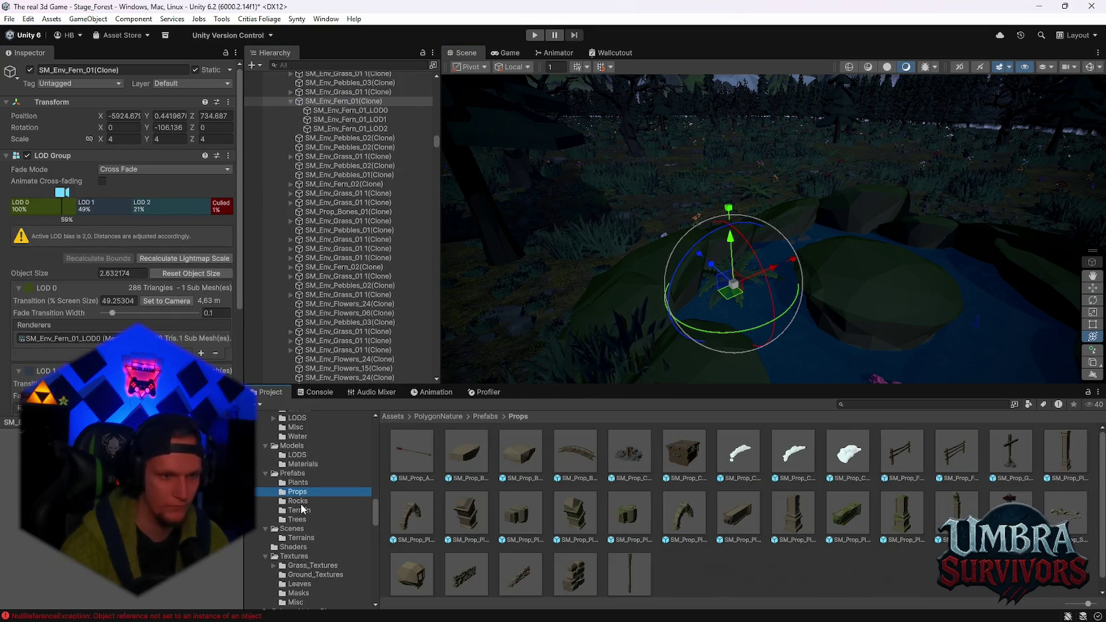
{"action": "key", "text": "Up"}
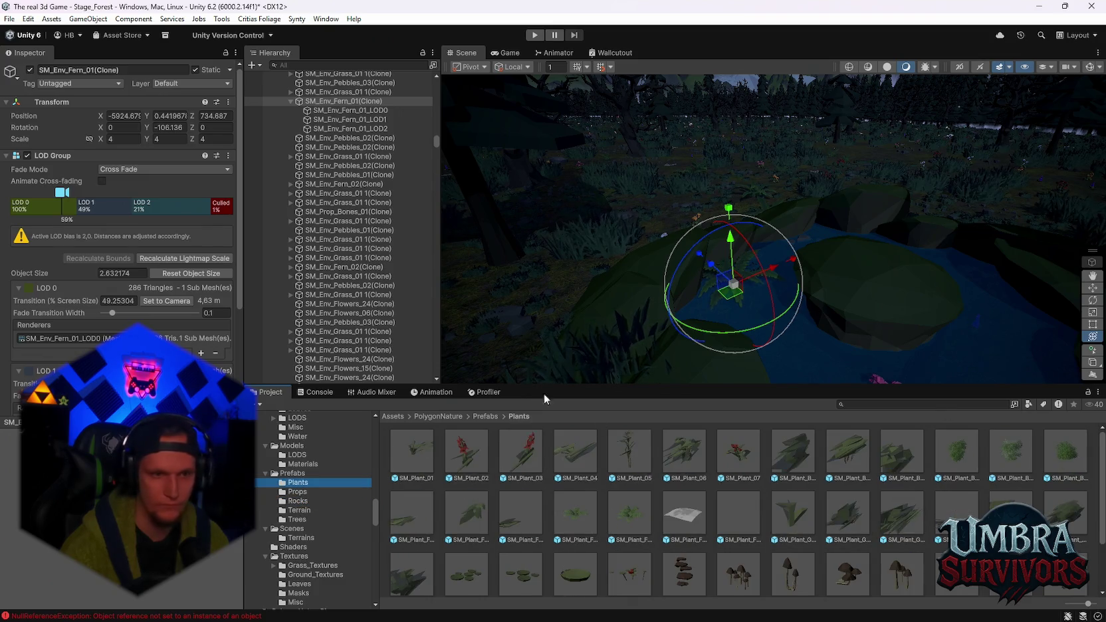
{"action": "mouse_move", "coordinate": [435, 142]}
{"action": "left_mouse_down"}
{"action": "mouse_move", "coordinate": [458, 369]}
{"action": "mouse_move", "coordinate": [439, 370]}
{"action": "left_mouse_up"}
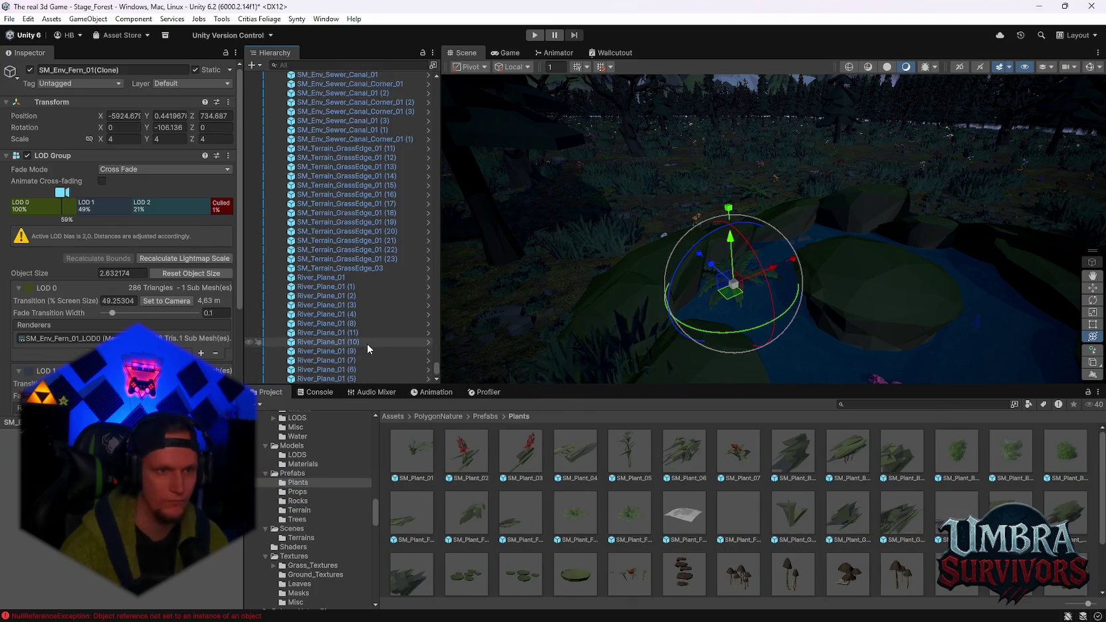
{"action": "scroll", "coordinate": [374, 343], "scroll_direction": "up", "scroll_amount": 5}
Collapse POI 1 in the Hierarchy and search the Project window for 'stage forest'
{"action": "right_click", "coordinate": [297, 223]}
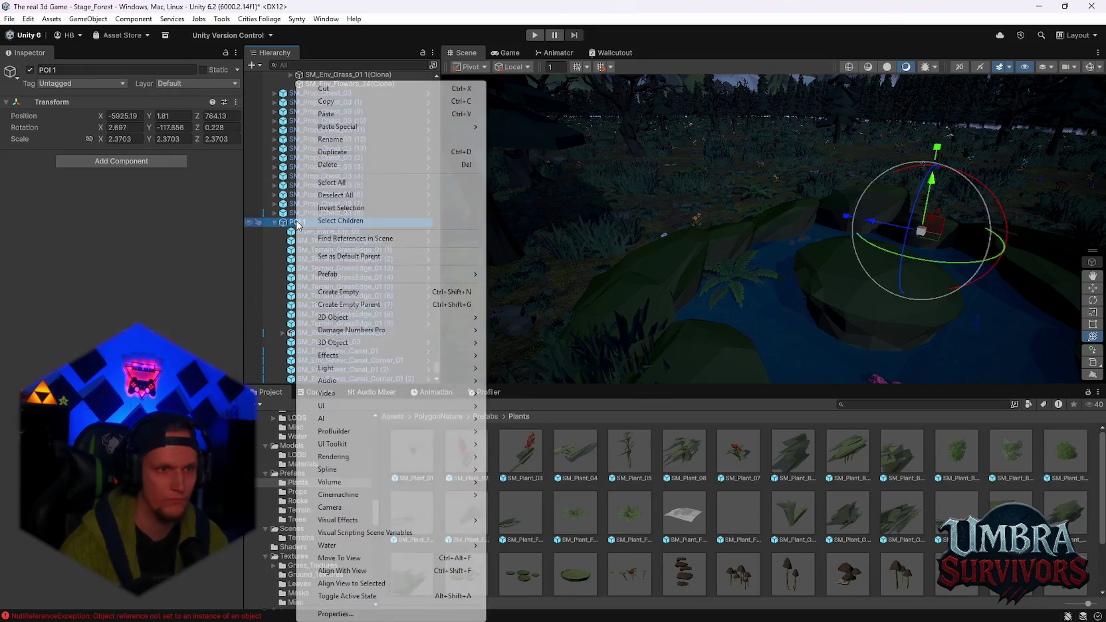
{"action": "mouse_move", "coordinate": [360, 278]}
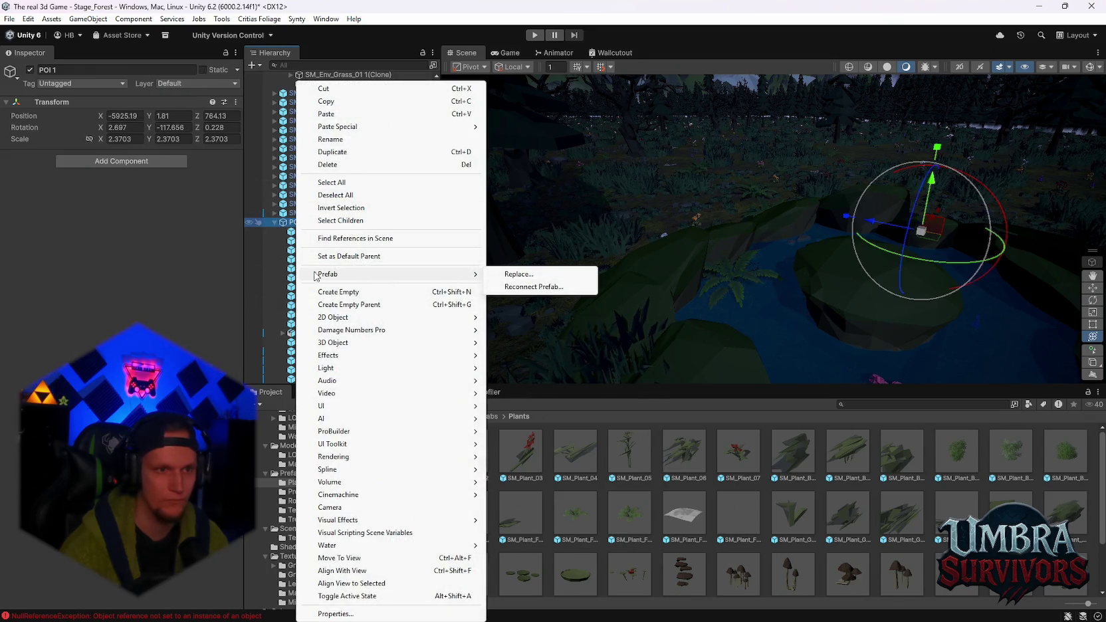
{"action": "left_click", "coordinate": [293, 268]}
{"action": "left_click", "coordinate": [275, 223]}
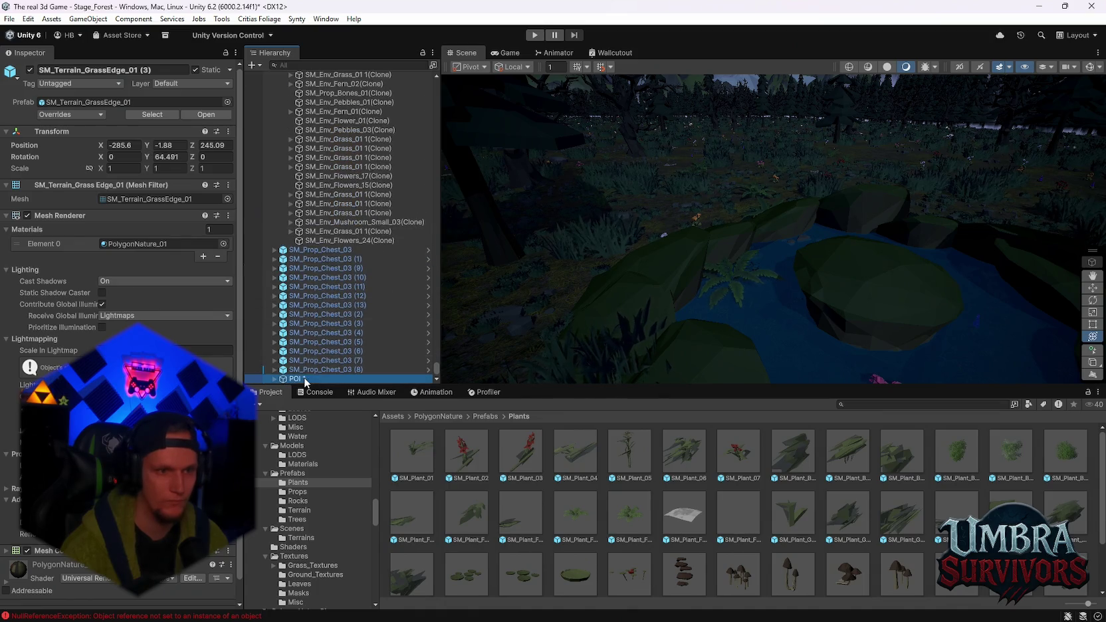
{"action": "type", "text": "stage forest"}
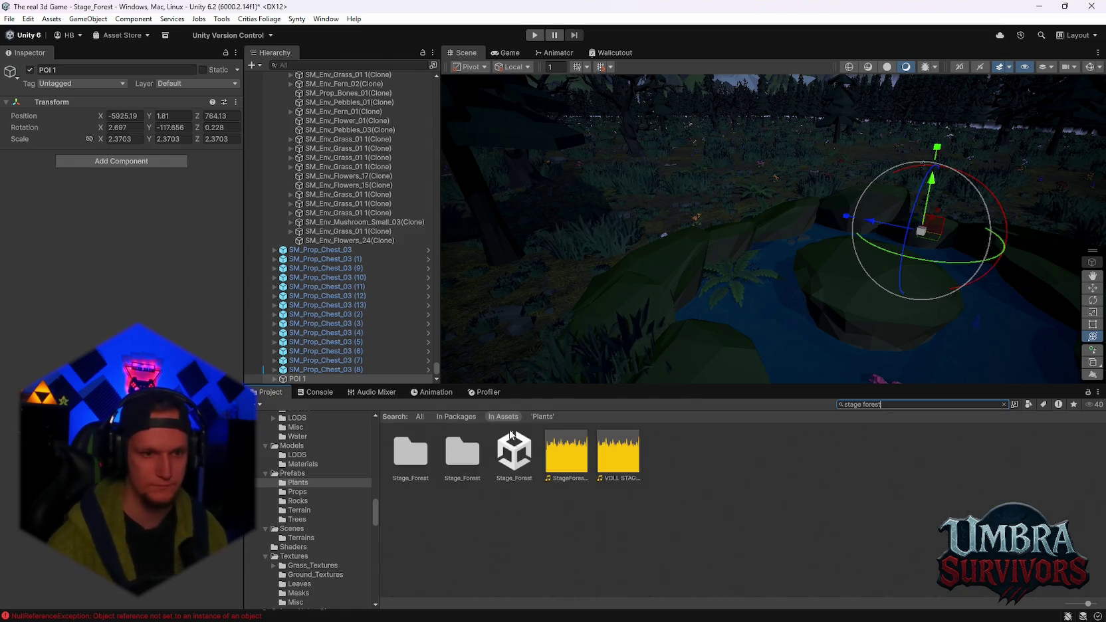
Create a new folder named POI inside Stage_Forest
{"action": "double_click", "coordinate": [469, 462]}
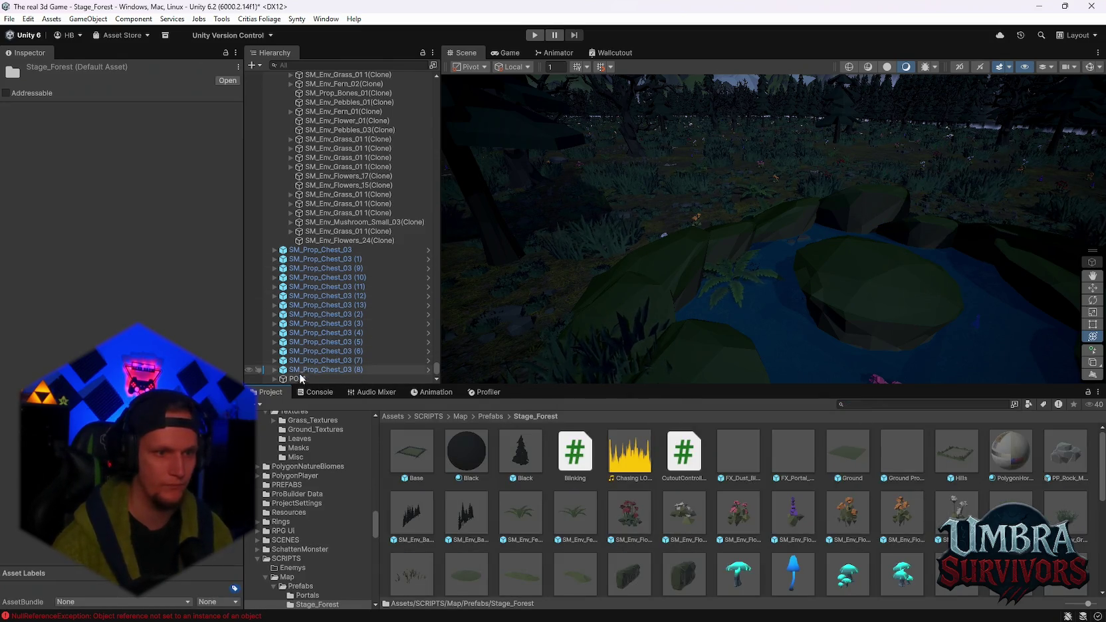
{"action": "scroll", "coordinate": [693, 533], "scroll_direction": "down", "scroll_amount": 5}
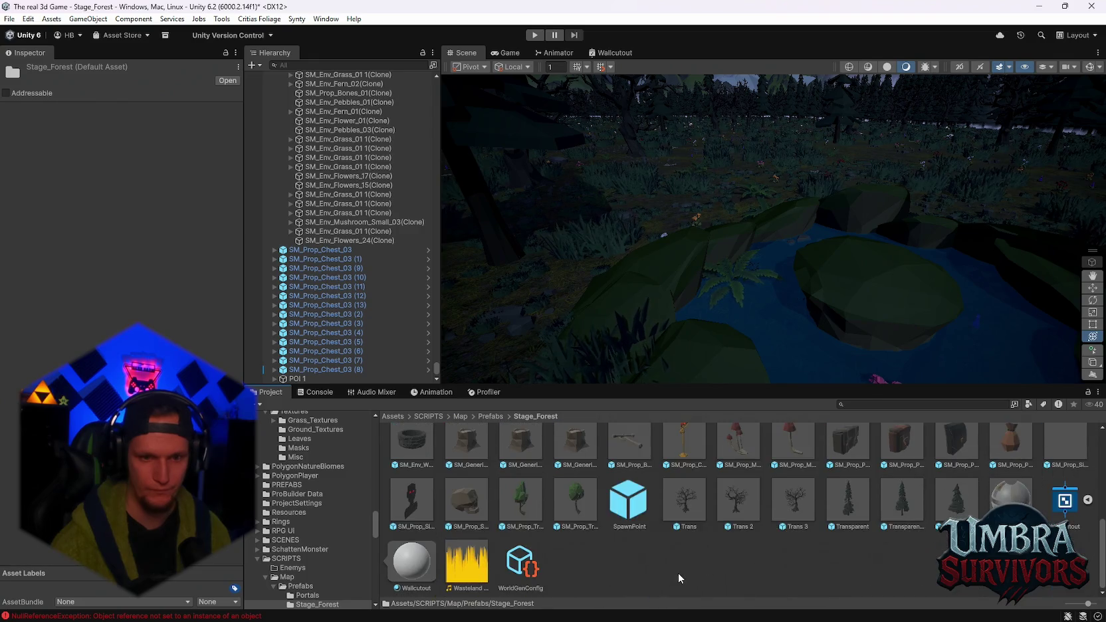
{"action": "right_click", "coordinate": [679, 577]}
{"action": "mouse_move", "coordinate": [731, 226]}
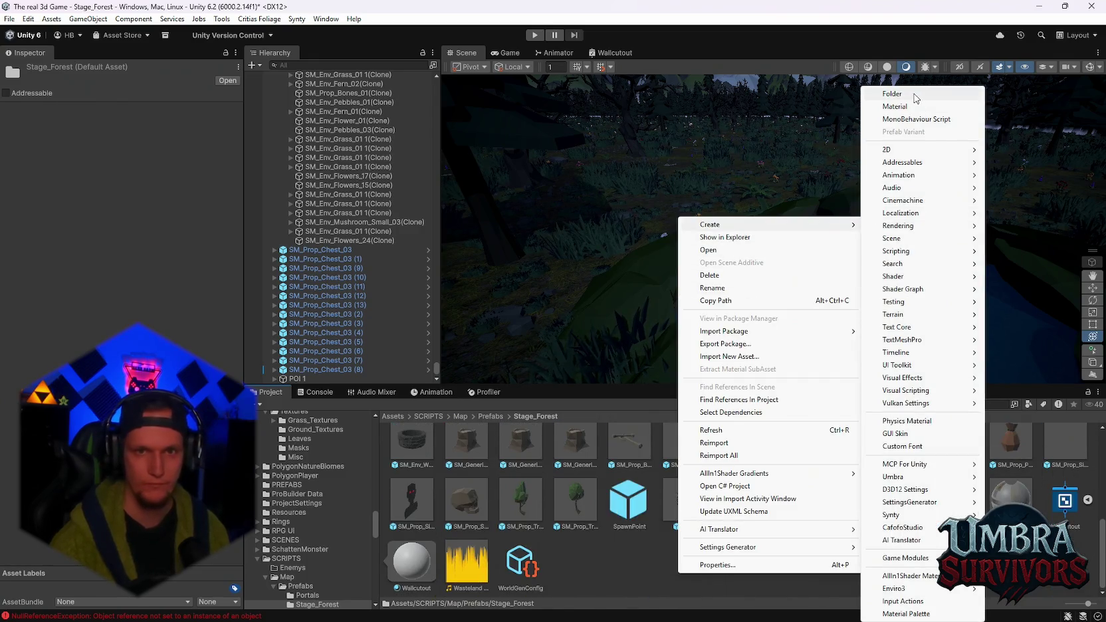
{"action": "left_click", "coordinate": [915, 95]}
{"action": "type", "text": "POI"}
{"action": "key", "text": "Return"}
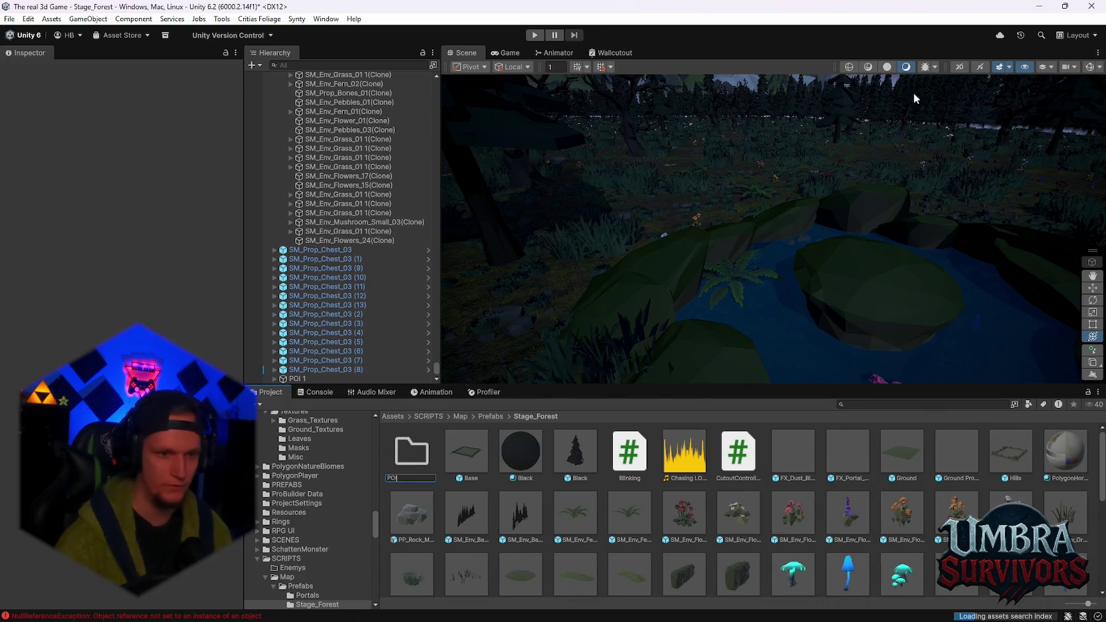
Save POI 1 as a prefab in the POI folder and open it in isolation
{"action": "left_click_drag", "start_coordinate": [298, 378], "coordinate": [415, 462]}
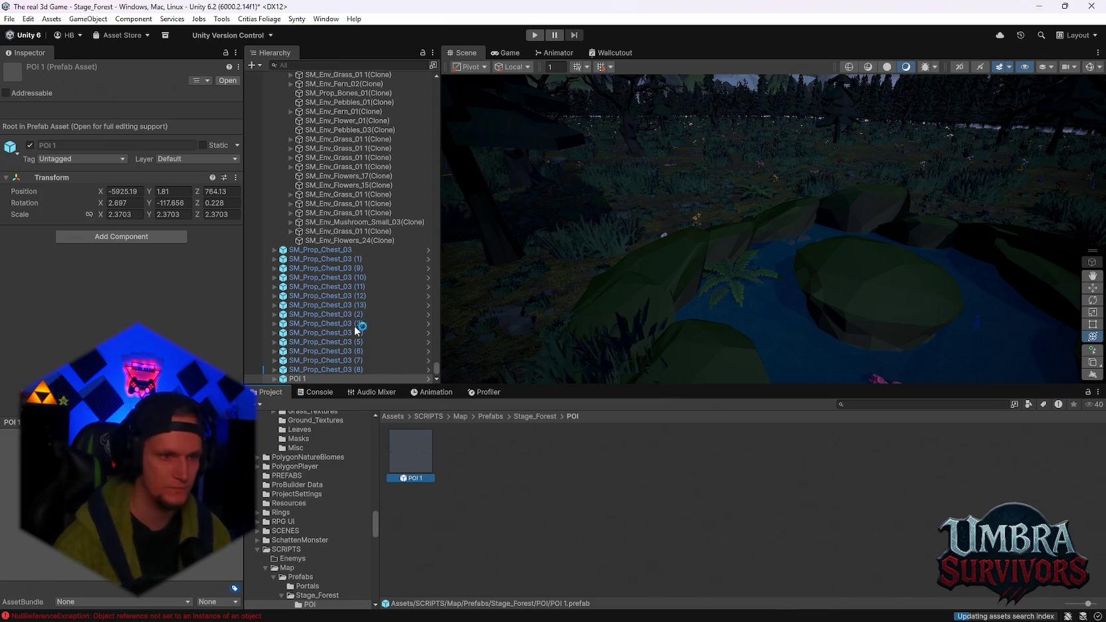
{"action": "right_click", "coordinate": [292, 378]}
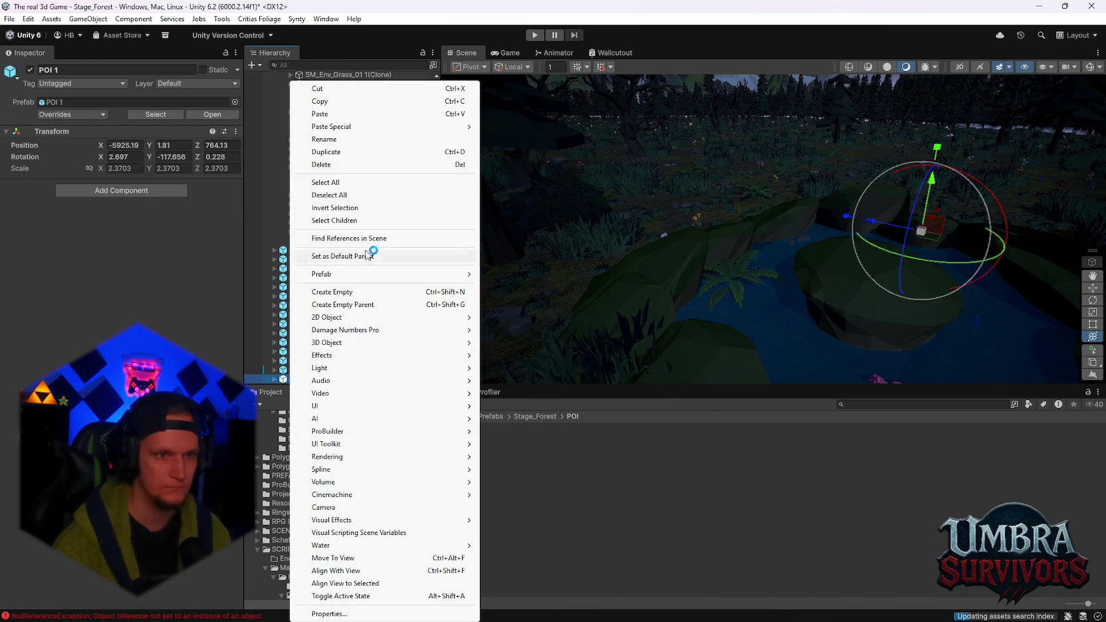
{"action": "mouse_move", "coordinate": [364, 275]}
{"action": "left_click", "coordinate": [533, 287]}
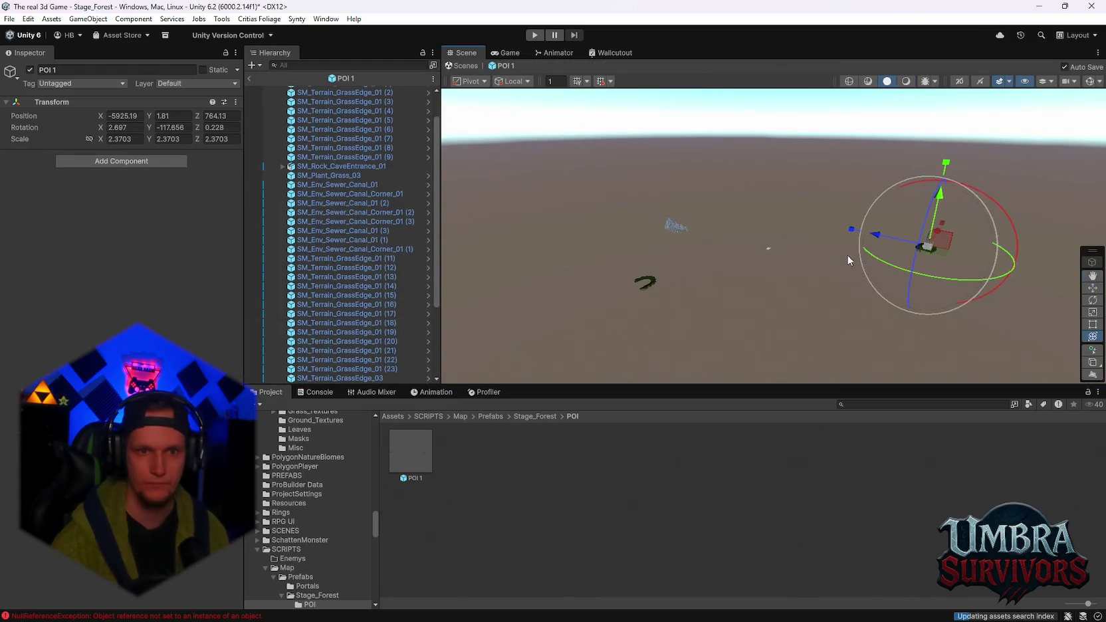
Delete River_Plane_Dip_02 and the first SM_Terrain_GrassEdge_01 pieces from the POI 1 prefab
{"action": "mouse_move", "coordinate": [838, 269]}
{"action": "left_mouse_down"}
{"action": "mouse_move", "coordinate": [665, 267]}
{"action": "mouse_move", "coordinate": [817, 260]}
{"action": "mouse_move", "coordinate": [815, 206]}
{"action": "left_mouse_up"}
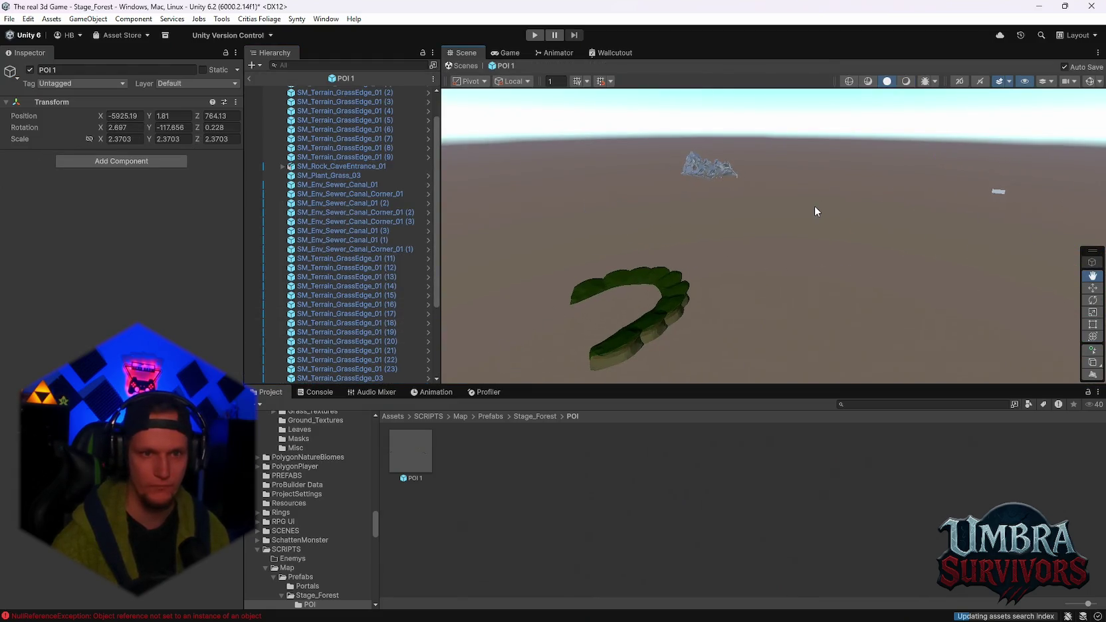
{"action": "scroll", "coordinate": [326, 253], "scroll_direction": "up", "scroll_amount": 3}
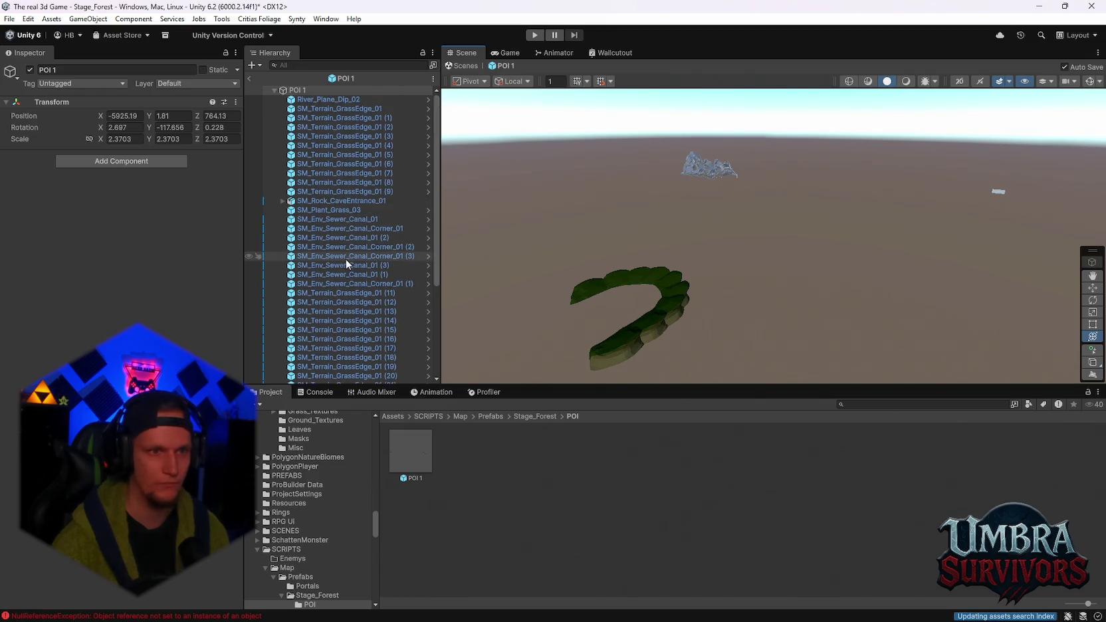
{"action": "scroll", "coordinate": [347, 259], "scroll_direction": "down", "scroll_amount": 1}
{"action": "left_click_drag", "start_coordinate": [598, 233], "coordinate": [725, 223]}
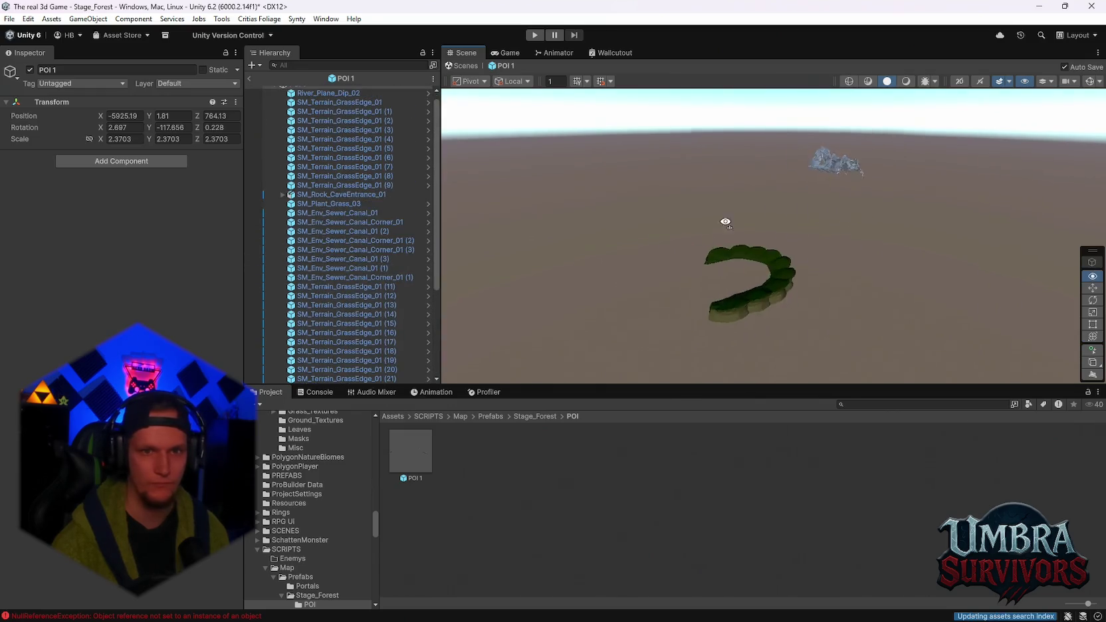
{"action": "key", "text": "y"}
{"action": "key", "text": "f"}
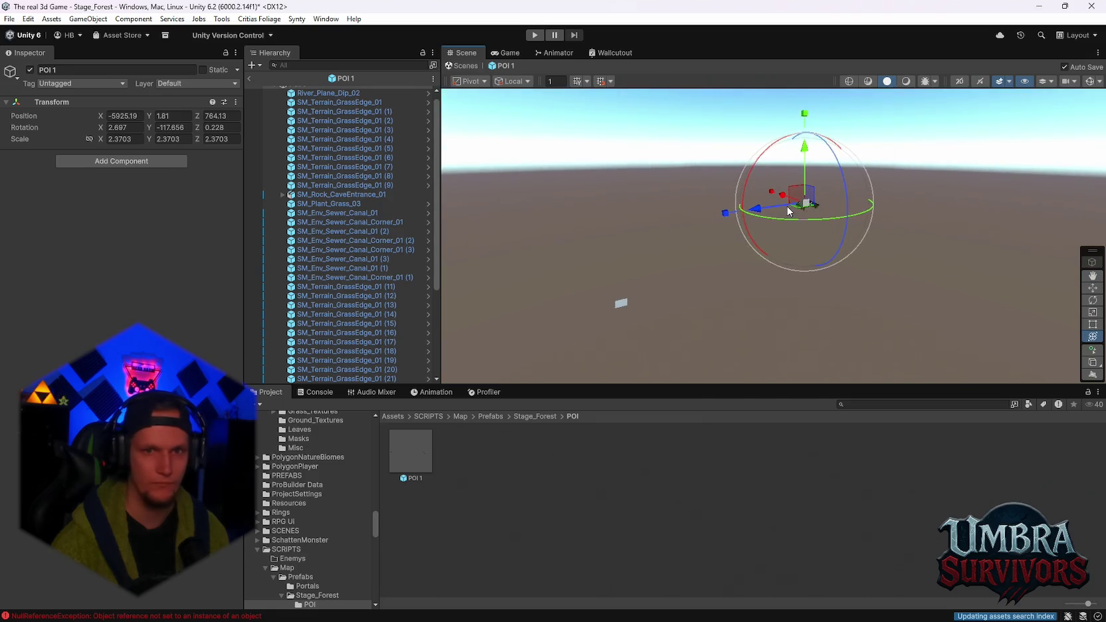
{"action": "scroll", "coordinate": [408, 159], "scroll_direction": "up", "scroll_amount": 1}
{"action": "mouse_move", "coordinate": [664, 187]}
{"action": "left_mouse_down"}
{"action": "mouse_move", "coordinate": [778, 175]}
{"action": "mouse_move", "coordinate": [864, 252]}
{"action": "mouse_move", "coordinate": [807, 266]}
{"action": "mouse_move", "coordinate": [732, 259]}
{"action": "left_mouse_up"}
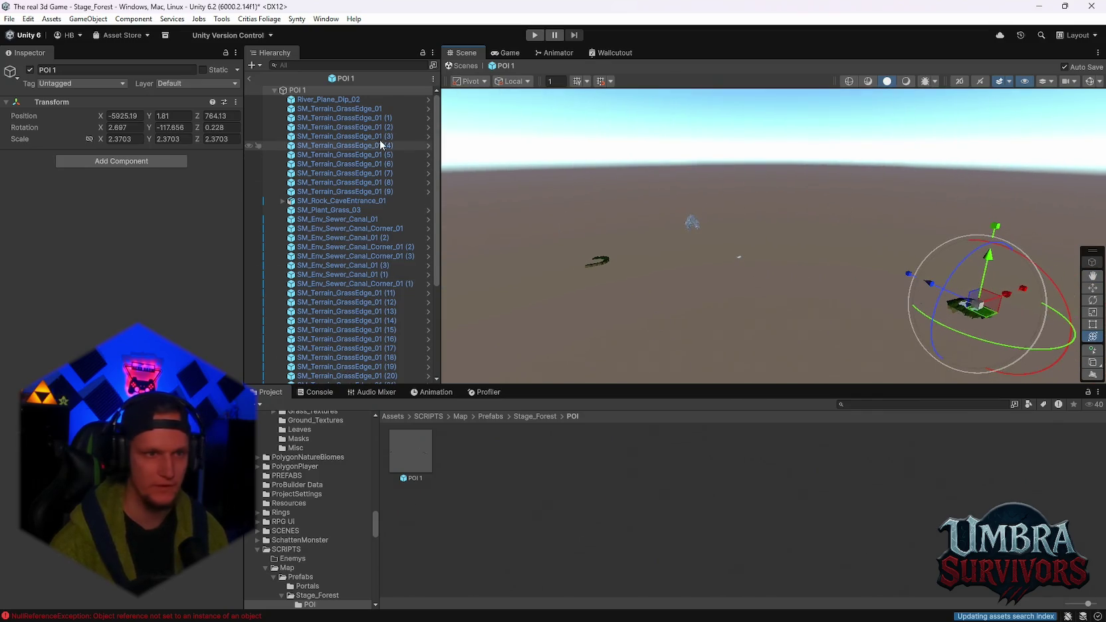
{"action": "left_click", "coordinate": [326, 99]}
{"action": "left_click", "coordinate": [330, 146], "text": "shift"}
{"action": "mouse_move", "coordinate": [331, 150]}
{"action": "left_mouse_down"}
{"action": "mouse_move", "coordinate": [334, 211]}
{"action": "mouse_move", "coordinate": [329, 191]}
{"action": "left_mouse_up"}
{"action": "key", "text": "Delete"}
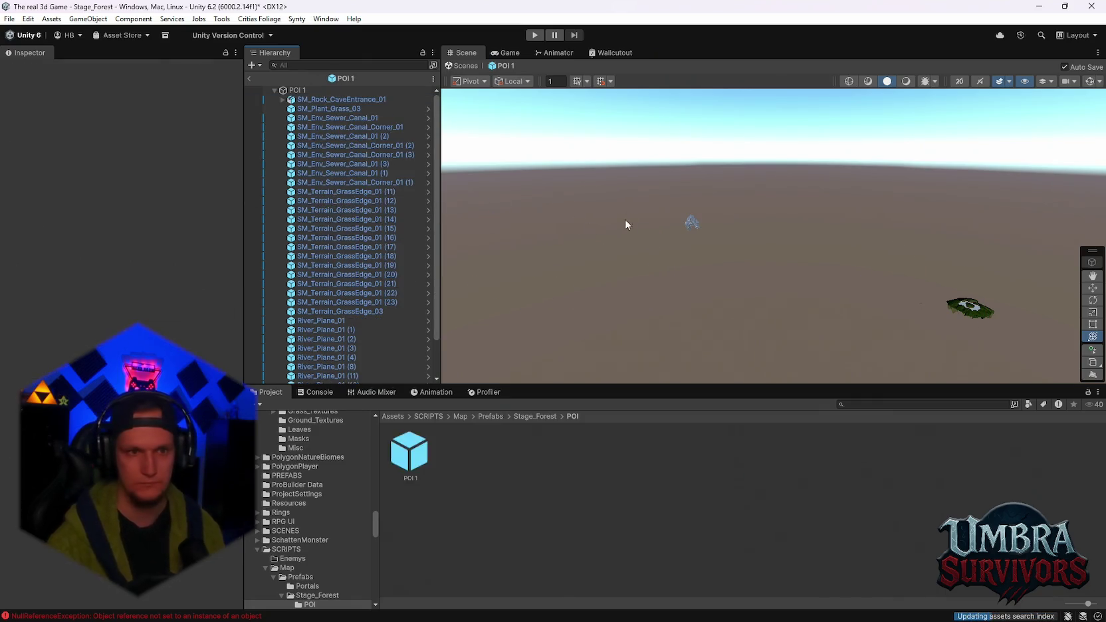
Delete the SM_Rock_CaveEntrance_01 rock from the prefab and select the POI 1 root
{"action": "left_click", "coordinate": [325, 100]}
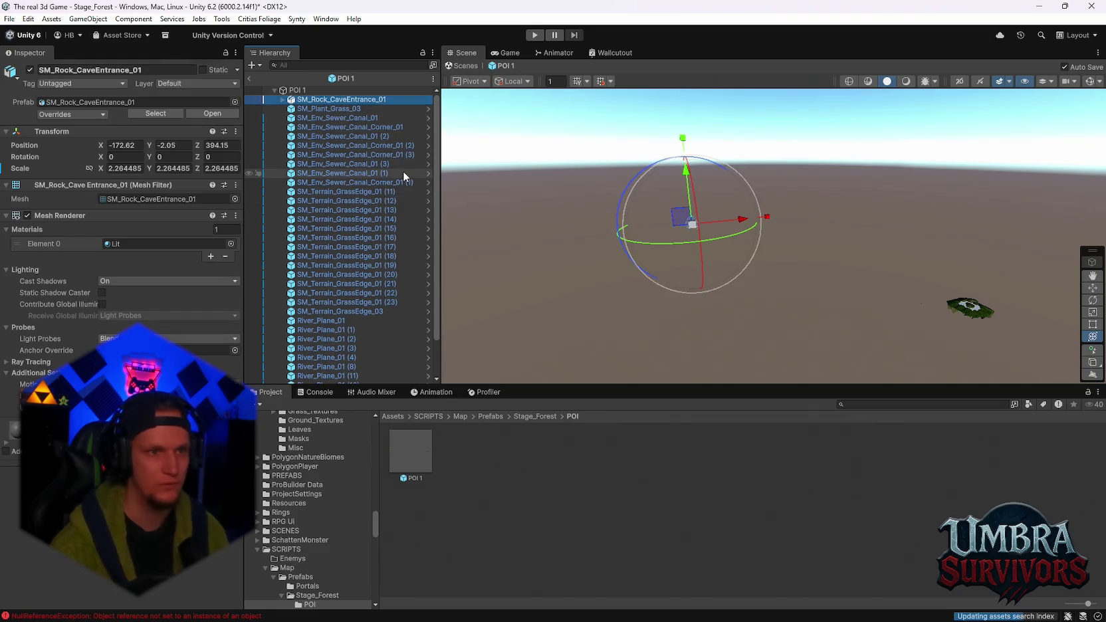
{"action": "key", "text": "Delete"}
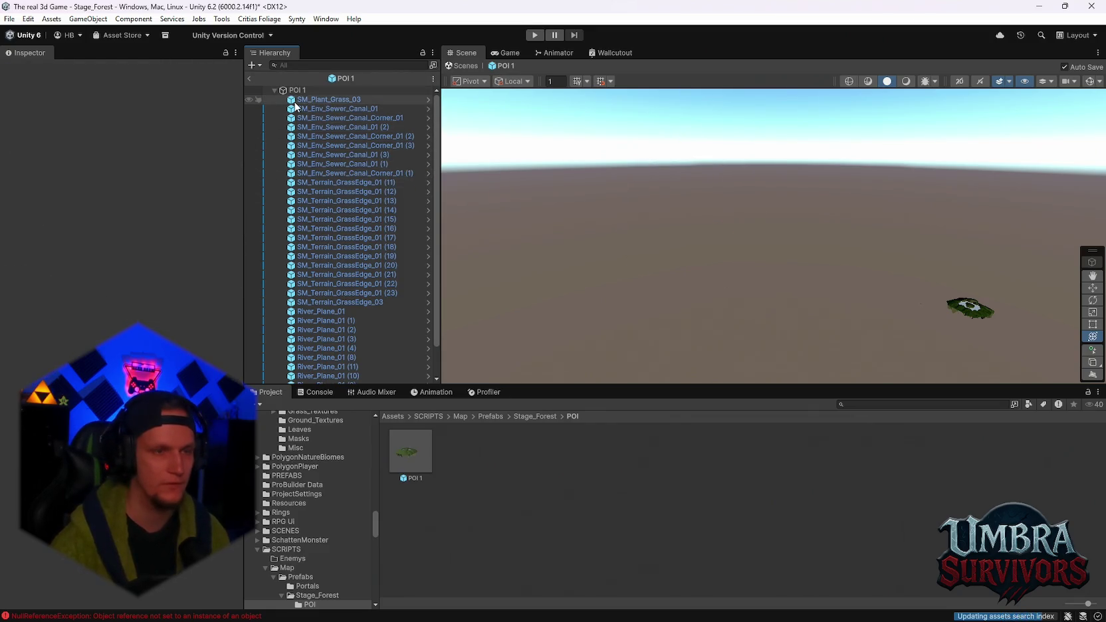
{"action": "left_click", "coordinate": [292, 91]}
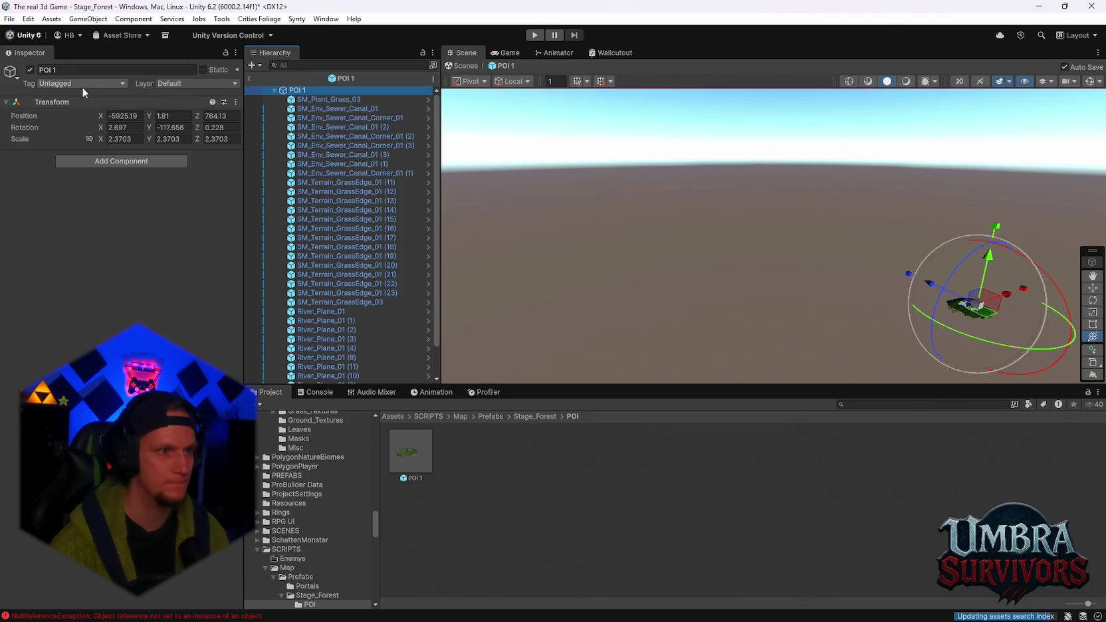
Return to the forest scene, check POI 1's children, and reopen the prefab in isolation
{"action": "left_click", "coordinate": [250, 78]}
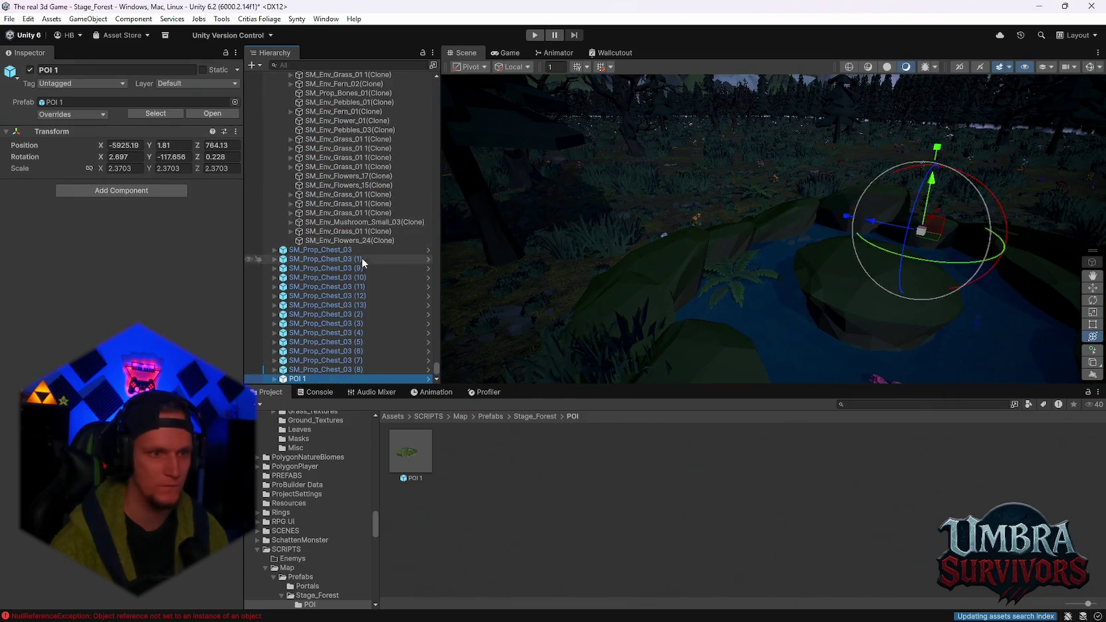
{"action": "left_click", "coordinate": [274, 378]}
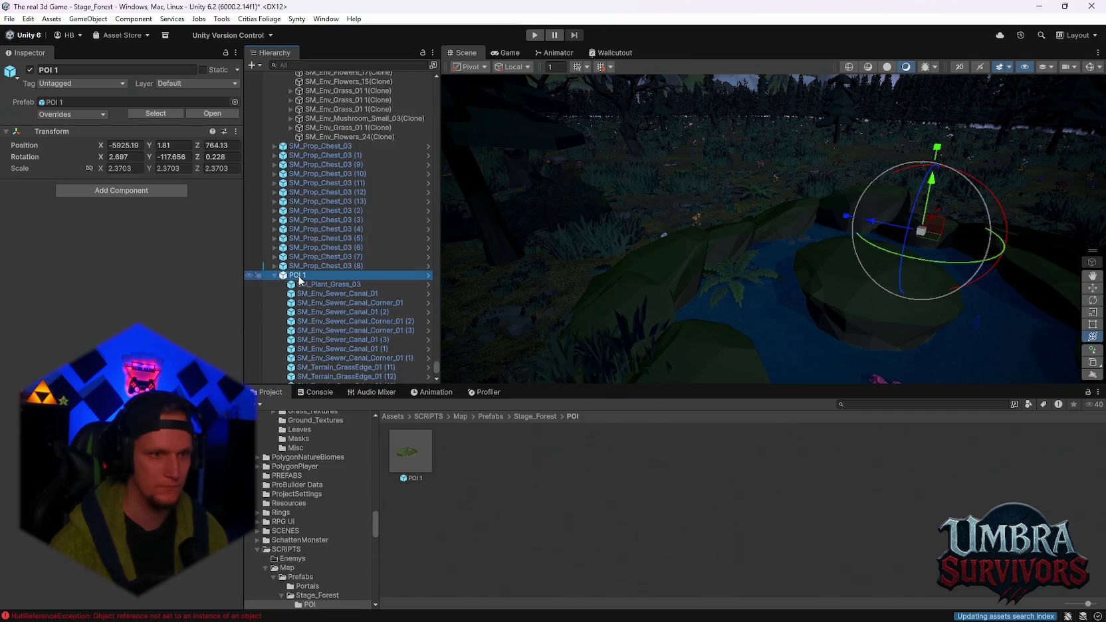
{"action": "left_click", "coordinate": [275, 275]}
{"action": "right_click", "coordinate": [300, 378]}
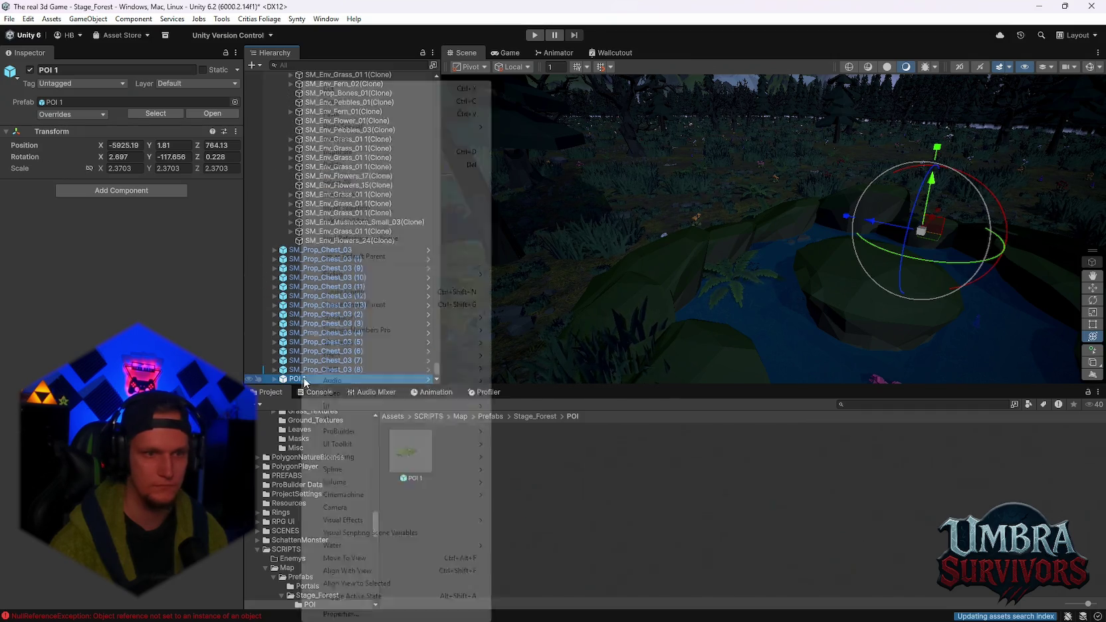
{"action": "mouse_move", "coordinate": [392, 274]}
{"action": "left_click", "coordinate": [521, 284]}
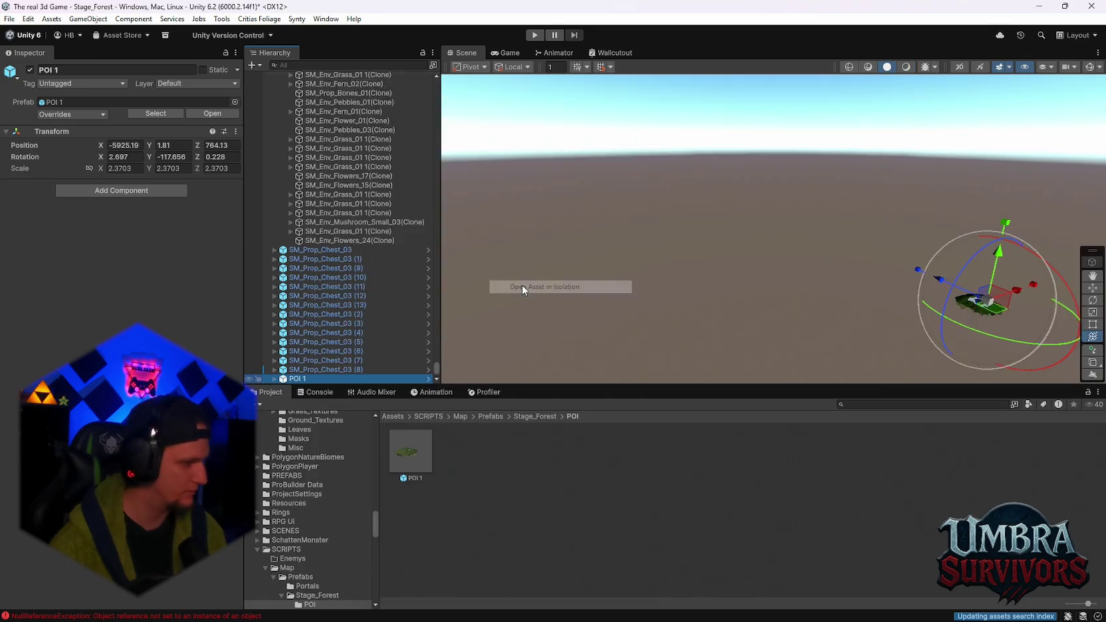
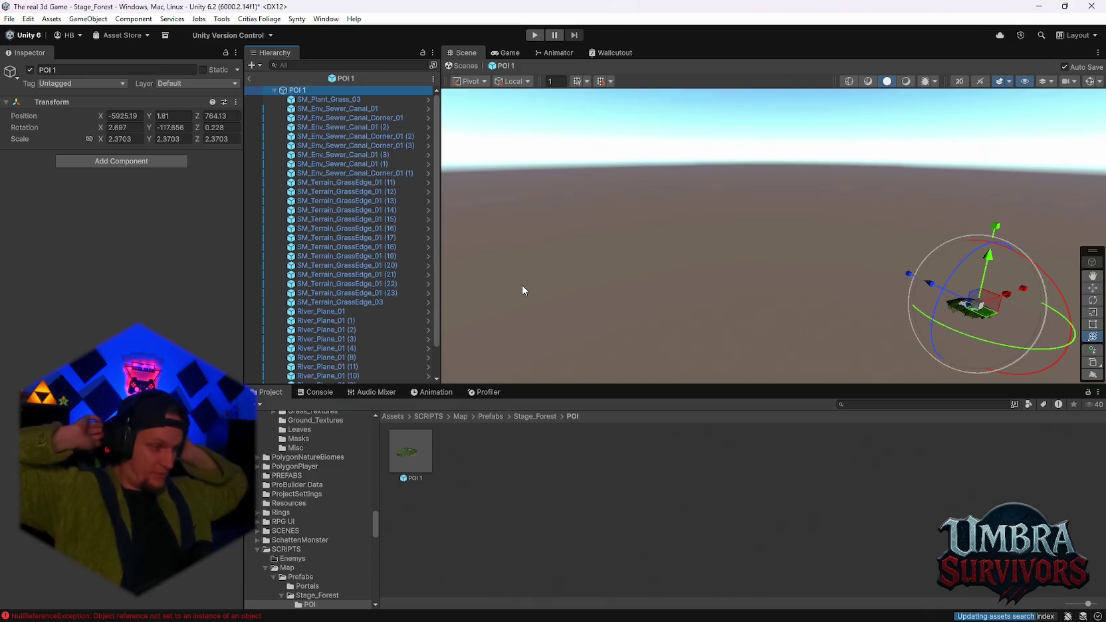
Frame POI 1 and zoom in, then select and deselect the small grass plant
{"action": "key", "text": "f"}
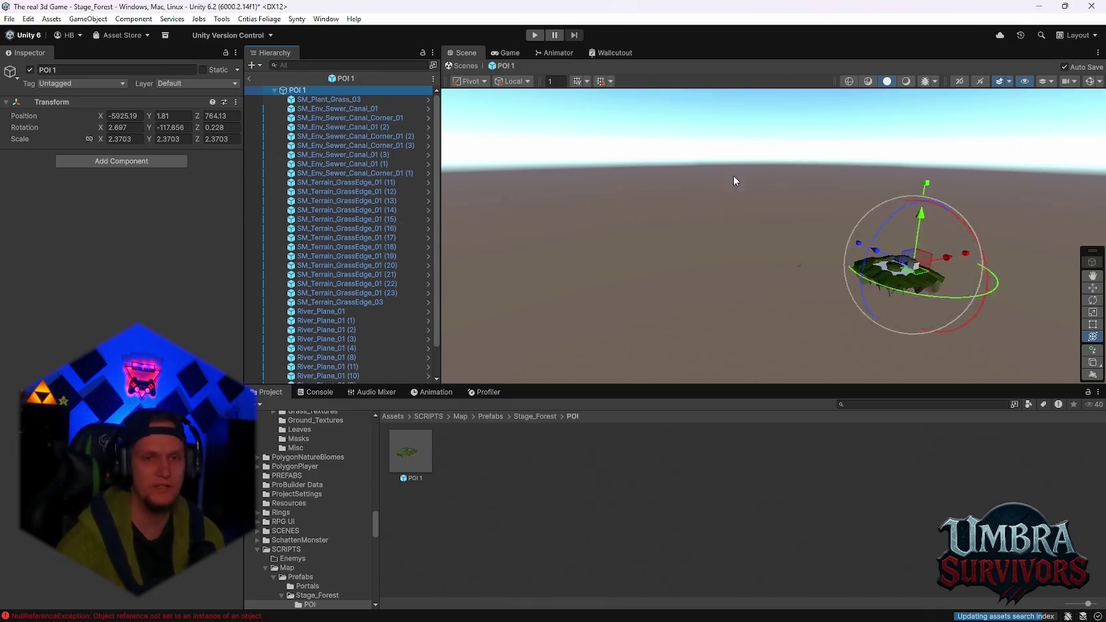
{"action": "scroll", "coordinate": [785, 254], "scroll_direction": "up", "scroll_amount": 10}
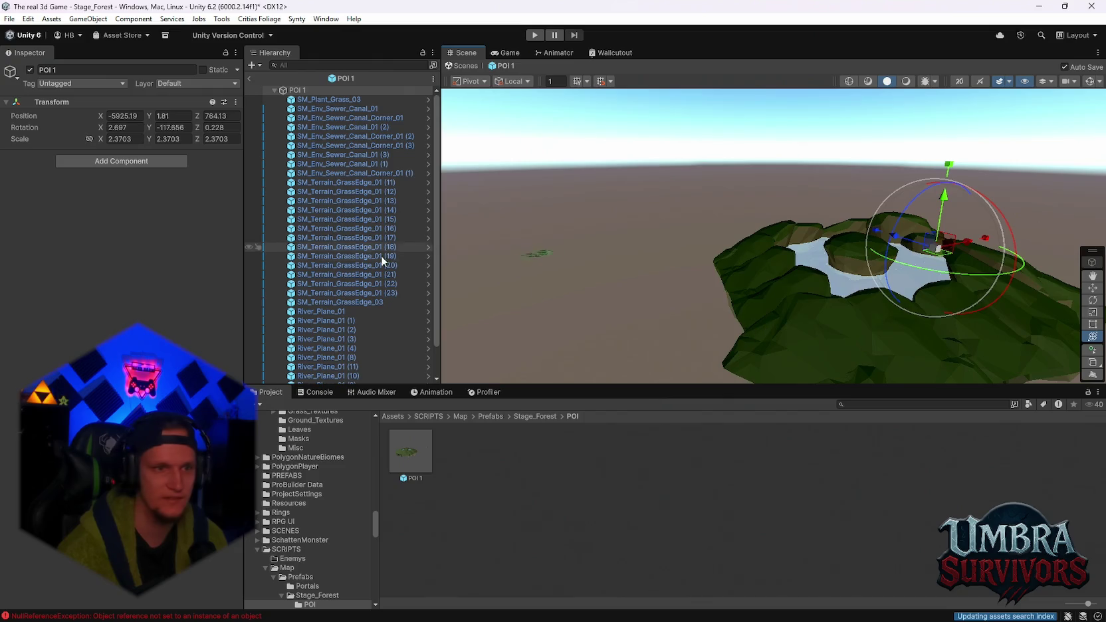
{"action": "left_click", "coordinate": [533, 261]}
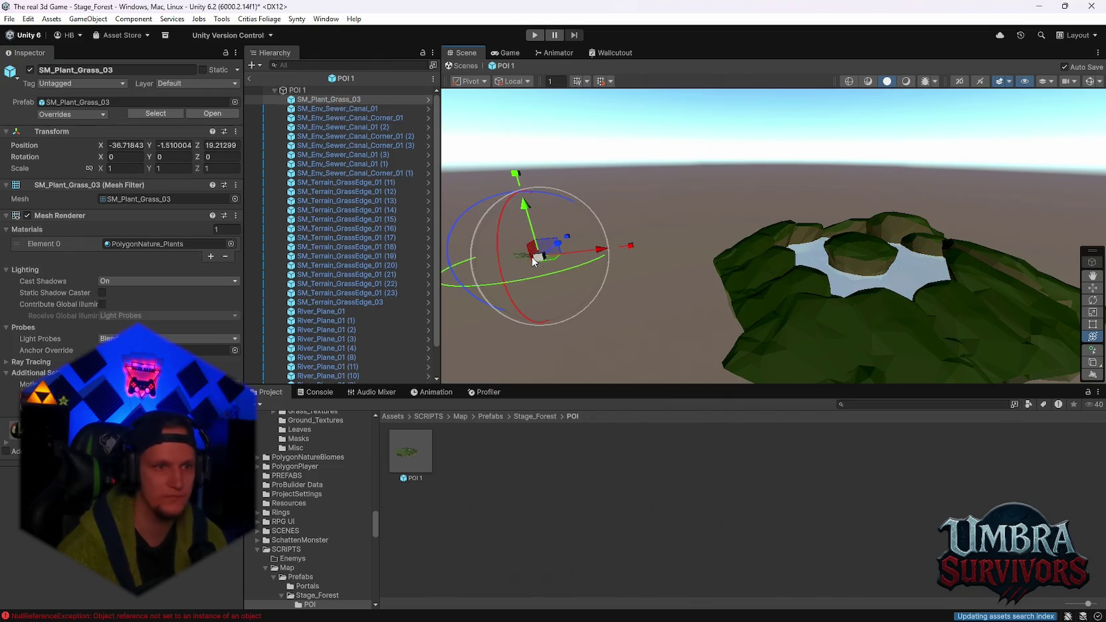
{"action": "scroll", "coordinate": [397, 265], "scroll_direction": "down", "scroll_amount": 2}
{"action": "left_click", "coordinate": [864, 167]}
{"action": "mouse_move", "coordinate": [864, 166]}
{"action": "left_mouse_down"}
{"action": "mouse_move", "coordinate": [988, 235]}
{"action": "mouse_move", "coordinate": [536, 229]}
{"action": "mouse_move", "coordinate": [722, 248]}
{"action": "mouse_move", "coordinate": [772, 323]}
{"action": "left_mouse_up"}
Toggle the scene lighting mode off and back on, then orbit down over the pool
{"action": "left_click", "coordinate": [906, 82]}
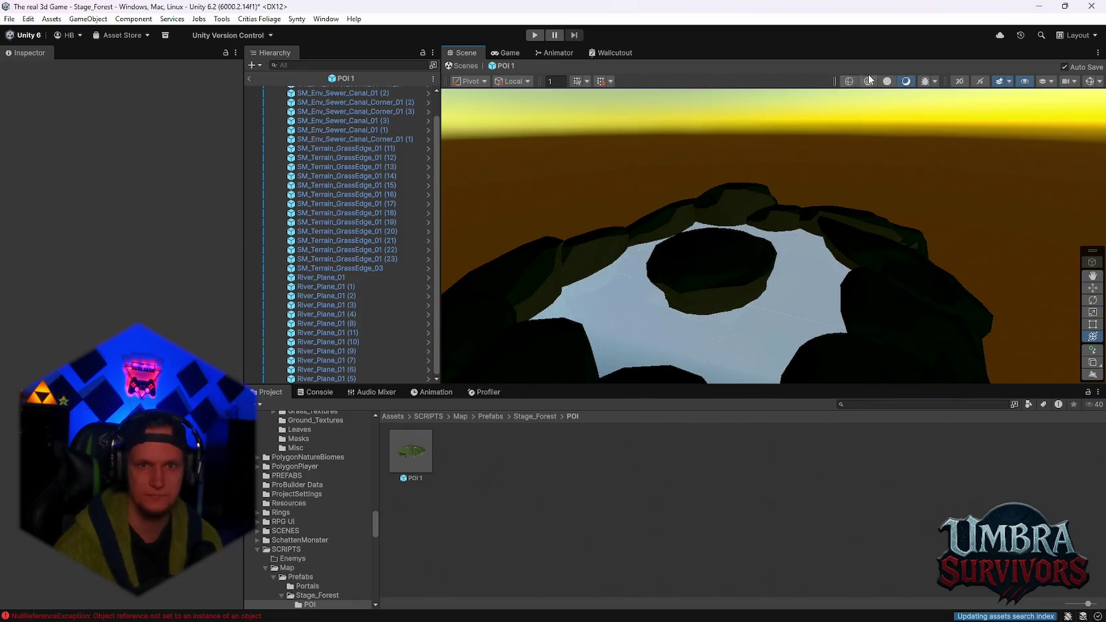
{"action": "left_click", "coordinate": [886, 81]}
{"action": "left_click_drag", "start_coordinate": [875, 195], "coordinate": [729, 304]}
{"action": "scroll", "coordinate": [322, 552], "scroll_direction": "down", "scroll_amount": 5}
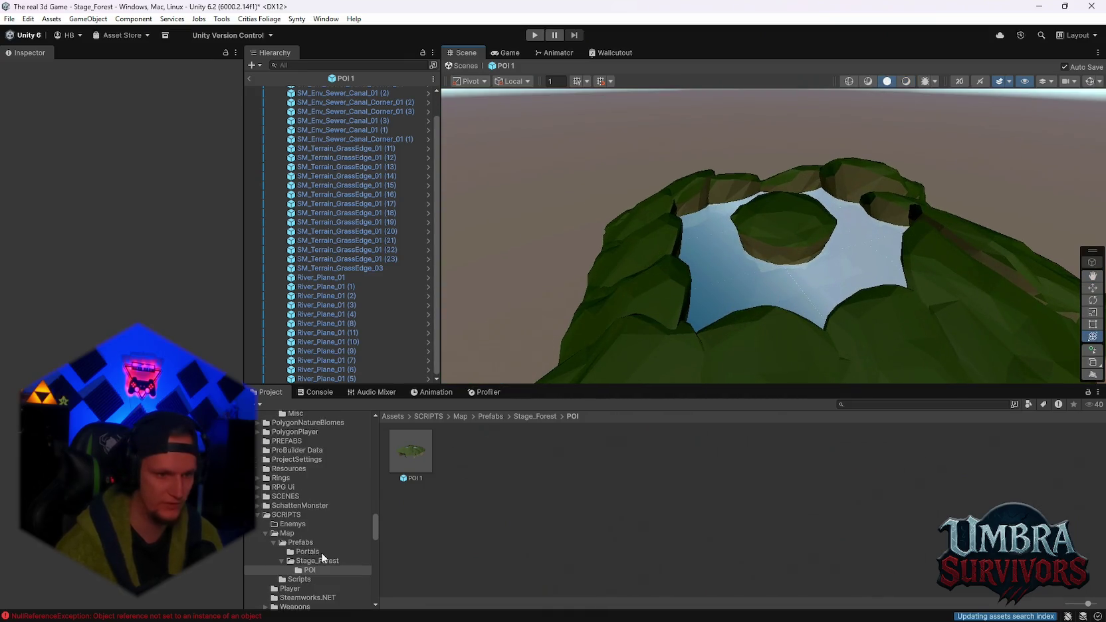
Browse the PolygonNature Models Materials, Plants, Props, Rocks, Terrain and Trees prefab folders
{"action": "scroll", "coordinate": [346, 550], "scroll_direction": "down", "scroll_amount": 10}
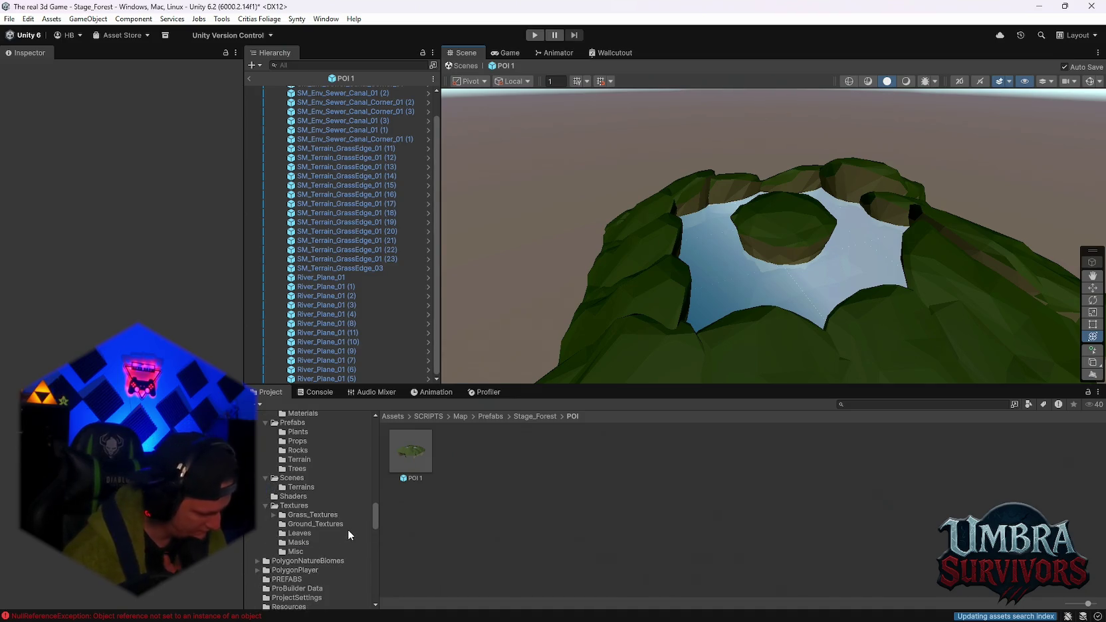
{"action": "scroll", "coordinate": [345, 531], "scroll_direction": "up", "scroll_amount": 5}
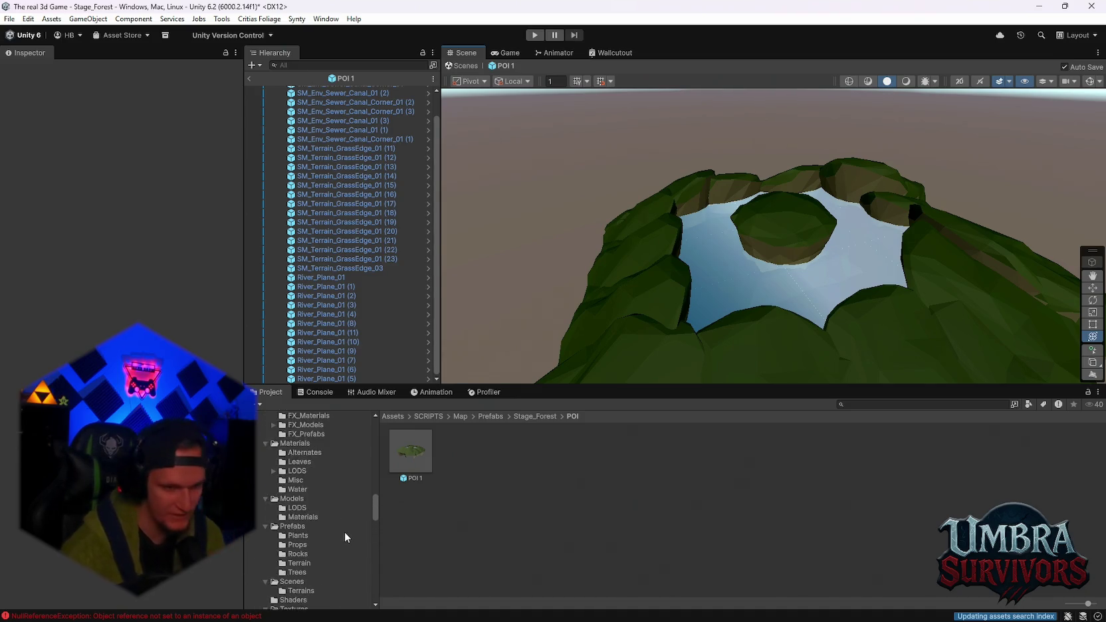
{"action": "left_click", "coordinate": [307, 516]}
{"action": "left_click", "coordinate": [302, 535]}
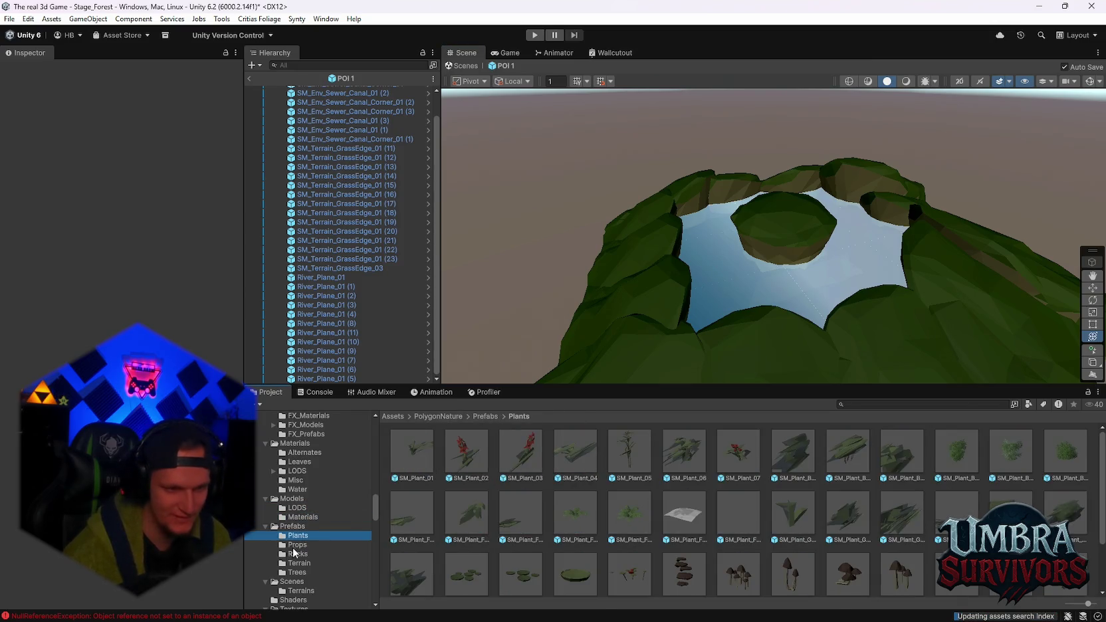
{"action": "left_click", "coordinate": [294, 546]}
{"action": "left_click", "coordinate": [298, 554]}
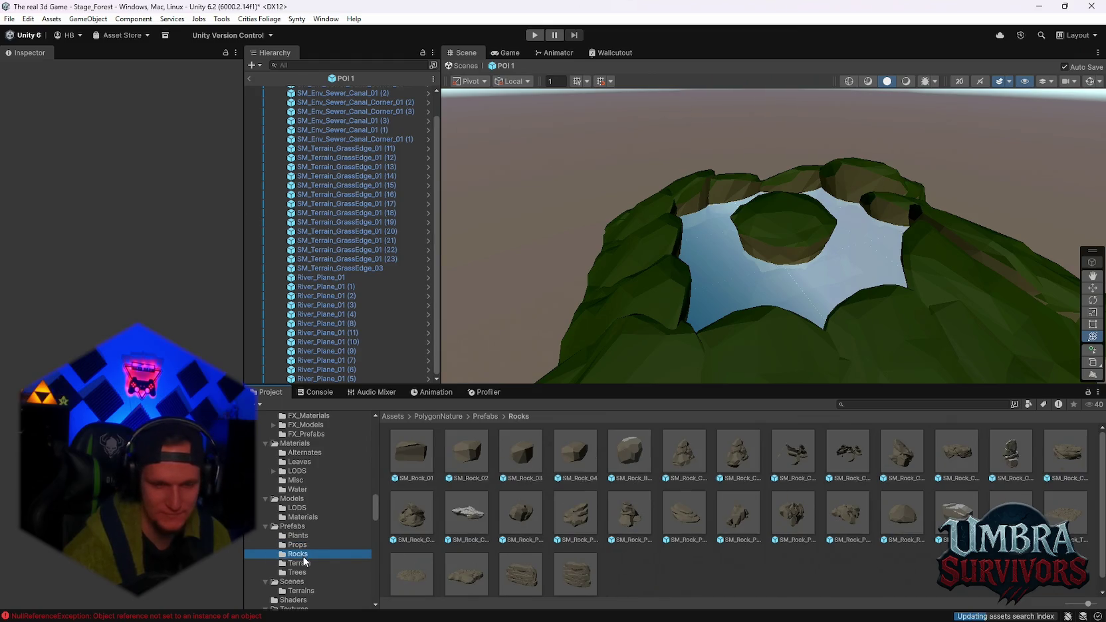
{"action": "left_click", "coordinate": [305, 564]}
{"action": "left_click", "coordinate": [303, 570]}
{"action": "scroll", "coordinate": [599, 525], "scroll_direction": "down", "scroll_amount": 1}
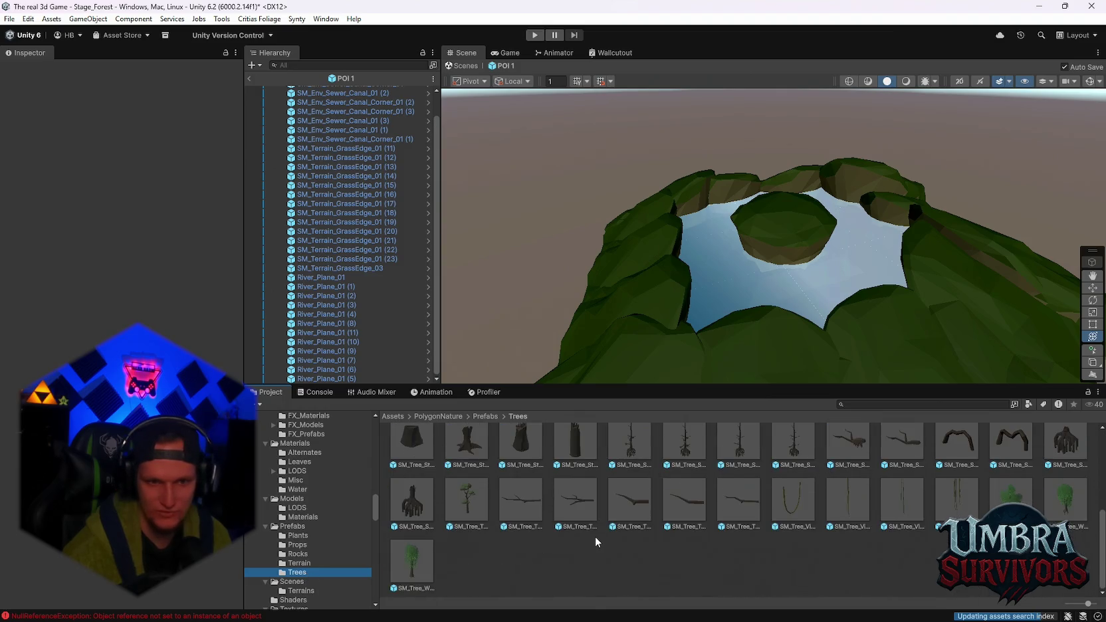
{"action": "scroll", "coordinate": [591, 532], "scroll_direction": "up", "scroll_amount": 3}
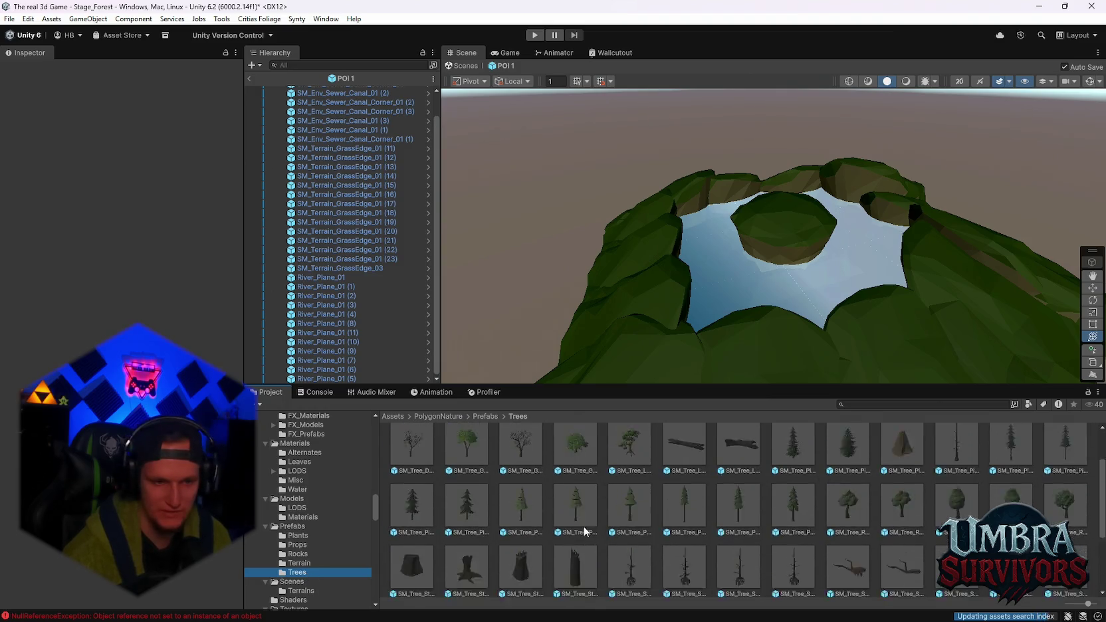
{"action": "scroll", "coordinate": [585, 531], "scroll_direction": "down", "scroll_amount": 3}
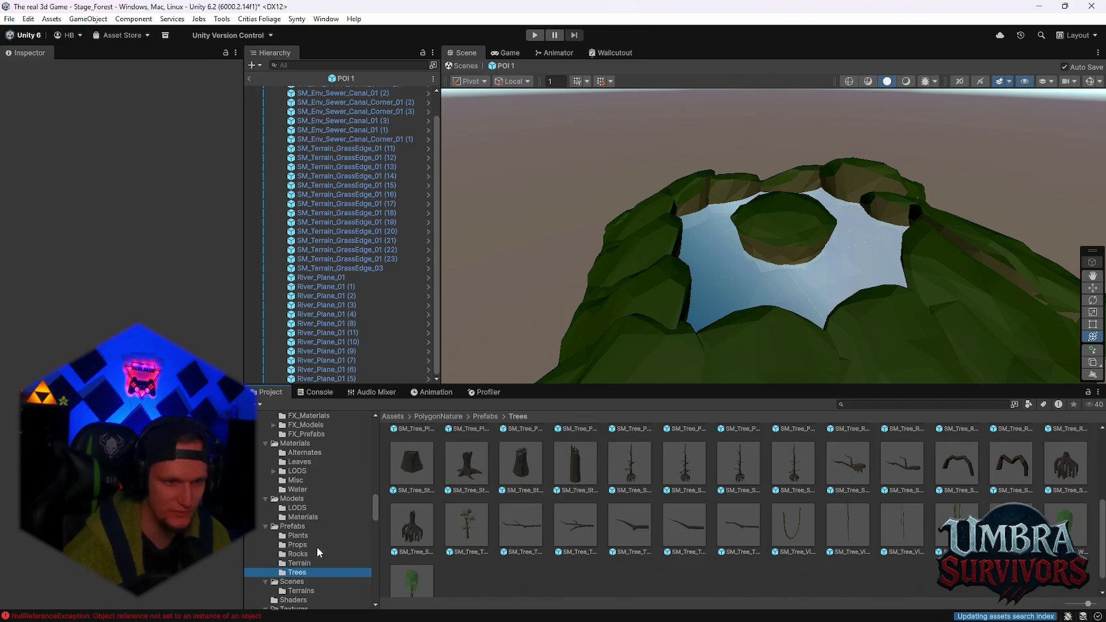
{"action": "scroll", "coordinate": [309, 578], "scroll_direction": "down", "scroll_amount": 3}
{"action": "scroll", "coordinate": [301, 524], "scroll_direction": "up", "scroll_amount": 3}
Browse the Water, Misc, LODS, Leaves and Alternates materials, ending in FX_Prefabs and FX_Models
{"action": "left_click", "coordinate": [300, 488]}
{"action": "left_click", "coordinate": [299, 481]}
{"action": "left_click", "coordinate": [296, 489]}
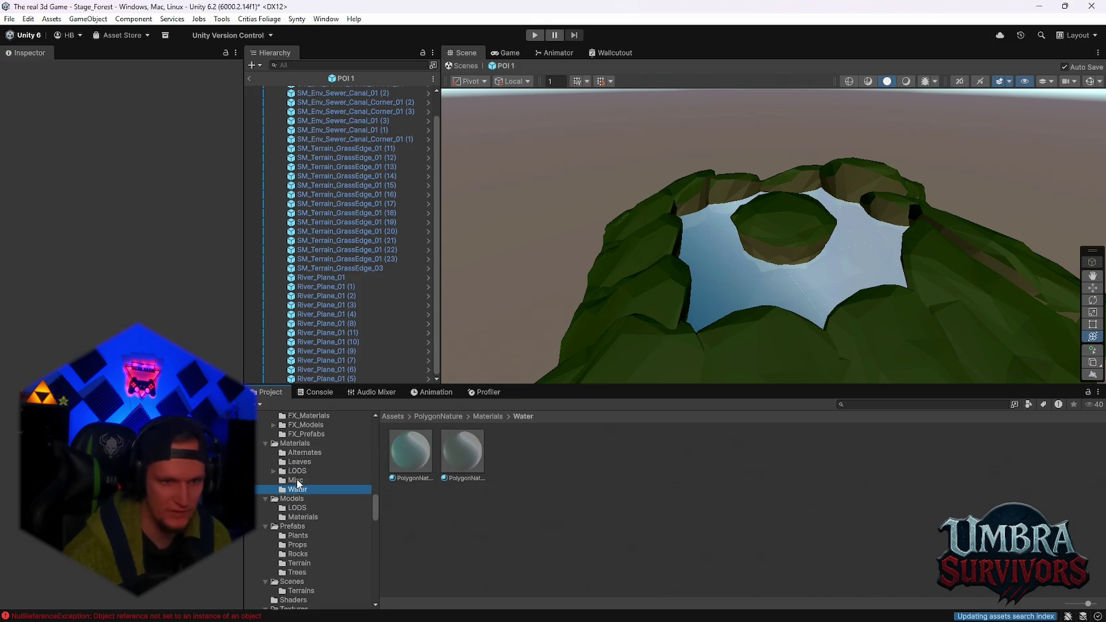
{"action": "left_click", "coordinate": [297, 472]}
{"action": "left_click", "coordinate": [300, 462]}
{"action": "left_click", "coordinate": [306, 443]}
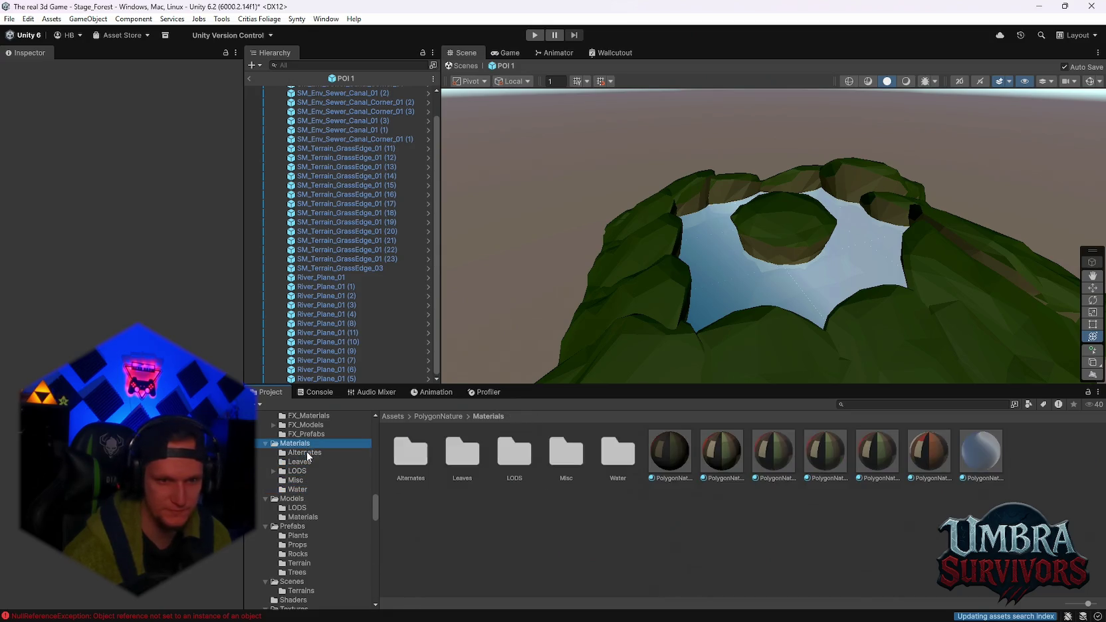
{"action": "left_click", "coordinate": [308, 451]}
{"action": "scroll", "coordinate": [315, 467], "scroll_direction": "up", "scroll_amount": 2}
{"action": "left_click", "coordinate": [302, 503]}
{"action": "left_click", "coordinate": [306, 494]}
{"action": "scroll", "coordinate": [331, 521], "scroll_direction": "up", "scroll_amount": 3}
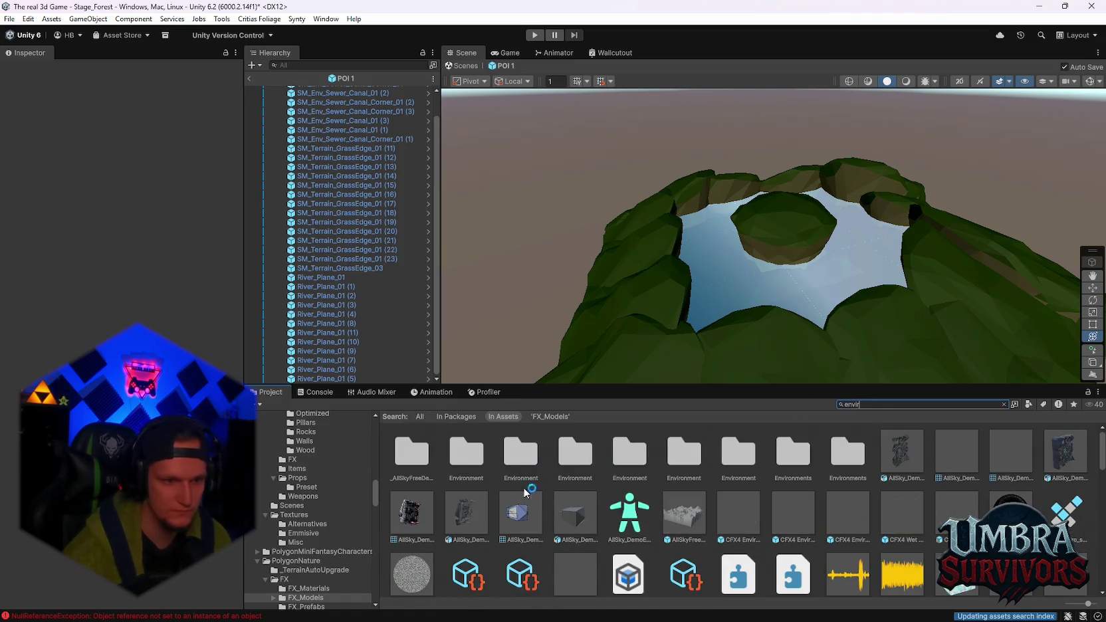
Step through each Environment folder in the 'envir' search results
{"action": "scroll", "coordinate": [711, 509], "scroll_direction": "down", "scroll_amount": 10}
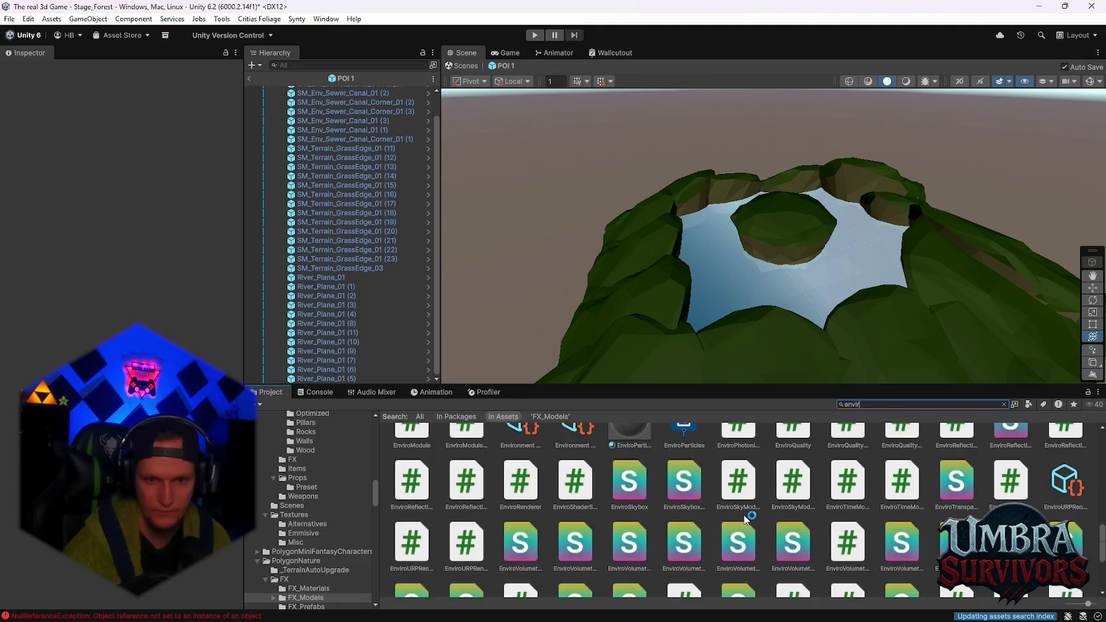
{"action": "scroll", "coordinate": [743, 526], "scroll_direction": "up", "scroll_amount": 5}
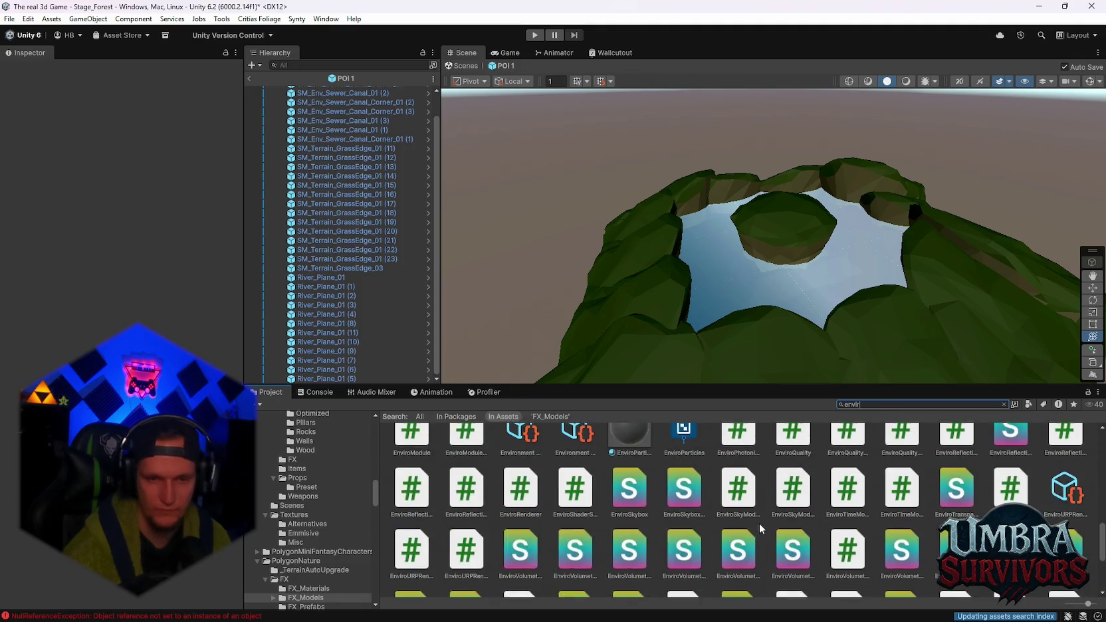
{"action": "scroll", "coordinate": [745, 533], "scroll_direction": "up", "scroll_amount": 3}
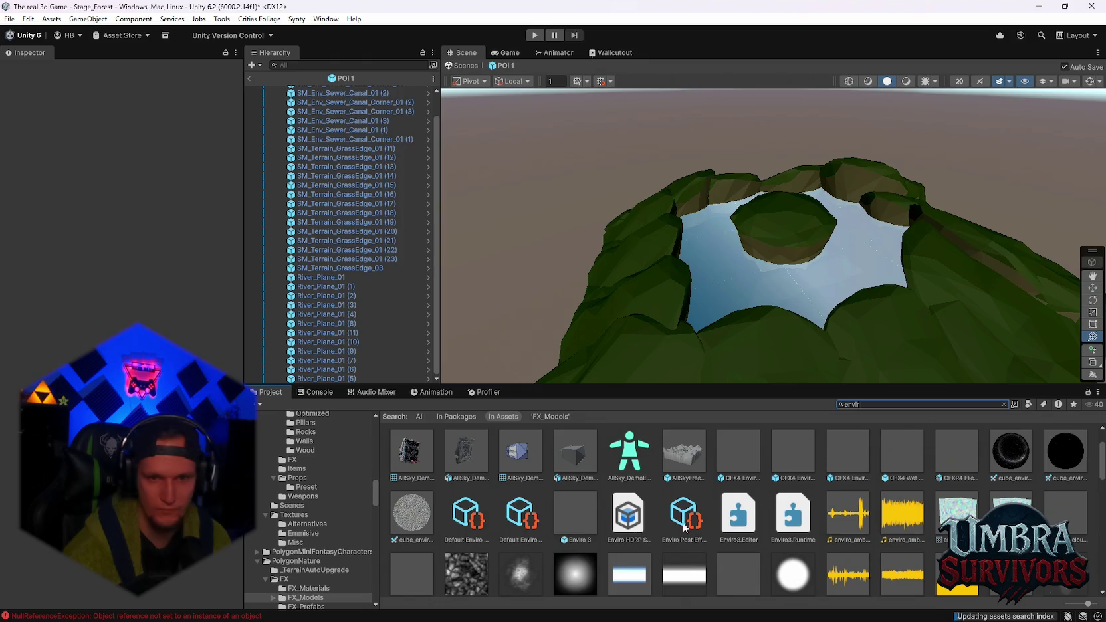
{"action": "scroll", "coordinate": [797, 518], "scroll_direction": "up", "scroll_amount": 1}
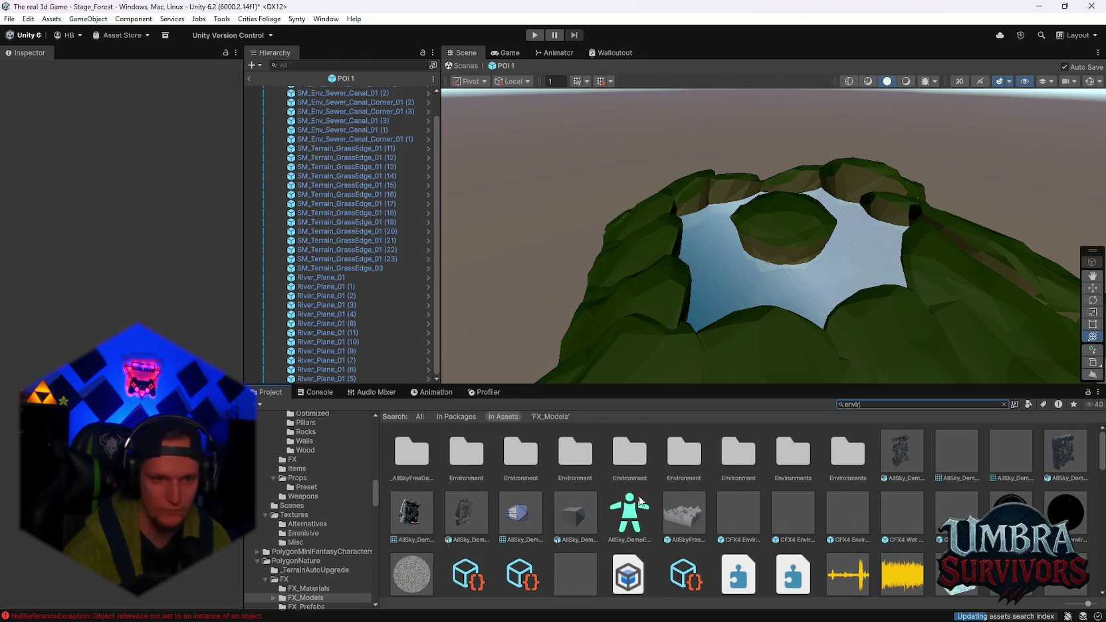
{"action": "left_click", "coordinate": [472, 459]}
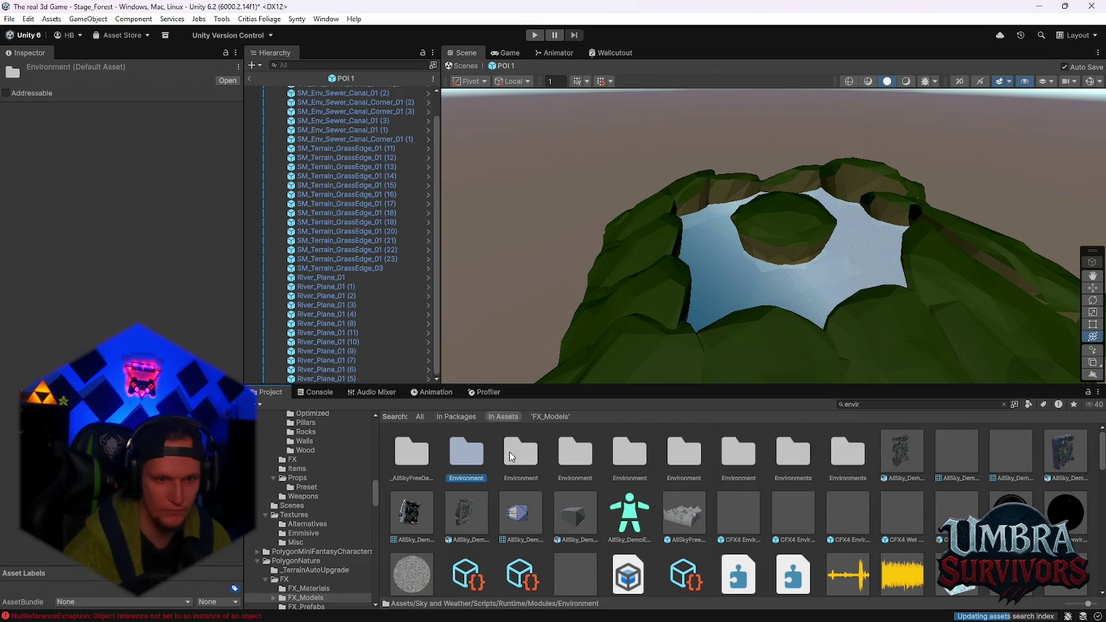
{"action": "left_click", "coordinate": [576, 458]}
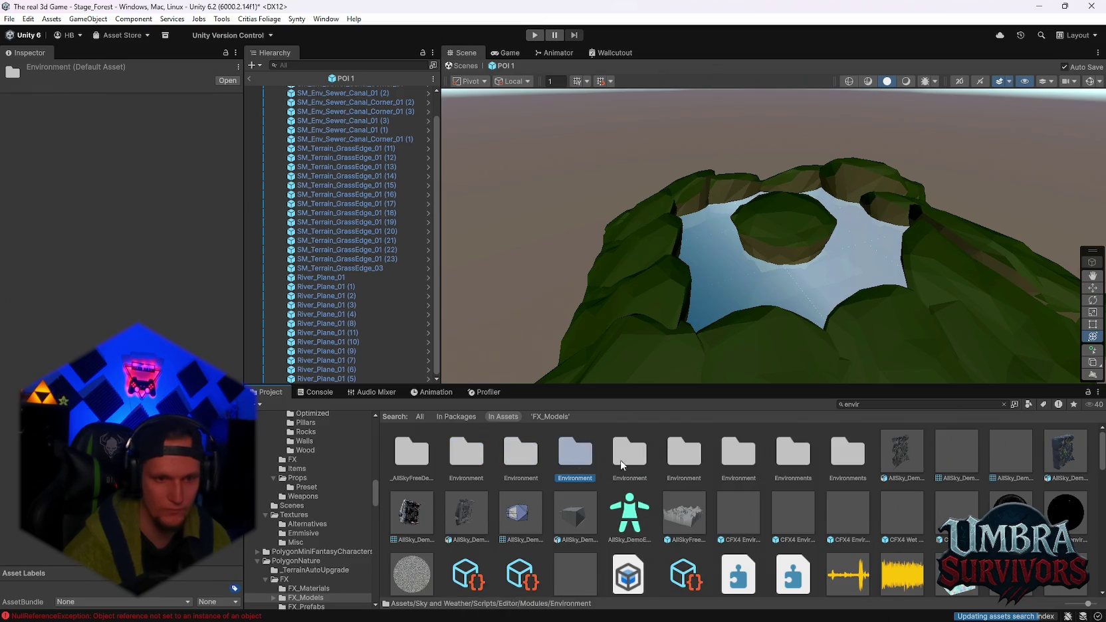
{"action": "left_click", "coordinate": [631, 459]}
{"action": "left_click", "coordinate": [688, 462]}
{"action": "left_click", "coordinate": [734, 465]}
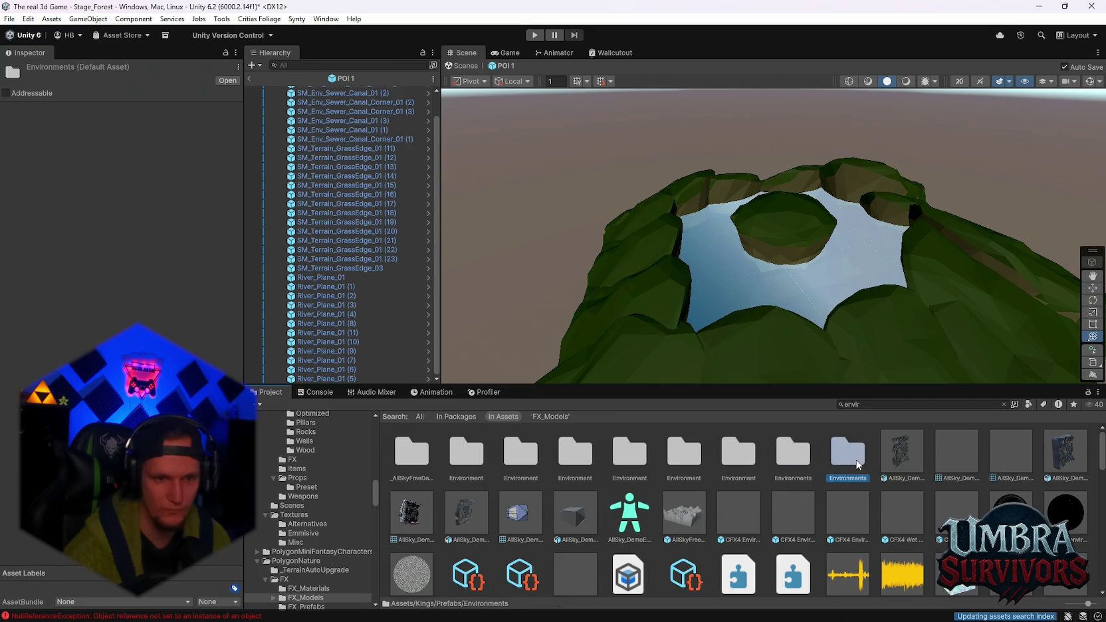
Select the AllSky_Demo Environment model and scroll through its import settings
{"action": "left_click", "coordinate": [947, 450]}
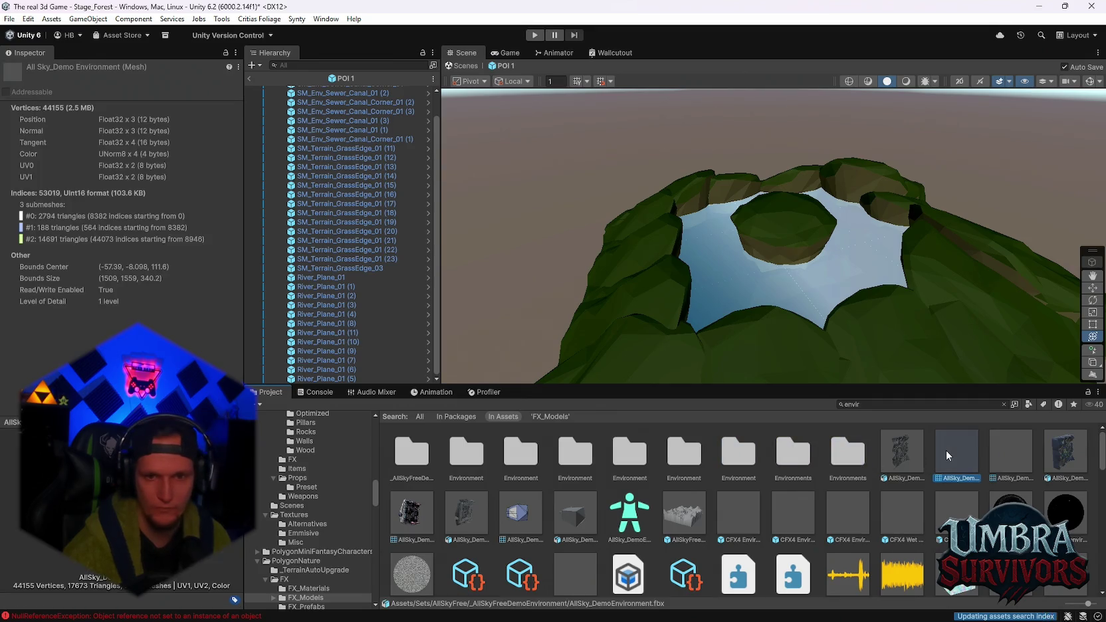
{"action": "left_click", "coordinate": [896, 451]}
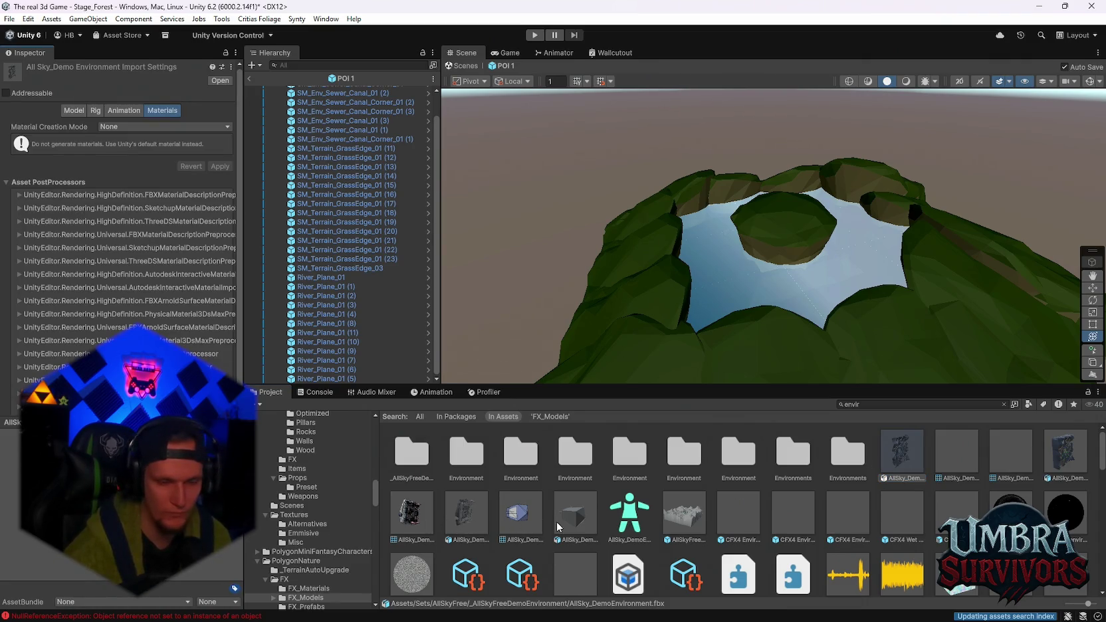
{"action": "scroll", "coordinate": [557, 527], "scroll_direction": "down", "scroll_amount": 2}
{"action": "scroll", "coordinate": [324, 537], "scroll_direction": "down", "scroll_amount": 3}
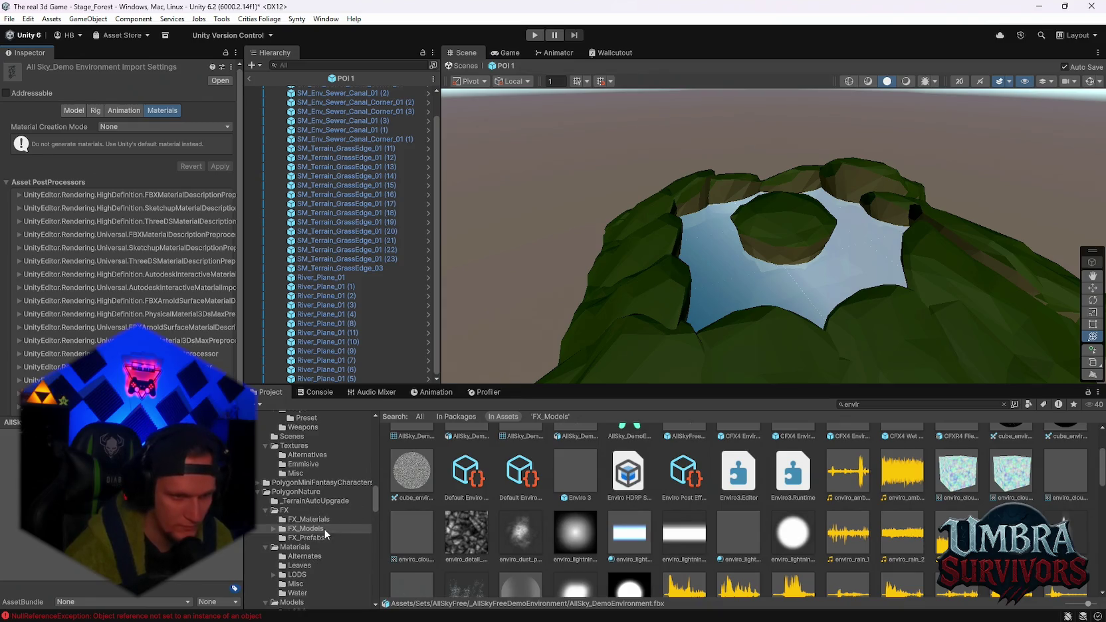
{"action": "scroll", "coordinate": [326, 535], "scroll_direction": "down", "scroll_amount": 2}
Browse the Leaves, LODS, Water and Models materials folders, ending in the Plants prefab folder
{"action": "left_click", "coordinate": [309, 531]}
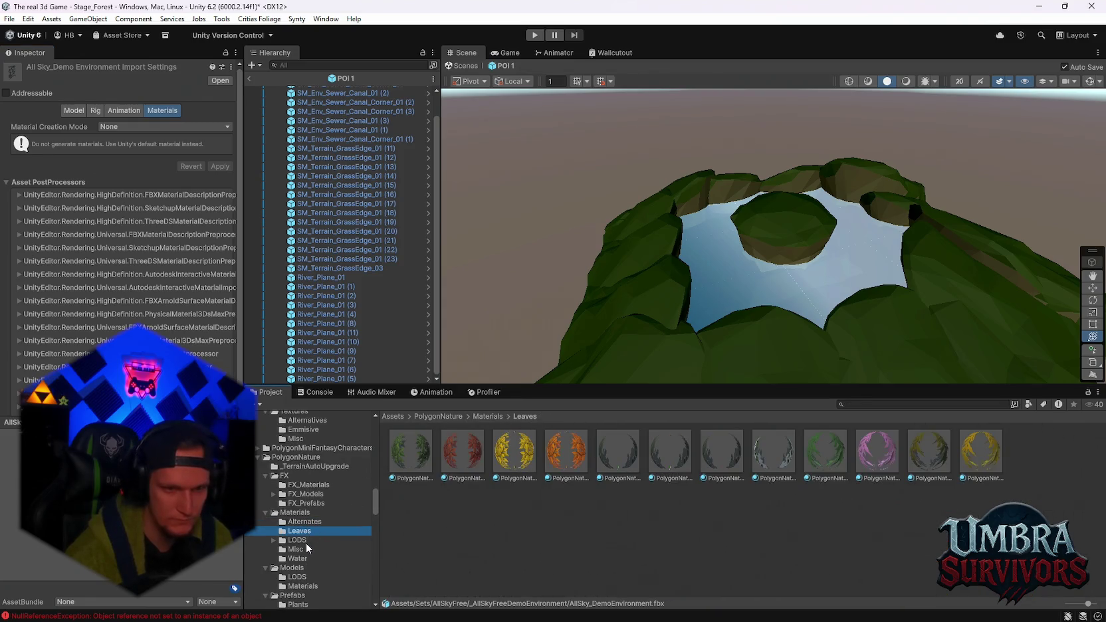
{"action": "left_click", "coordinate": [291, 541]}
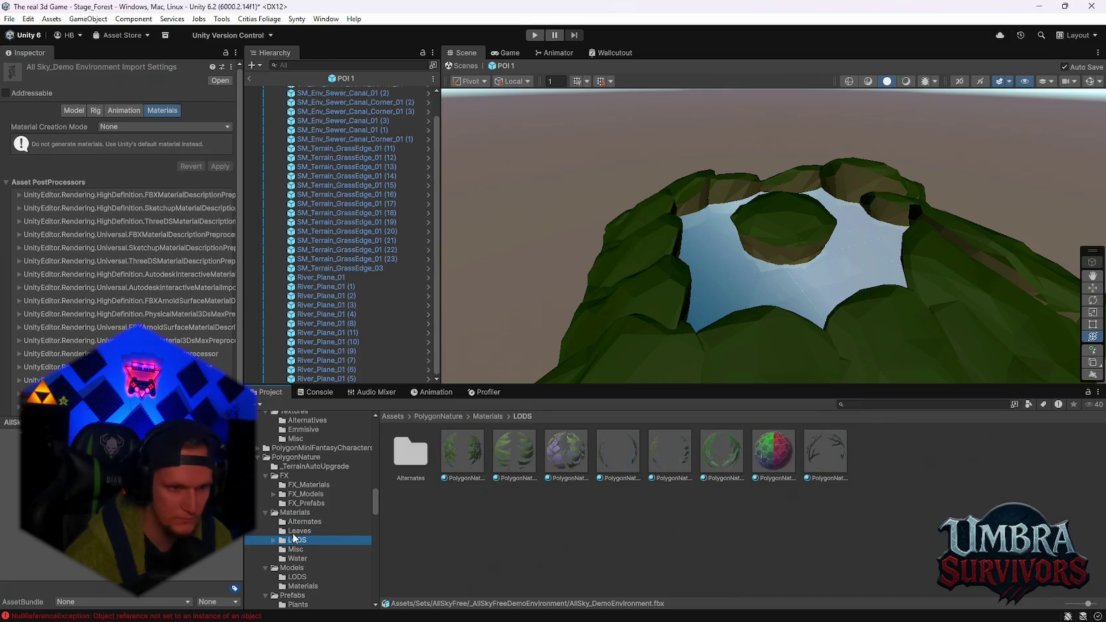
{"action": "key", "text": "Up"}
{"action": "left_click", "coordinate": [299, 566]}
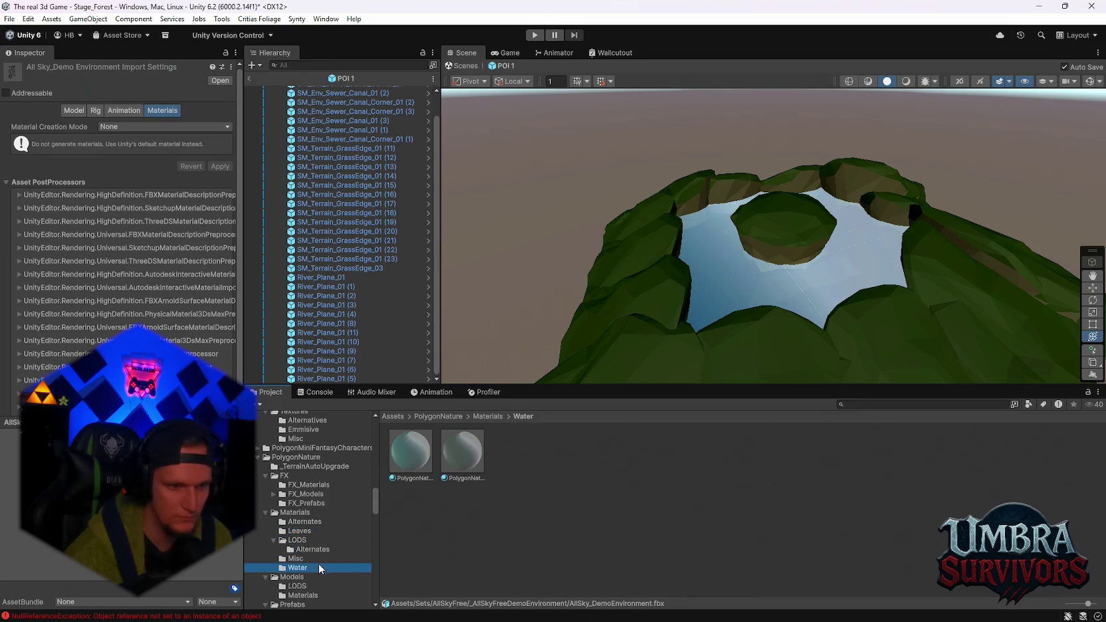
{"action": "scroll", "coordinate": [299, 564], "scroll_direction": "down", "scroll_amount": 4}
{"action": "left_click", "coordinate": [308, 525]}
{"action": "key", "text": "Up"}
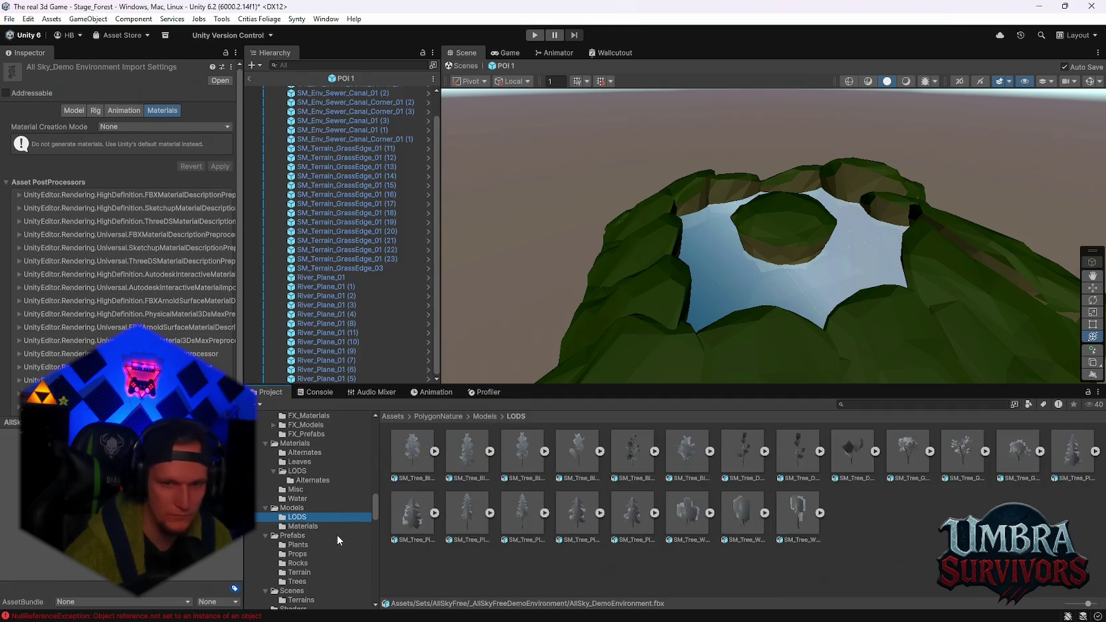
{"action": "left_click", "coordinate": [301, 544]}
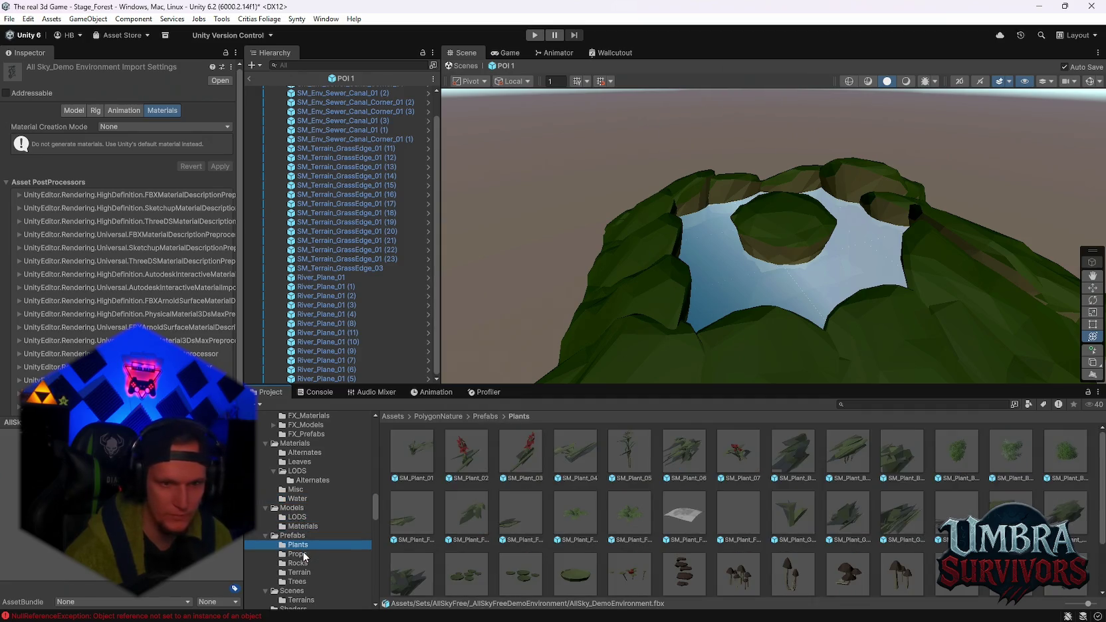
Preview the bush and fern prefabs and drop SM_Plant_Fern_Leaves_01 onto the island
{"action": "left_click", "coordinate": [951, 452]}
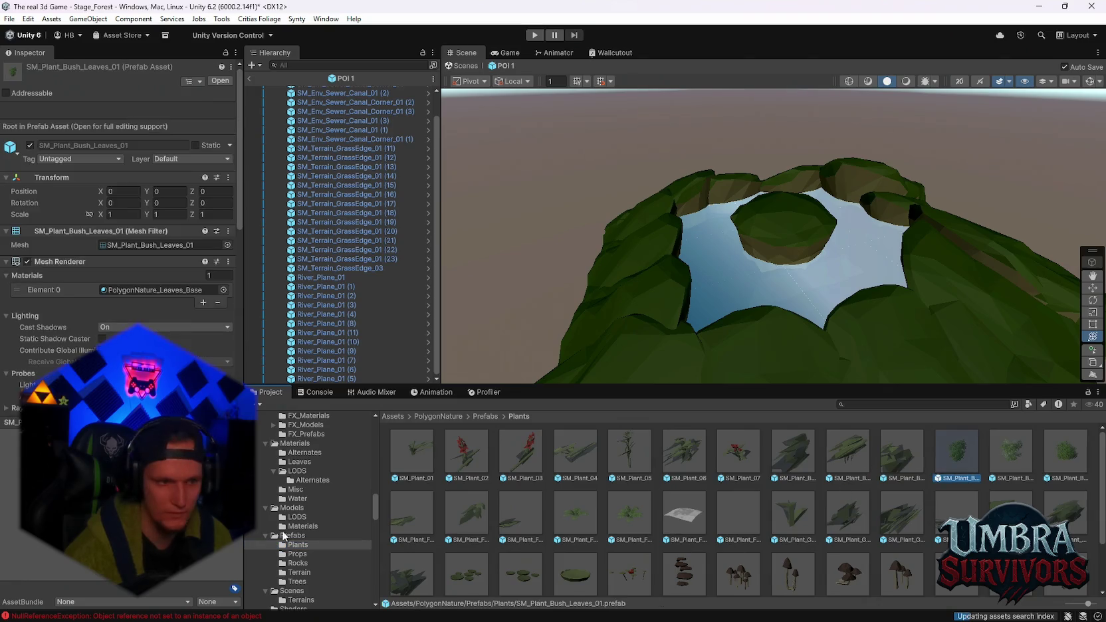
{"action": "scroll", "coordinate": [609, 497], "scroll_direction": "down", "scroll_amount": 2}
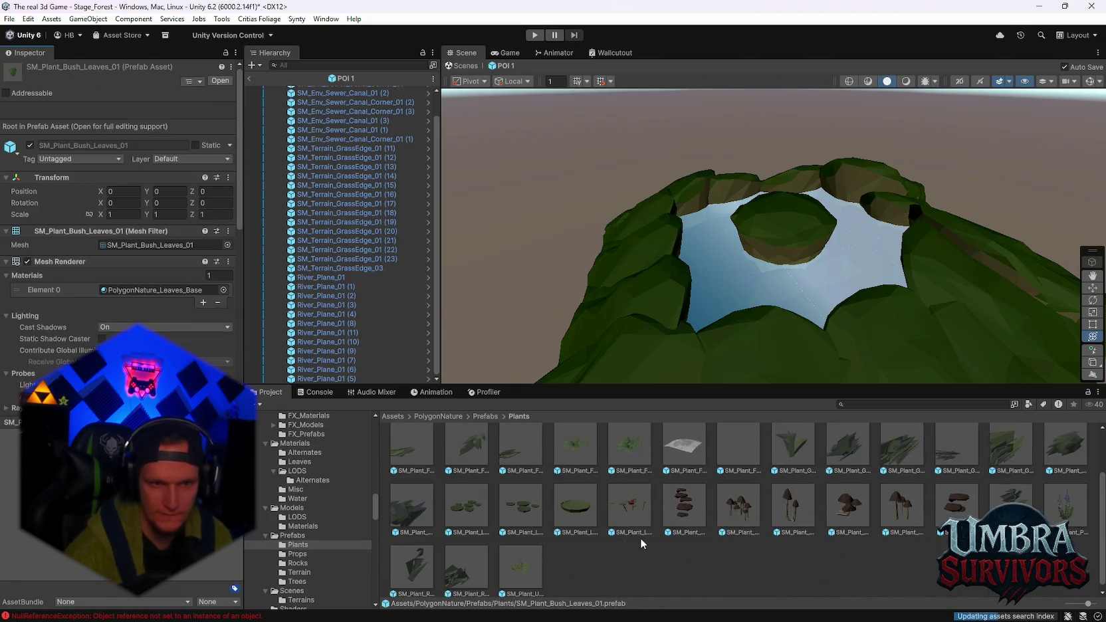
{"action": "scroll", "coordinate": [640, 538], "scroll_direction": "up", "scroll_amount": 1}
{"action": "left_click", "coordinate": [628, 505]}
{"action": "left_click", "coordinate": [566, 496]}
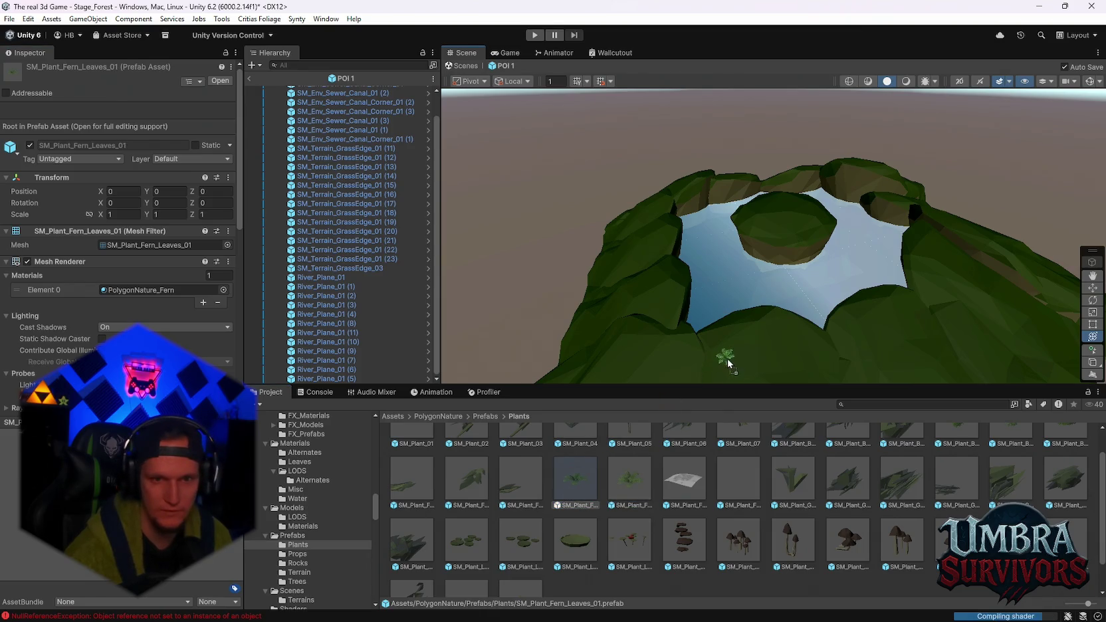
{"action": "left_click_drag", "start_coordinate": [727, 362], "coordinate": [734, 365]}
{"action": "scroll", "coordinate": [778, 373], "scroll_direction": "up", "scroll_amount": 3}
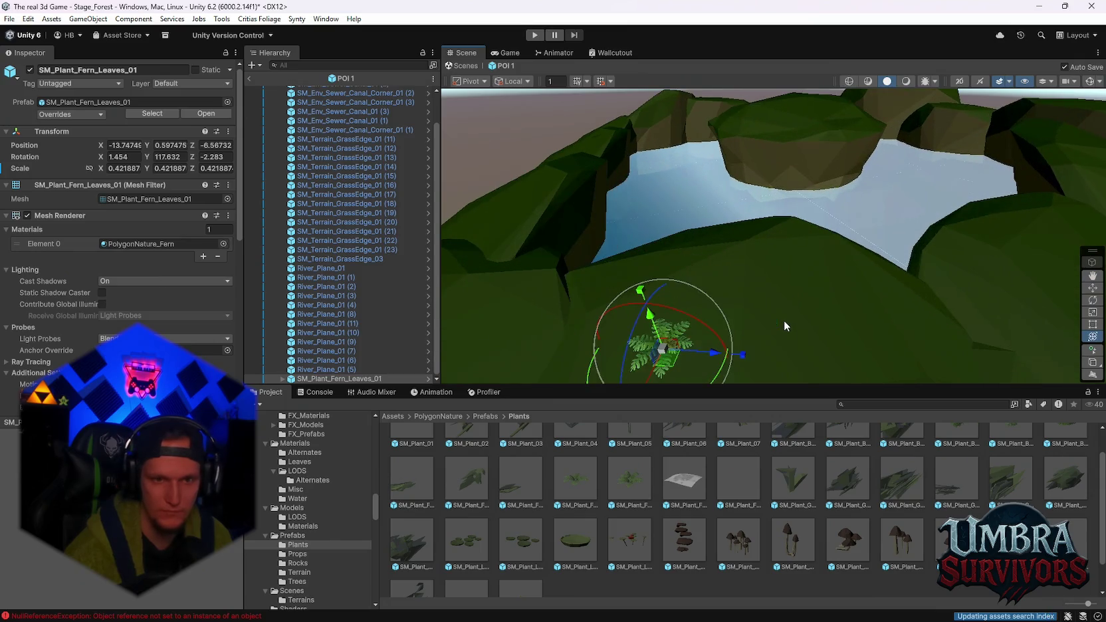
Cancel deleting the fern asset, delete the placed fern instead, and return to Stage_Forest
{"action": "left_click", "coordinate": [571, 503]}
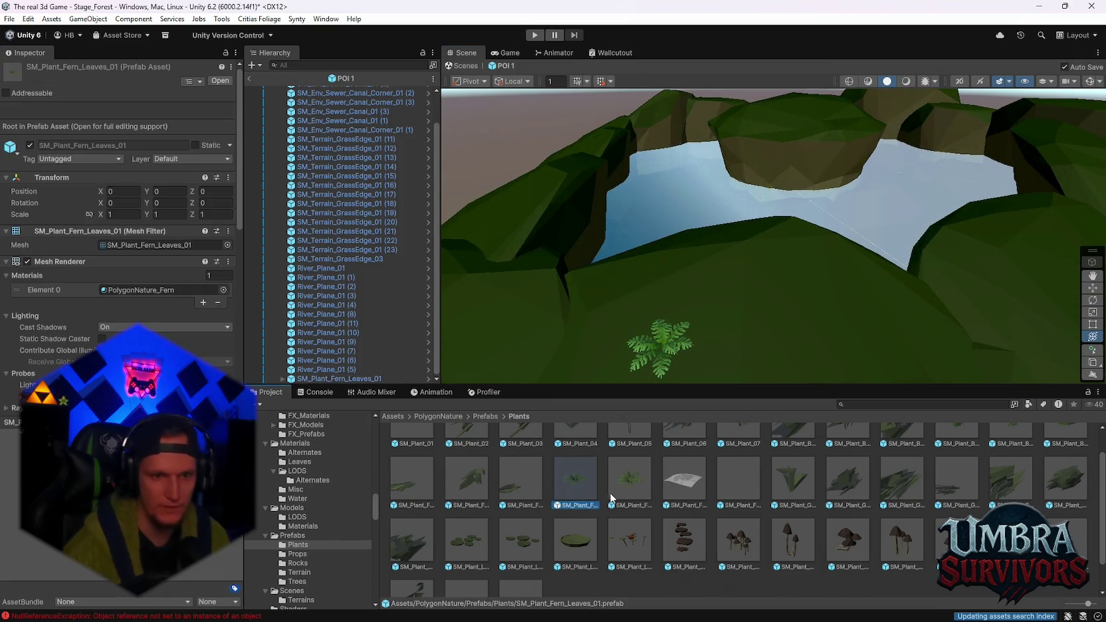
{"action": "key", "text": "Delete"}
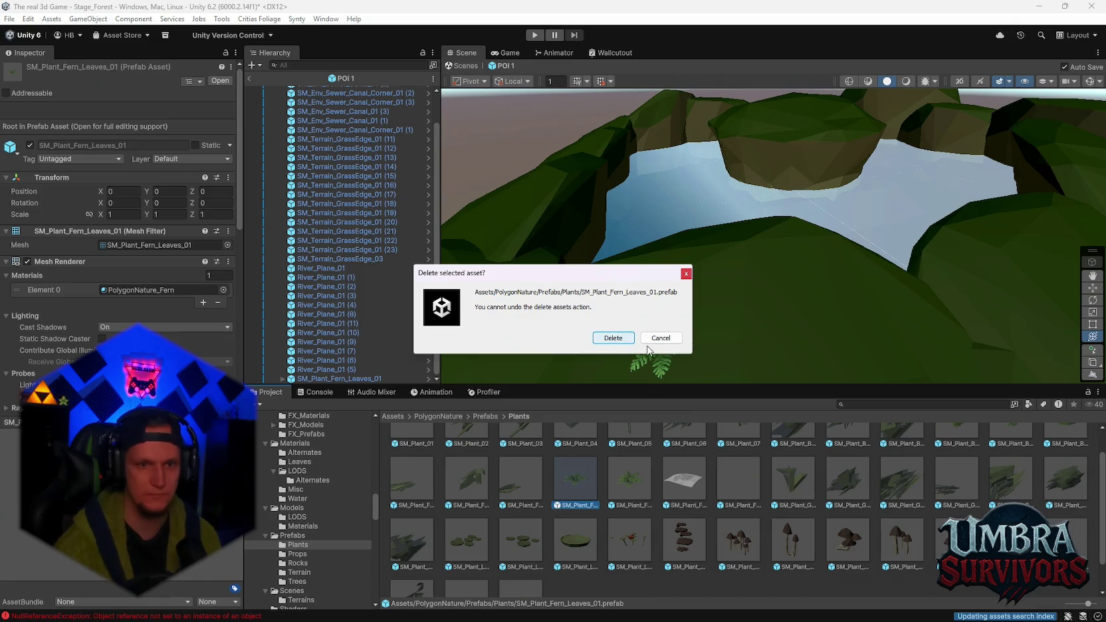
{"action": "key", "text": "Escape"}
{"action": "left_click", "coordinate": [339, 378]}
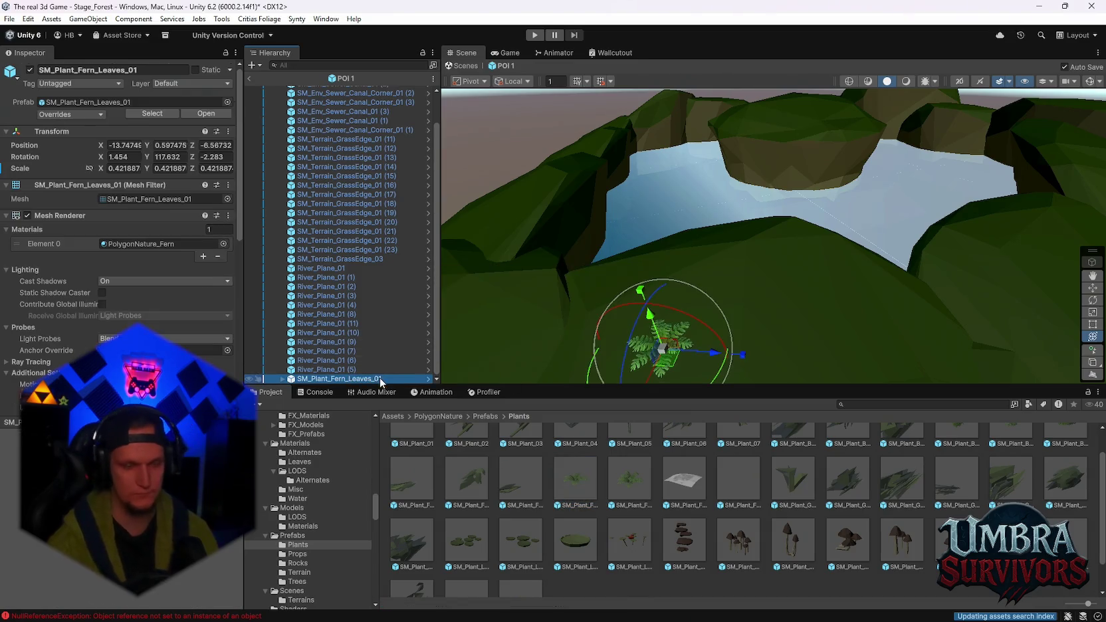
{"action": "key", "text": "Delete"}
{"action": "left_click", "coordinate": [250, 79]}
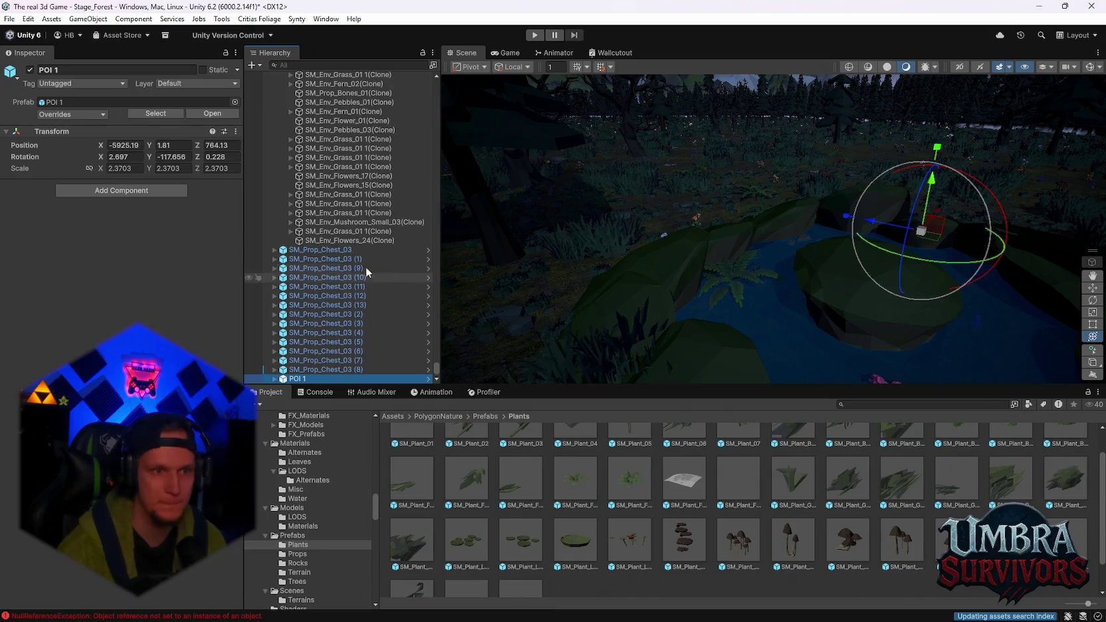
Focus on a grass clone, orbit the forest, and search the Project for 'stare_forest'
{"action": "double_click", "coordinate": [348, 230]}
{"action": "mouse_move", "coordinate": [451, 272]}
{"action": "left_mouse_down"}
{"action": "mouse_move", "coordinate": [505, 242]}
{"action": "mouse_move", "coordinate": [573, 229]}
{"action": "mouse_move", "coordinate": [731, 286]}
{"action": "mouse_move", "coordinate": [916, 229]}
{"action": "mouse_move", "coordinate": [954, 247]}
{"action": "mouse_move", "coordinate": [633, 238]}
{"action": "left_mouse_up"}
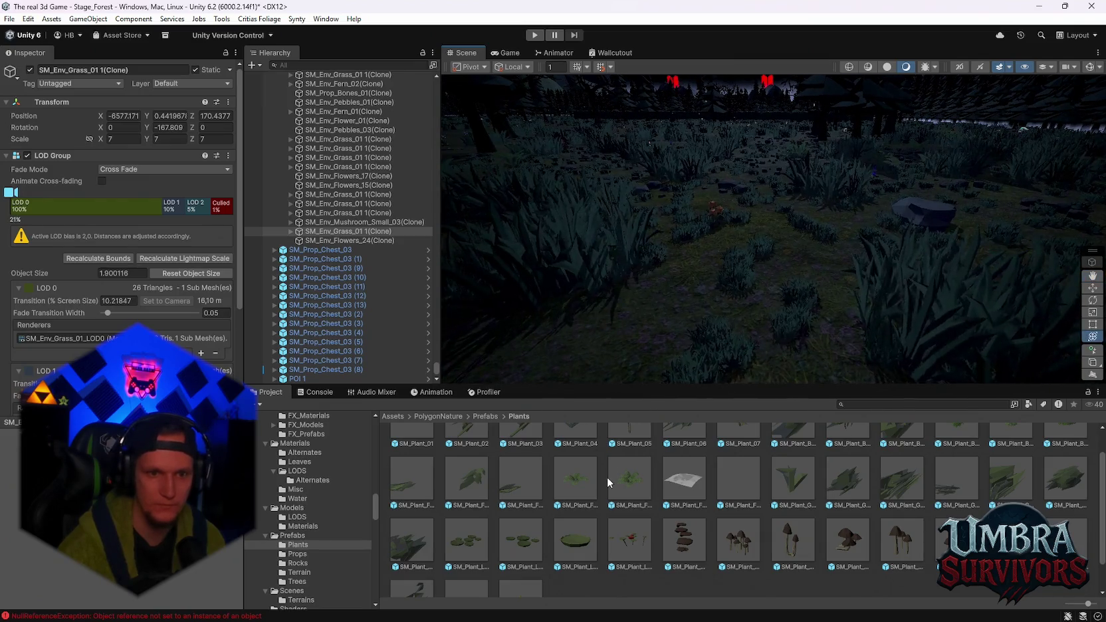
{"action": "scroll", "coordinate": [607, 477], "scroll_direction": "up", "scroll_amount": 1}
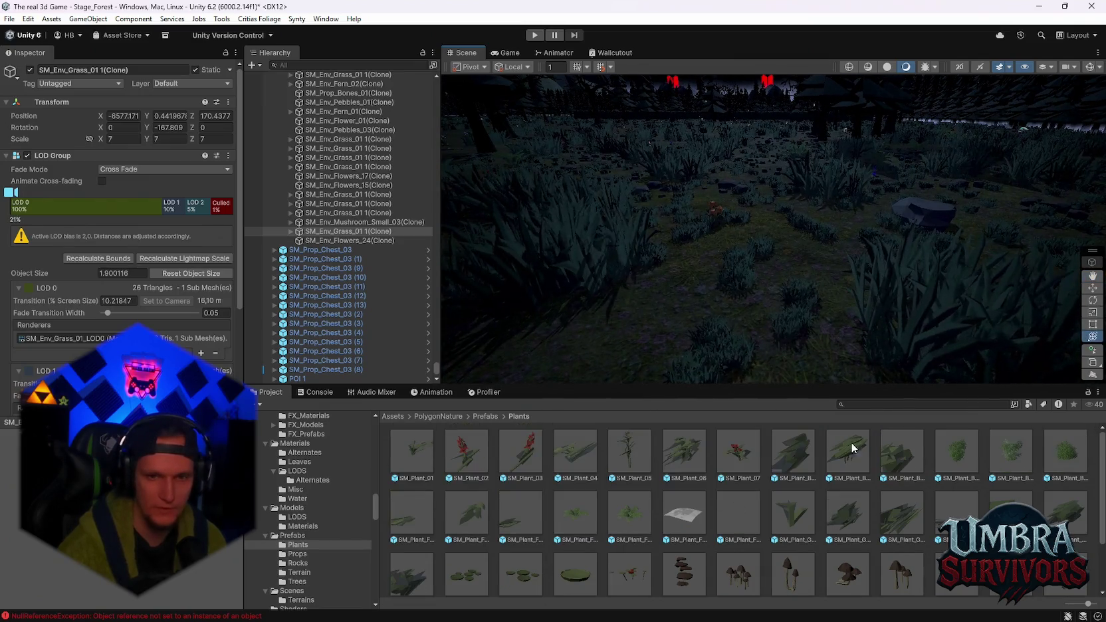
{"action": "left_click", "coordinate": [854, 404]}
{"action": "type", "text": "stare_fore"}
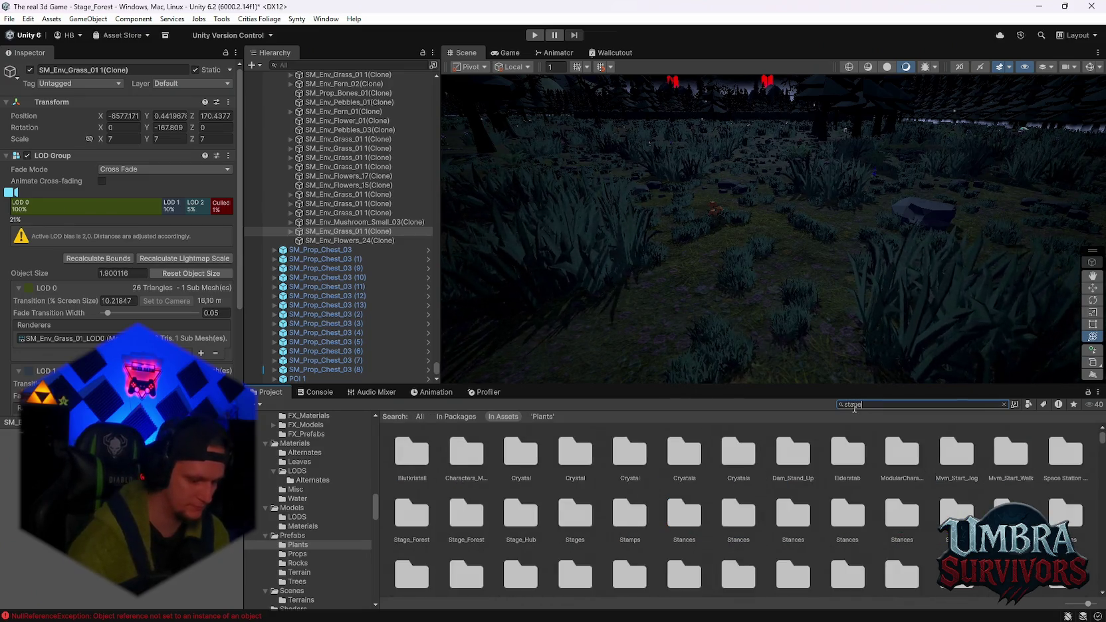
{"action": "type", "text": "st"}
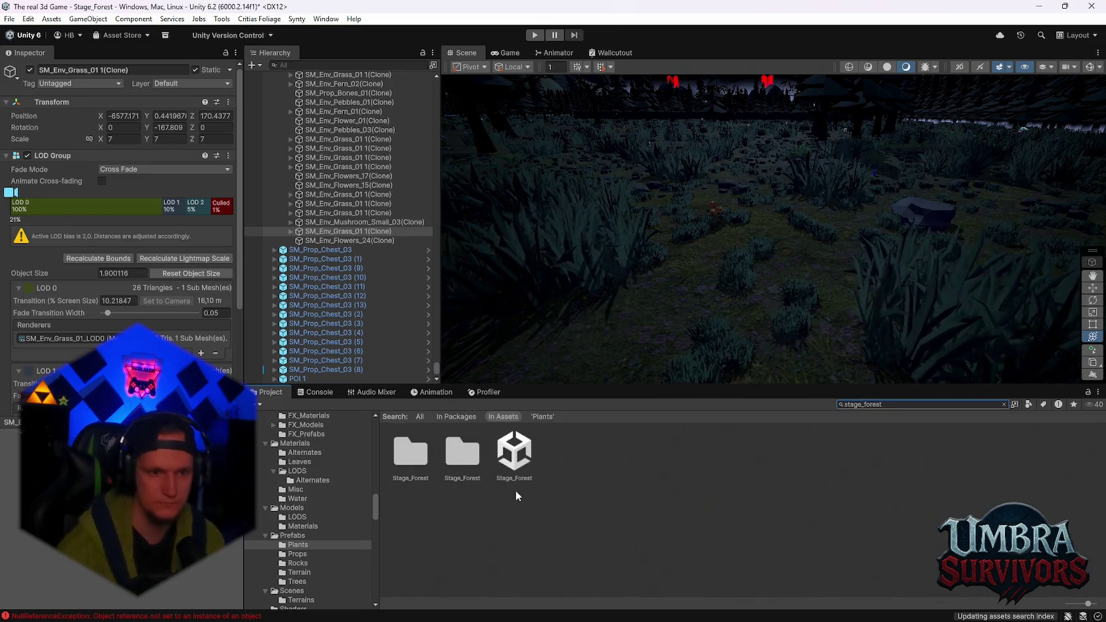
Open the Stage_Forest prefab folder and select the SM_Env_Fern_01 and SM_Env_Fern_02 prefabs
{"action": "double_click", "coordinate": [444, 465]}
{"action": "scroll", "coordinate": [631, 533], "scroll_direction": "down", "scroll_amount": 1}
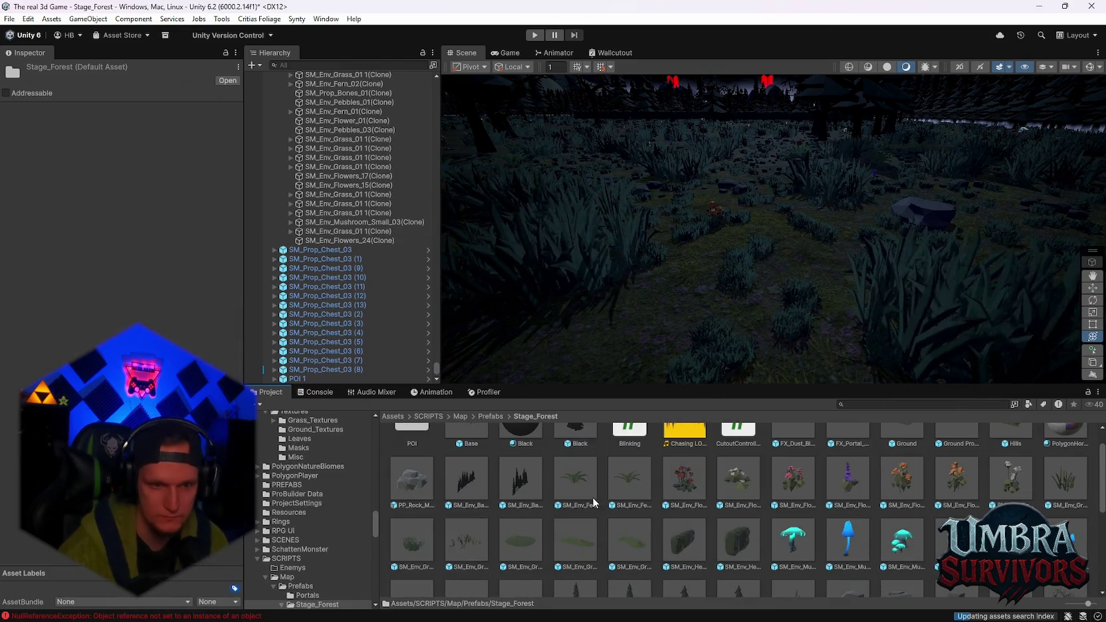
{"action": "left_click", "coordinate": [574, 490]}
{"action": "mouse_move", "coordinate": [642, 484]}
{"action": "left_mouse_down"}
{"action": "mouse_move", "coordinate": [686, 381]}
{"action": "mouse_move", "coordinate": [670, 363]}
{"action": "mouse_move", "coordinate": [676, 347]}
{"action": "mouse_move", "coordinate": [599, 461]}
{"action": "mouse_move", "coordinate": [664, 330]}
{"action": "mouse_move", "coordinate": [628, 504]}
{"action": "mouse_move", "coordinate": [581, 495]}
{"action": "left_mouse_up"}
{"action": "left_click", "coordinate": [581, 495], "text": "ctrl"}
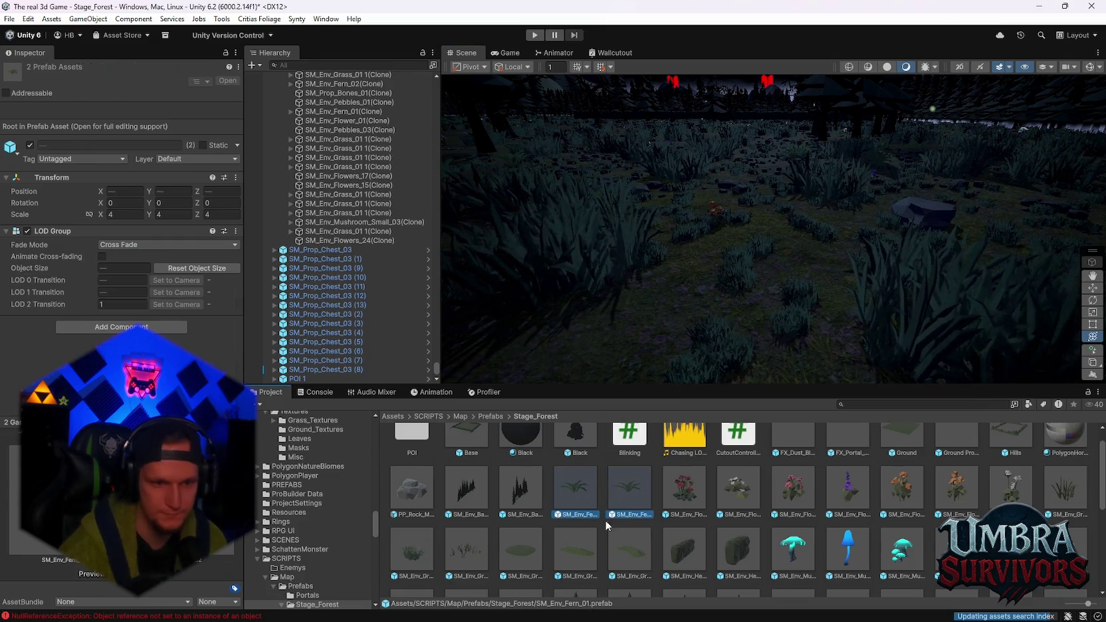
{"action": "left_click", "coordinate": [424, 562], "text": "shift"}
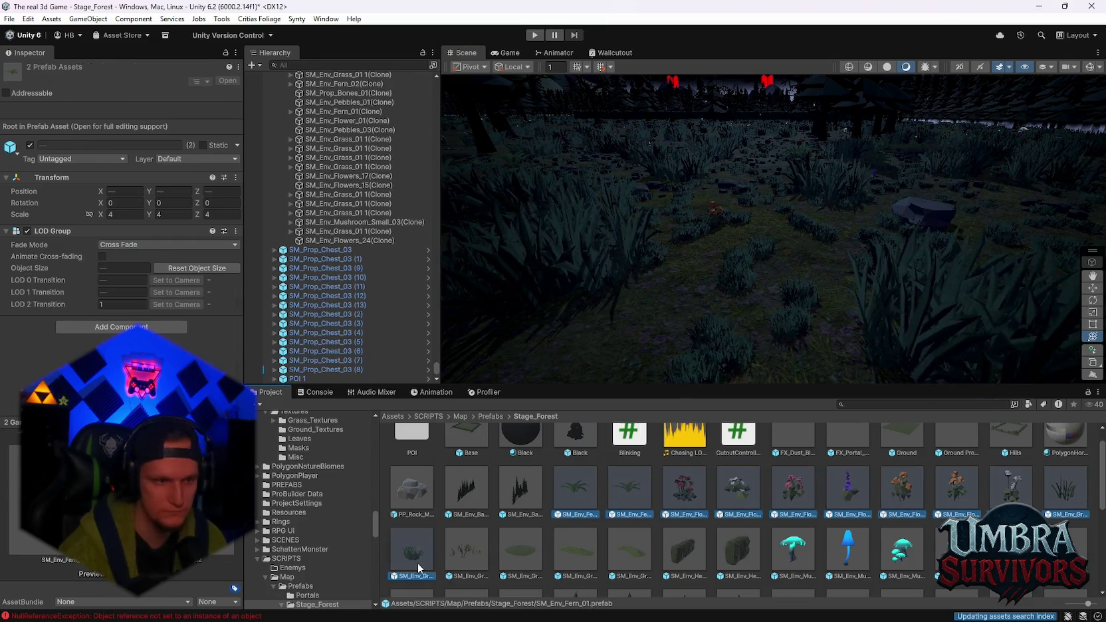
Select just the two fern prefabs and the first grass prefab
{"action": "left_click", "coordinate": [559, 486]}
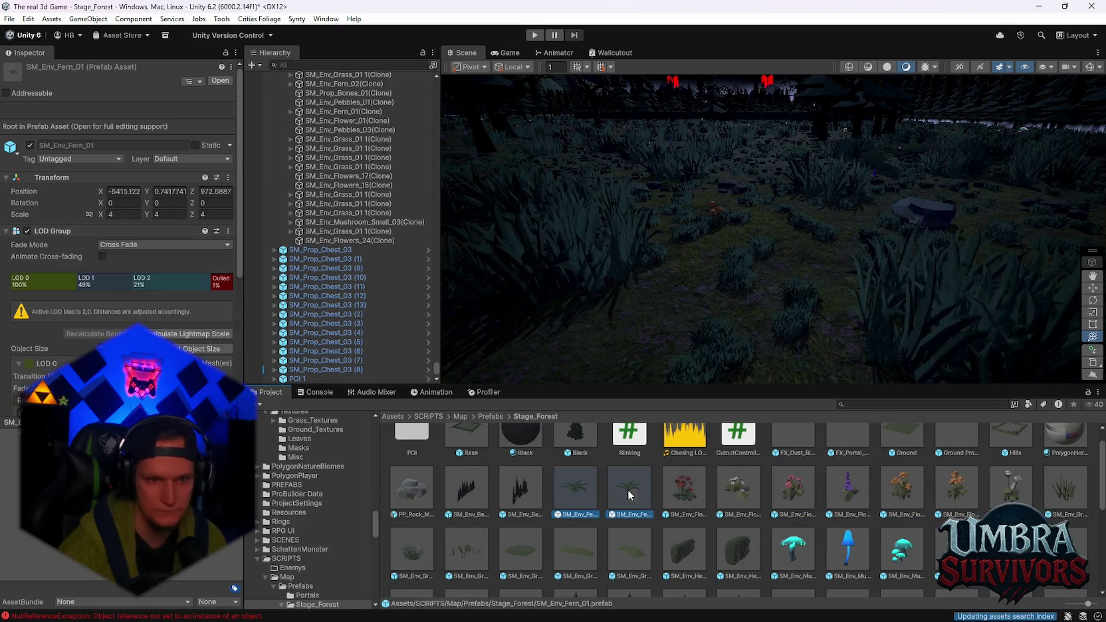
{"action": "left_click", "coordinate": [627, 489], "text": "ctrl"}
{"action": "left_click", "coordinate": [421, 553], "text": "ctrl"}
{"action": "scroll", "coordinate": [731, 545], "scroll_direction": "up", "scroll_amount": 1}
{"action": "scroll", "coordinate": [731, 541], "scroll_direction": "down", "scroll_amount": 1}
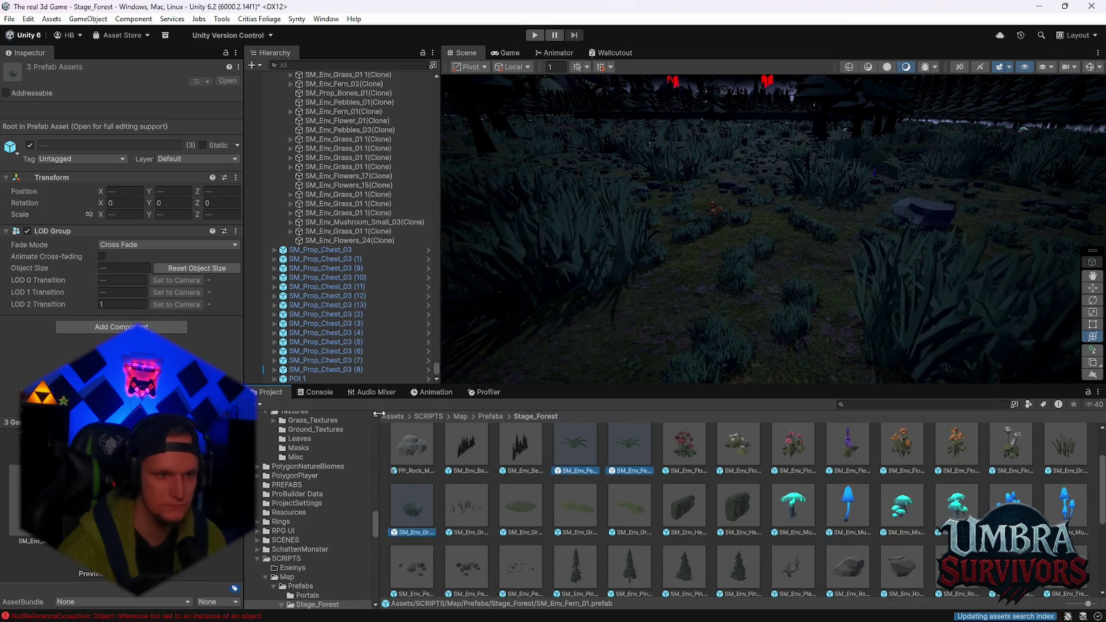
Open POI 1 via Prefab > Open Asset in Isolation from its Hierarchy context menu
{"action": "right_click", "coordinate": [298, 376]}
{"action": "mouse_move", "coordinate": [362, 274]}
{"action": "left_click", "coordinate": [537, 288]}
{"action": "scroll", "coordinate": [331, 163], "scroll_direction": "down", "scroll_amount": 3}
{"action": "scroll", "coordinate": [330, 163], "scroll_direction": "up", "scroll_amount": 3}
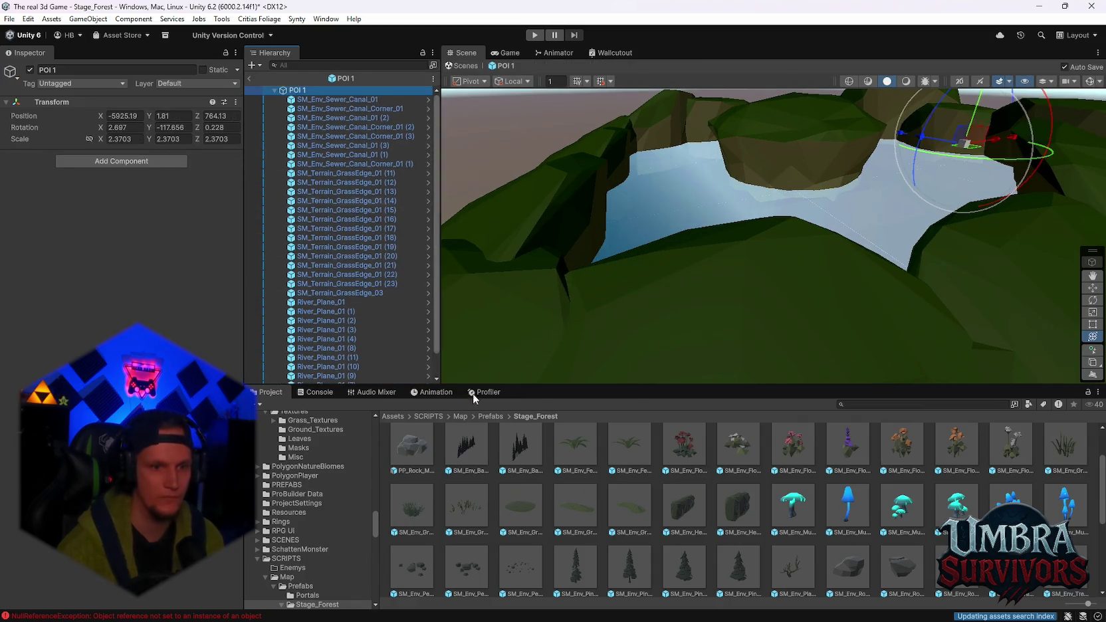
Place SM_Env_Fern_01, SM_Env_Fern_02 and a grass clump on the island, then adjust the first fern
{"action": "scroll", "coordinate": [692, 326], "scroll_direction": "down", "scroll_amount": 5}
{"action": "left_click_drag", "start_coordinate": [576, 449], "coordinate": [609, 319]}
{"action": "mouse_move", "coordinate": [623, 457]}
{"action": "left_mouse_down"}
{"action": "mouse_move", "coordinate": [774, 302]}
{"action": "mouse_move", "coordinate": [794, 315]}
{"action": "left_mouse_up"}
{"action": "mouse_move", "coordinate": [412, 516]}
{"action": "left_mouse_down"}
{"action": "mouse_move", "coordinate": [864, 313]}
{"action": "mouse_move", "coordinate": [926, 321]}
{"action": "left_mouse_up"}
{"action": "scroll", "coordinate": [926, 321], "scroll_direction": "up", "scroll_amount": 3}
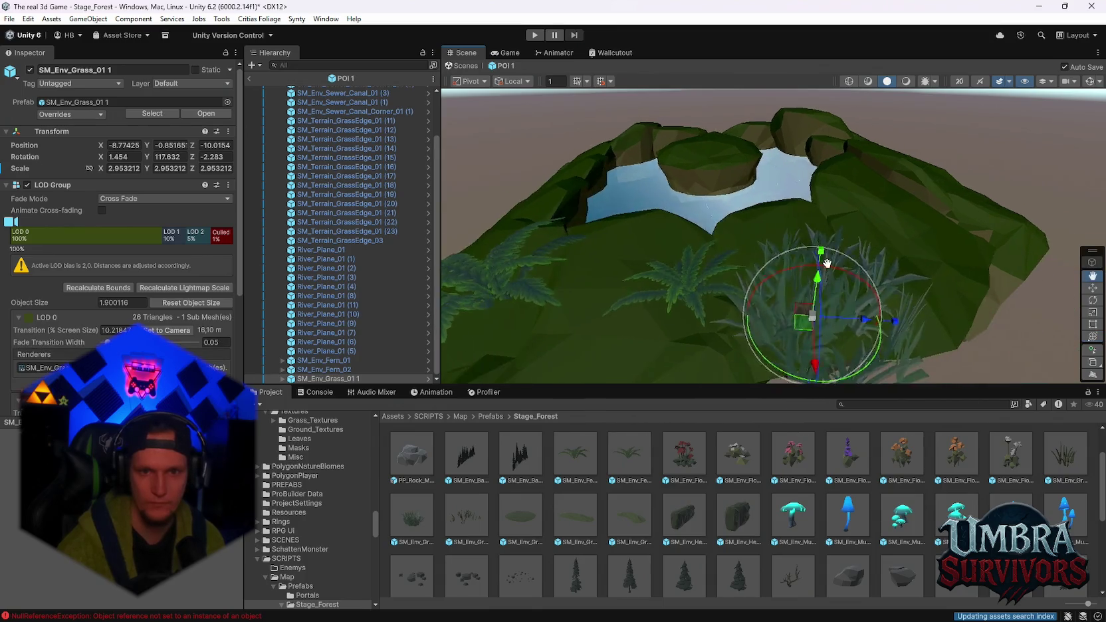
{"action": "scroll", "coordinate": [838, 265], "scroll_direction": "down", "scroll_amount": 3}
{"action": "mouse_move", "coordinate": [838, 266]}
{"action": "left_mouse_down"}
{"action": "mouse_move", "coordinate": [672, 302]}
{"action": "mouse_move", "coordinate": [743, 277]}
{"action": "mouse_move", "coordinate": [666, 316]}
{"action": "mouse_move", "coordinate": [678, 296]}
{"action": "left_mouse_up"}
{"action": "left_click", "coordinate": [741, 272]}
{"action": "scroll", "coordinate": [750, 280], "scroll_direction": "up", "scroll_amount": 3}
{"action": "mouse_move", "coordinate": [750, 279]}
{"action": "left_mouse_down"}
{"action": "mouse_move", "coordinate": [721, 226]}
{"action": "mouse_move", "coordinate": [681, 205]}
{"action": "mouse_move", "coordinate": [704, 216]}
{"action": "left_mouse_up"}
Duplicate the fern twice with Ctrl+D, moving each copy to a new spot on the ground
{"action": "key", "text": "ctrl+d"}
{"action": "scroll", "coordinate": [705, 279], "scroll_direction": "down", "scroll_amount": 5}
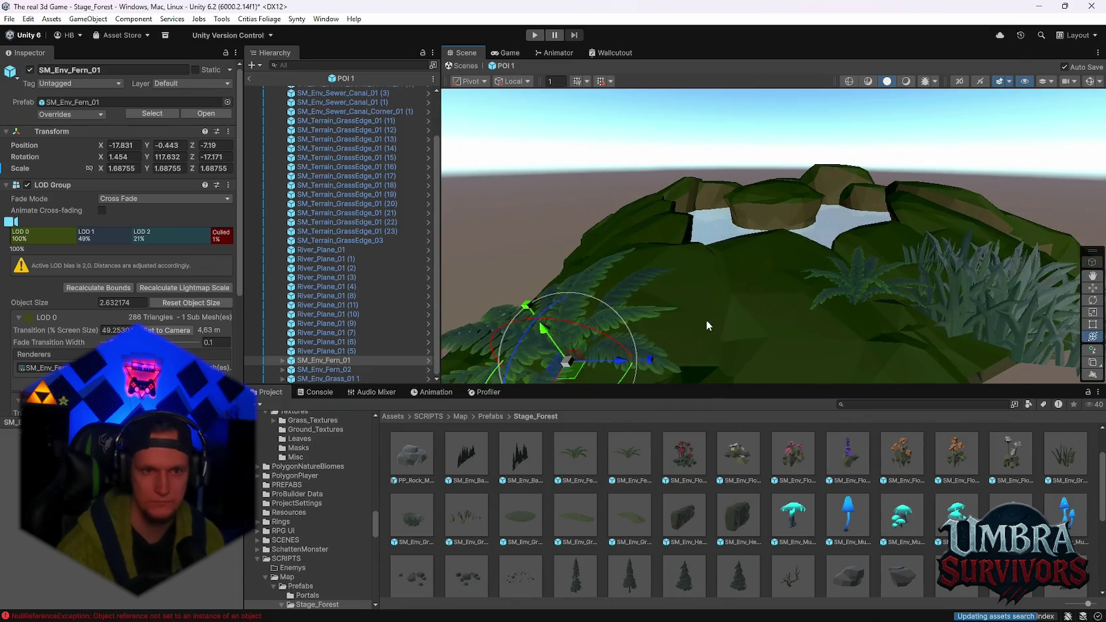
{"action": "mouse_move", "coordinate": [577, 377]}
{"action": "left_mouse_down"}
{"action": "mouse_move", "coordinate": [780, 293]}
{"action": "mouse_move", "coordinate": [754, 266]}
{"action": "mouse_move", "coordinate": [684, 329]}
{"action": "mouse_move", "coordinate": [639, 347]}
{"action": "left_mouse_up"}
{"action": "key", "text": "f"}
{"action": "key", "text": "ctrl+d"}
{"action": "mouse_move", "coordinate": [735, 242]}
{"action": "left_mouse_down"}
{"action": "mouse_move", "coordinate": [886, 321]}
{"action": "mouse_move", "coordinate": [703, 262]}
{"action": "mouse_move", "coordinate": [705, 234]}
{"action": "left_mouse_up"}
{"action": "left_click_drag", "start_coordinate": [814, 266], "coordinate": [855, 307]}
Add a third fern copy, position it, then lower and tilt it sideways
{"action": "key", "text": "ctrl+d"}
{"action": "left_click_drag", "start_coordinate": [727, 264], "coordinate": [1019, 334]}
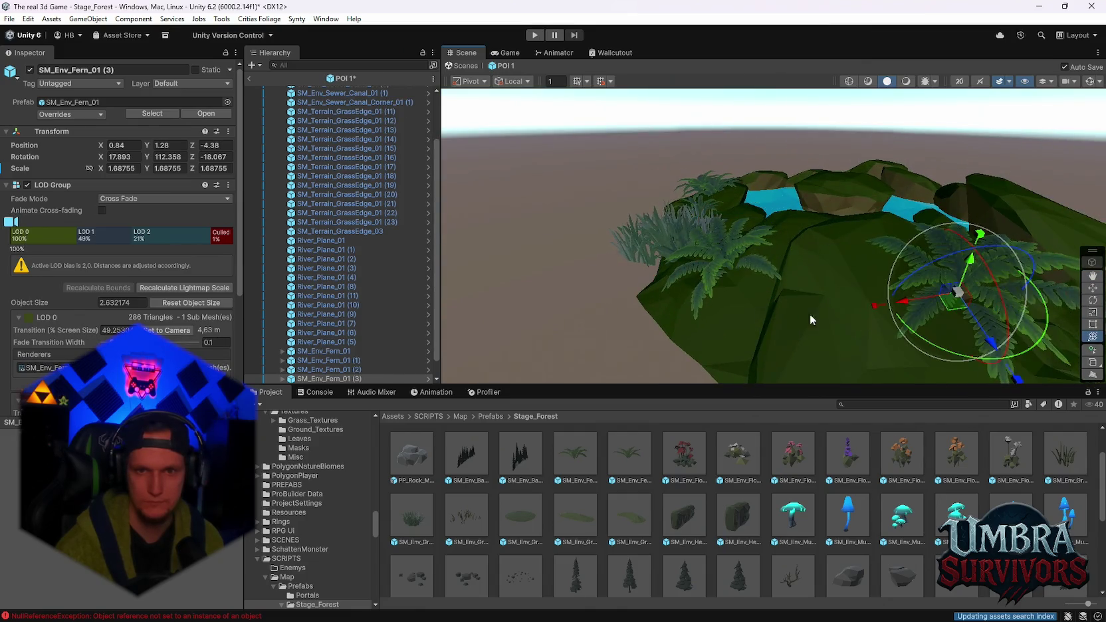
{"action": "left_click_drag", "start_coordinate": [810, 313], "coordinate": [695, 293]}
{"action": "key", "text": "f"}
{"action": "mouse_move", "coordinate": [804, 252]}
{"action": "left_mouse_down"}
{"action": "mouse_move", "coordinate": [799, 243]}
{"action": "mouse_move", "coordinate": [814, 271]}
{"action": "mouse_move", "coordinate": [585, 159]}
{"action": "mouse_move", "coordinate": [610, 136]}
{"action": "mouse_move", "coordinate": [616, 171]}
{"action": "left_mouse_up"}
{"action": "mouse_move", "coordinate": [691, 200]}
{"action": "left_mouse_down"}
{"action": "mouse_move", "coordinate": [694, 268]}
{"action": "mouse_move", "coordinate": [802, 325]}
{"action": "mouse_move", "coordinate": [799, 361]}
{"action": "mouse_move", "coordinate": [768, 369]}
{"action": "left_mouse_up"}
Duplicate the fern again and reposition the newest copy elsewhere around the pond
{"action": "key", "text": "ctrl+d"}
{"action": "left_click_drag", "start_coordinate": [826, 307], "coordinate": [698, 314]}
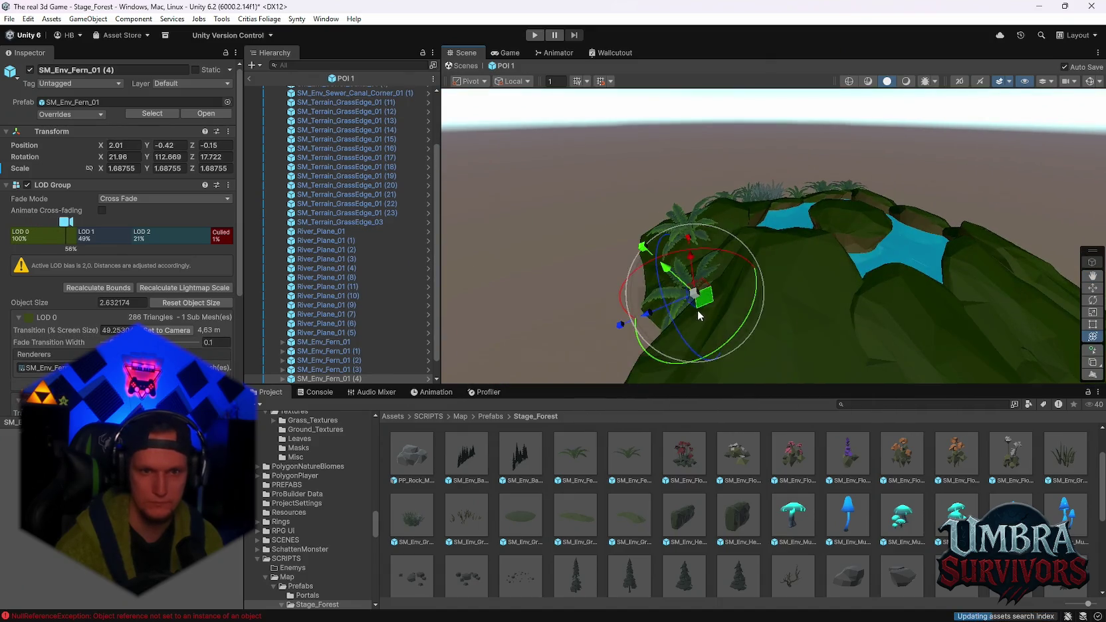
{"action": "mouse_move", "coordinate": [890, 327]}
{"action": "left_mouse_down"}
{"action": "mouse_move", "coordinate": [840, 324]}
{"action": "mouse_move", "coordinate": [705, 188]}
{"action": "mouse_move", "coordinate": [737, 253]}
{"action": "left_mouse_up"}
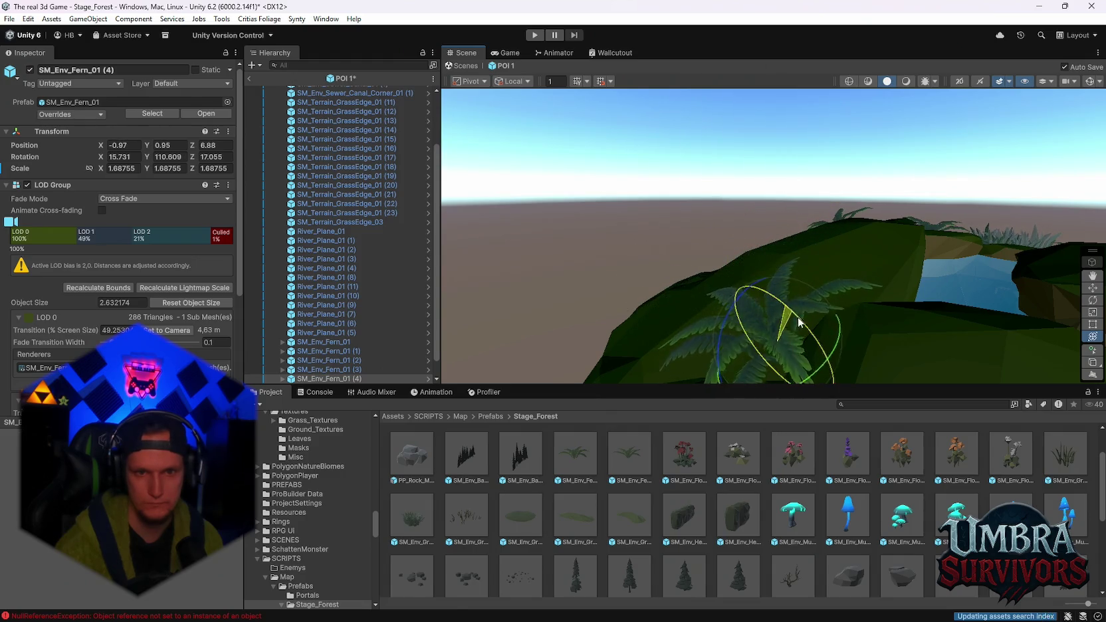
{"action": "mouse_move", "coordinate": [826, 322]}
{"action": "left_mouse_down"}
{"action": "mouse_move", "coordinate": [885, 272]}
{"action": "mouse_move", "coordinate": [888, 153]}
{"action": "left_mouse_up"}
{"action": "mouse_move", "coordinate": [817, 157]}
{"action": "left_mouse_down"}
{"action": "mouse_move", "coordinate": [940, 224]}
{"action": "mouse_move", "coordinate": [835, 272]}
{"action": "mouse_move", "coordinate": [734, 267]}
{"action": "left_mouse_up"}
{"action": "mouse_move", "coordinate": [512, 313]}
{"action": "left_mouse_down"}
{"action": "mouse_move", "coordinate": [801, 334]}
{"action": "mouse_move", "coordinate": [782, 298]}
{"action": "mouse_move", "coordinate": [892, 313]}
{"action": "mouse_move", "coordinate": [673, 206]}
{"action": "mouse_move", "coordinate": [656, 129]}
{"action": "mouse_move", "coordinate": [654, 141]}
{"action": "left_mouse_up"}
{"action": "scroll", "coordinate": [731, 232], "scroll_direction": "down", "scroll_amount": 10}
{"action": "scroll", "coordinate": [663, 449], "scroll_direction": "down", "scroll_amount": 1}
Move the fern copy to the pond's left side, tilt it and settle it onto the ground
{"action": "mouse_move", "coordinate": [820, 283]}
{"action": "left_mouse_down"}
{"action": "mouse_move", "coordinate": [914, 323]}
{"action": "mouse_move", "coordinate": [635, 307]}
{"action": "left_mouse_up"}
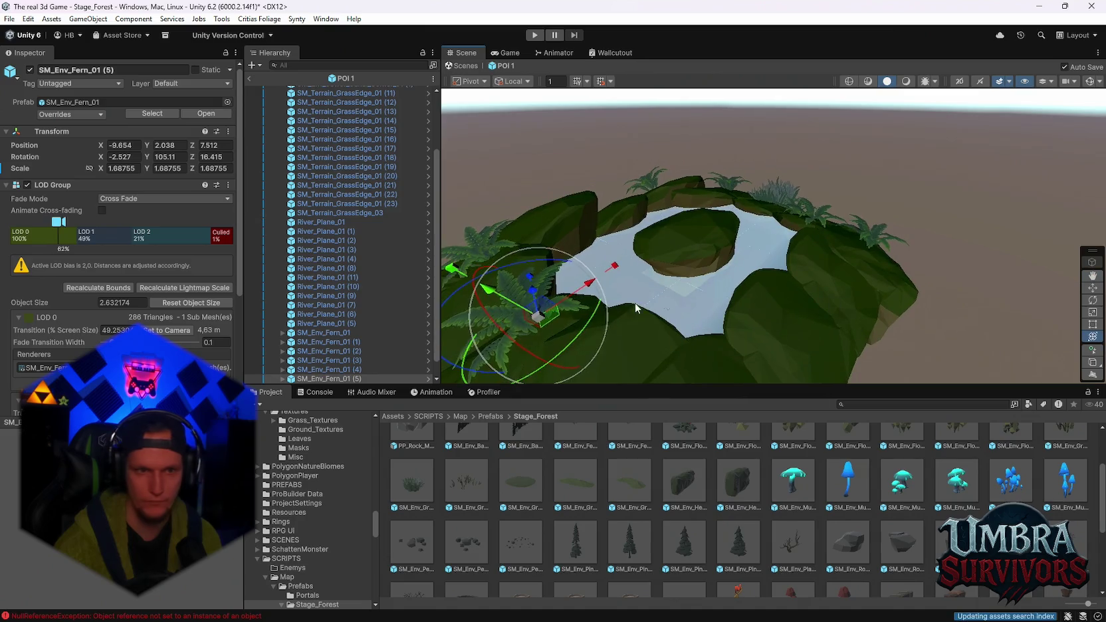
{"action": "left_click_drag", "start_coordinate": [542, 318], "coordinate": [773, 362]}
{"action": "key", "text": "f"}
{"action": "right_click", "coordinate": [623, 246]}
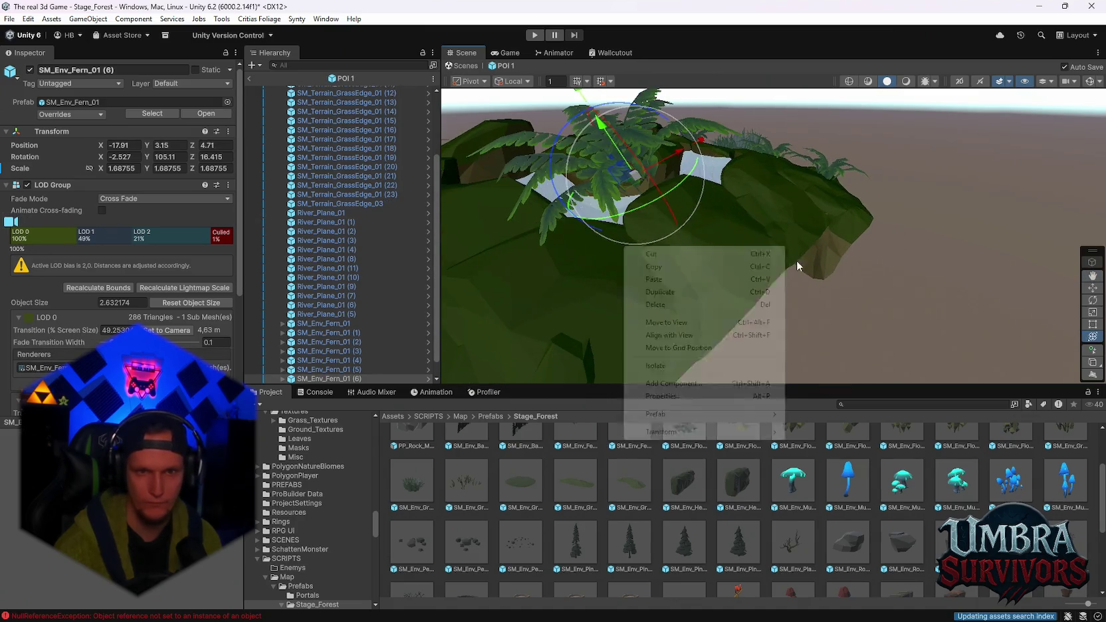
{"action": "mouse_move", "coordinate": [821, 166]}
{"action": "left_mouse_down"}
{"action": "mouse_move", "coordinate": [855, 259]}
{"action": "mouse_move", "coordinate": [649, 230]}
{"action": "left_mouse_up"}
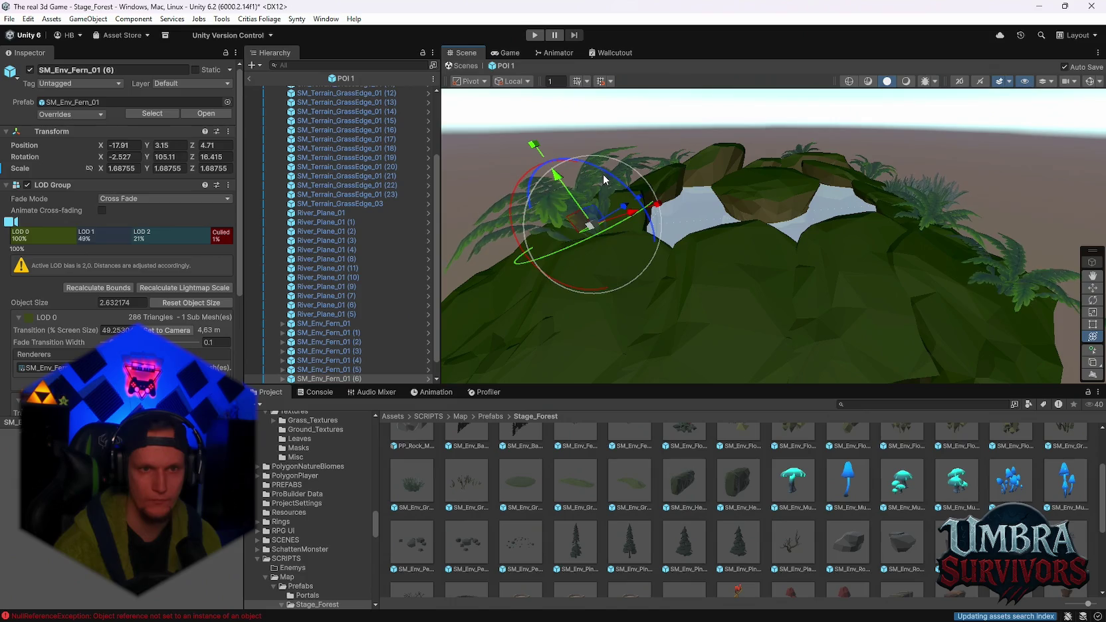
{"action": "left_click_drag", "start_coordinate": [603, 178], "coordinate": [663, 216]}
{"action": "key", "text": "w"}
{"action": "mouse_move", "coordinate": [538, 203]}
{"action": "left_mouse_down"}
{"action": "mouse_move", "coordinate": [584, 200]}
{"action": "mouse_move", "coordinate": [597, 277]}
{"action": "left_mouse_up"}
{"action": "key", "text": "y"}
{"action": "mouse_move", "coordinate": [664, 286]}
{"action": "left_mouse_down"}
{"action": "mouse_move", "coordinate": [793, 283]}
{"action": "mouse_move", "coordinate": [702, 298]}
{"action": "mouse_move", "coordinate": [752, 282]}
{"action": "mouse_move", "coordinate": [740, 294]}
{"action": "mouse_move", "coordinate": [732, 158]}
{"action": "mouse_move", "coordinate": [849, 89]}
{"action": "mouse_move", "coordinate": [815, 107]}
{"action": "mouse_move", "coordinate": [802, 227]}
{"action": "left_mouse_up"}
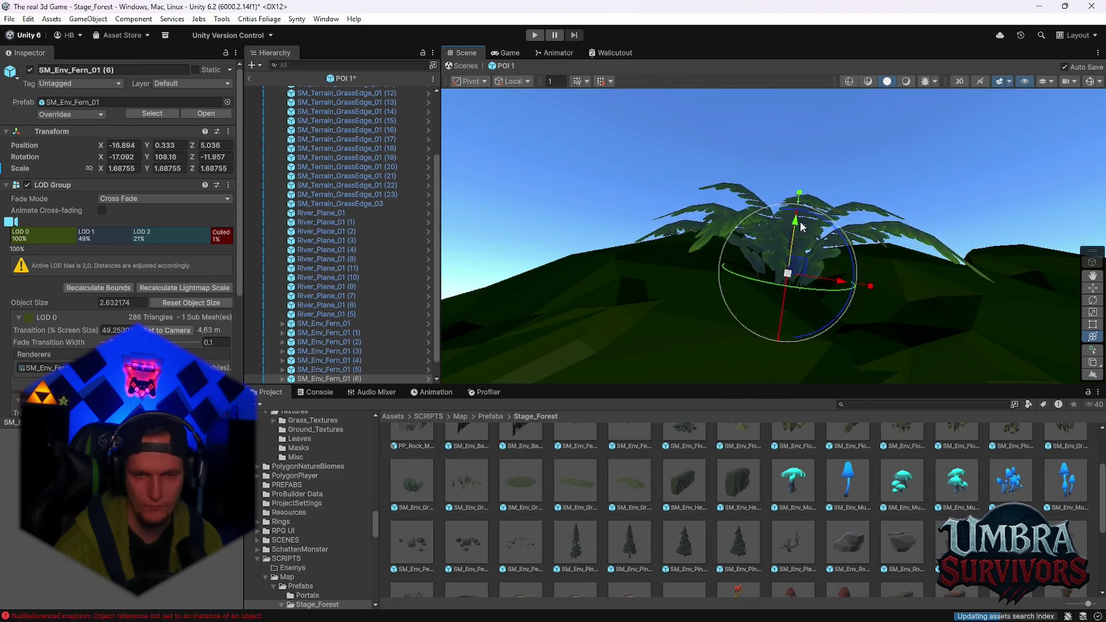
Duplicate the SM_Env_Fern_02 fern and place the copy on the rocky rim beside the pond
{"action": "mouse_move", "coordinate": [877, 185]}
{"action": "left_mouse_down"}
{"action": "mouse_move", "coordinate": [814, 352]}
{"action": "mouse_move", "coordinate": [884, 210]}
{"action": "mouse_move", "coordinate": [674, 314]}
{"action": "mouse_move", "coordinate": [801, 248]}
{"action": "mouse_move", "coordinate": [741, 234]}
{"action": "mouse_move", "coordinate": [844, 146]}
{"action": "mouse_move", "coordinate": [715, 300]}
{"action": "left_mouse_up"}
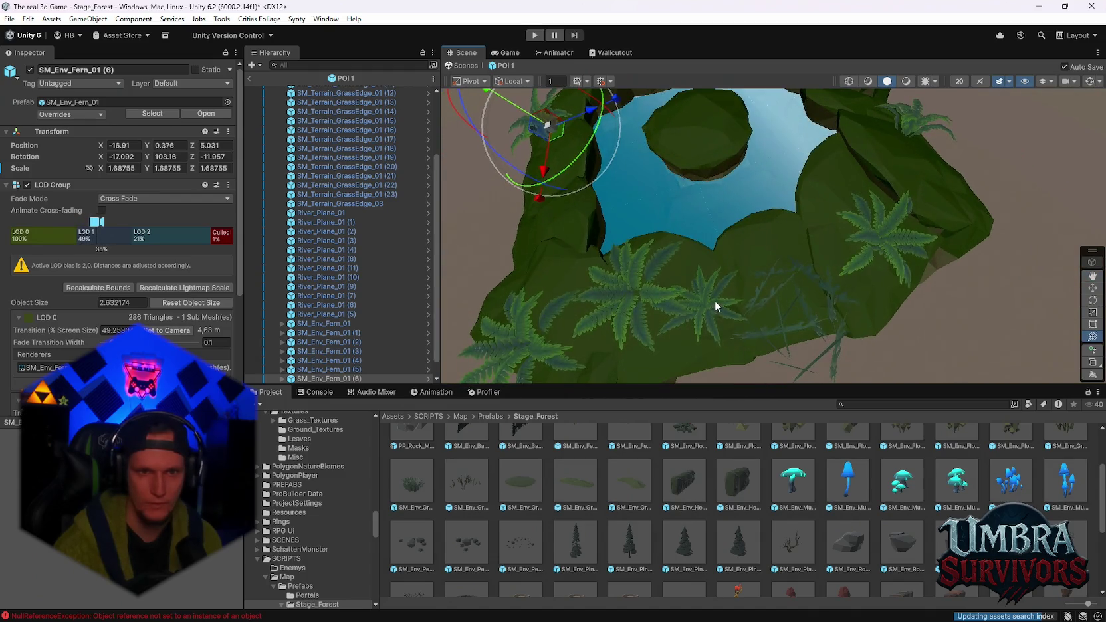
{"action": "left_click", "coordinate": [715, 300]}
{"action": "left_click_drag", "start_coordinate": [847, 265], "coordinate": [769, 320]}
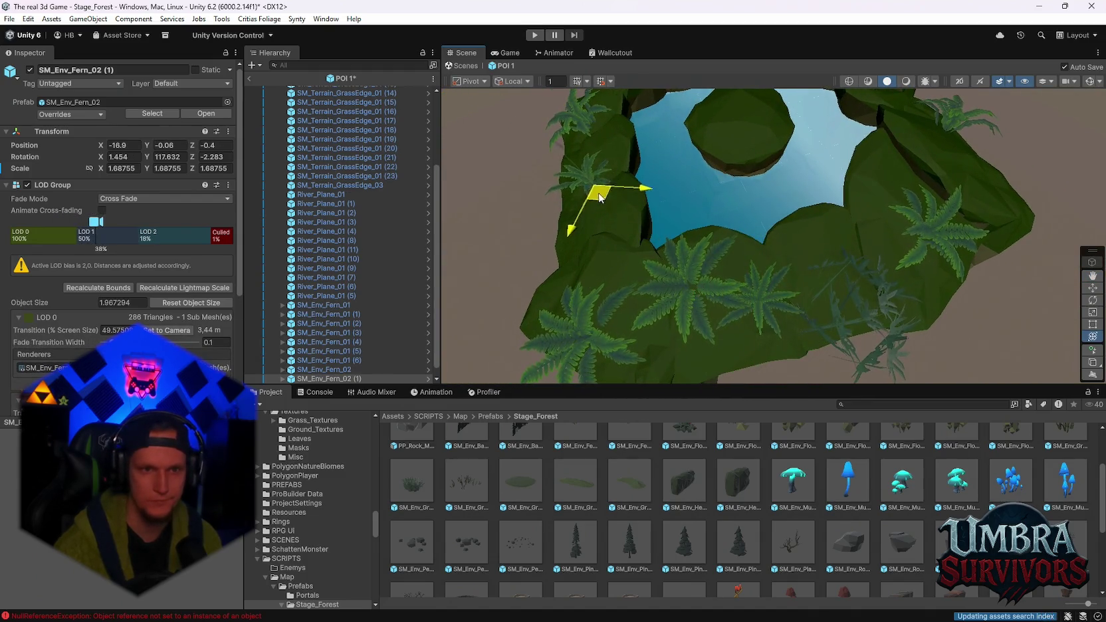
{"action": "left_click_drag", "start_coordinate": [599, 197], "coordinate": [602, 219]}
{"action": "scroll", "coordinate": [673, 294], "scroll_direction": "down", "scroll_amount": 5}
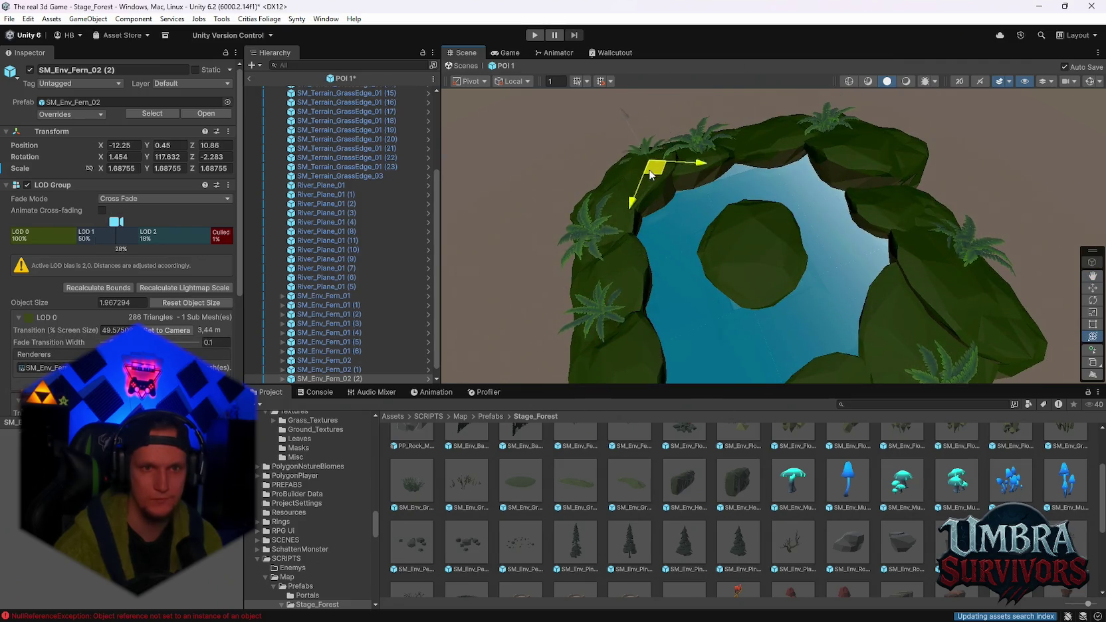
{"action": "key", "text": "ctrl+d"}
{"action": "left_click_drag", "start_coordinate": [633, 213], "coordinate": [849, 199]}
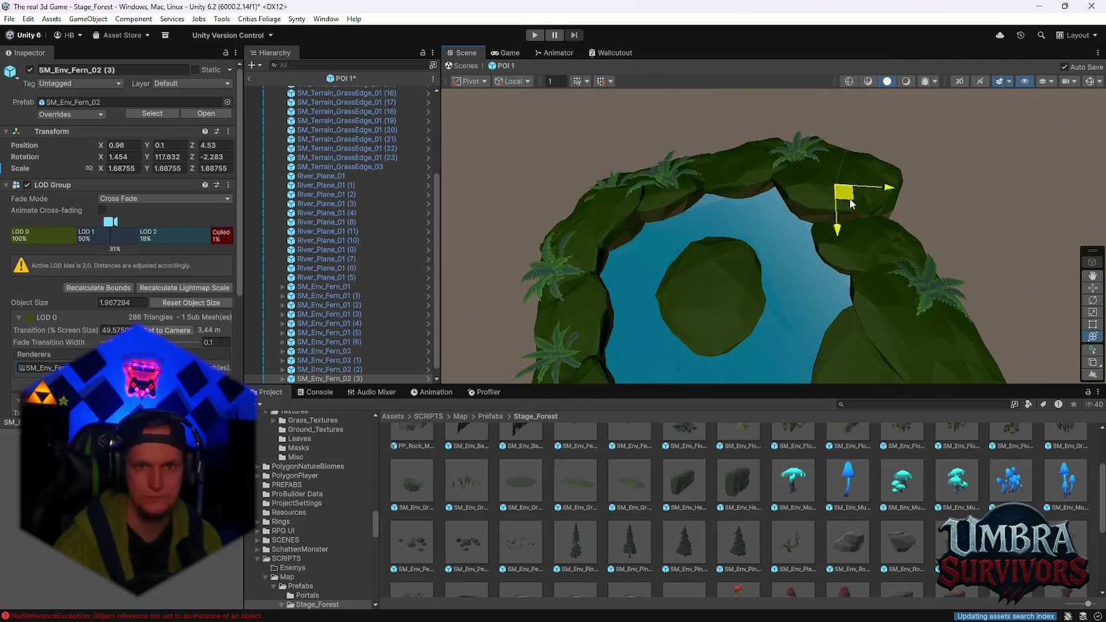
{"action": "mouse_move", "coordinate": [857, 254]}
{"action": "left_mouse_down"}
{"action": "mouse_move", "coordinate": [944, 340]}
{"action": "mouse_move", "coordinate": [840, 177]}
{"action": "left_mouse_up"}
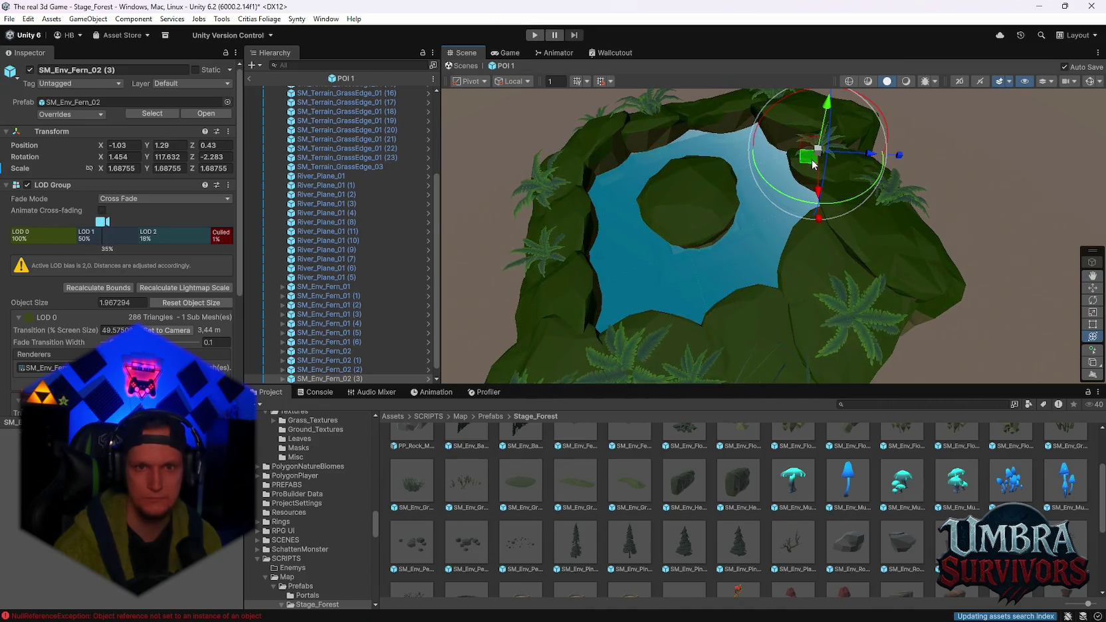
{"action": "key", "text": "f"}
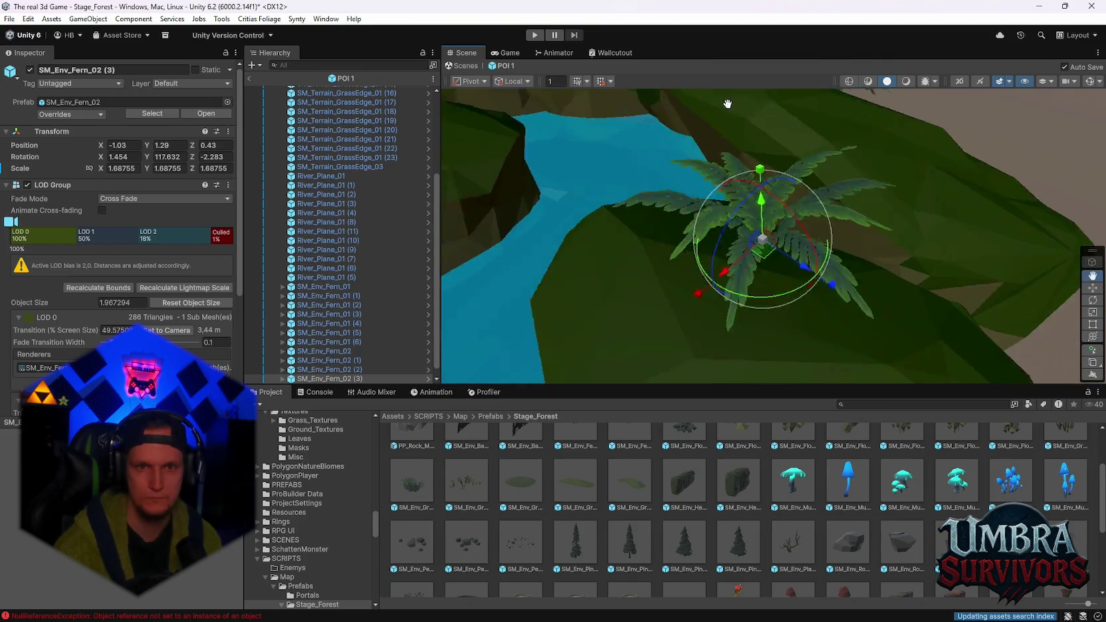
Sink the new fern low into the rock and save POI 1
{"action": "mouse_move", "coordinate": [727, 103]}
{"action": "left_mouse_down"}
{"action": "mouse_move", "coordinate": [648, 151]}
{"action": "mouse_move", "coordinate": [692, 133]}
{"action": "left_mouse_up"}
{"action": "left_click_drag", "start_coordinate": [746, 167], "coordinate": [746, 177]}
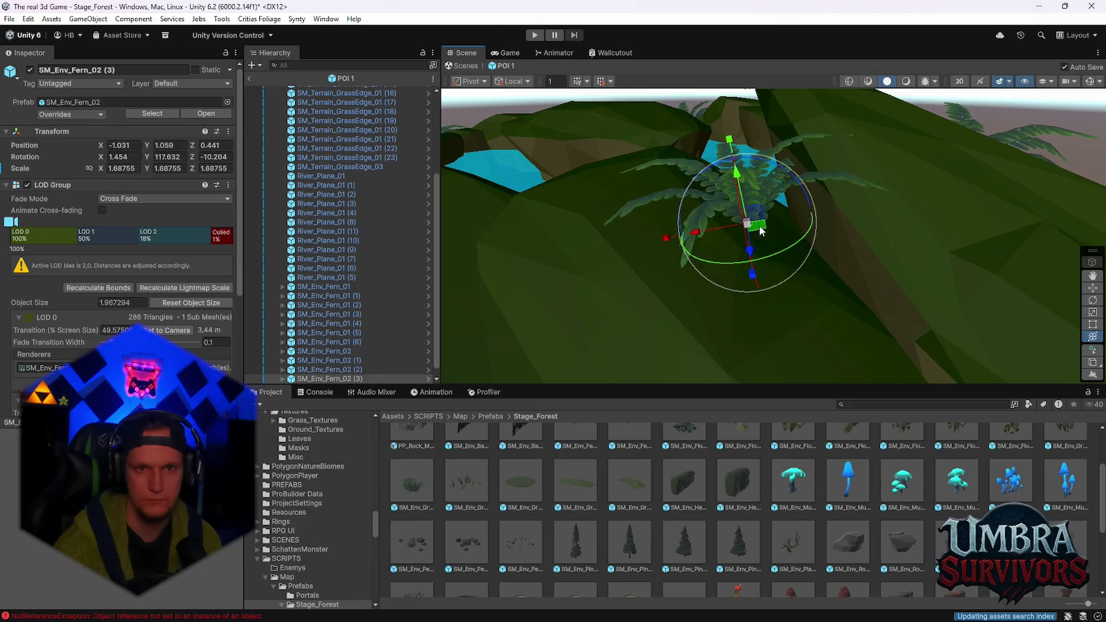
{"action": "left_click_drag", "start_coordinate": [759, 229], "coordinate": [785, 219]}
{"action": "left_click_drag", "start_coordinate": [769, 180], "coordinate": [769, 194]}
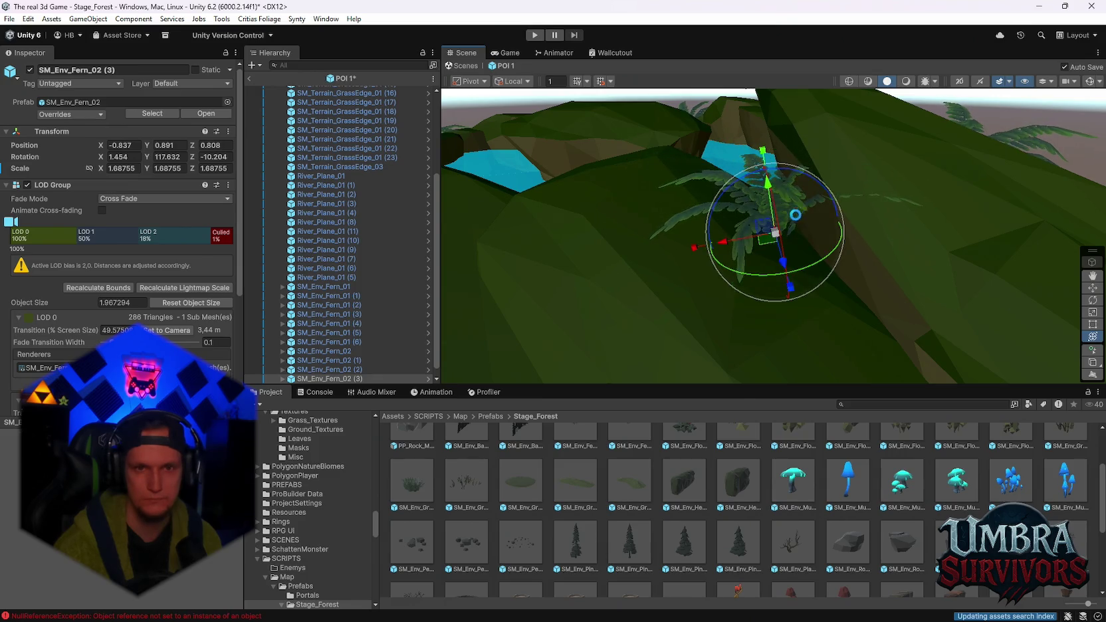
{"action": "scroll", "coordinate": [775, 259], "scroll_direction": "down", "scroll_amount": 3}
{"action": "key", "text": "ctrl+s"}
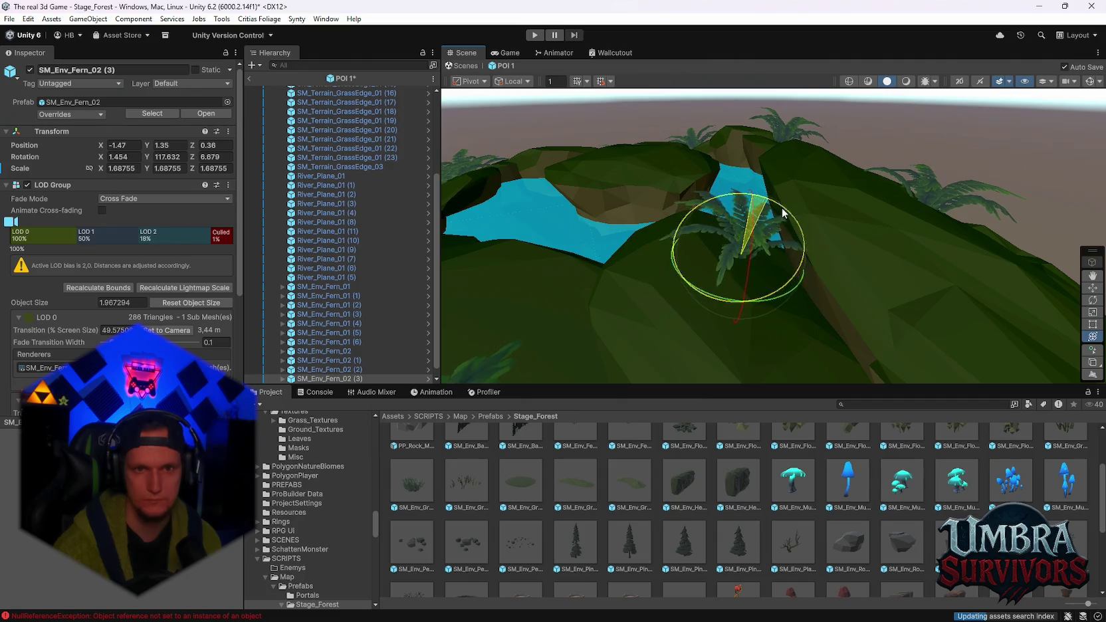
{"action": "mouse_move", "coordinate": [857, 312]}
{"action": "left_mouse_down"}
{"action": "mouse_move", "coordinate": [795, 152]}
{"action": "mouse_move", "coordinate": [780, 239]}
{"action": "mouse_move", "coordinate": [735, 262]}
{"action": "mouse_move", "coordinate": [764, 242]}
{"action": "mouse_move", "coordinate": [737, 243]}
{"action": "mouse_move", "coordinate": [845, 257]}
{"action": "mouse_move", "coordinate": [777, 231]}
{"action": "left_mouse_up"}
{"action": "key", "text": "ctrl+s"}
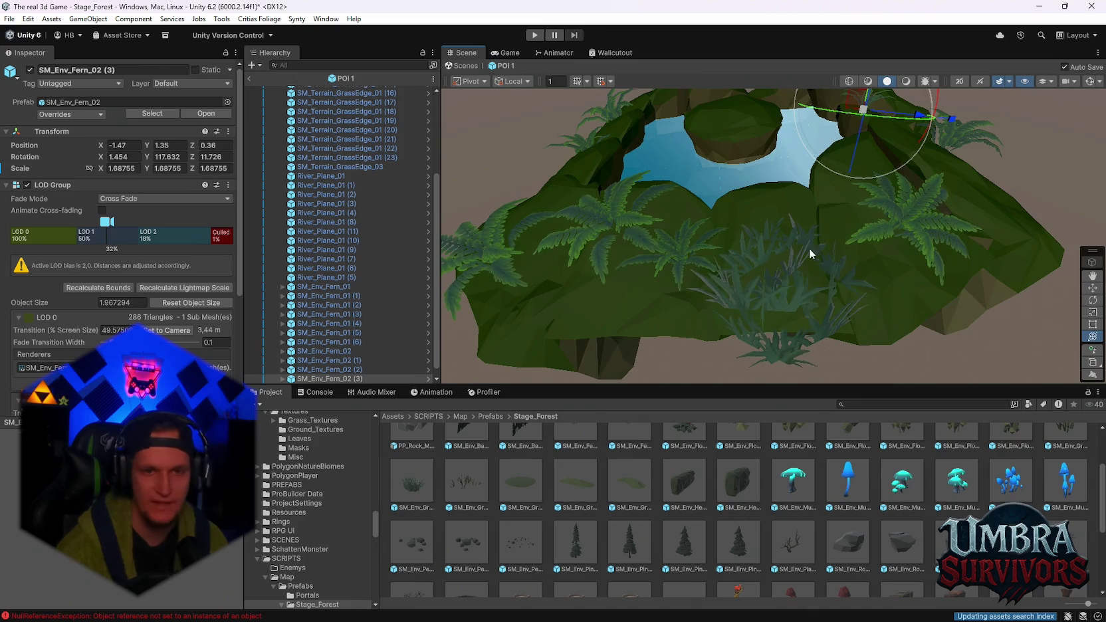
{"action": "left_click_drag", "start_coordinate": [809, 248], "coordinate": [758, 266]}
{"action": "left_click", "coordinate": [758, 266]}
Duplicate the SM_Env_Fern_02 fern and tilt the copy onto the rocks
{"action": "scroll", "coordinate": [758, 266], "scroll_direction": "up", "scroll_amount": 8}
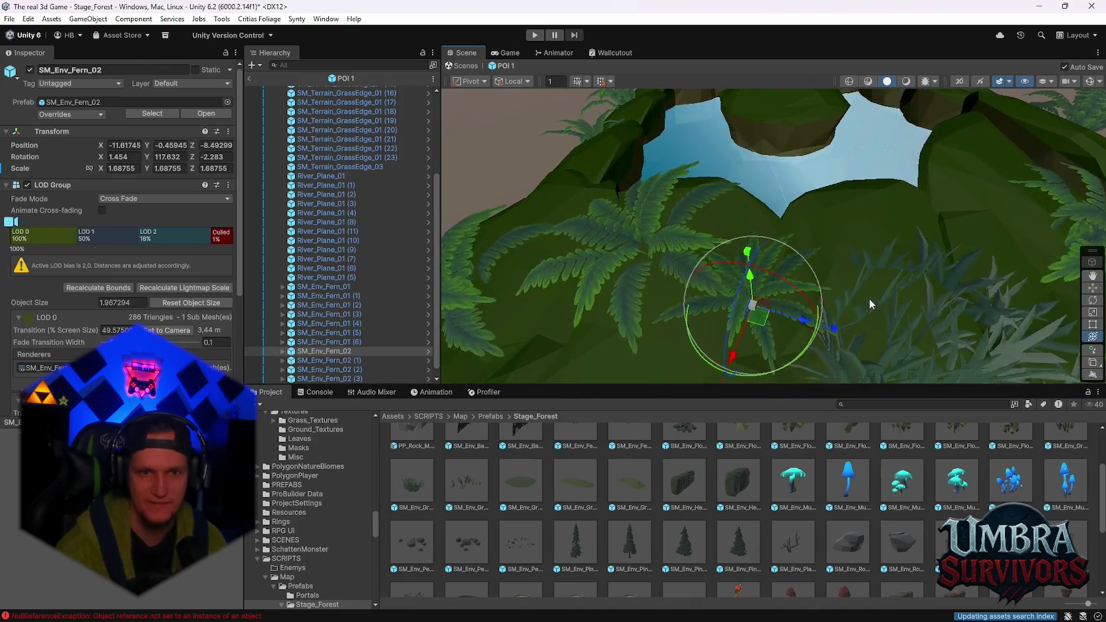
{"action": "mouse_move", "coordinate": [713, 128]}
{"action": "left_mouse_down"}
{"action": "mouse_move", "coordinate": [739, 226]}
{"action": "mouse_move", "coordinate": [835, 246]}
{"action": "mouse_move", "coordinate": [795, 243]}
{"action": "left_mouse_up"}
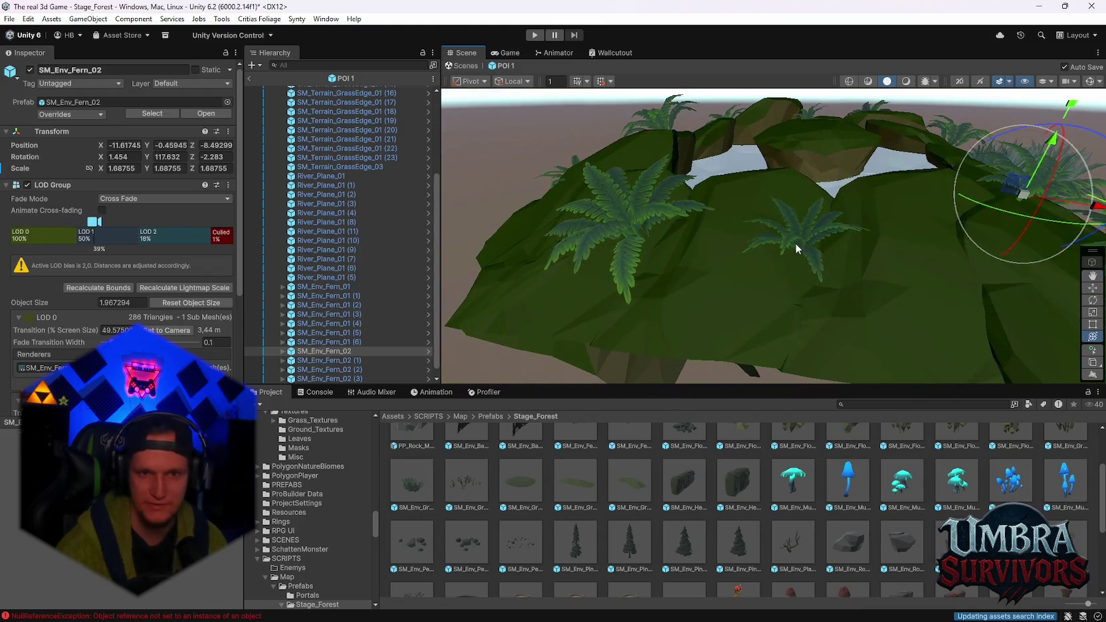
{"action": "left_click", "coordinate": [795, 242]}
{"action": "mouse_move", "coordinate": [701, 308]}
{"action": "left_mouse_down"}
{"action": "mouse_move", "coordinate": [754, 291]}
{"action": "mouse_move", "coordinate": [885, 309]}
{"action": "mouse_move", "coordinate": [675, 270]}
{"action": "mouse_move", "coordinate": [704, 309]}
{"action": "left_mouse_up"}
{"action": "left_click", "coordinate": [885, 309]}
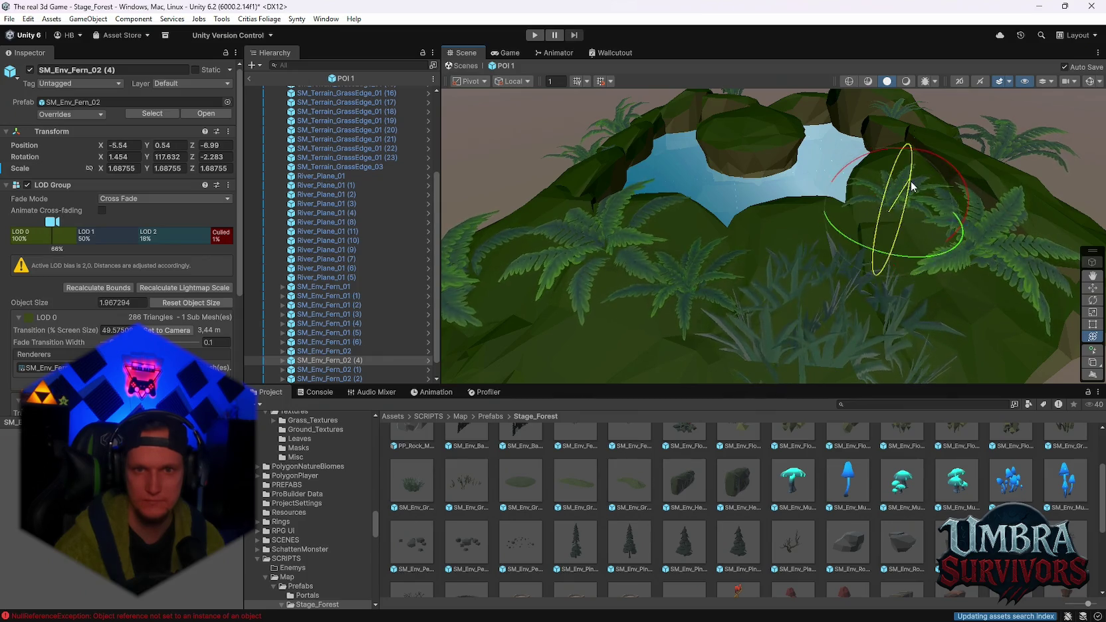
{"action": "mouse_move", "coordinate": [892, 192]}
{"action": "left_mouse_down"}
{"action": "mouse_move", "coordinate": [834, 207]}
{"action": "mouse_move", "coordinate": [745, 261]}
{"action": "mouse_move", "coordinate": [955, 107]}
{"action": "mouse_move", "coordinate": [891, 191]}
{"action": "mouse_move", "coordinate": [862, 292]}
{"action": "left_mouse_up"}
{"action": "key", "text": "ctrl+d"}
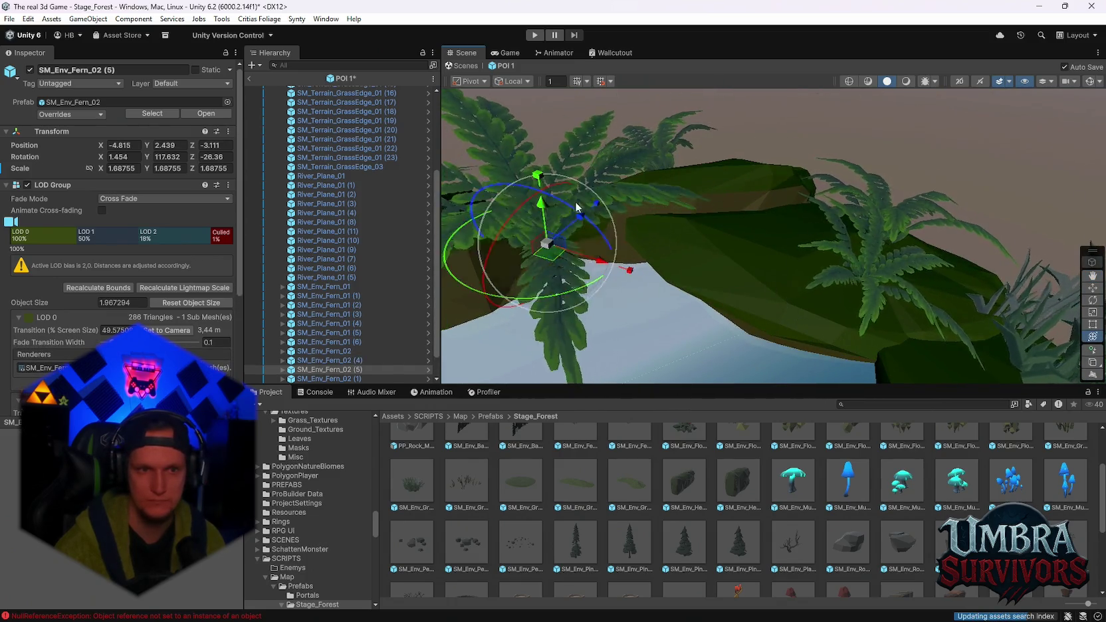
{"action": "mouse_move", "coordinate": [767, 283]}
{"action": "left_mouse_down"}
{"action": "mouse_move", "coordinate": [820, 257]}
{"action": "mouse_move", "coordinate": [836, 277]}
{"action": "mouse_move", "coordinate": [818, 216]}
{"action": "left_mouse_up"}
{"action": "scroll", "coordinate": [836, 278], "scroll_direction": "up", "scroll_amount": 2}
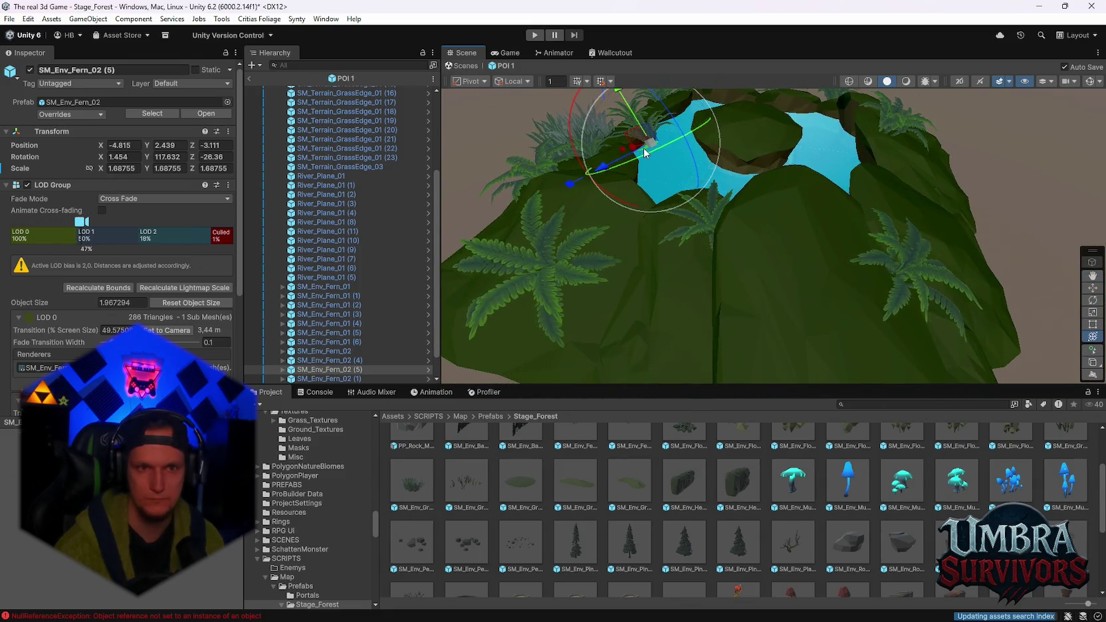
{"action": "left_click_drag", "start_coordinate": [644, 147], "coordinate": [810, 305]}
{"action": "mouse_move", "coordinate": [796, 177]}
{"action": "left_mouse_down"}
{"action": "mouse_move", "coordinate": [861, 245]}
{"action": "mouse_move", "coordinate": [806, 227]}
{"action": "mouse_move", "coordinate": [778, 357]}
{"action": "mouse_move", "coordinate": [892, 192]}
{"action": "mouse_move", "coordinate": [887, 240]}
{"action": "mouse_move", "coordinate": [858, 277]}
{"action": "left_mouse_up"}
{"action": "key", "text": "f"}
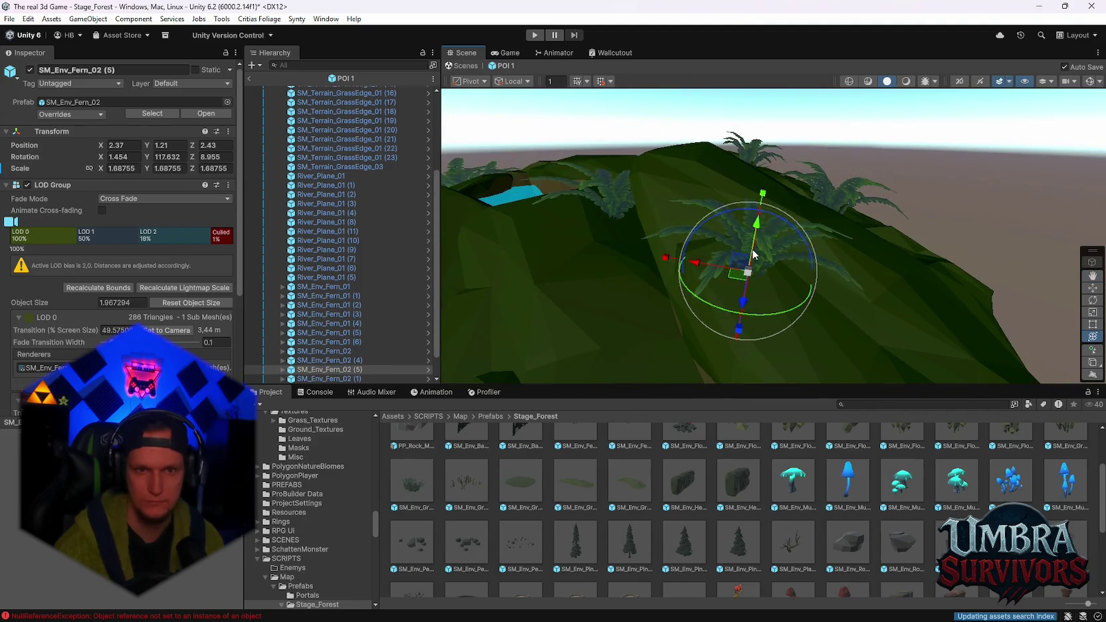
Tilt that fern forward over the slope and raise it onto the rock
{"action": "scroll", "coordinate": [643, 263], "scroll_direction": "up", "scroll_amount": 5}
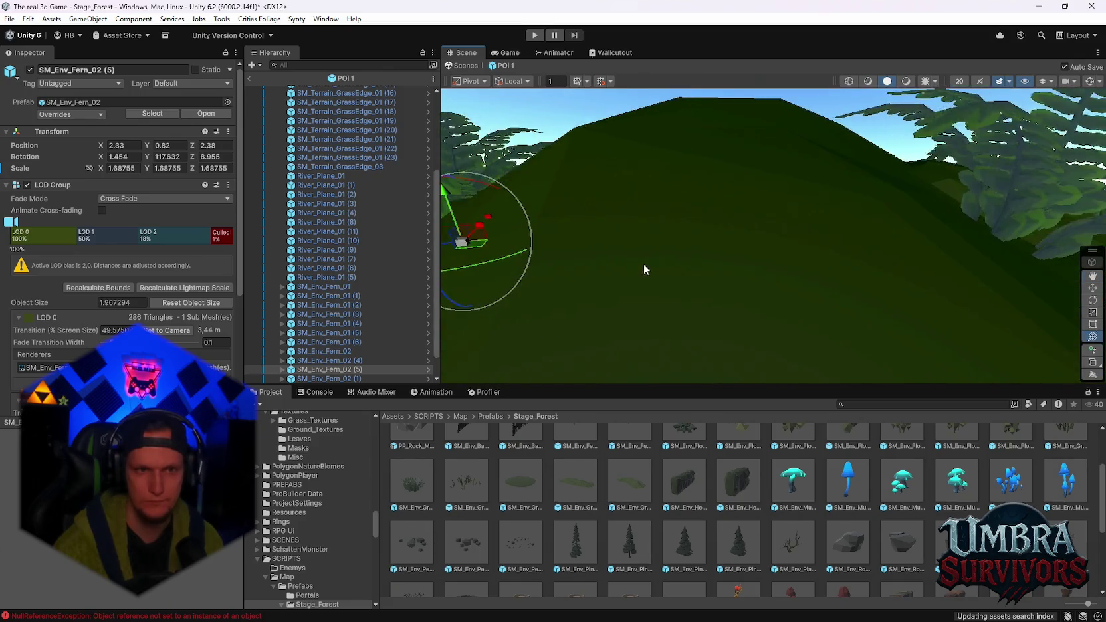
{"action": "mouse_move", "coordinate": [738, 208]}
{"action": "left_mouse_down"}
{"action": "mouse_move", "coordinate": [695, 248]}
{"action": "mouse_move", "coordinate": [747, 181]}
{"action": "left_mouse_up"}
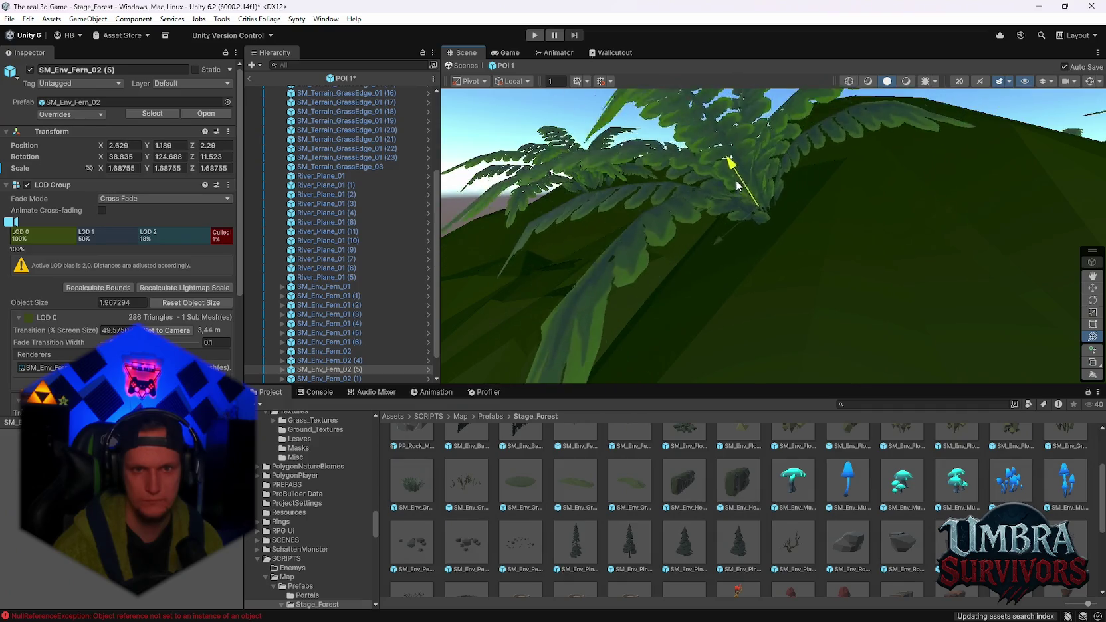
{"action": "scroll", "coordinate": [859, 240], "scroll_direction": "down", "scroll_amount": 5}
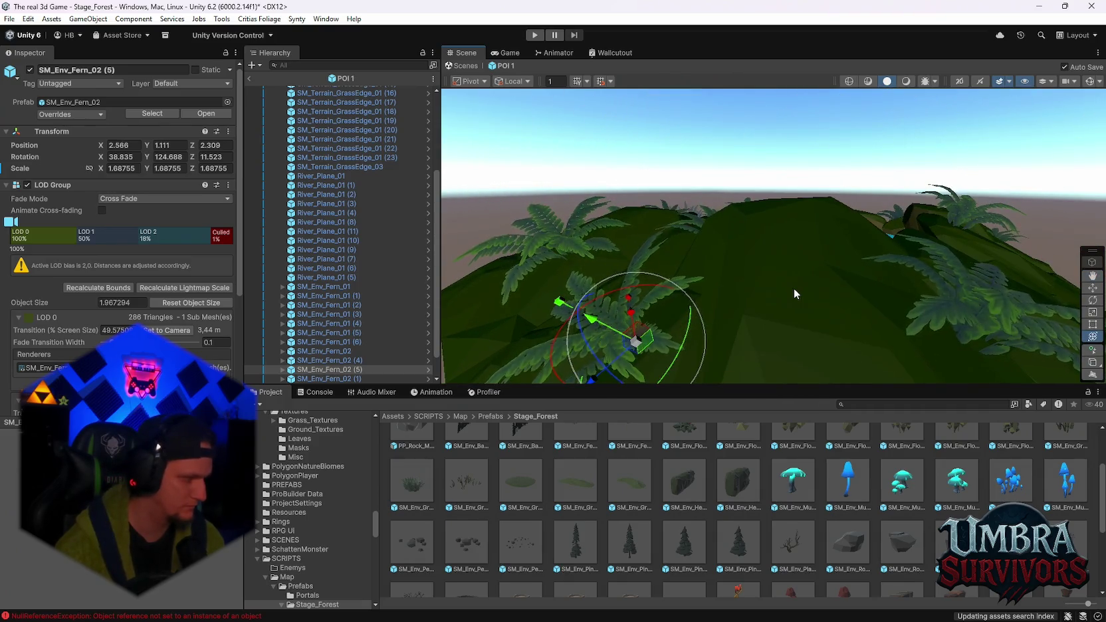
{"action": "mouse_move", "coordinate": [790, 287]}
{"action": "left_mouse_down"}
{"action": "mouse_move", "coordinate": [693, 213]}
{"action": "mouse_move", "coordinate": [693, 284]}
{"action": "mouse_move", "coordinate": [907, 213]}
{"action": "mouse_move", "coordinate": [774, 233]}
{"action": "mouse_move", "coordinate": [864, 202]}
{"action": "mouse_move", "coordinate": [825, 228]}
{"action": "left_mouse_up"}
{"action": "mouse_move", "coordinate": [693, 257]}
{"action": "left_mouse_down"}
{"action": "mouse_move", "coordinate": [716, 210]}
{"action": "mouse_move", "coordinate": [815, 186]}
{"action": "mouse_move", "coordinate": [836, 210]}
{"action": "mouse_move", "coordinate": [712, 176]}
{"action": "mouse_move", "coordinate": [764, 179]}
{"action": "mouse_move", "coordinate": [799, 223]}
{"action": "mouse_move", "coordinate": [863, 215]}
{"action": "mouse_move", "coordinate": [737, 164]}
{"action": "mouse_move", "coordinate": [860, 205]}
{"action": "mouse_move", "coordinate": [805, 196]}
{"action": "mouse_move", "coordinate": [831, 199]}
{"action": "mouse_move", "coordinate": [802, 240]}
{"action": "mouse_move", "coordinate": [821, 226]}
{"action": "mouse_move", "coordinate": [732, 273]}
{"action": "left_mouse_up"}
{"action": "key", "text": "f"}
{"action": "scroll", "coordinate": [884, 273], "scroll_direction": "down", "scroll_amount": 10}
{"action": "scroll", "coordinate": [831, 266], "scroll_direction": "up", "scroll_amount": 3}
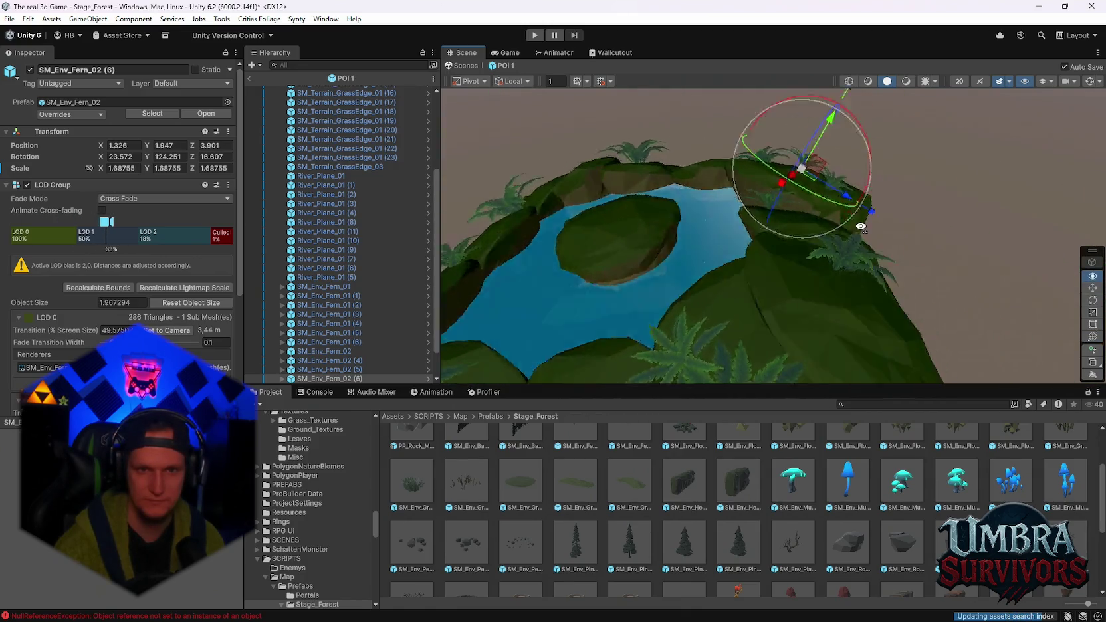
{"action": "scroll", "coordinate": [715, 280], "scroll_direction": "up", "scroll_amount": 5}
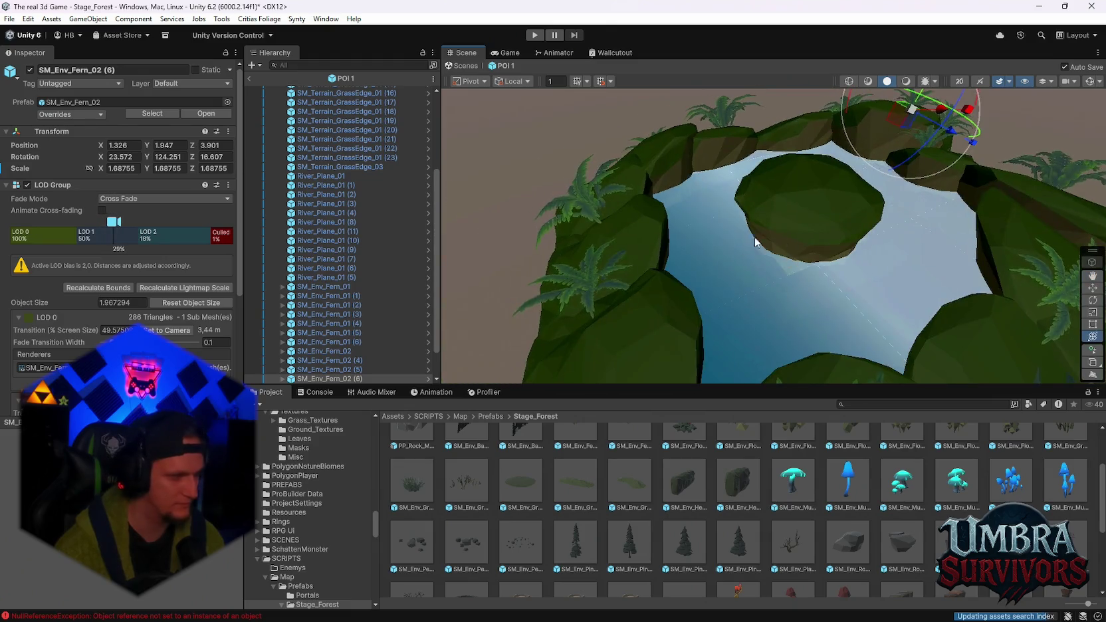
{"action": "mouse_move", "coordinate": [754, 237]}
{"action": "left_mouse_down"}
{"action": "mouse_move", "coordinate": [807, 234]}
{"action": "mouse_move", "coordinate": [757, 189]}
{"action": "mouse_move", "coordinate": [723, 177]}
{"action": "mouse_move", "coordinate": [840, 338]}
{"action": "mouse_move", "coordinate": [870, 272]}
{"action": "mouse_move", "coordinate": [765, 218]}
{"action": "left_mouse_up"}
Duplicate the SM_Env_Fern_01 fern and select another fern on the rock for moving
{"action": "left_click", "coordinate": [897, 266]}
{"action": "key", "text": "ctrl+d"}
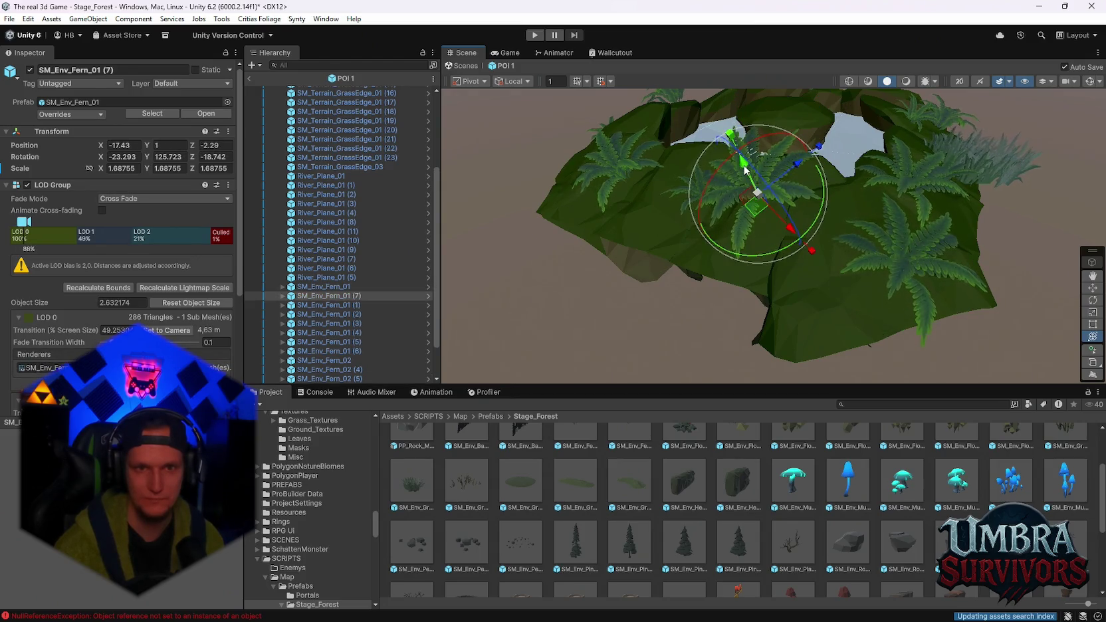
{"action": "key", "text": "f"}
{"action": "left_click_drag", "start_coordinate": [745, 179], "coordinate": [856, 212]}
{"action": "left_click", "coordinate": [764, 228]}
{"action": "key", "text": "w"}
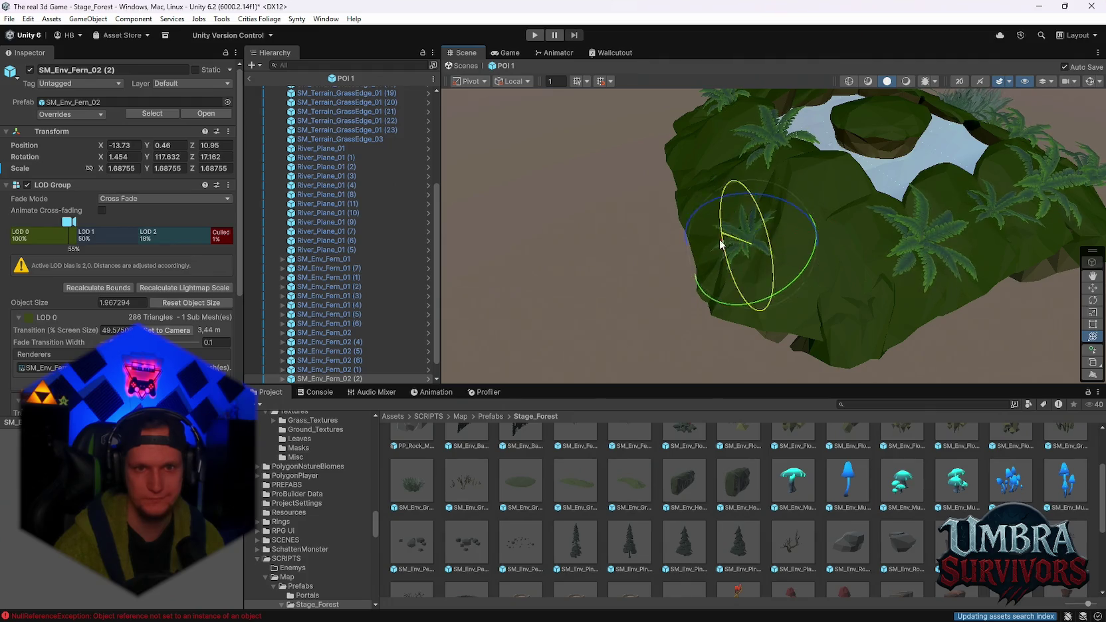
{"action": "mouse_move", "coordinate": [758, 239]}
{"action": "left_mouse_down"}
{"action": "mouse_move", "coordinate": [771, 170]}
{"action": "mouse_move", "coordinate": [779, 186]}
{"action": "mouse_move", "coordinate": [858, 190]}
{"action": "mouse_move", "coordinate": [826, 293]}
{"action": "left_mouse_up"}
Move the grass clump along the island edge and duplicate it
{"action": "left_click", "coordinate": [885, 270]}
{"action": "mouse_move", "coordinate": [885, 270]}
{"action": "left_mouse_down"}
{"action": "mouse_move", "coordinate": [857, 255]}
{"action": "mouse_move", "coordinate": [868, 328]}
{"action": "left_mouse_up"}
{"action": "key", "text": "ctrl+d"}
{"action": "key", "text": "ctrl+d"}
{"action": "scroll", "coordinate": [868, 328], "scroll_direction": "up", "scroll_amount": 3}
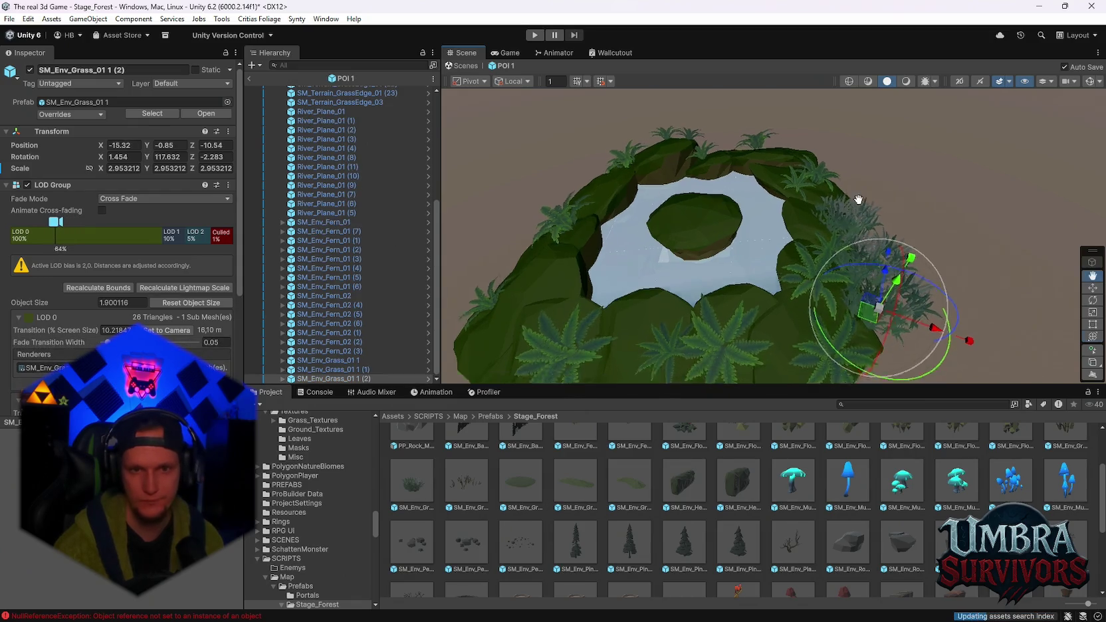
Slide grass copies further along the island's edge
{"action": "scroll", "coordinate": [833, 188], "scroll_direction": "down", "scroll_amount": 3}
{"action": "mouse_move", "coordinate": [829, 210]}
{"action": "left_mouse_down"}
{"action": "mouse_move", "coordinate": [721, 236]}
{"action": "mouse_move", "coordinate": [899, 251]}
{"action": "mouse_move", "coordinate": [900, 279]}
{"action": "mouse_move", "coordinate": [864, 268]}
{"action": "mouse_move", "coordinate": [941, 261]}
{"action": "left_mouse_up"}
{"action": "left_click_drag", "start_coordinate": [862, 267], "coordinate": [853, 274]}
{"action": "mouse_move", "coordinate": [774, 275]}
{"action": "left_mouse_down"}
{"action": "mouse_move", "coordinate": [764, 280]}
{"action": "mouse_move", "coordinate": [670, 117]}
{"action": "mouse_move", "coordinate": [807, 209]}
{"action": "left_mouse_up"}
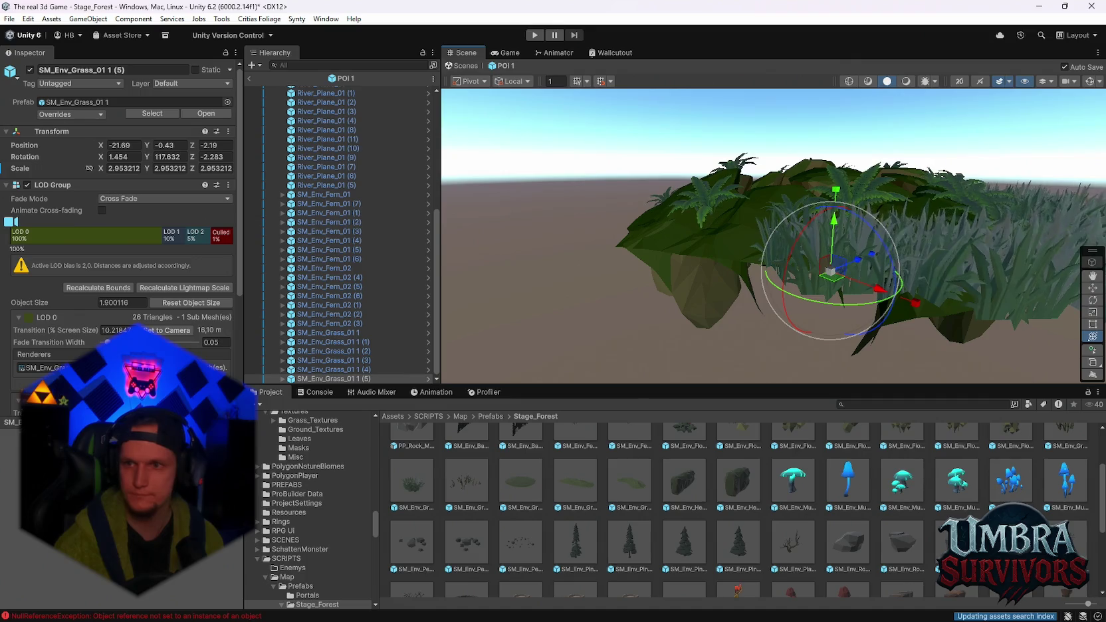
{"action": "mouse_move", "coordinate": [957, 241]}
{"action": "left_mouse_down"}
{"action": "mouse_move", "coordinate": [913, 227]}
{"action": "mouse_move", "coordinate": [881, 244]}
{"action": "mouse_move", "coordinate": [872, 199]}
{"action": "left_mouse_up"}
{"action": "mouse_move", "coordinate": [883, 254]}
{"action": "left_mouse_down"}
{"action": "mouse_move", "coordinate": [775, 247]}
{"action": "mouse_move", "coordinate": [740, 226]}
{"action": "left_mouse_up"}
{"action": "key", "text": "ctrl+d"}
{"action": "mouse_move", "coordinate": [986, 325]}
{"action": "left_mouse_down"}
{"action": "mouse_move", "coordinate": [874, 237]}
{"action": "mouse_move", "coordinate": [944, 216]}
{"action": "left_mouse_up"}
{"action": "mouse_move", "coordinate": [791, 252]}
{"action": "left_mouse_down"}
{"action": "mouse_move", "coordinate": [744, 247]}
{"action": "mouse_move", "coordinate": [895, 201]}
{"action": "mouse_move", "coordinate": [898, 218]}
{"action": "mouse_move", "coordinate": [927, 203]}
{"action": "mouse_move", "coordinate": [864, 238]}
{"action": "mouse_move", "coordinate": [736, 198]}
{"action": "mouse_move", "coordinate": [880, 251]}
{"action": "left_mouse_up"}
Make several more grass duplicates while circling the rock island
{"action": "key", "text": "ctrl+d"}
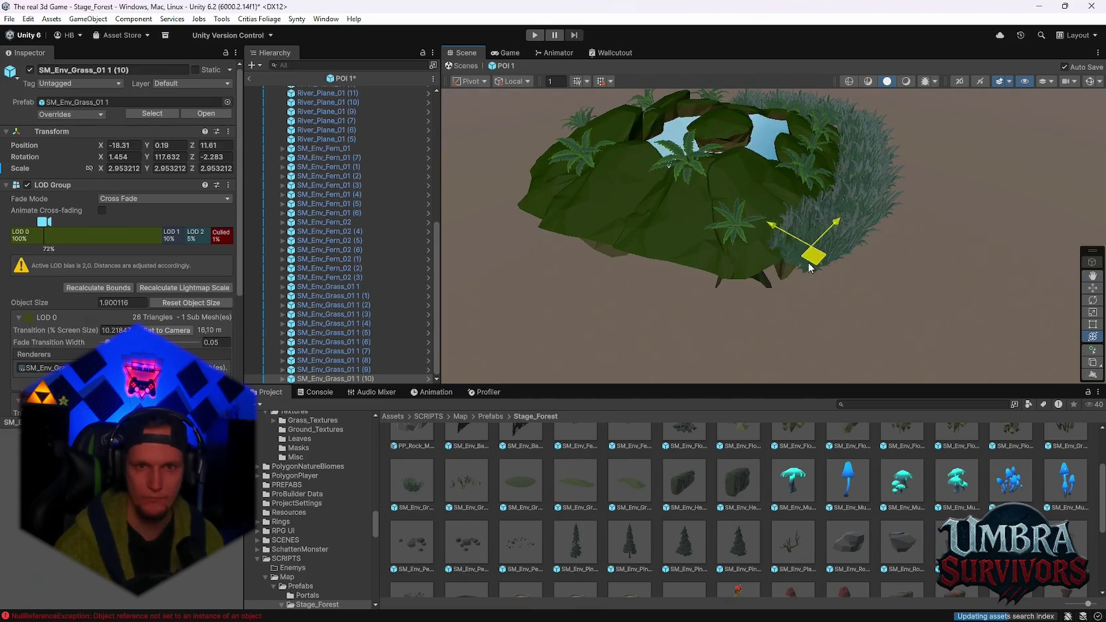
{"action": "key", "text": "ctrl+d"}
{"action": "left_click_drag", "start_coordinate": [749, 292], "coordinate": [861, 304]}
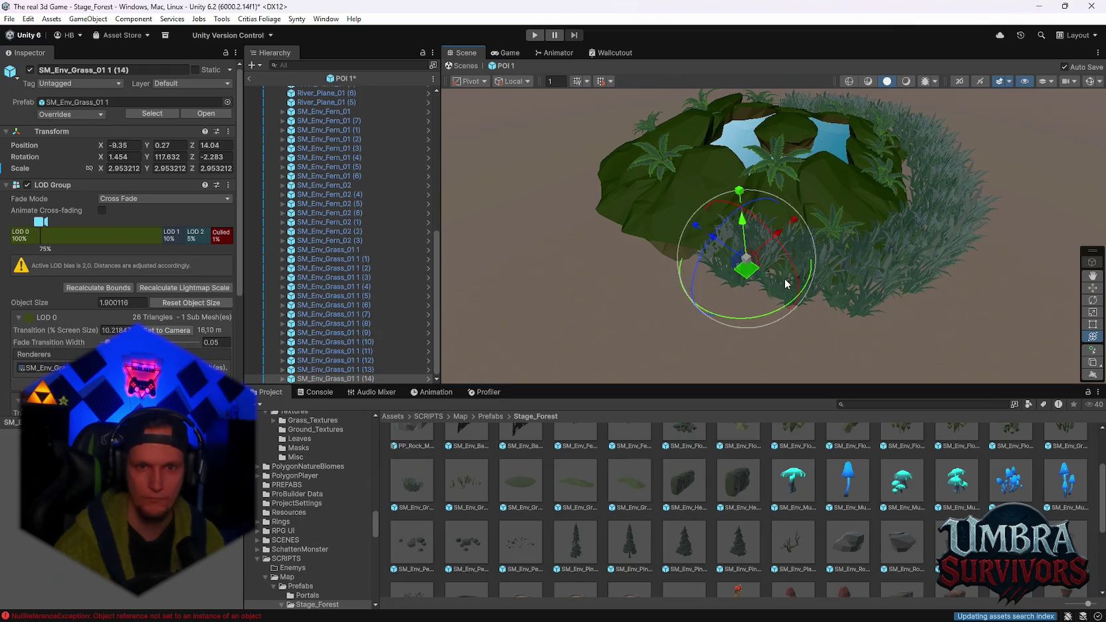
{"action": "mouse_move", "coordinate": [786, 284]}
{"action": "left_mouse_down"}
{"action": "mouse_move", "coordinate": [832, 287]}
{"action": "mouse_move", "coordinate": [978, 254]}
{"action": "mouse_move", "coordinate": [991, 198]}
{"action": "mouse_move", "coordinate": [925, 235]}
{"action": "mouse_move", "coordinate": [894, 204]}
{"action": "mouse_move", "coordinate": [905, 251]}
{"action": "mouse_move", "coordinate": [1037, 213]}
{"action": "mouse_move", "coordinate": [985, 192]}
{"action": "mouse_move", "coordinate": [824, 227]}
{"action": "left_mouse_up"}
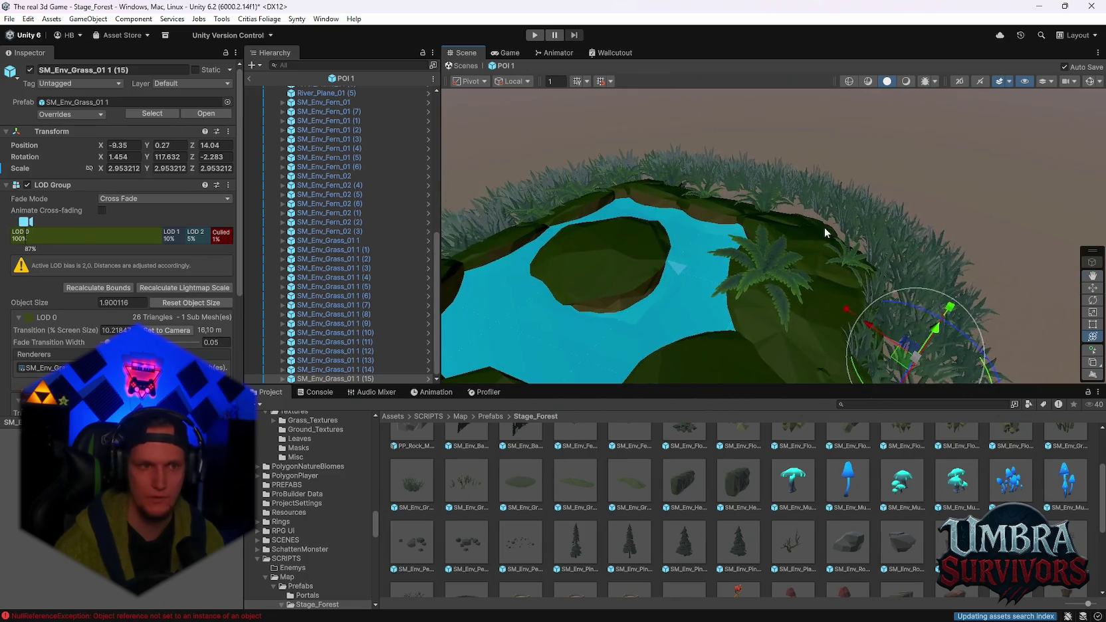
{"action": "left_click_drag", "start_coordinate": [715, 304], "coordinate": [877, 245]}
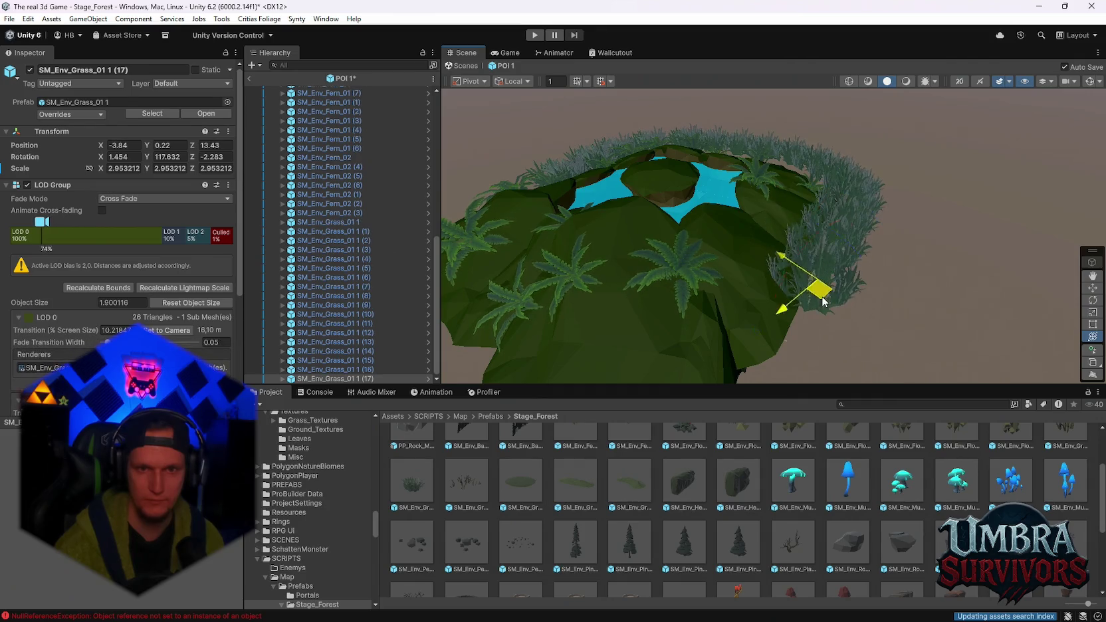
{"action": "key", "text": "ctrl+d"}
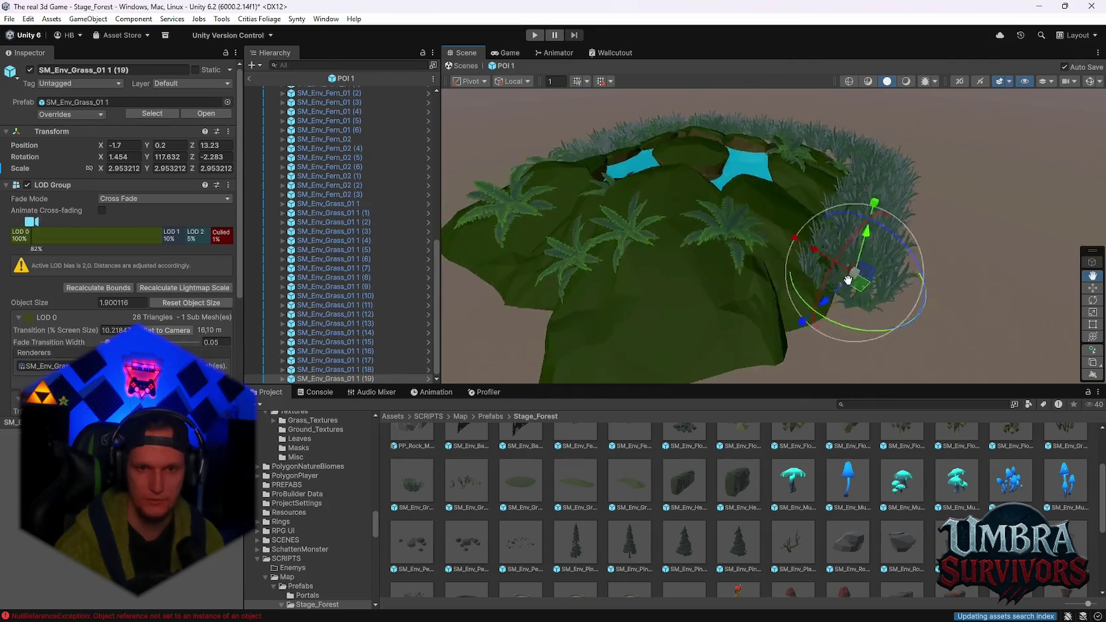
{"action": "key", "text": "ctrl+d"}
{"action": "mouse_move", "coordinate": [930, 242]}
{"action": "left_mouse_down"}
{"action": "mouse_move", "coordinate": [880, 275]}
{"action": "mouse_move", "coordinate": [853, 274]}
{"action": "left_mouse_up"}
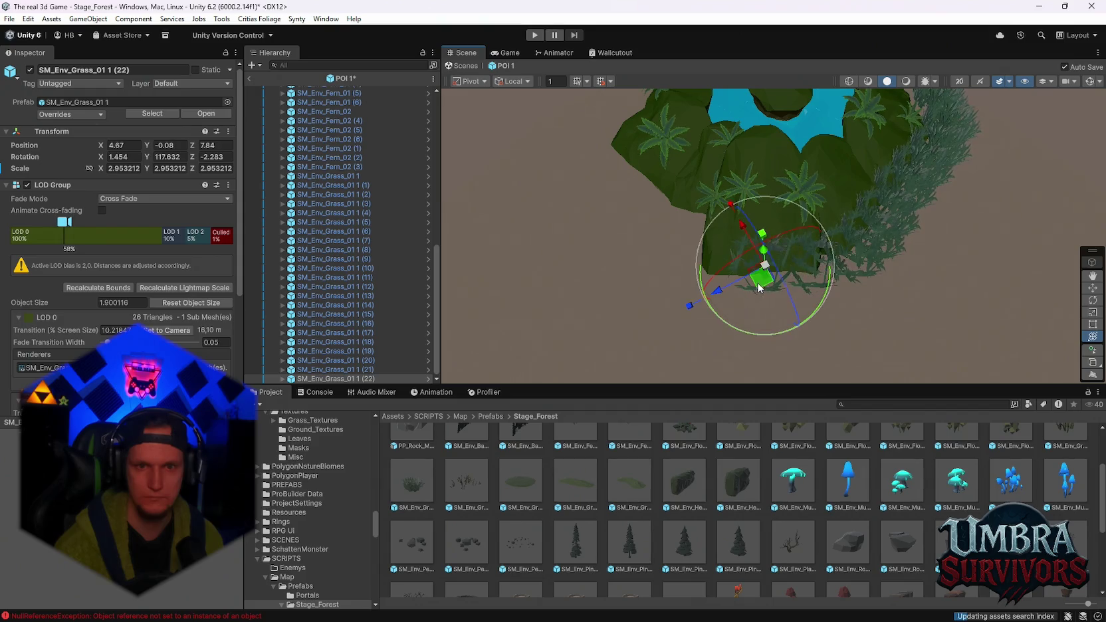
{"action": "key", "text": "ctrl+d"}
Place further grass copies around the island rim and duplicate more
{"action": "mouse_move", "coordinate": [765, 289]}
{"action": "left_mouse_down"}
{"action": "mouse_move", "coordinate": [716, 247]}
{"action": "mouse_move", "coordinate": [691, 251]}
{"action": "left_mouse_up"}
{"action": "key", "text": "ctrl+d"}
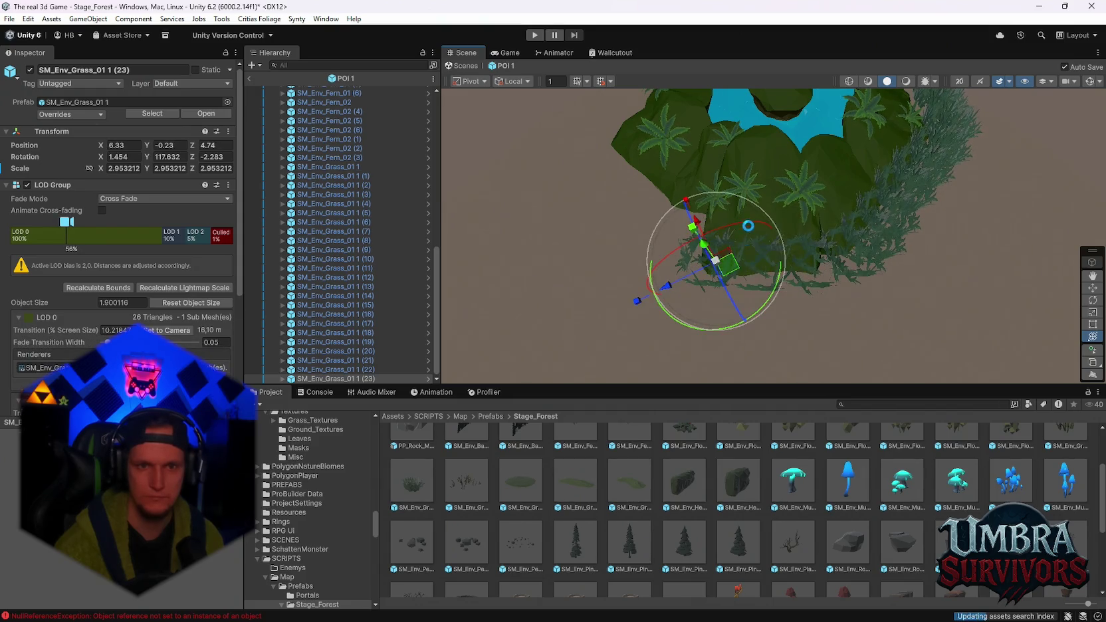
{"action": "left_click_drag", "start_coordinate": [761, 225], "coordinate": [827, 251]}
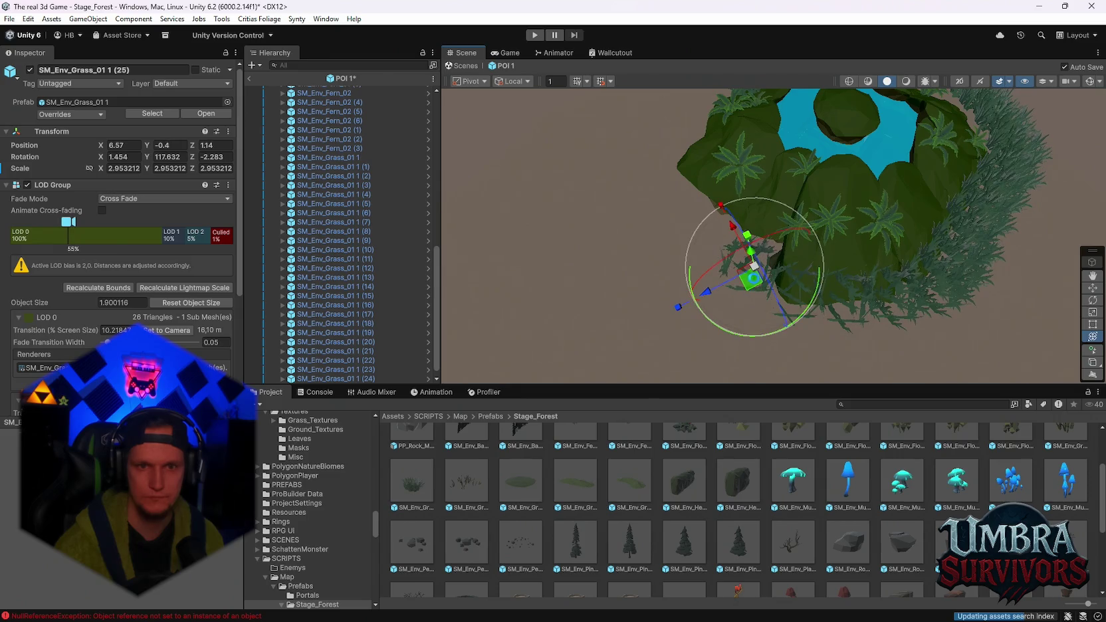
{"action": "left_click_drag", "start_coordinate": [725, 247], "coordinate": [727, 251]}
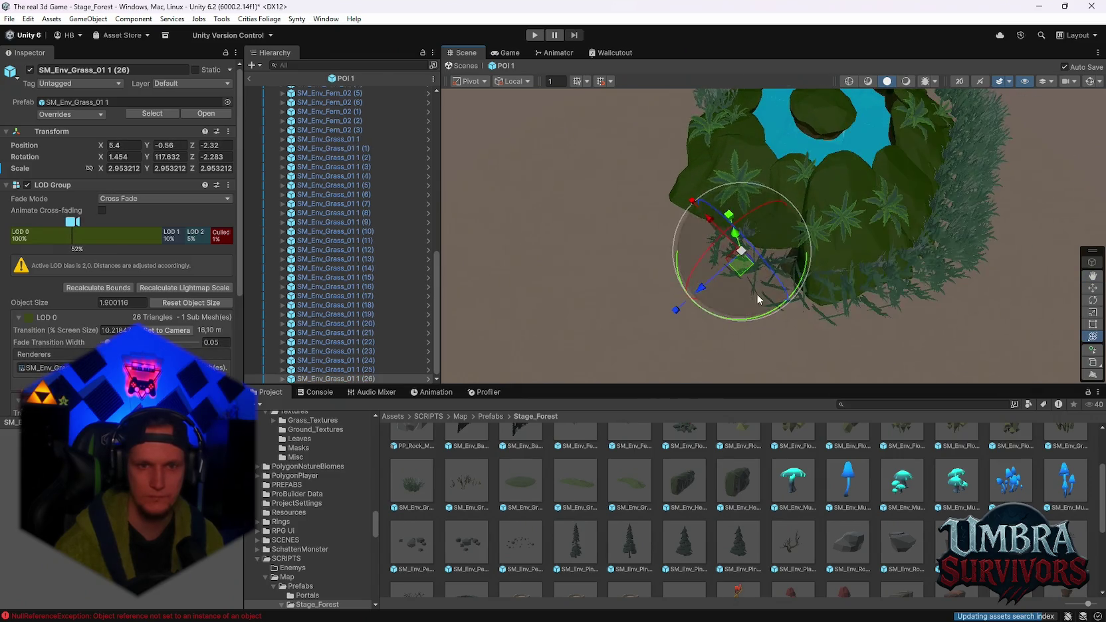
{"action": "key", "text": "ctrl+d"}
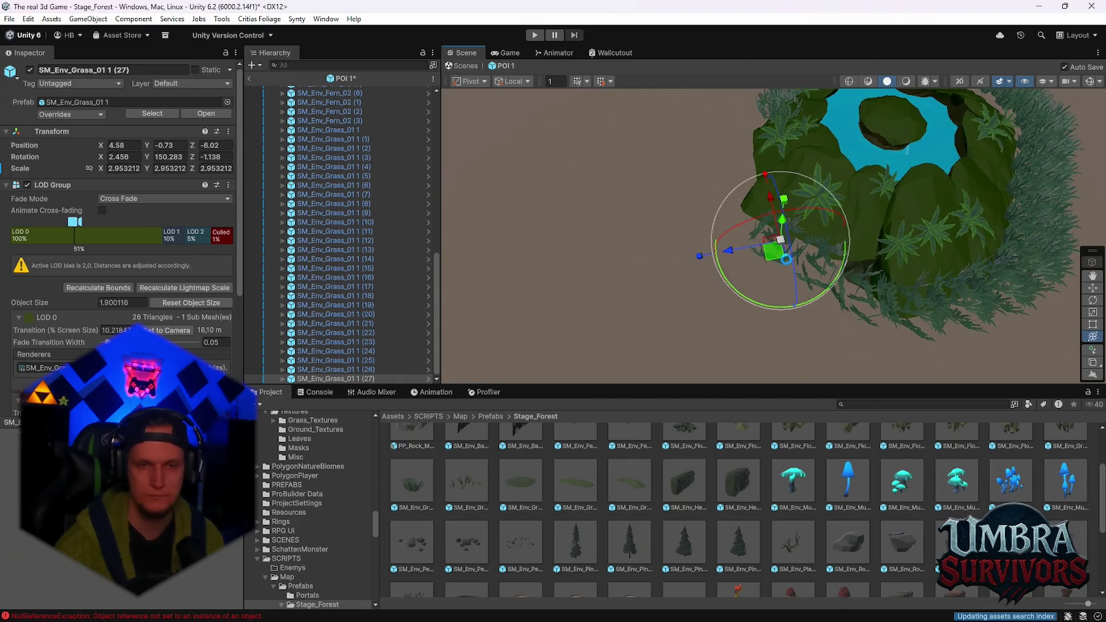
{"action": "key", "text": "ctrl+d"}
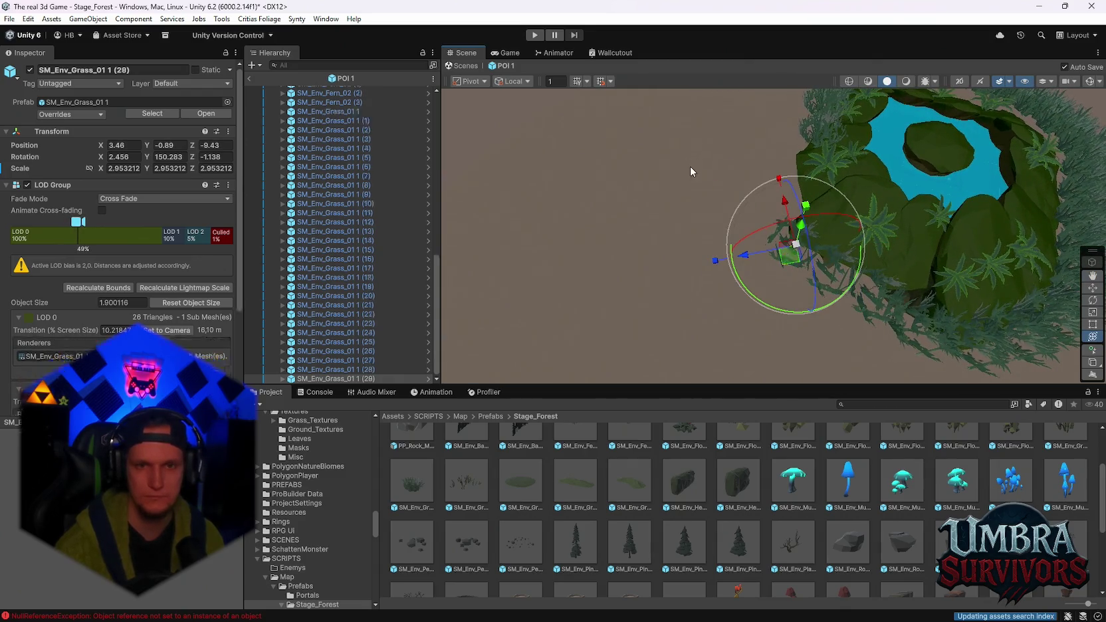
{"action": "key", "text": "ctrl+d"}
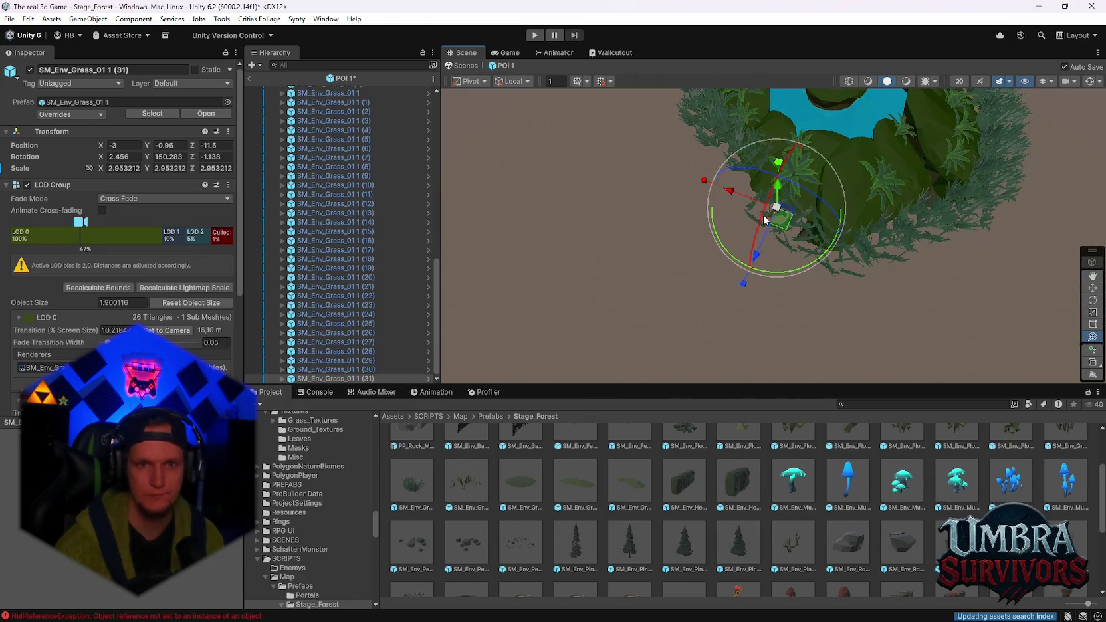
Select all grass clumps from SM_Env_Grass_01 1 through SM_Env_Grass_01 1 (32)
{"action": "scroll", "coordinate": [796, 226], "scroll_direction": "down", "scroll_amount": 3}
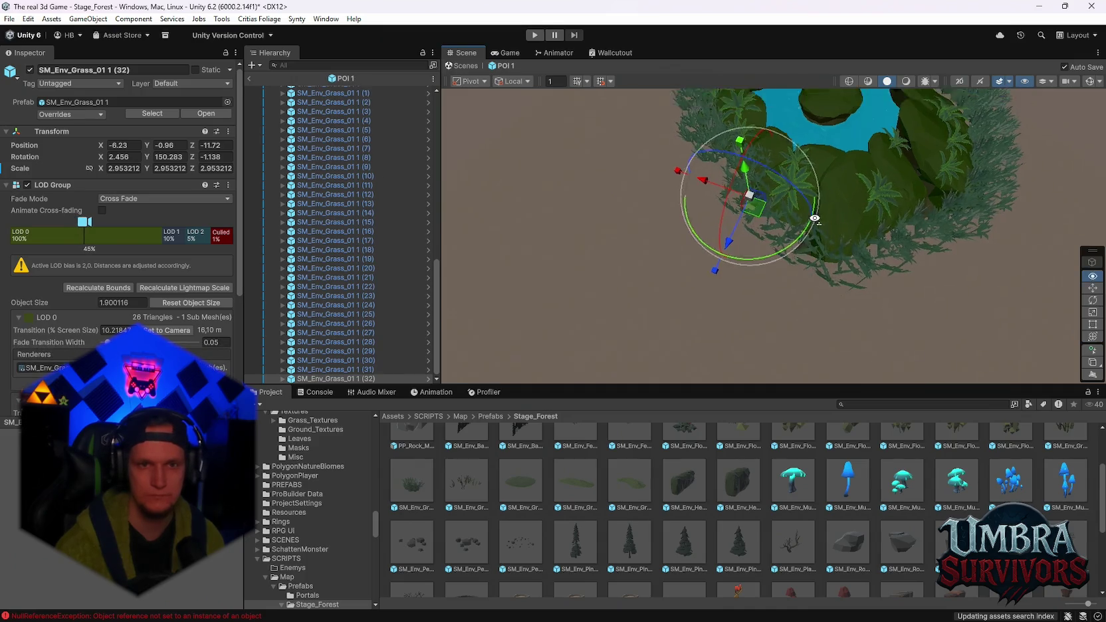
{"action": "scroll", "coordinate": [324, 279], "scroll_direction": "up", "scroll_amount": 8}
{"action": "left_click", "coordinate": [336, 292]}
{"action": "scroll", "coordinate": [359, 300], "scroll_direction": "down", "scroll_amount": 3}
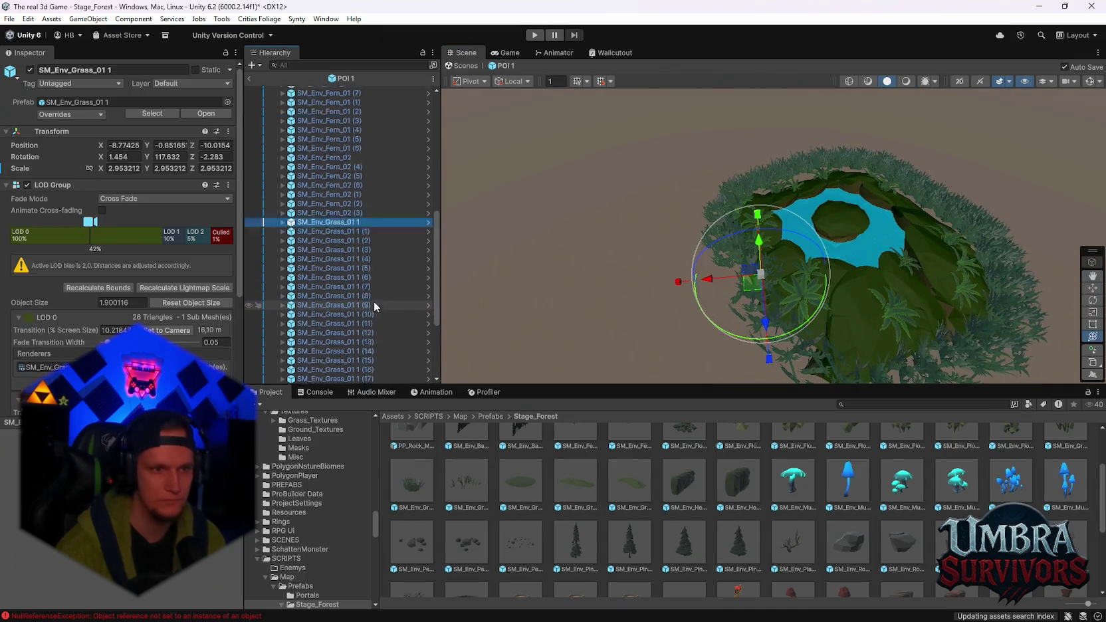
{"action": "left_click", "coordinate": [337, 374], "text": "shift"}
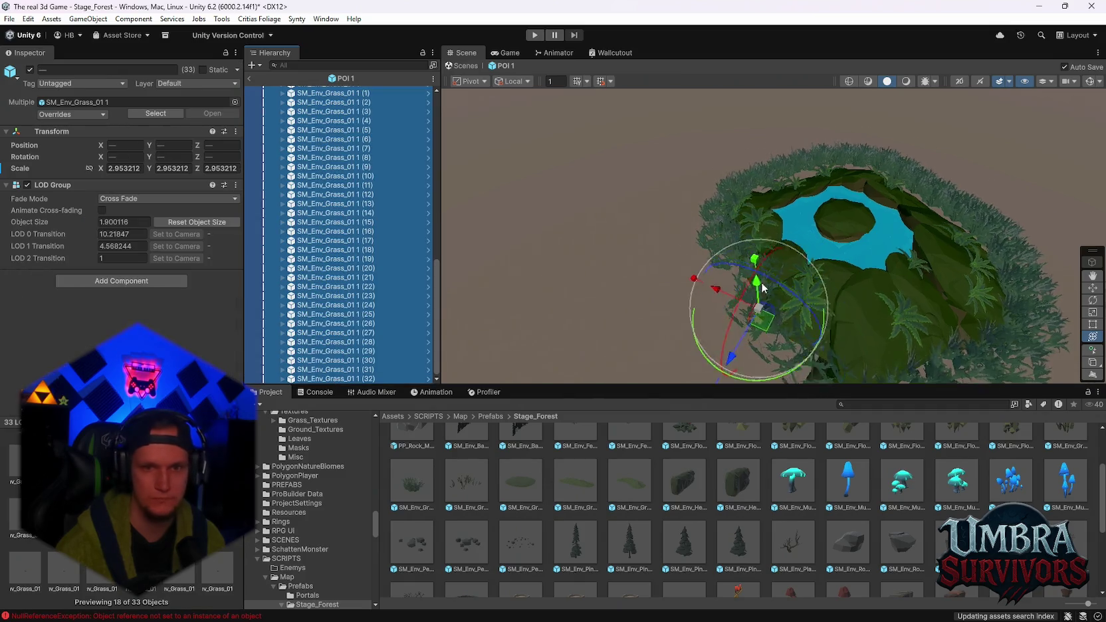
Inspect the grass-lined island from low and high angles, then return to the scene
{"action": "mouse_move", "coordinate": [784, 247]}
{"action": "left_mouse_down"}
{"action": "mouse_move", "coordinate": [776, 170]}
{"action": "mouse_move", "coordinate": [720, 216]}
{"action": "left_mouse_up"}
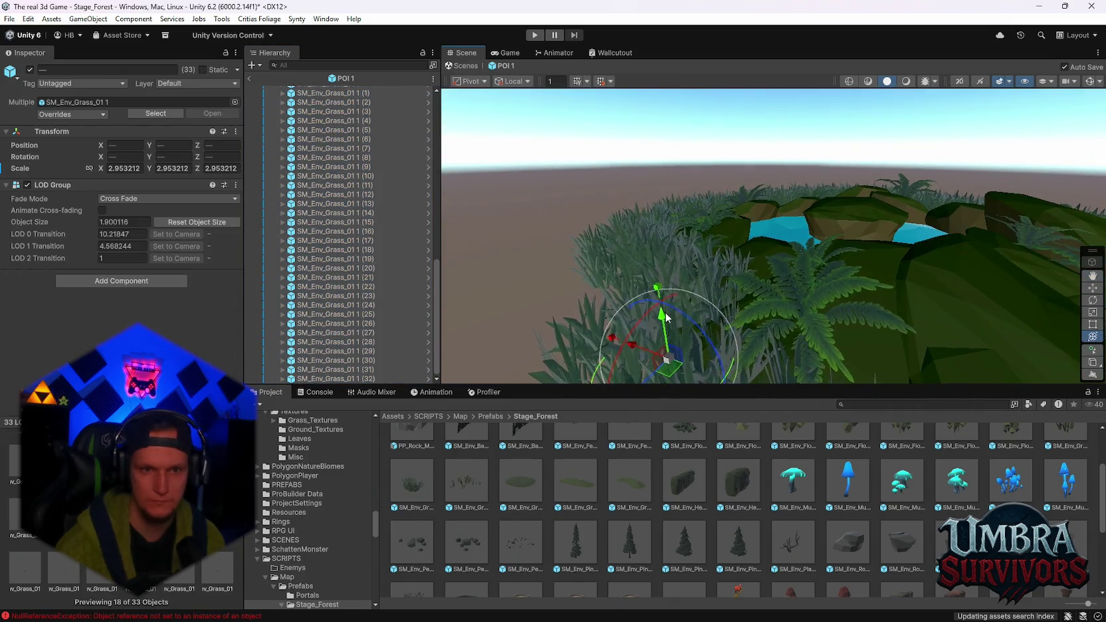
{"action": "mouse_move", "coordinate": [662, 315]}
{"action": "left_mouse_down"}
{"action": "mouse_move", "coordinate": [760, 253]}
{"action": "mouse_move", "coordinate": [717, 271]}
{"action": "left_mouse_up"}
{"action": "scroll", "coordinate": [717, 271], "scroll_direction": "up", "scroll_amount": 5}
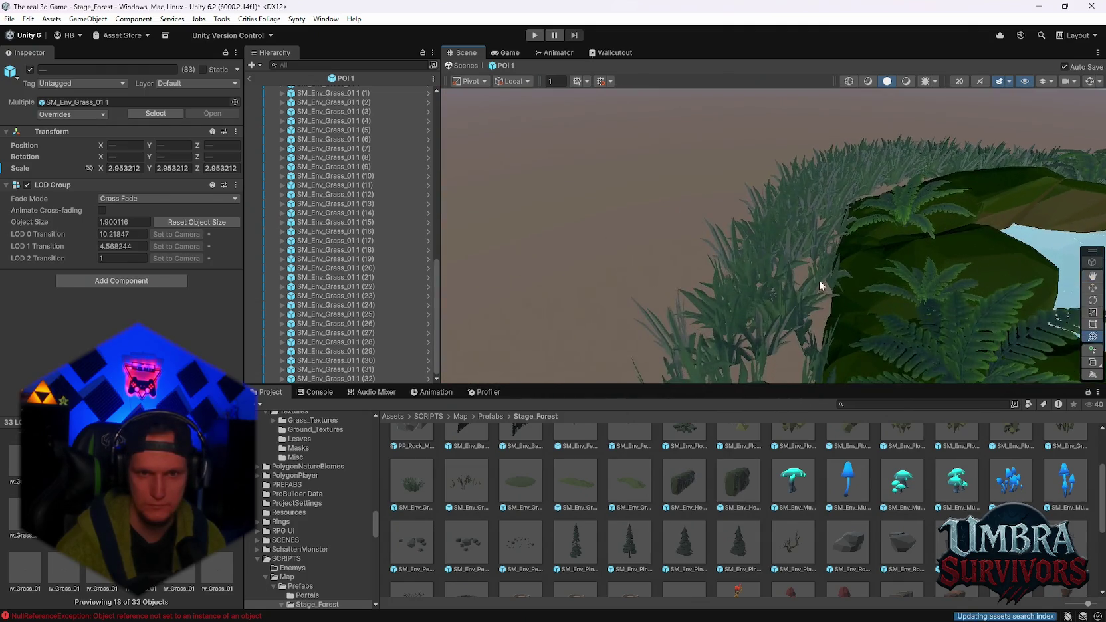
{"action": "mouse_move", "coordinate": [824, 273]}
{"action": "left_mouse_down"}
{"action": "mouse_move", "coordinate": [722, 69]}
{"action": "mouse_move", "coordinate": [802, 176]}
{"action": "mouse_move", "coordinate": [885, 234]}
{"action": "mouse_move", "coordinate": [792, 218]}
{"action": "mouse_move", "coordinate": [909, 263]}
{"action": "mouse_move", "coordinate": [927, 295]}
{"action": "mouse_move", "coordinate": [819, 283]}
{"action": "mouse_move", "coordinate": [911, 304]}
{"action": "mouse_move", "coordinate": [897, 315]}
{"action": "mouse_move", "coordinate": [866, 284]}
{"action": "mouse_move", "coordinate": [820, 290]}
{"action": "left_mouse_up"}
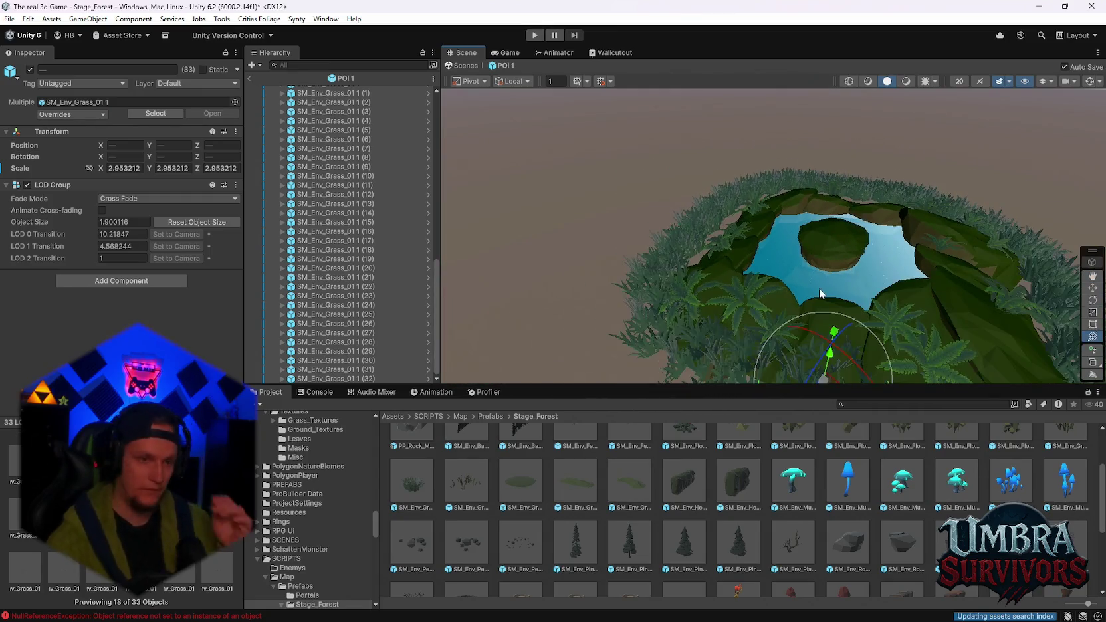
{"action": "left_click", "coordinate": [249, 77]}
{"action": "mouse_move", "coordinate": [594, 232]}
{"action": "left_mouse_down"}
{"action": "mouse_move", "coordinate": [815, 212]}
{"action": "mouse_move", "coordinate": [568, 187]}
{"action": "mouse_move", "coordinate": [668, 147]}
{"action": "mouse_move", "coordinate": [788, 199]}
{"action": "mouse_move", "coordinate": [845, 198]}
{"action": "mouse_move", "coordinate": [668, 98]}
{"action": "mouse_move", "coordinate": [797, 249]}
{"action": "mouse_move", "coordinate": [944, 236]}
{"action": "mouse_move", "coordinate": [798, 119]}
{"action": "mouse_move", "coordinate": [894, 176]}
{"action": "mouse_move", "coordinate": [753, 173]}
{"action": "mouse_move", "coordinate": [850, 204]}
{"action": "mouse_move", "coordinate": [600, 215]}
{"action": "mouse_move", "coordinate": [936, 219]}
{"action": "mouse_move", "coordinate": [867, 259]}
{"action": "mouse_move", "coordinate": [722, 240]}
{"action": "mouse_move", "coordinate": [773, 240]}
{"action": "mouse_move", "coordinate": [776, 291]}
{"action": "mouse_move", "coordinate": [765, 293]}
{"action": "left_mouse_up"}
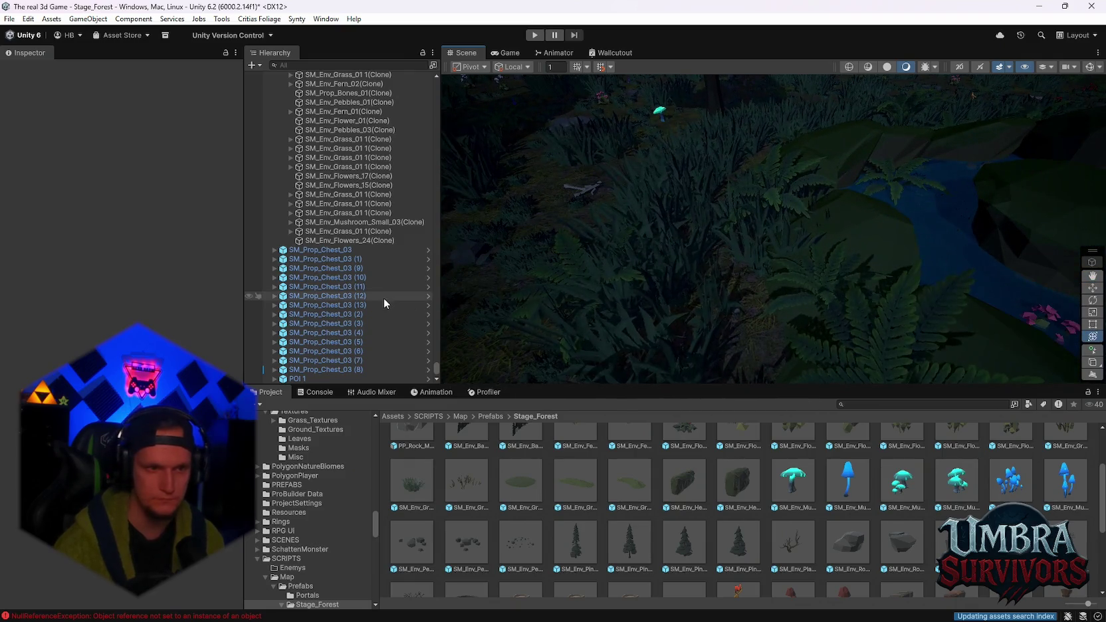
{"action": "left_click", "coordinate": [309, 379]}
{"action": "mouse_move", "coordinate": [816, 260]}
{"action": "left_mouse_down"}
{"action": "mouse_move", "coordinate": [890, 285]}
{"action": "mouse_move", "coordinate": [749, 255]}
{"action": "mouse_move", "coordinate": [700, 273]}
{"action": "mouse_move", "coordinate": [769, 259]}
{"action": "mouse_move", "coordinate": [674, 254]}
{"action": "mouse_move", "coordinate": [748, 292]}
{"action": "mouse_move", "coordinate": [810, 300]}
{"action": "mouse_move", "coordinate": [767, 315]}
{"action": "mouse_move", "coordinate": [834, 315]}
{"action": "mouse_move", "coordinate": [810, 304]}
{"action": "left_mouse_up"}
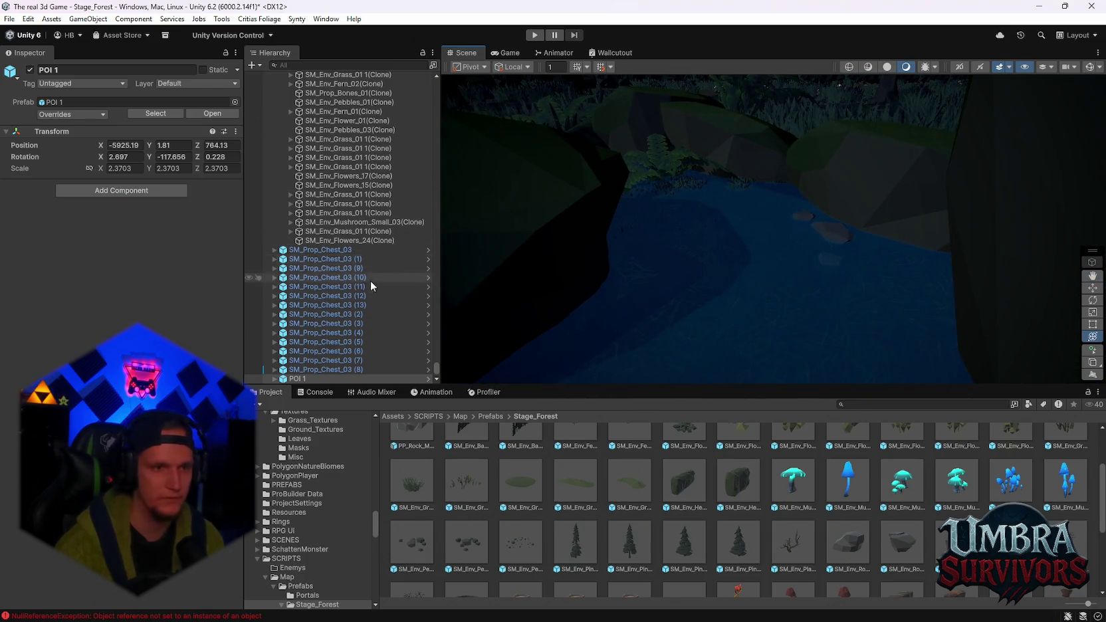
{"action": "right_click", "coordinate": [295, 379]}
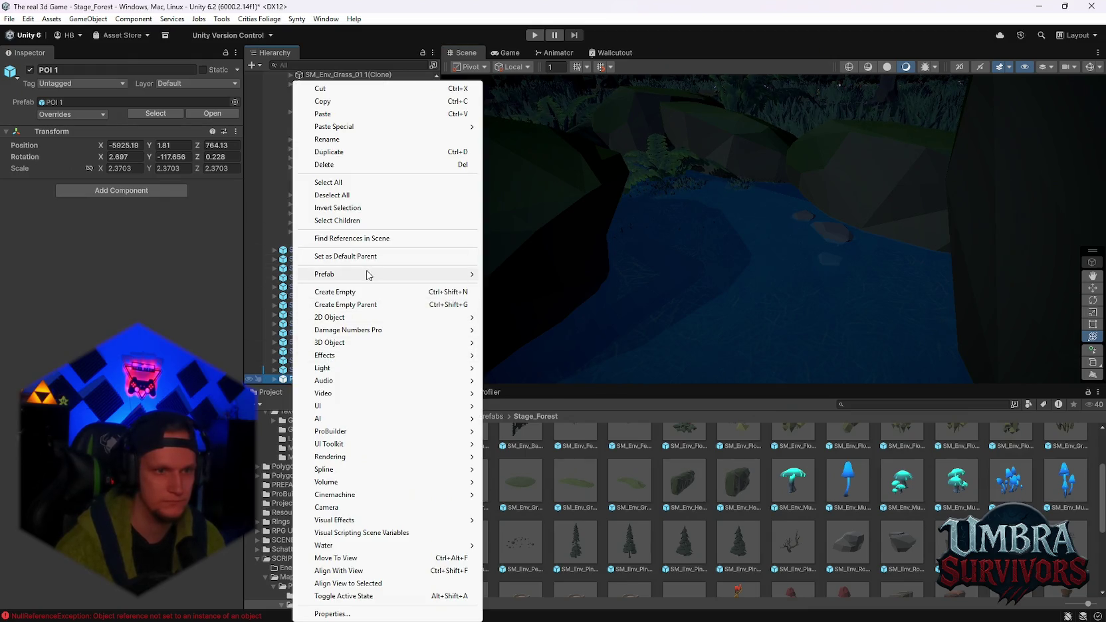
{"action": "mouse_move", "coordinate": [367, 275]}
{"action": "left_click", "coordinate": [536, 287]}
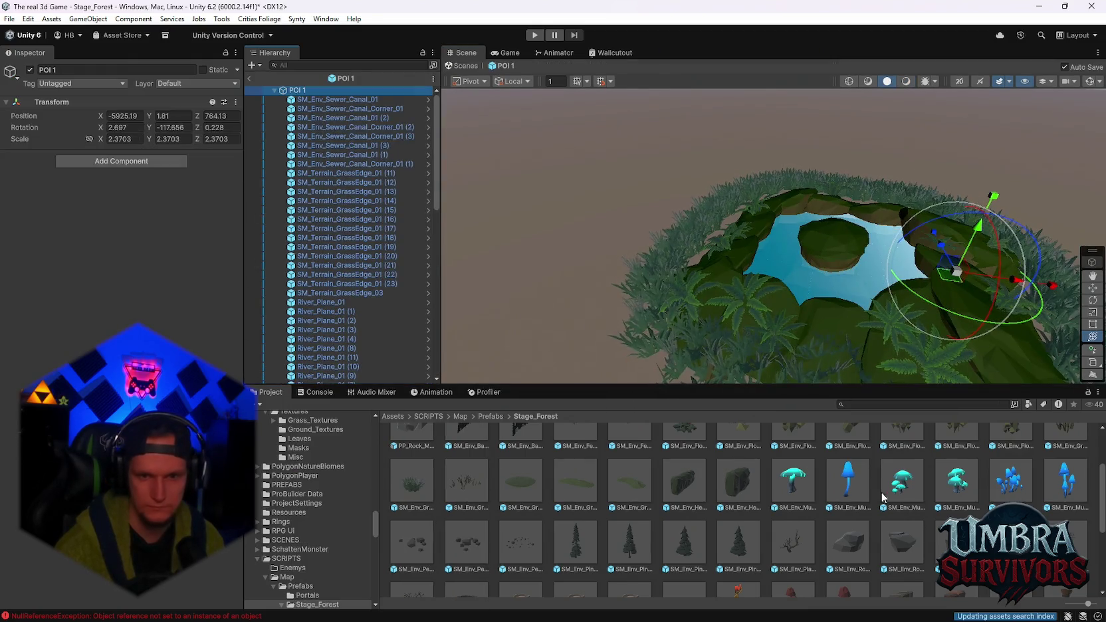
{"action": "scroll", "coordinate": [912, 315], "scroll_direction": "up", "scroll_amount": 10}
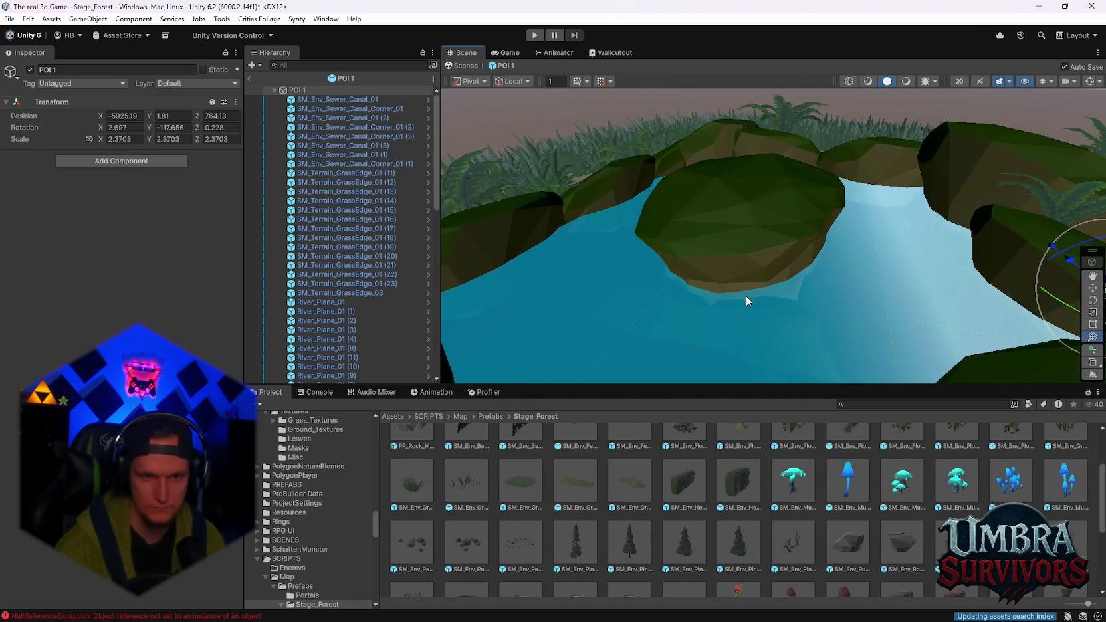
{"action": "scroll", "coordinate": [799, 525], "scroll_direction": "down", "scroll_amount": 3}
{"action": "scroll", "coordinate": [800, 528], "scroll_direction": "up", "scroll_amount": 4}
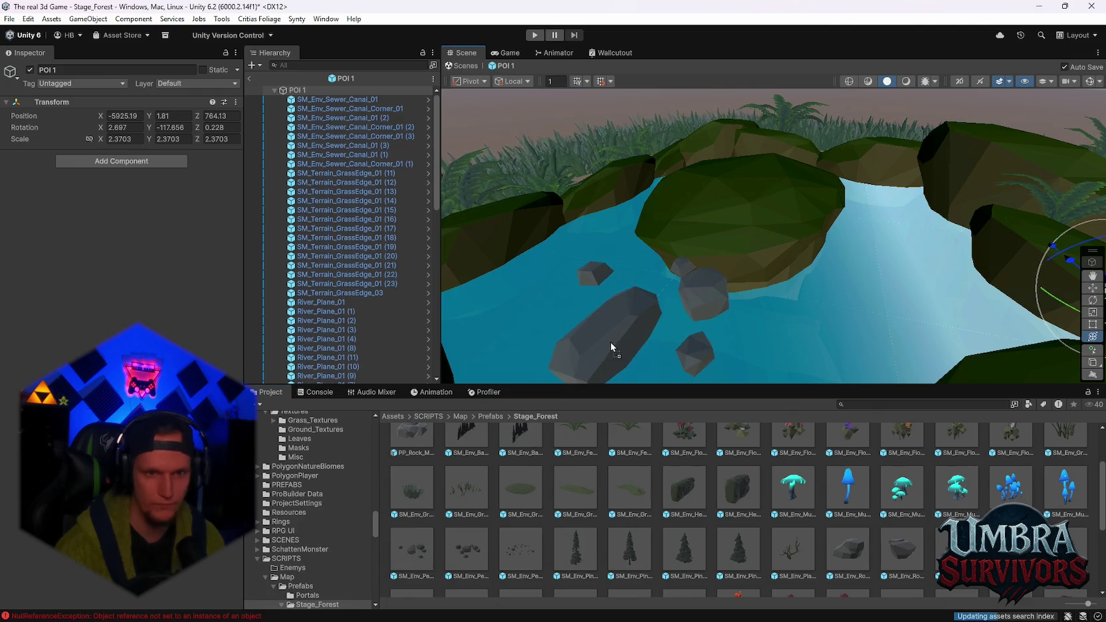
Lower the pebble cluster into the water and place a duplicate elsewhere in the pond
{"action": "left_click", "coordinate": [611, 342]}
{"action": "key", "text": "f"}
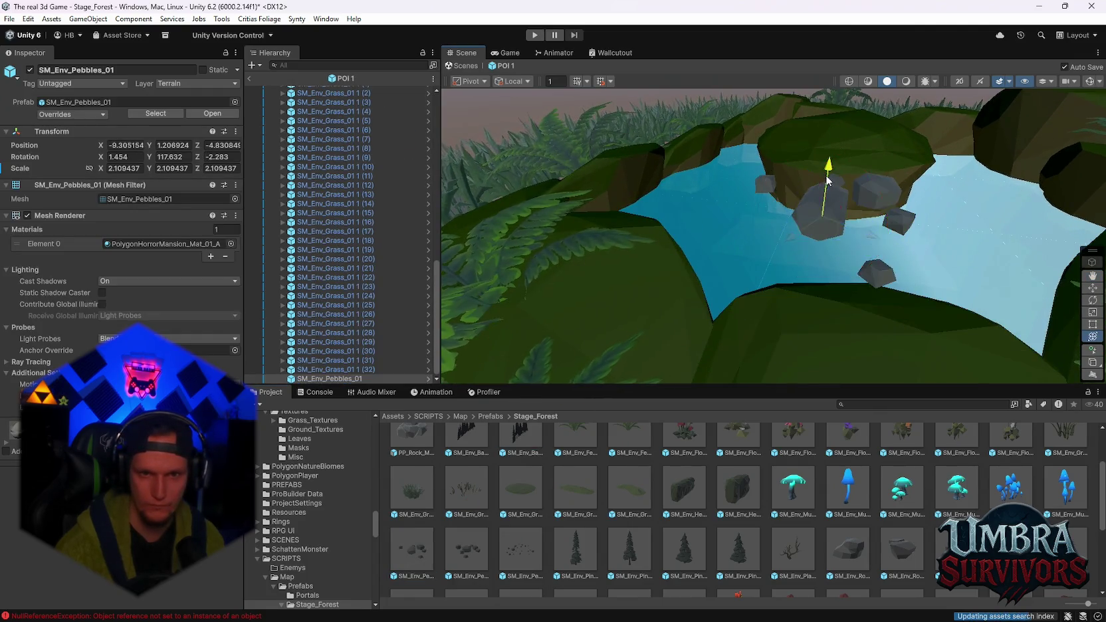
{"action": "left_click_drag", "start_coordinate": [829, 180], "coordinate": [825, 234]}
{"action": "right_click", "coordinate": [890, 242]}
{"action": "mouse_move", "coordinate": [813, 161]}
{"action": "left_mouse_down"}
{"action": "mouse_move", "coordinate": [901, 223]}
{"action": "mouse_move", "coordinate": [939, 269]}
{"action": "mouse_move", "coordinate": [874, 263]}
{"action": "left_mouse_up"}
{"action": "key", "text": "ctrl+d"}
{"action": "mouse_move", "coordinate": [738, 236]}
{"action": "left_mouse_down"}
{"action": "mouse_move", "coordinate": [926, 279]}
{"action": "mouse_move", "coordinate": [985, 258]}
{"action": "mouse_move", "coordinate": [757, 265]}
{"action": "mouse_move", "coordinate": [771, 327]}
{"action": "left_mouse_up"}
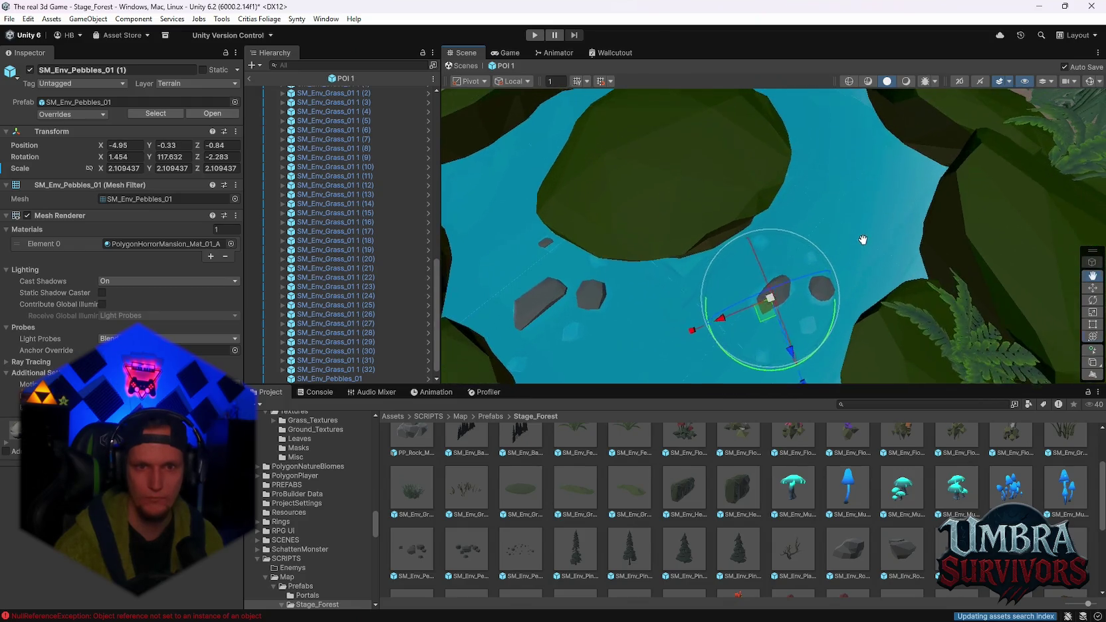
Add another pebble copy and an SM_Env_Pebbles_03 cluster sunk into the river water
{"action": "key", "text": "ctrl+d"}
{"action": "left_click_drag", "start_coordinate": [840, 226], "coordinate": [801, 261]}
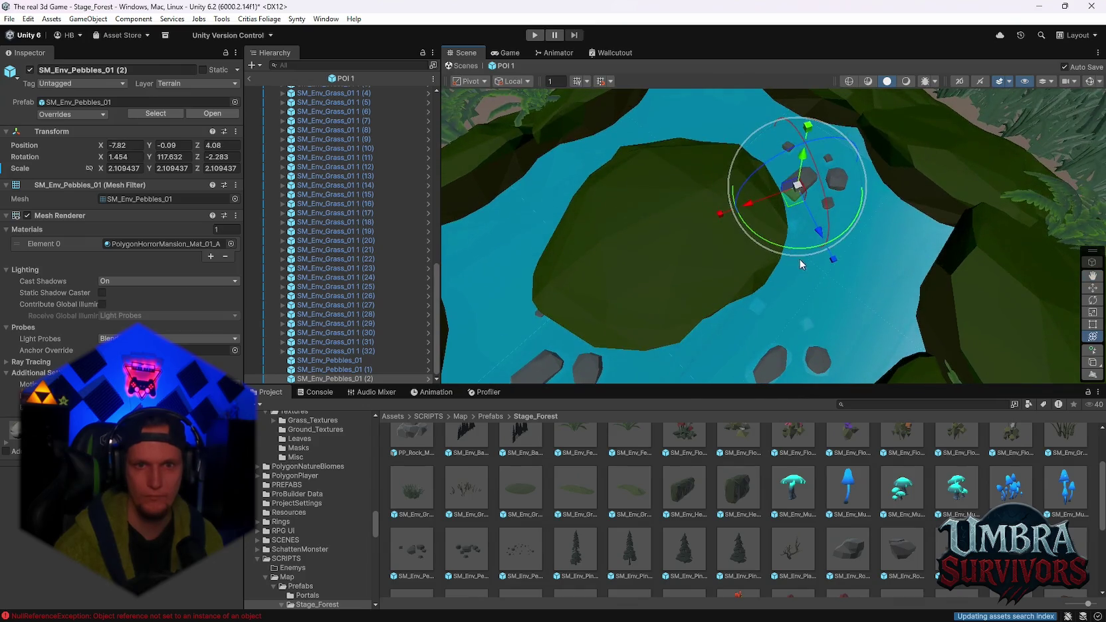
{"action": "left_click_drag", "start_coordinate": [872, 303], "coordinate": [799, 284]}
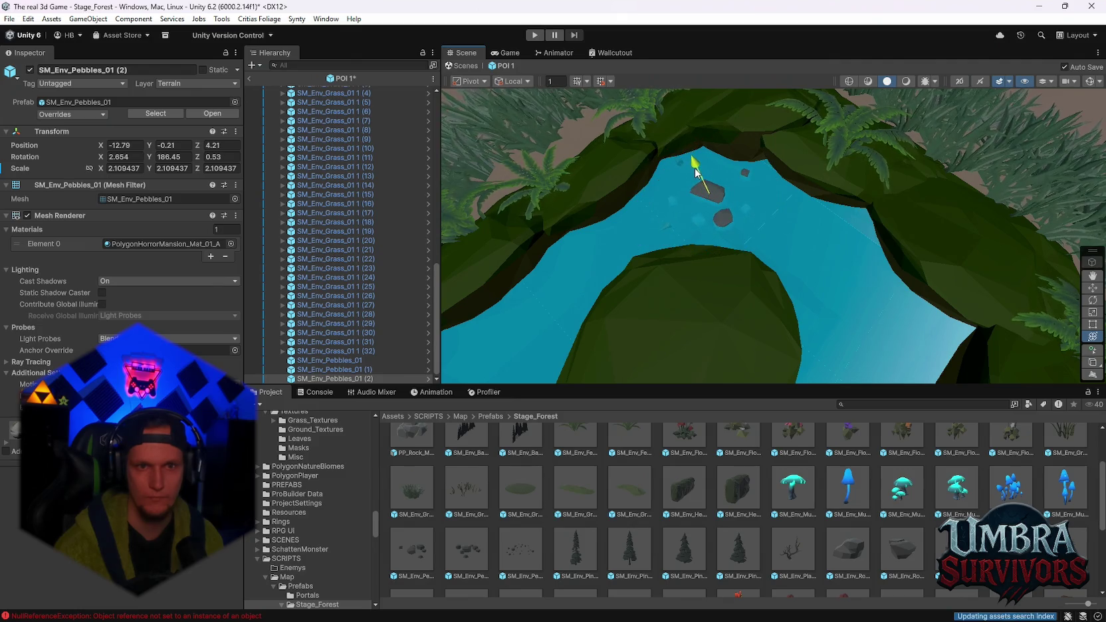
{"action": "left_click_drag", "start_coordinate": [638, 359], "coordinate": [682, 384]}
{"action": "mouse_move", "coordinate": [582, 322]}
{"action": "left_mouse_down"}
{"action": "mouse_move", "coordinate": [522, 305]}
{"action": "mouse_move", "coordinate": [540, 319]}
{"action": "mouse_move", "coordinate": [648, 189]}
{"action": "mouse_move", "coordinate": [729, 162]}
{"action": "left_mouse_up"}
{"action": "mouse_move", "coordinate": [681, 193]}
{"action": "left_mouse_down"}
{"action": "mouse_move", "coordinate": [704, 207]}
{"action": "mouse_move", "coordinate": [741, 202]}
{"action": "left_mouse_up"}
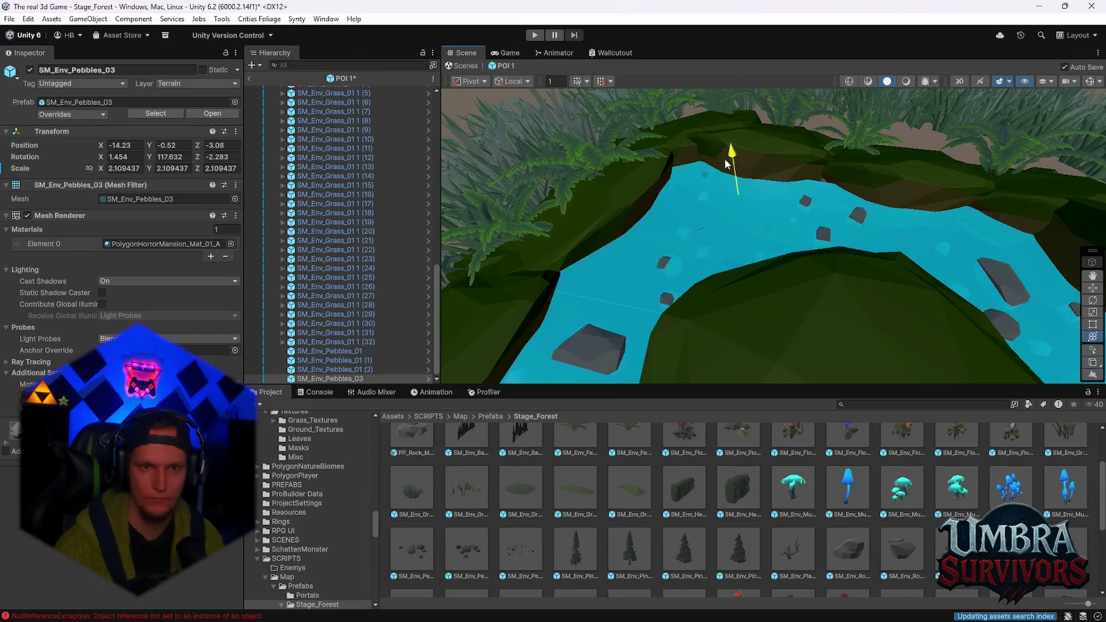
{"action": "mouse_move", "coordinate": [723, 160]}
{"action": "left_mouse_down"}
{"action": "mouse_move", "coordinate": [788, 223]}
{"action": "mouse_move", "coordinate": [895, 290]}
{"action": "left_mouse_up"}
{"action": "scroll", "coordinate": [895, 290], "scroll_direction": "down", "scroll_amount": 5}
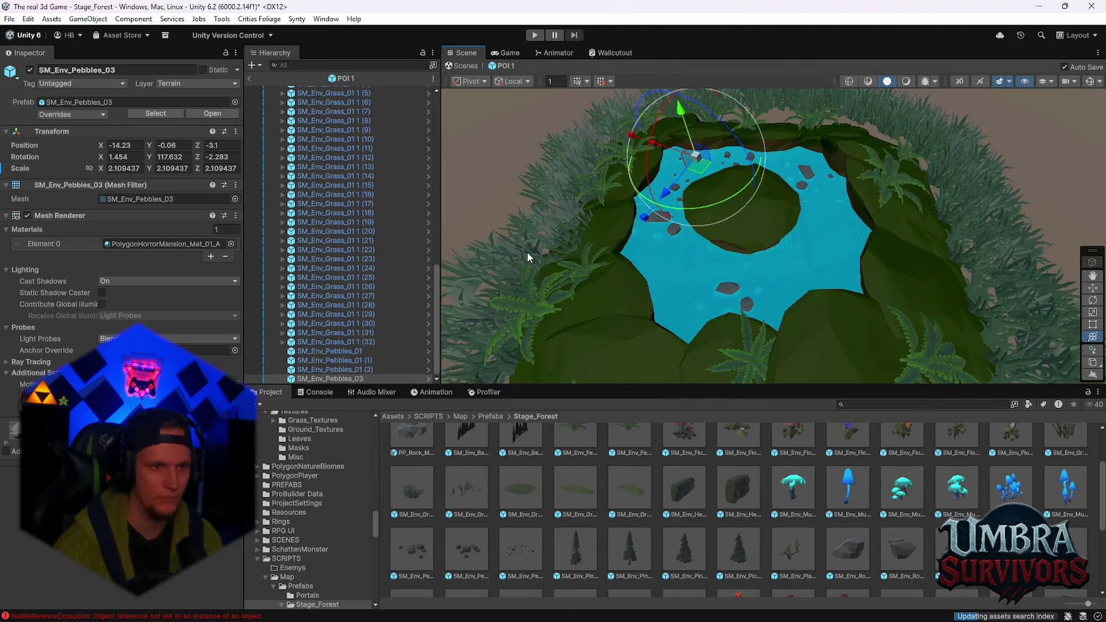
{"action": "scroll", "coordinate": [376, 288], "scroll_direction": "up", "scroll_amount": 10}
{"action": "left_click", "coordinate": [298, 90]}
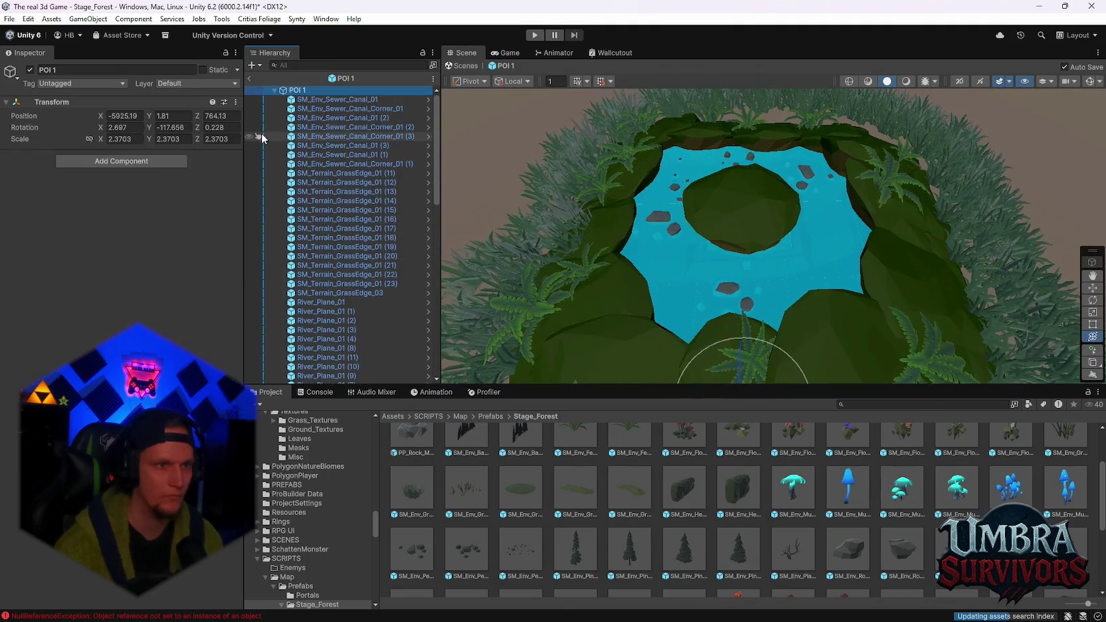
Scale the POI 1 prefab up uniformly to 3.293295 and return to the scene
{"action": "scroll", "coordinate": [332, 198], "scroll_direction": "down", "scroll_amount": 2}
{"action": "scroll", "coordinate": [808, 294], "scroll_direction": "down", "scroll_amount": 5}
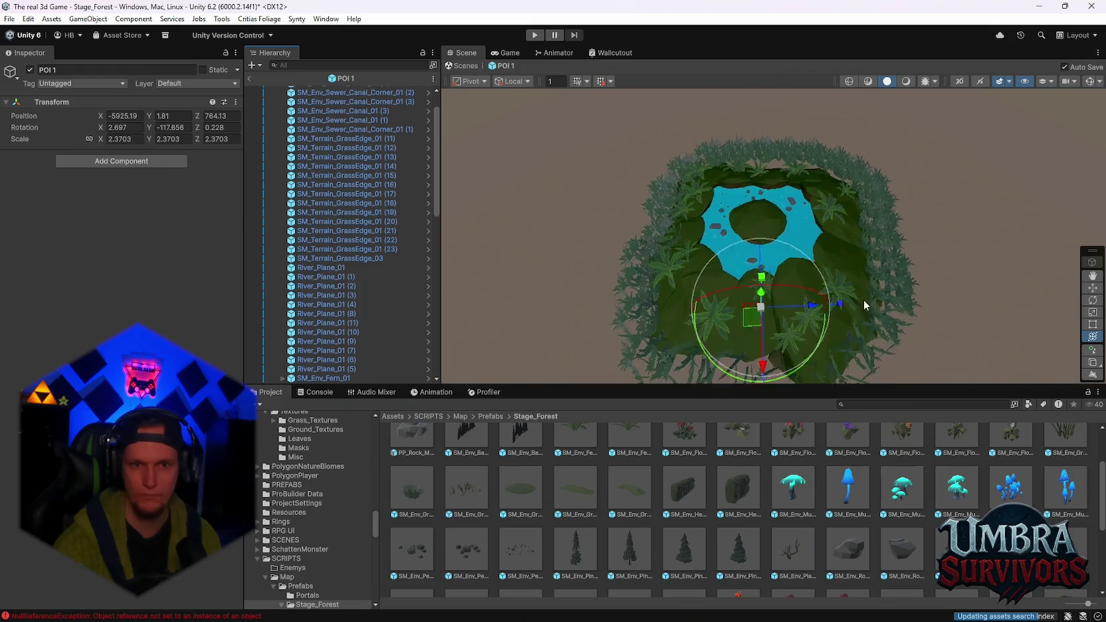
{"action": "left_click_drag", "start_coordinate": [762, 303], "coordinate": [783, 298]}
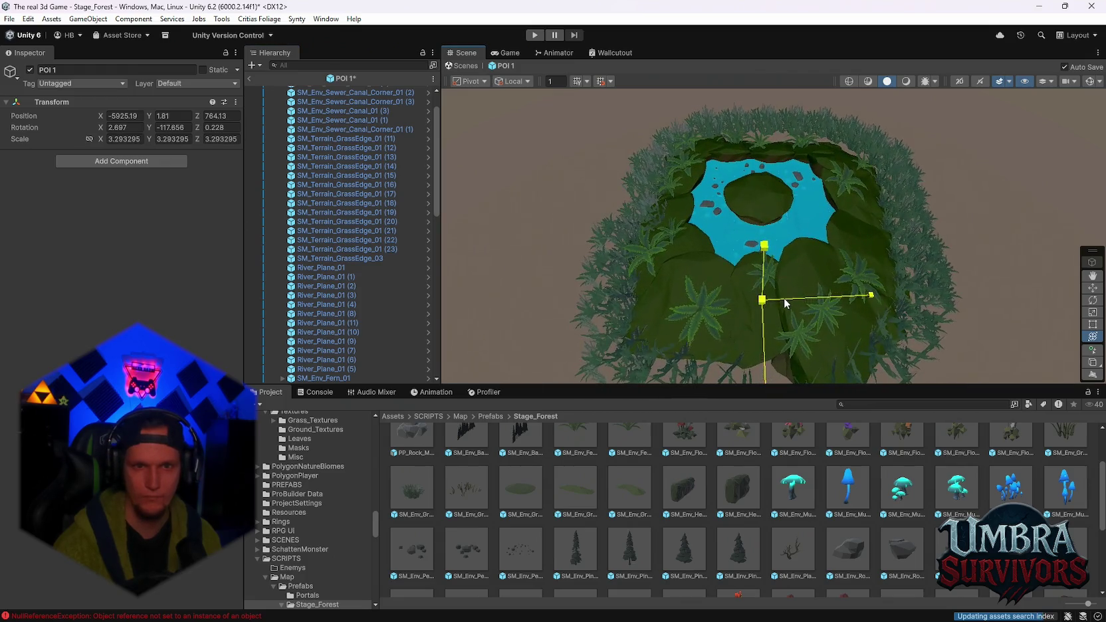
{"action": "left_click", "coordinate": [250, 77]}
Stretch the POI 1 instance to X 4.8036 and Z 4.988354
{"action": "mouse_move", "coordinate": [665, 208]}
{"action": "left_mouse_down"}
{"action": "mouse_move", "coordinate": [709, 212]}
{"action": "mouse_move", "coordinate": [713, 224]}
{"action": "mouse_move", "coordinate": [773, 195]}
{"action": "mouse_move", "coordinate": [763, 227]}
{"action": "mouse_move", "coordinate": [741, 239]}
{"action": "mouse_move", "coordinate": [762, 282]}
{"action": "left_mouse_up"}
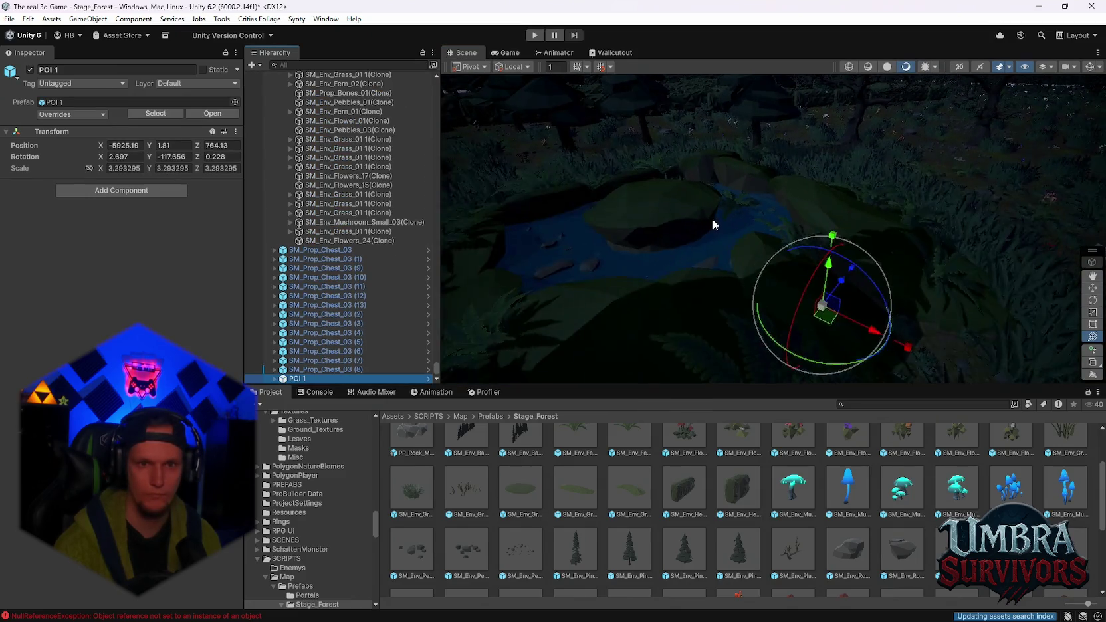
{"action": "scroll", "coordinate": [761, 282], "scroll_direction": "up", "scroll_amount": 5}
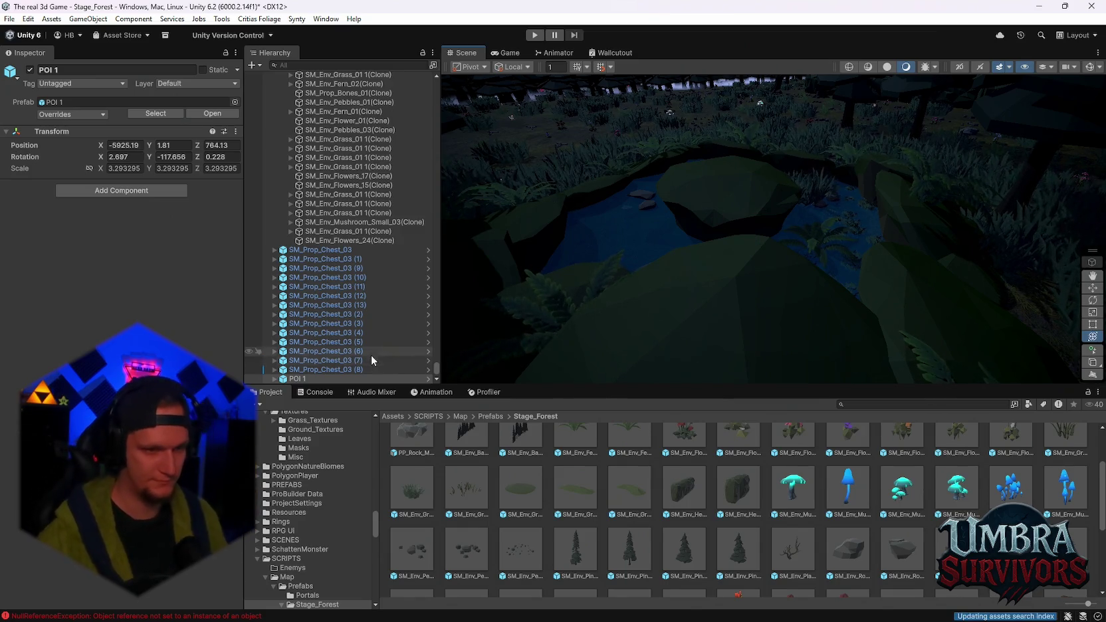
{"action": "double_click", "coordinate": [300, 376]}
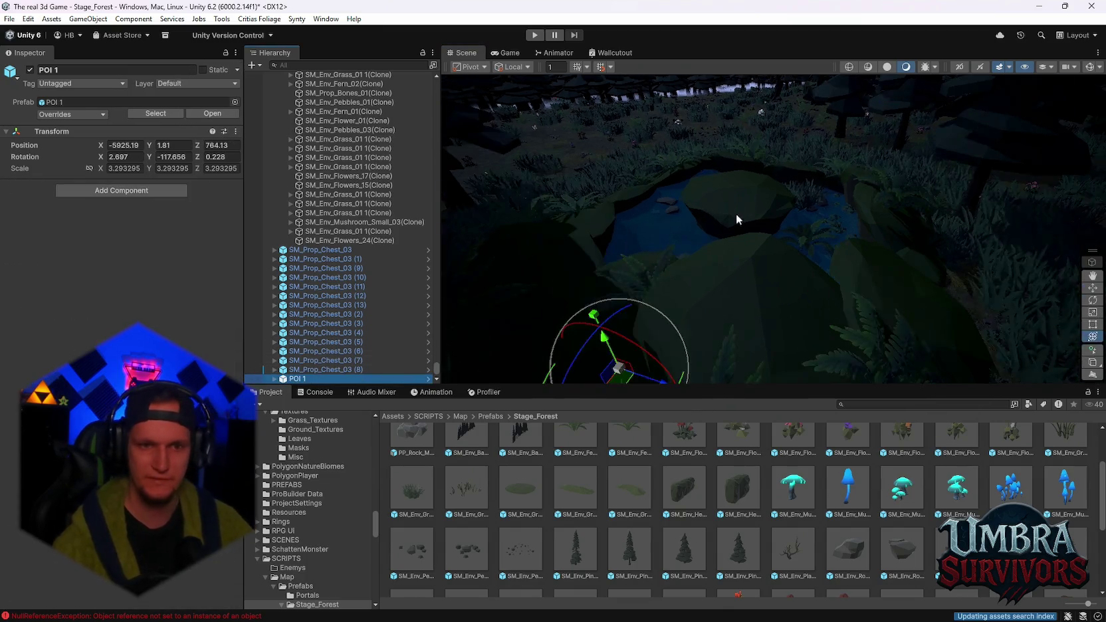
{"action": "left_click_drag", "start_coordinate": [754, 211], "coordinate": [729, 255]}
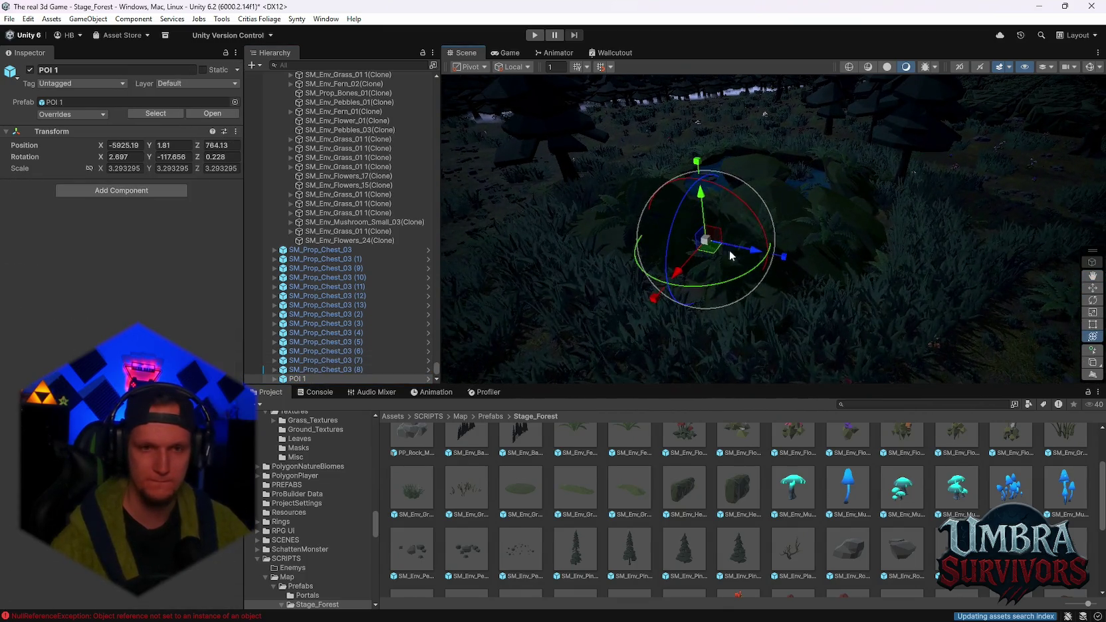
{"action": "left_click_drag", "start_coordinate": [655, 300], "coordinate": [628, 325]}
{"action": "mouse_move", "coordinate": [788, 258]}
{"action": "left_mouse_down"}
{"action": "mouse_move", "coordinate": [823, 270]}
{"action": "mouse_move", "coordinate": [833, 256]}
{"action": "mouse_move", "coordinate": [683, 281]}
{"action": "left_mouse_up"}
{"action": "left_click_drag", "start_coordinate": [589, 279], "coordinate": [581, 280]}
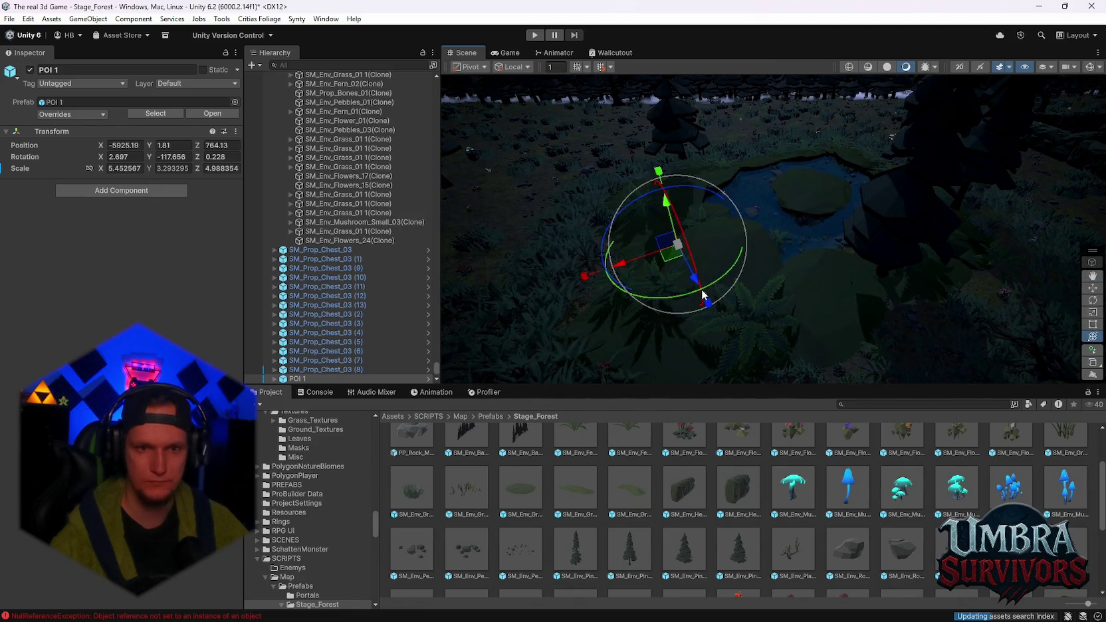
{"action": "left_click_drag", "start_coordinate": [709, 307], "coordinate": [715, 316]}
{"action": "mouse_move", "coordinate": [772, 281]}
{"action": "left_mouse_down"}
{"action": "mouse_move", "coordinate": [736, 321]}
{"action": "mouse_move", "coordinate": [785, 261]}
{"action": "mouse_move", "coordinate": [736, 190]}
{"action": "mouse_move", "coordinate": [787, 270]}
{"action": "mouse_move", "coordinate": [791, 302]}
{"action": "mouse_move", "coordinate": [784, 274]}
{"action": "mouse_move", "coordinate": [829, 346]}
{"action": "mouse_move", "coordinate": [796, 252]}
{"action": "mouse_move", "coordinate": [599, 135]}
{"action": "left_mouse_up"}
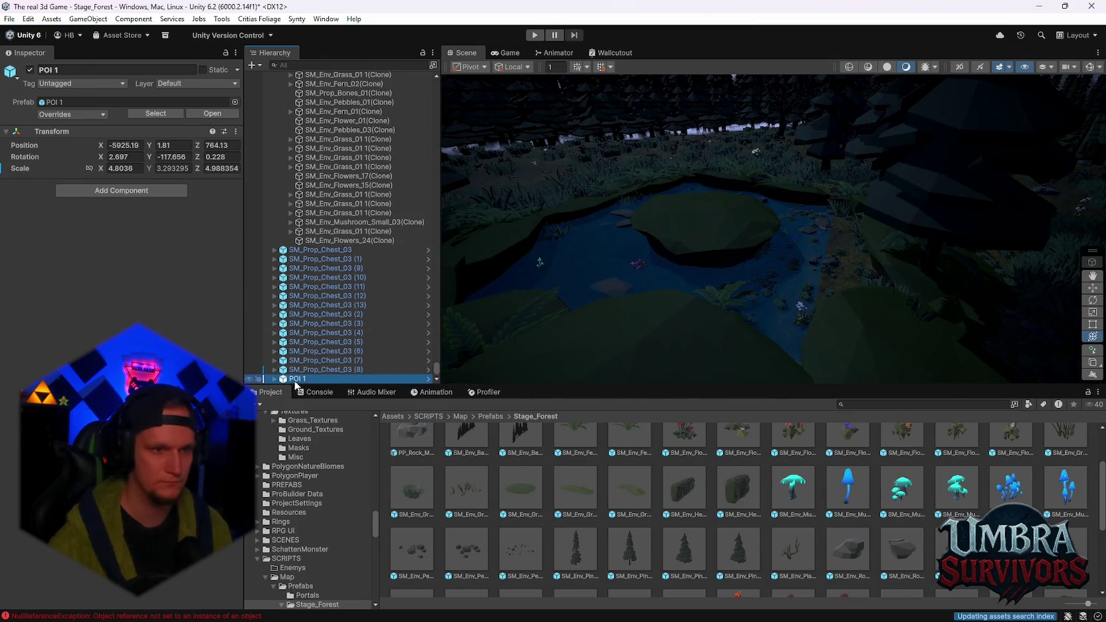
Open the POI 1 prefab, exit it, and apply all of the instance's overrides
{"action": "right_click", "coordinate": [295, 380]}
{"action": "mouse_move", "coordinate": [371, 279]}
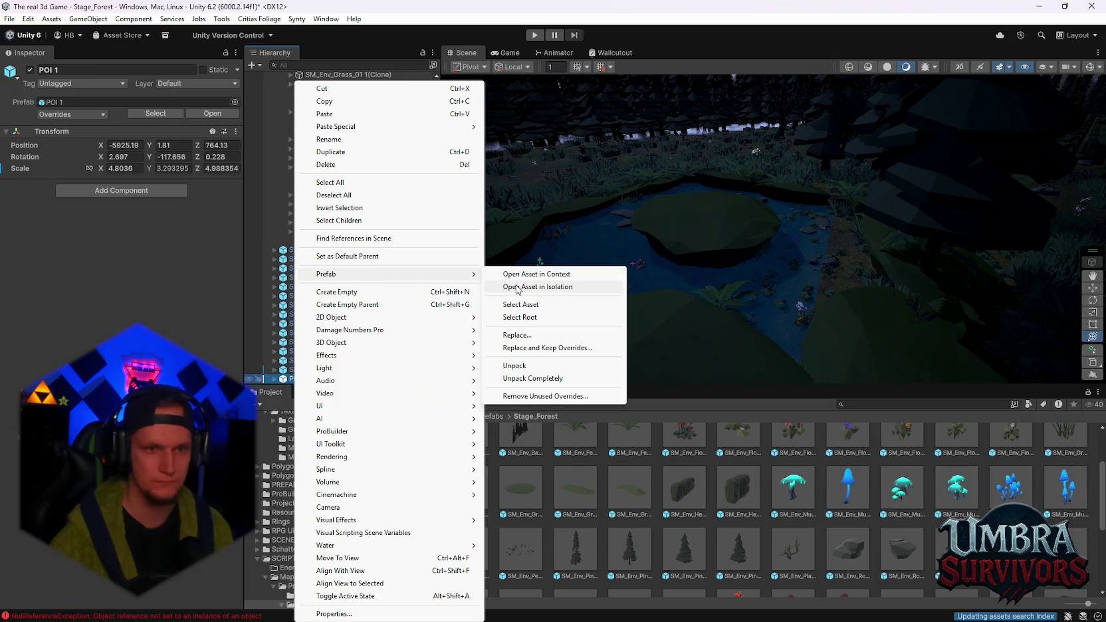
{"action": "left_click", "coordinate": [517, 288]}
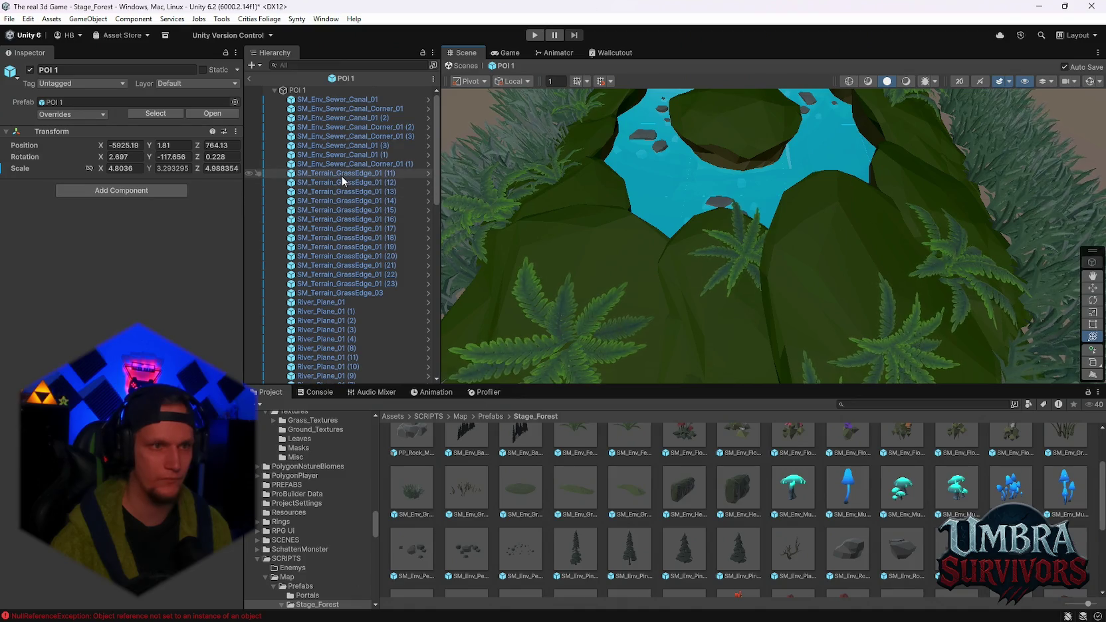
{"action": "left_click", "coordinate": [249, 78]}
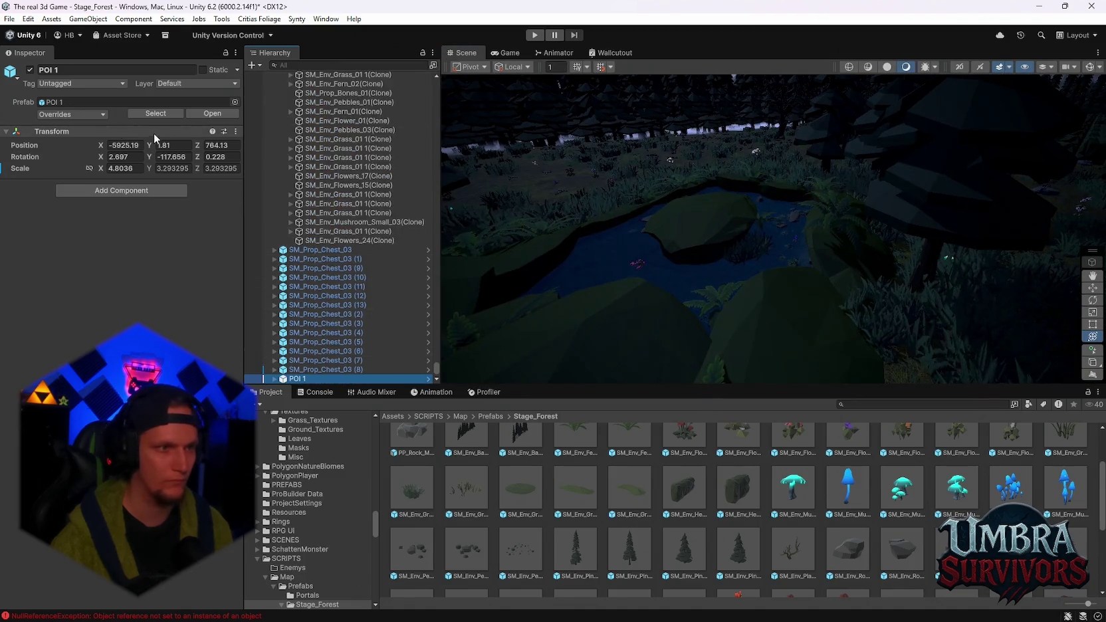
{"action": "left_click", "coordinate": [72, 114]}
{"action": "left_click", "coordinate": [168, 188]}
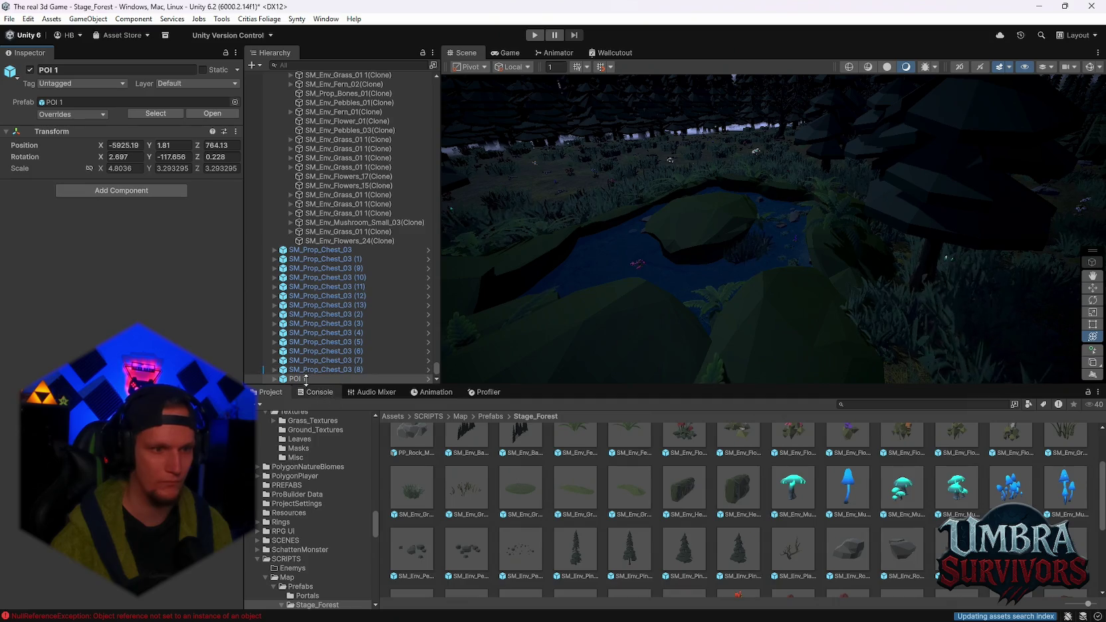
Navigate the Scene view over to the river pond
{"action": "mouse_move", "coordinate": [789, 296]}
{"action": "left_mouse_down"}
{"action": "mouse_move", "coordinate": [854, 247]}
{"action": "mouse_move", "coordinate": [903, 257]}
{"action": "mouse_move", "coordinate": [860, 289]}
{"action": "mouse_move", "coordinate": [907, 254]}
{"action": "mouse_move", "coordinate": [844, 266]}
{"action": "mouse_move", "coordinate": [780, 249]}
{"action": "mouse_move", "coordinate": [797, 305]}
{"action": "left_mouse_up"}
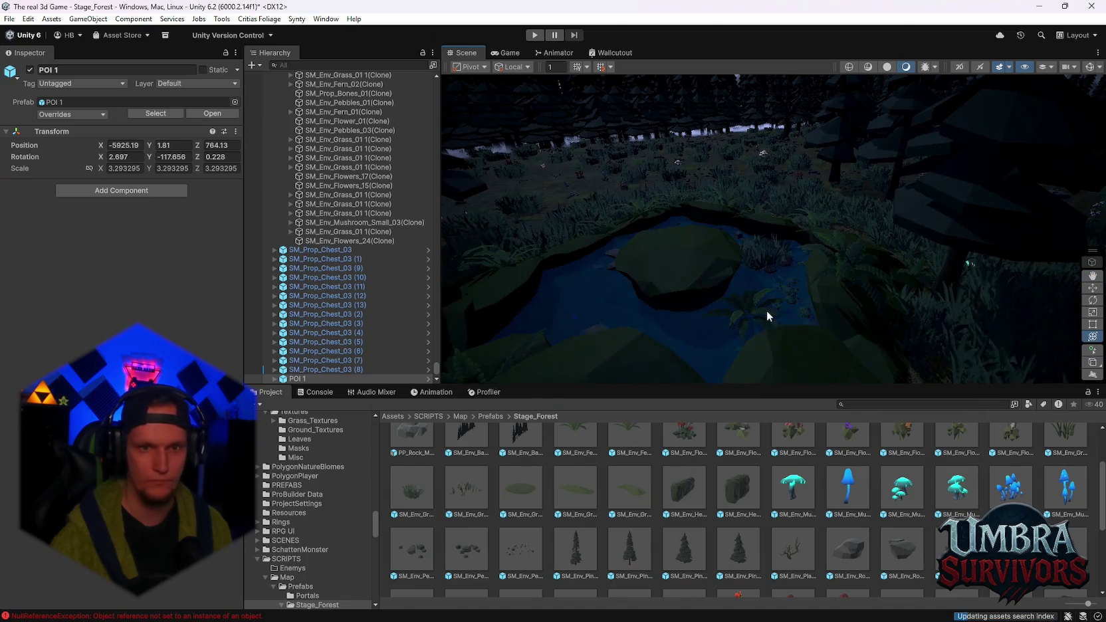
{"action": "left_click_drag", "start_coordinate": [784, 307], "coordinate": [826, 265]}
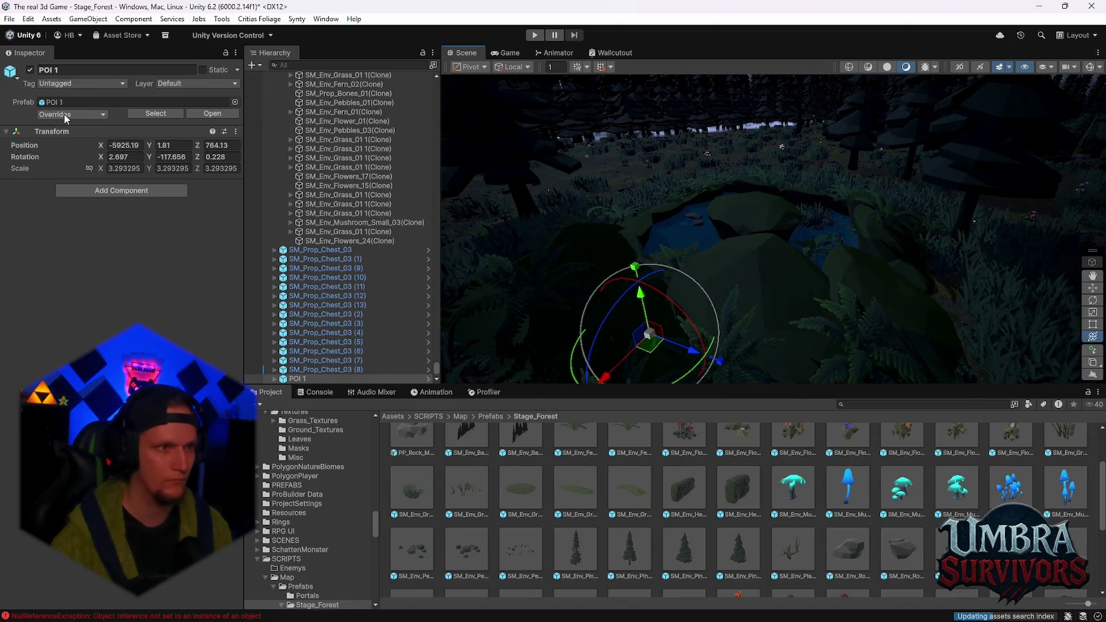
{"action": "mouse_move", "coordinate": [652, 292]}
{"action": "left_mouse_down"}
{"action": "mouse_move", "coordinate": [698, 279]}
{"action": "mouse_move", "coordinate": [742, 240]}
{"action": "mouse_move", "coordinate": [767, 300]}
{"action": "mouse_move", "coordinate": [674, 249]}
{"action": "mouse_move", "coordinate": [827, 230]}
{"action": "mouse_move", "coordinate": [820, 217]}
{"action": "mouse_move", "coordinate": [912, 221]}
{"action": "mouse_move", "coordinate": [851, 180]}
{"action": "mouse_move", "coordinate": [951, 257]}
{"action": "left_mouse_up"}
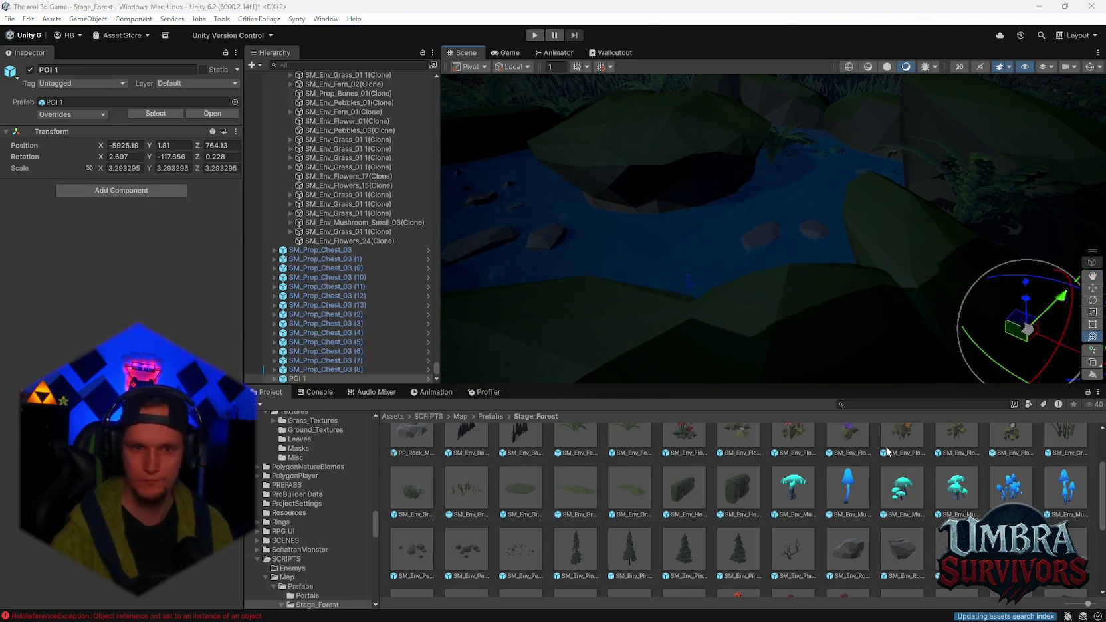
{"action": "scroll", "coordinate": [830, 547], "scroll_direction": "up", "scroll_amount": 10}
Create an empty C# script named Water Sound in the Stage_Forest/POI folder beside POI 1
{"action": "double_click", "coordinate": [500, 489]}
{"action": "right_click", "coordinate": [481, 532]}
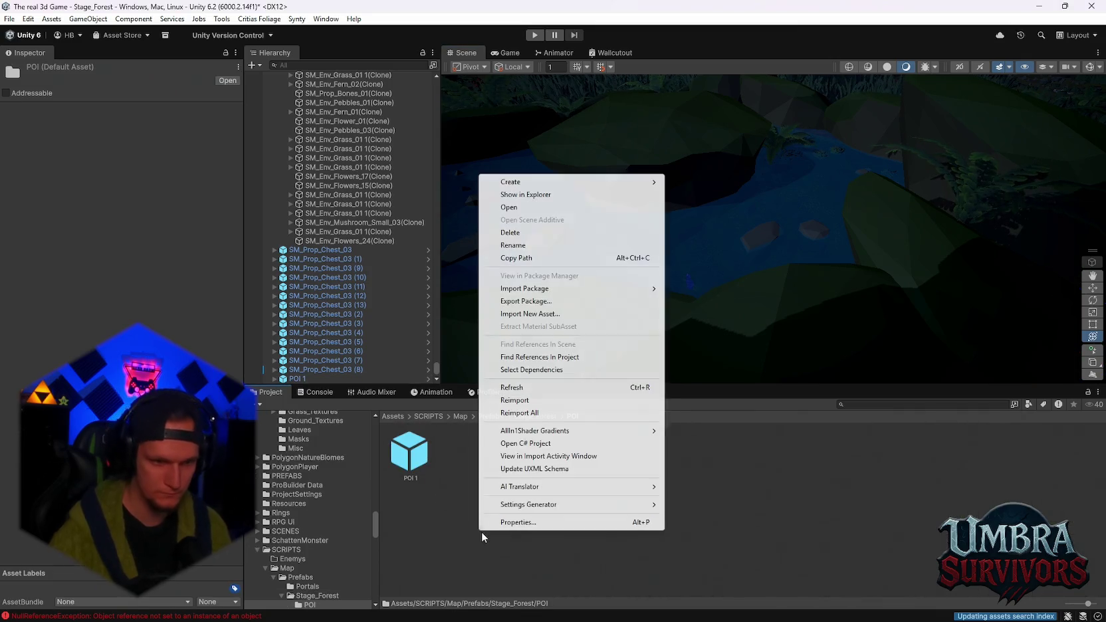
{"action": "mouse_move", "coordinate": [521, 183]}
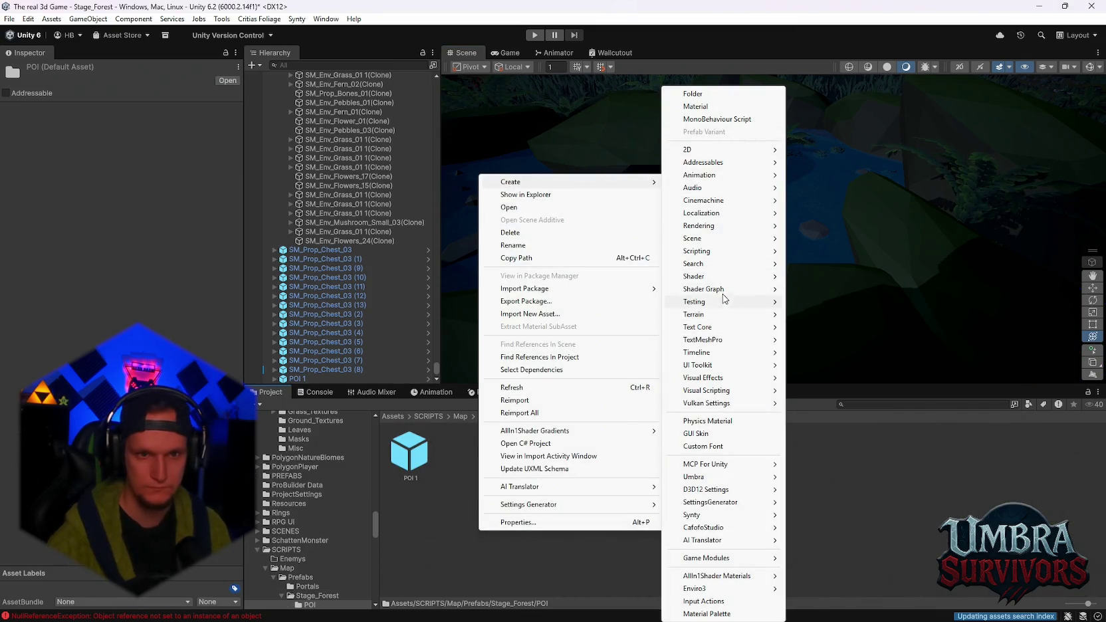
{"action": "mouse_move", "coordinate": [725, 252]}
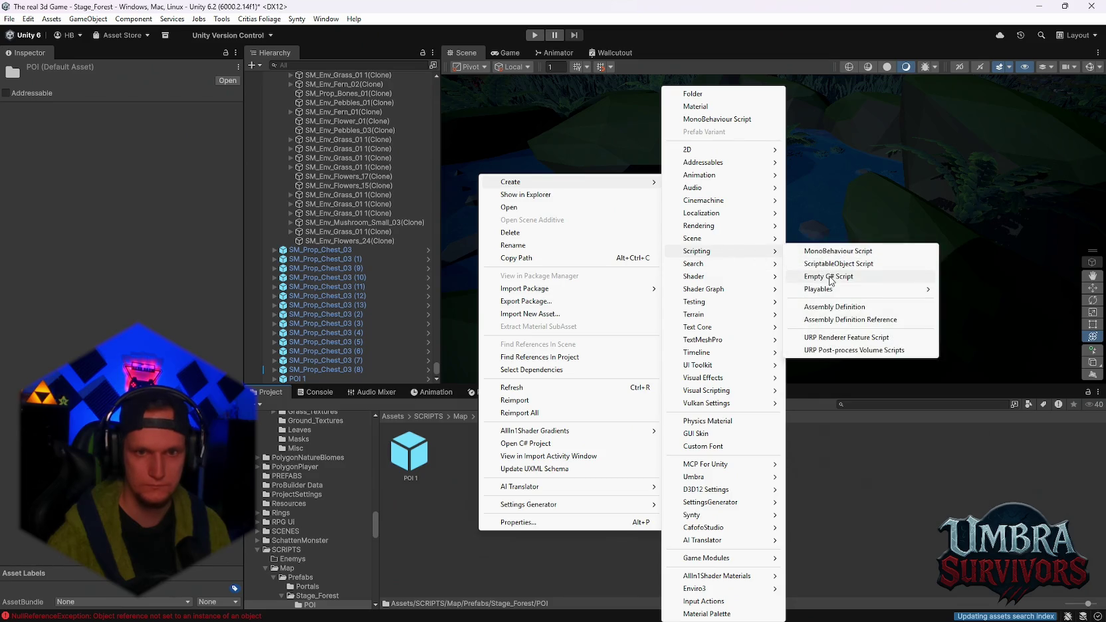
{"action": "left_click", "coordinate": [830, 276]}
{"action": "type", "text": "W"}
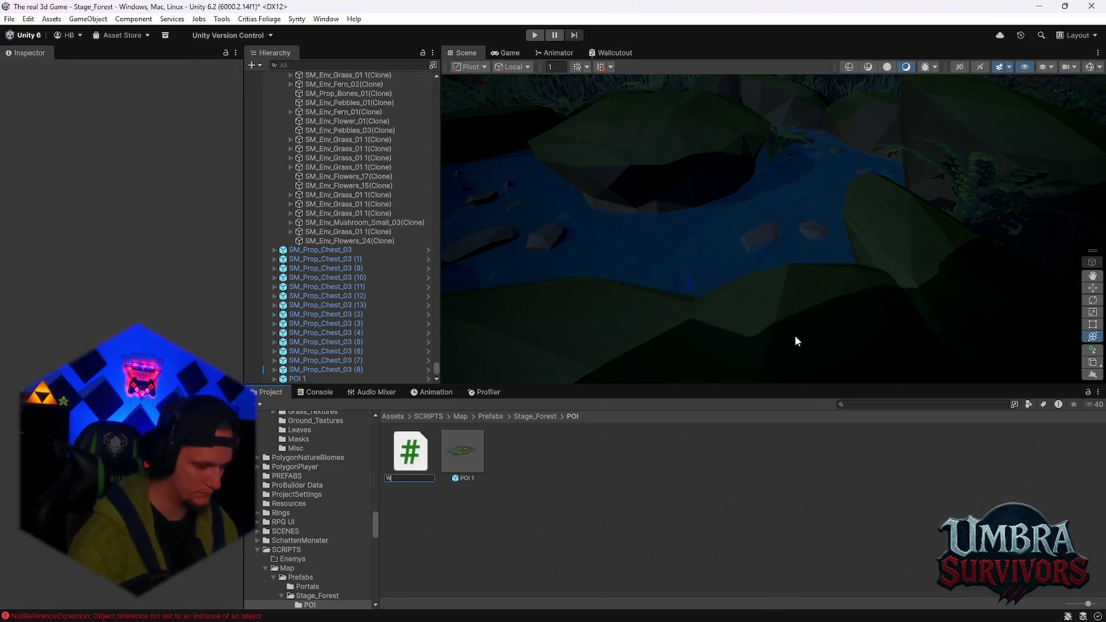
{"action": "type", "text": "ater Sound"}
{"action": "key", "text": "Return"}
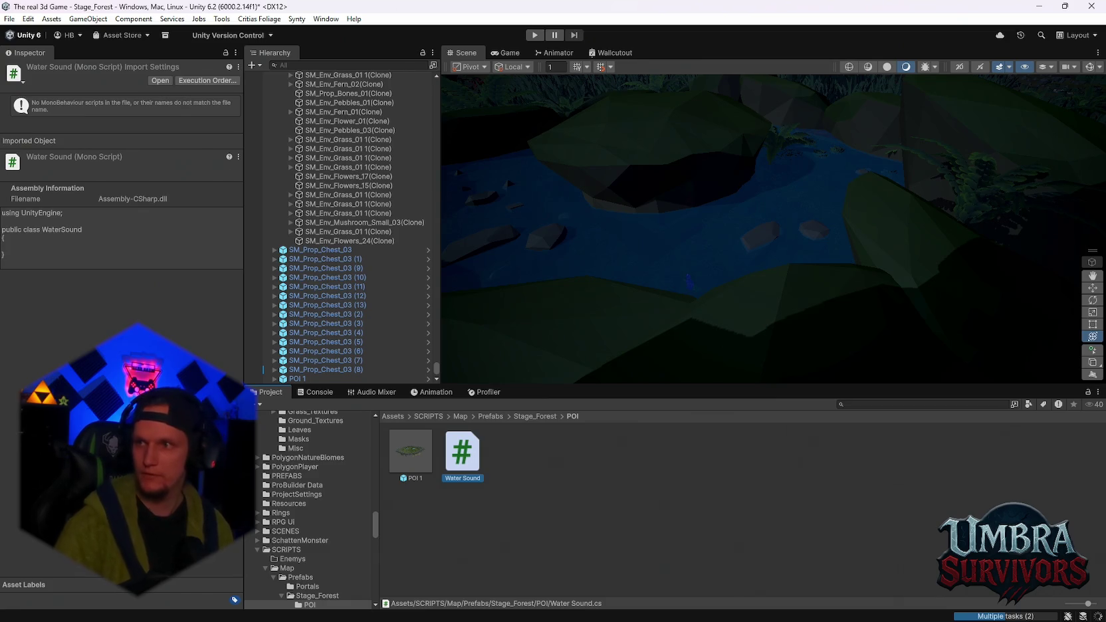
{"action": "left_click", "coordinate": [705, 540]}
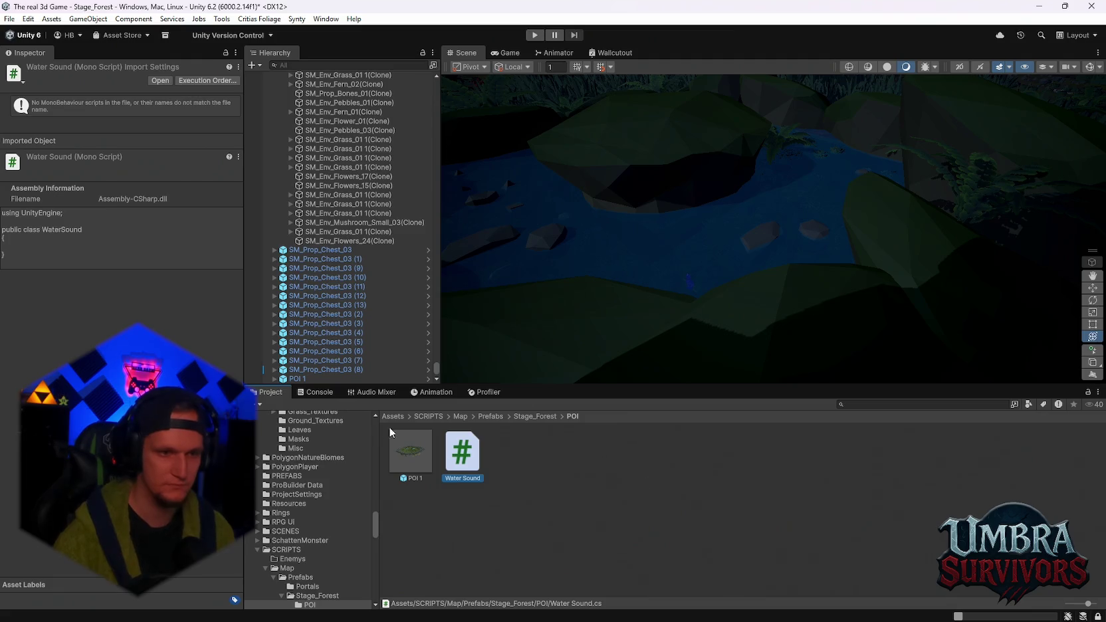
{"action": "left_click", "coordinate": [432, 451]}
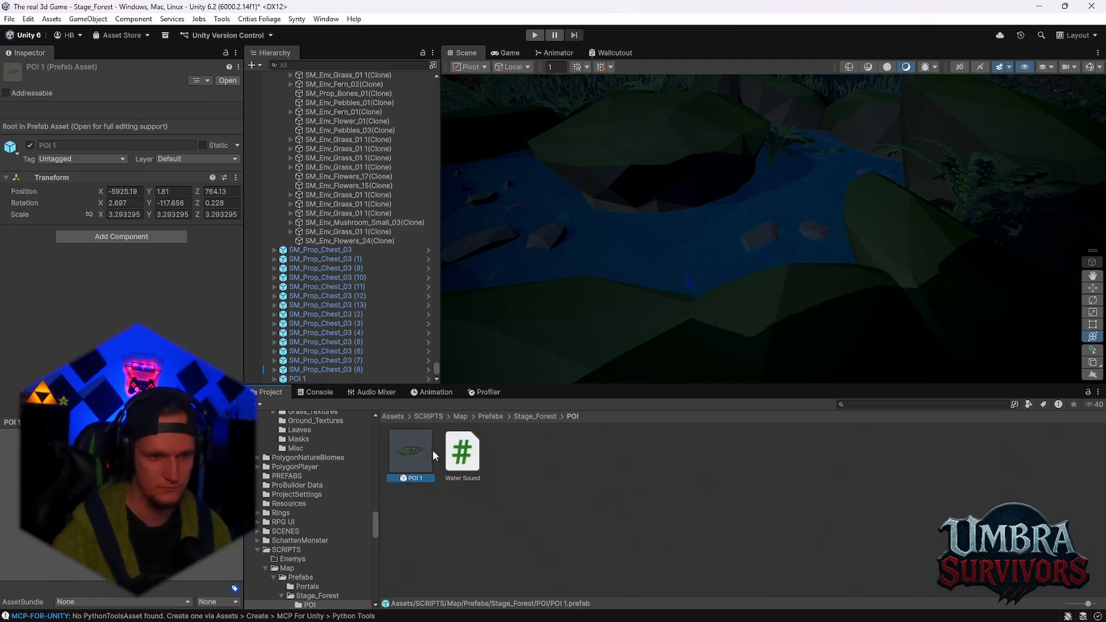
Open the POI 1 prefab in Prefab Mode
{"action": "left_click", "coordinate": [467, 452]}
{"action": "left_click", "coordinate": [409, 468]}
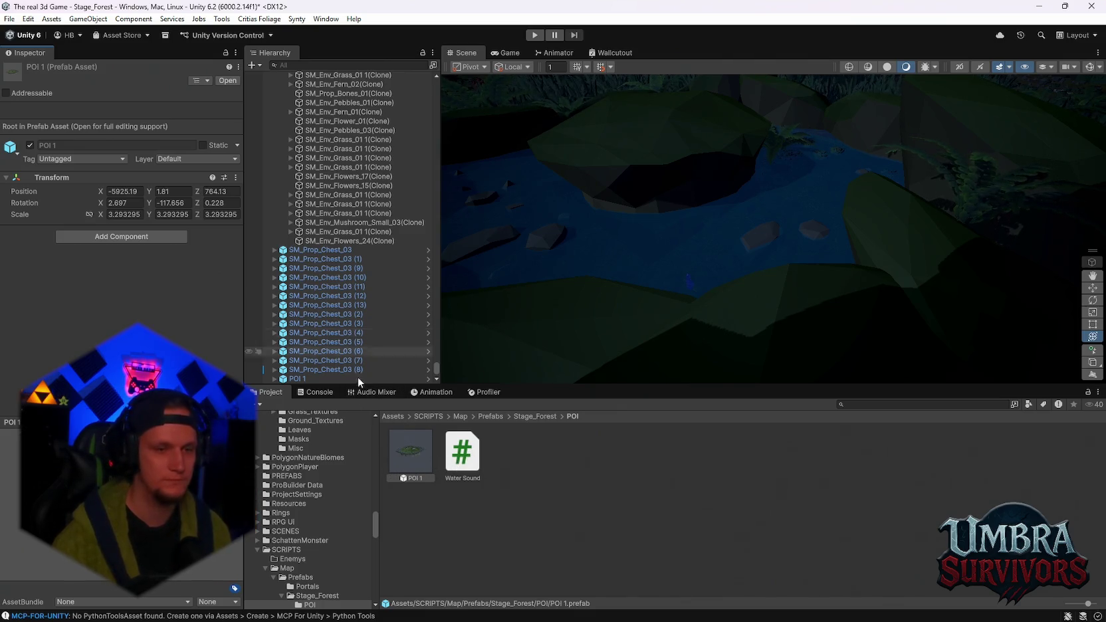
{"action": "left_click", "coordinate": [428, 379]}
{"action": "type", "text": "wat"}
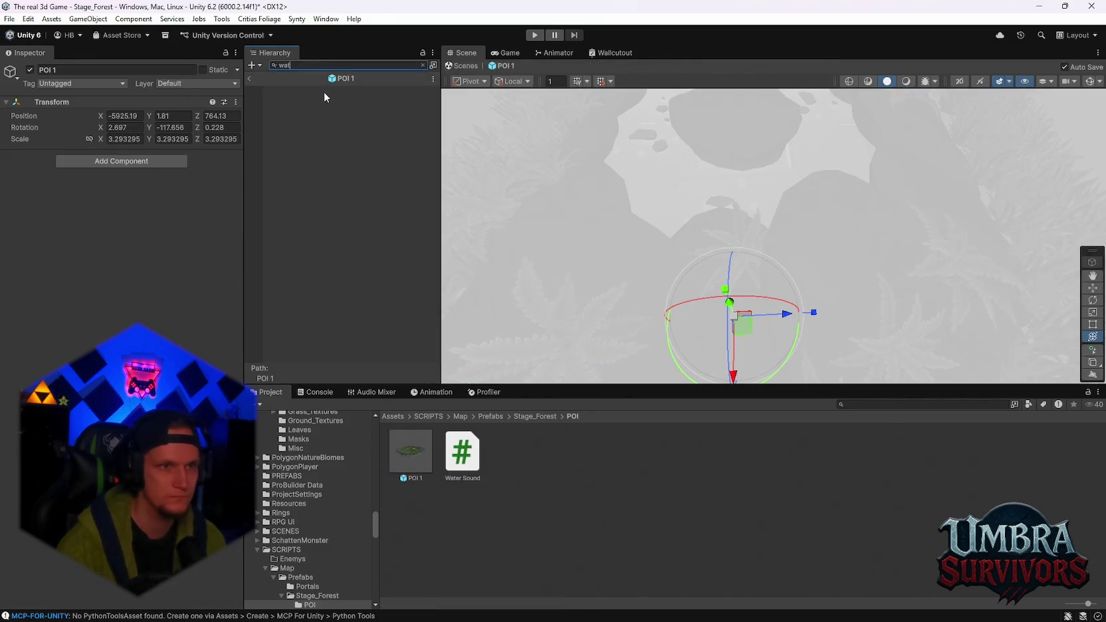
Select River_Plane_01 through River_Plane_01 (5) and attach the Water Sound script to them
{"action": "key", "text": "BackSpace"}
{"action": "key", "text": "BackSpace"}
{"action": "scroll", "coordinate": [389, 298], "scroll_direction": "down", "scroll_amount": 3}
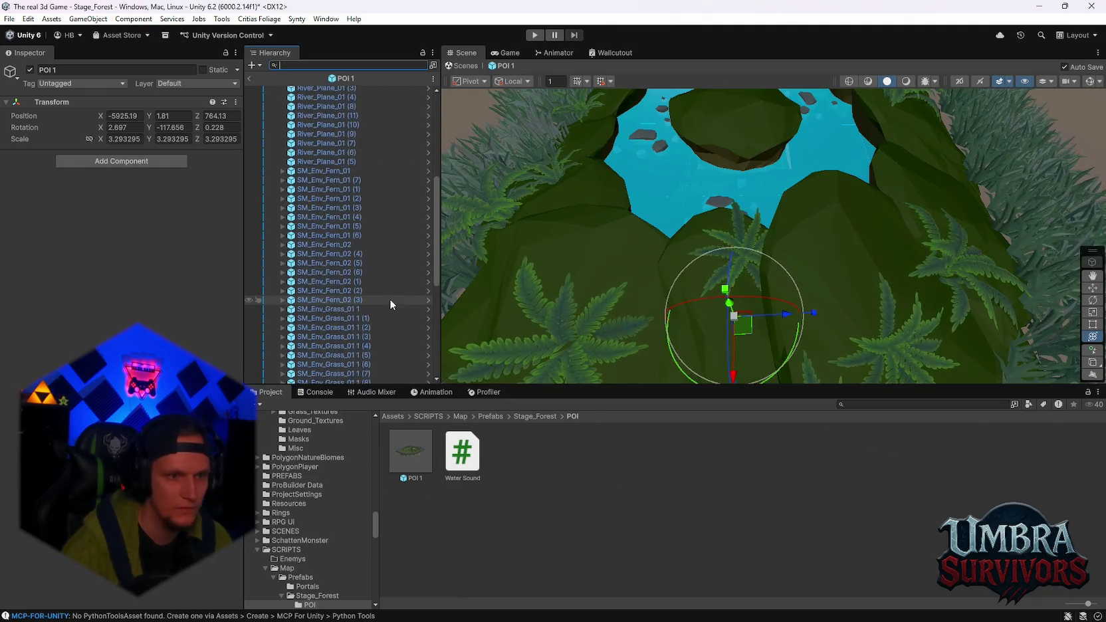
{"action": "left_click", "coordinate": [332, 234]}
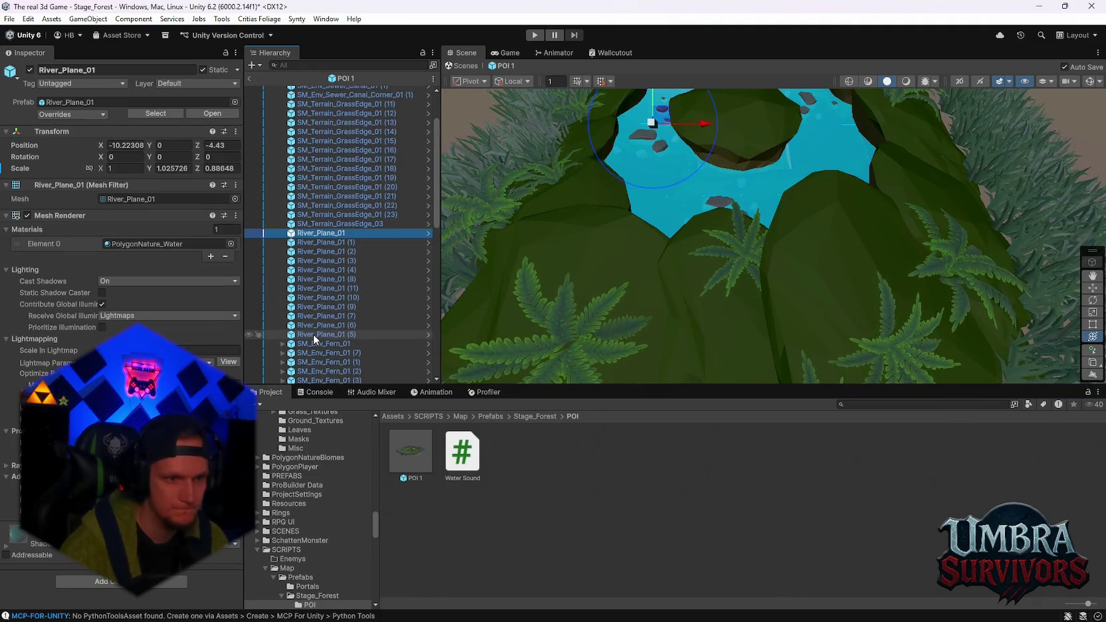
{"action": "left_click", "coordinate": [313, 333], "text": "shift"}
{"action": "mouse_move", "coordinate": [456, 460]}
{"action": "left_mouse_down"}
{"action": "mouse_move", "coordinate": [132, 532]}
{"action": "mouse_move", "coordinate": [133, 518]}
{"action": "left_mouse_up"}
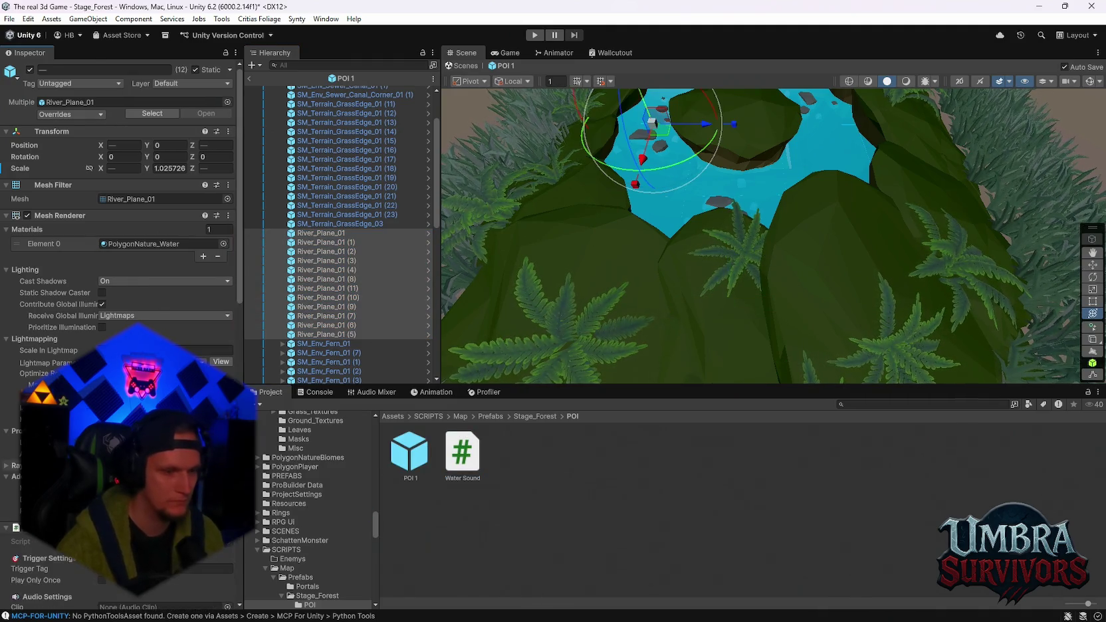
{"action": "left_click", "coordinate": [859, 403]}
{"action": "type", "text": "water"}
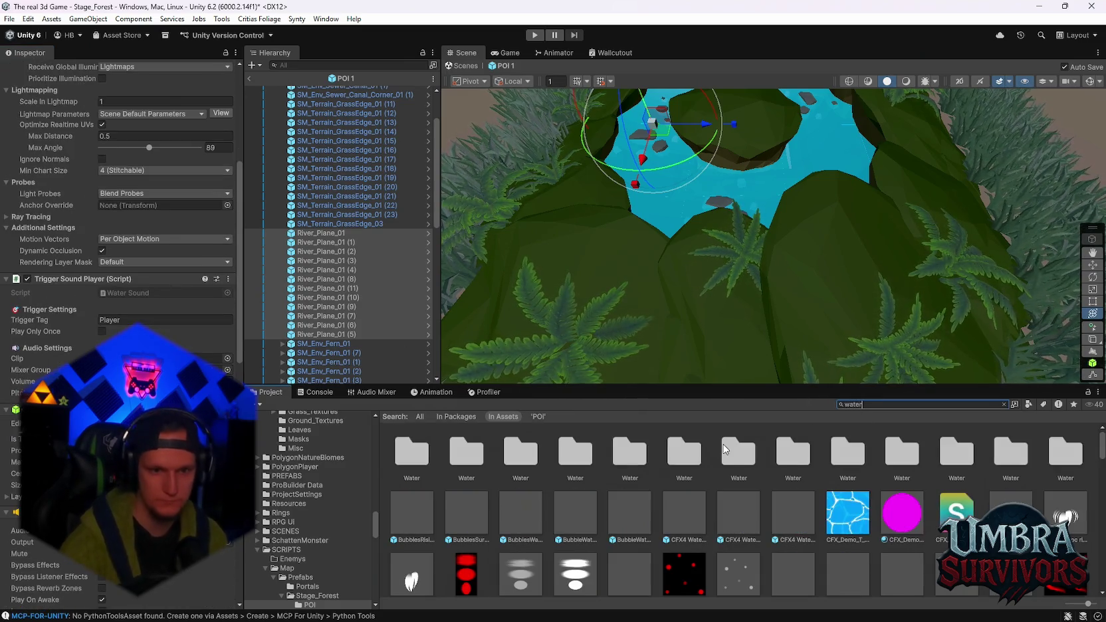
{"action": "scroll", "coordinate": [768, 498], "scroll_direction": "down", "scroll_amount": 10}
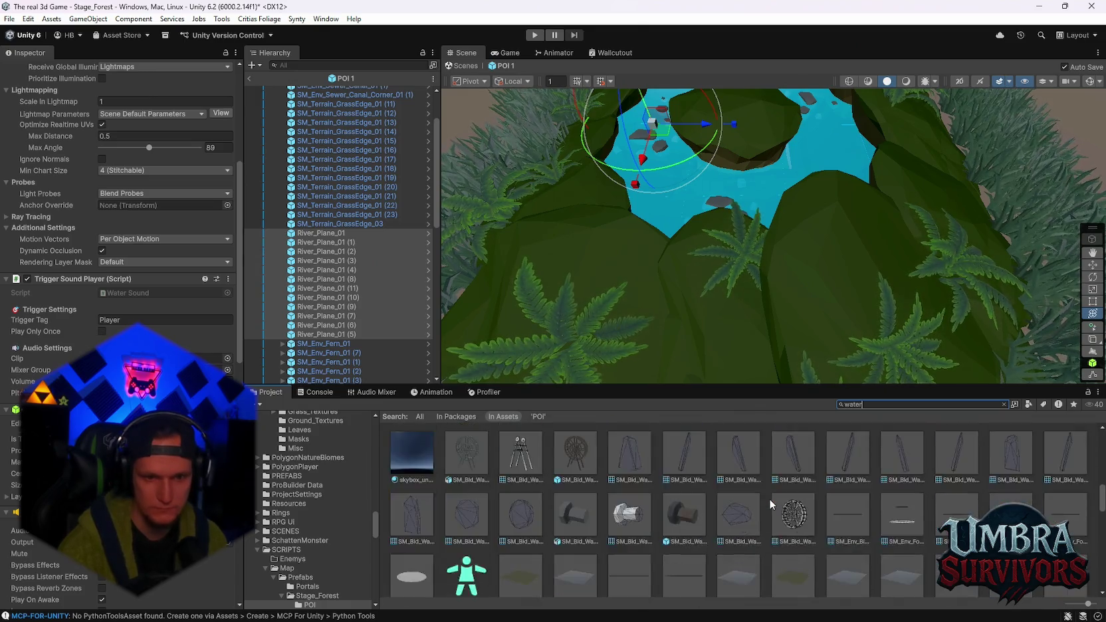
{"action": "scroll", "coordinate": [764, 508], "scroll_direction": "up", "scroll_amount": 1}
{"action": "double_click", "coordinate": [756, 498]}
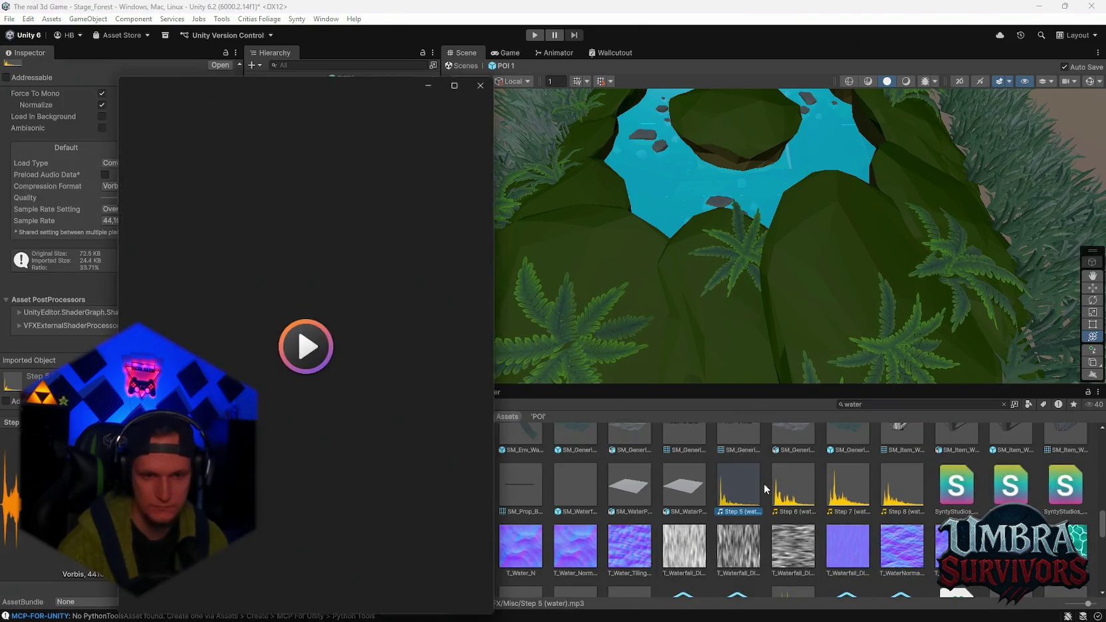
{"action": "double_click", "coordinate": [807, 491]}
{"action": "left_click", "coordinate": [846, 492]}
{"action": "double_click", "coordinate": [898, 494]}
{"action": "scroll", "coordinate": [835, 485], "scroll_direction": "down", "scroll_amount": 2}
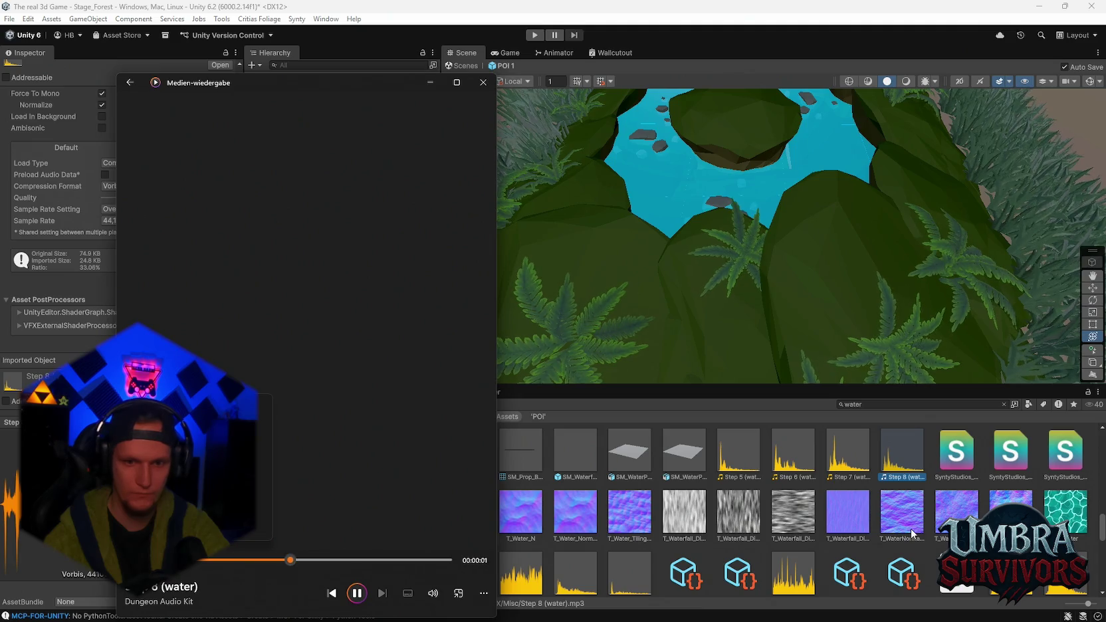
{"action": "scroll", "coordinate": [711, 532], "scroll_direction": "up", "scroll_amount": 2}
{"action": "double_click", "coordinate": [737, 459]}
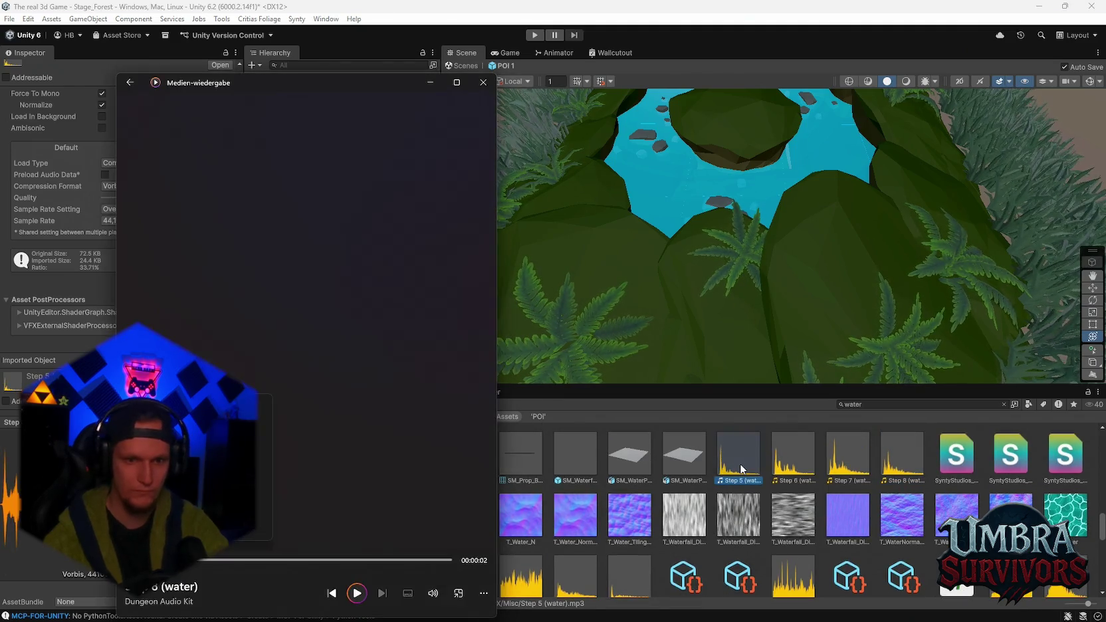
{"action": "double_click", "coordinate": [787, 454]}
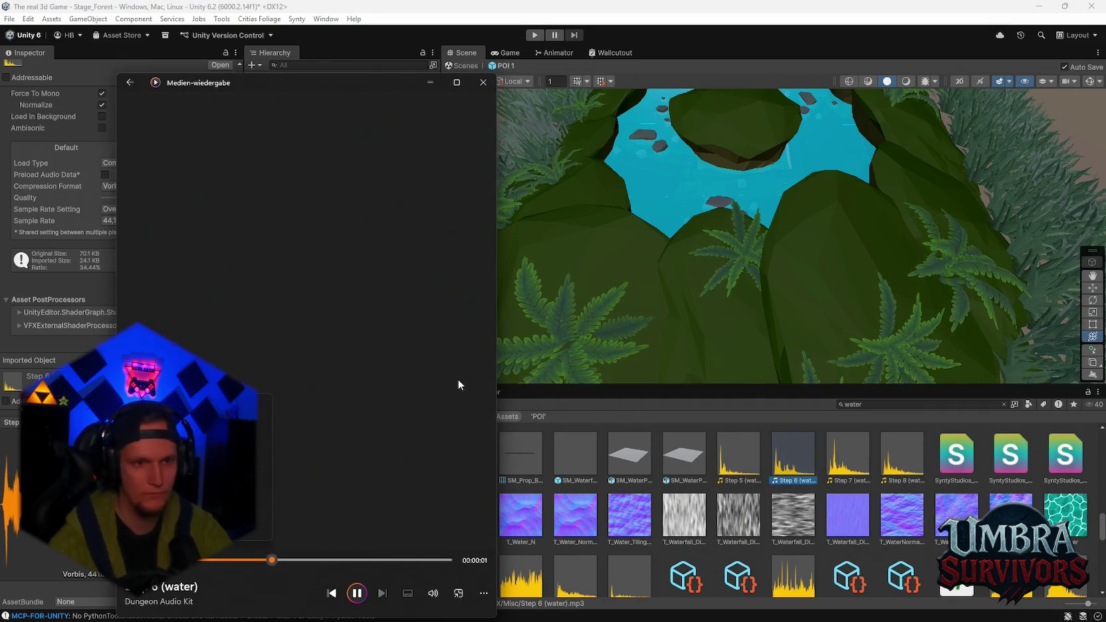
{"action": "left_click", "coordinate": [482, 83]}
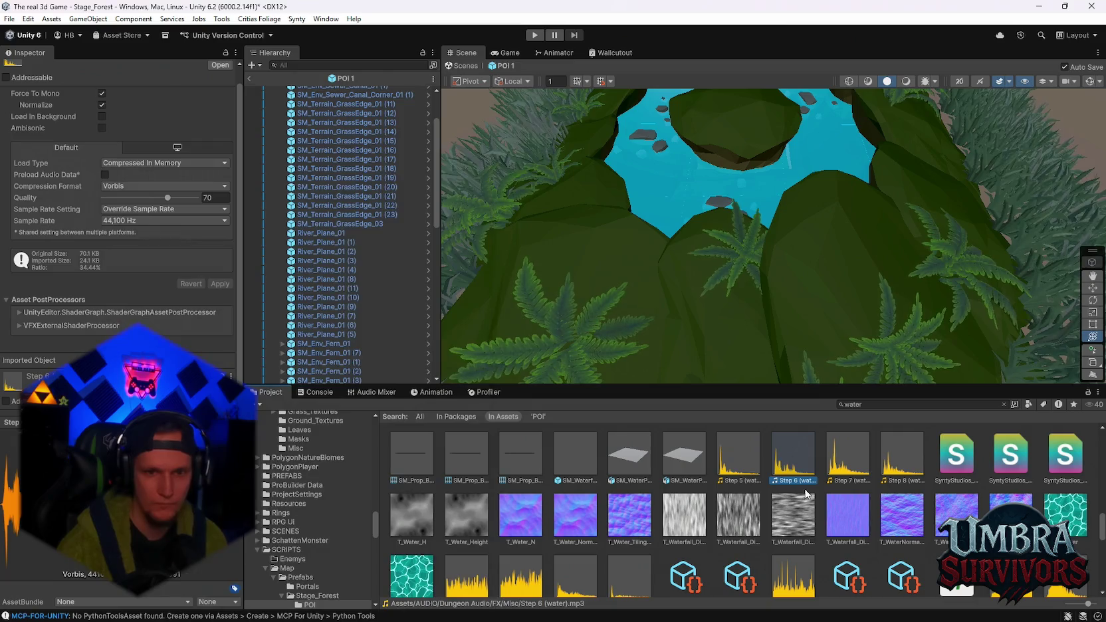
{"action": "left_click", "coordinate": [836, 464]}
{"action": "scroll", "coordinate": [836, 464], "scroll_direction": "down", "scroll_amount": 1}
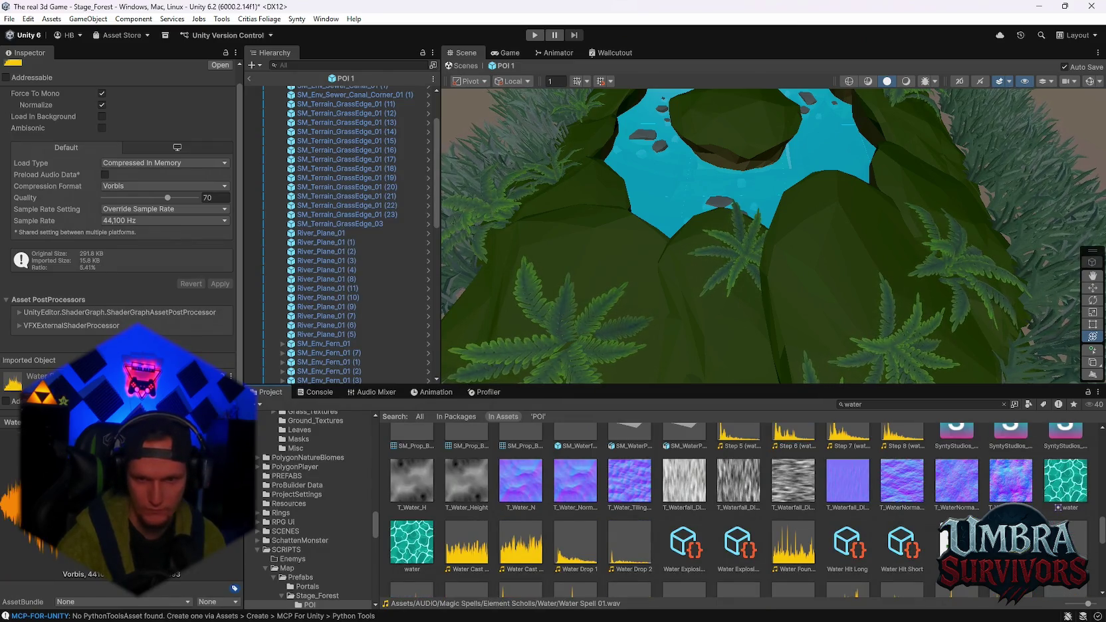
{"action": "double_click", "coordinate": [794, 584]}
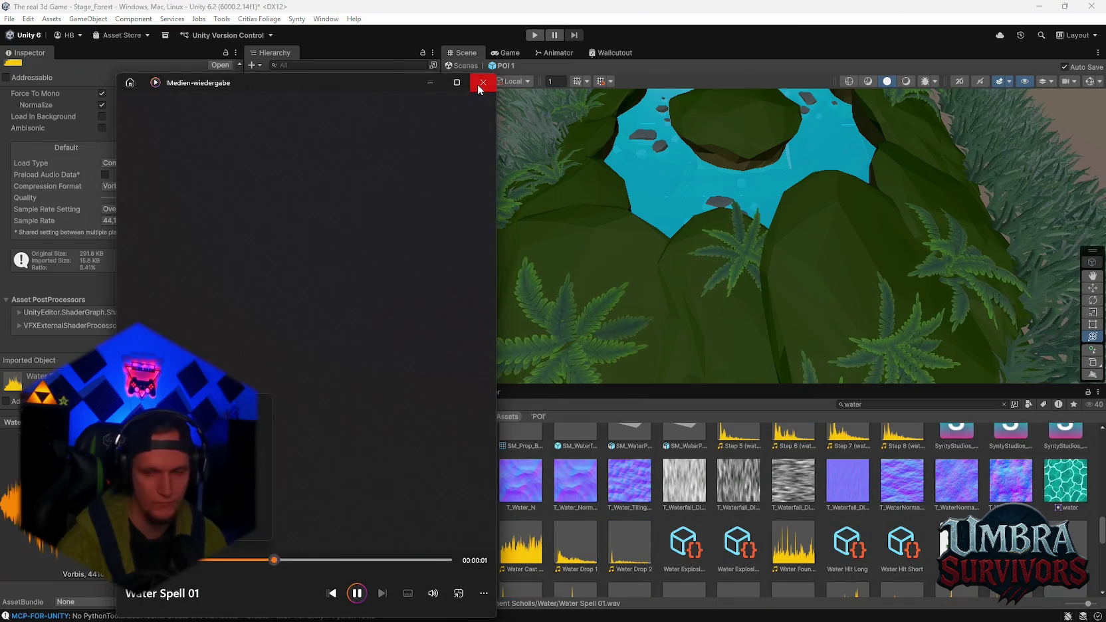
{"action": "left_click", "coordinate": [479, 83]}
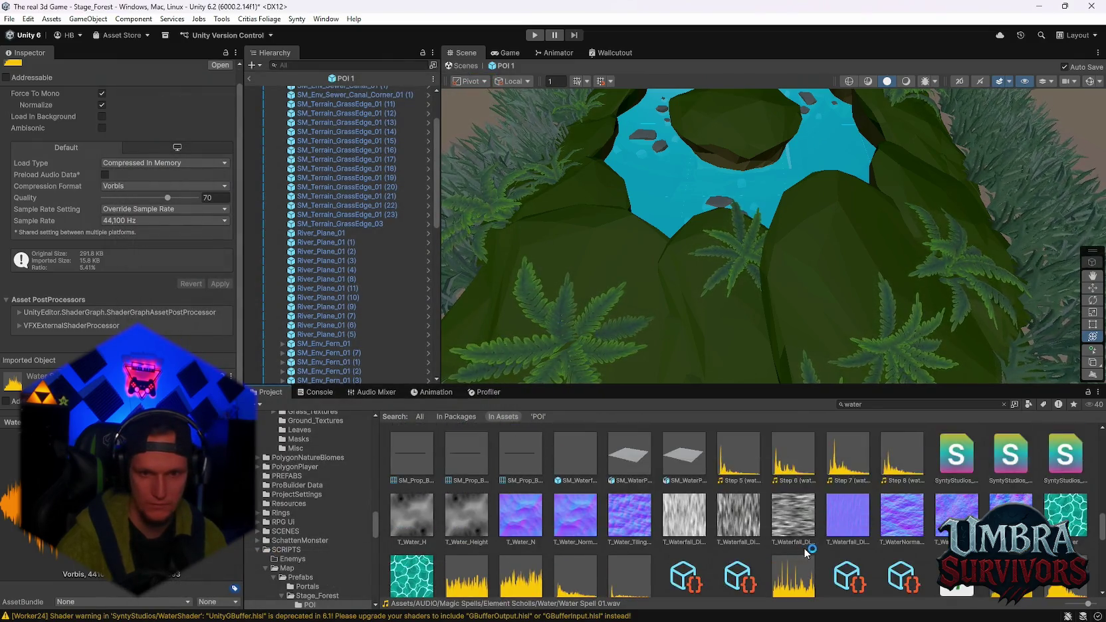
{"action": "double_click", "coordinate": [806, 514]}
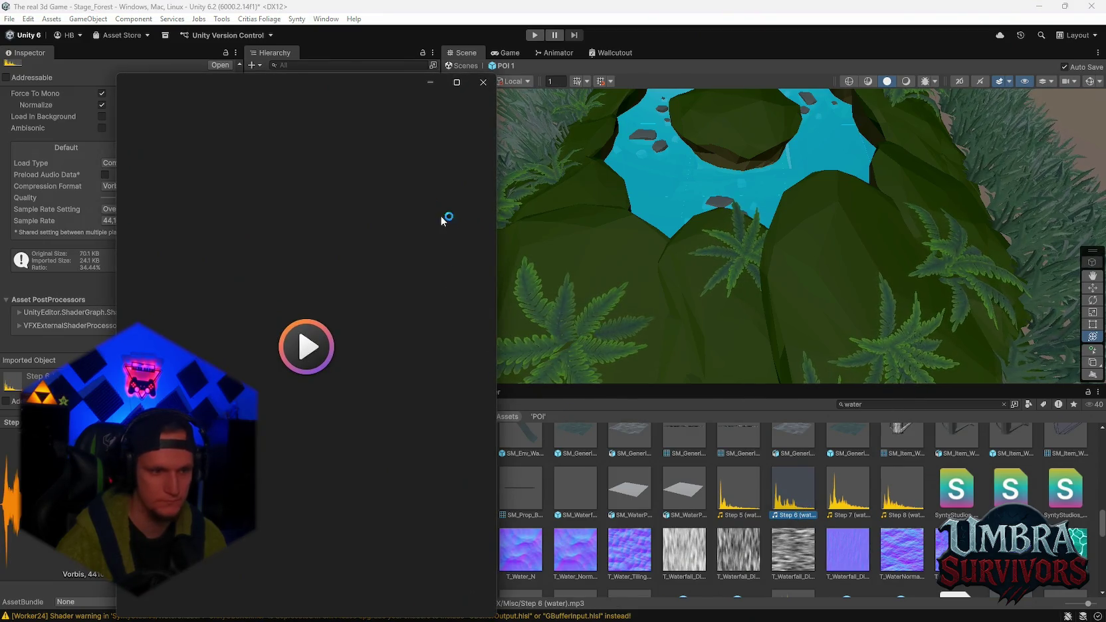
{"action": "left_click", "coordinate": [482, 83]}
{"action": "left_click", "coordinate": [848, 495]}
{"action": "left_click", "coordinate": [800, 496]}
{"action": "scroll", "coordinate": [343, 553], "scroll_direction": "down", "scroll_amount": 5}
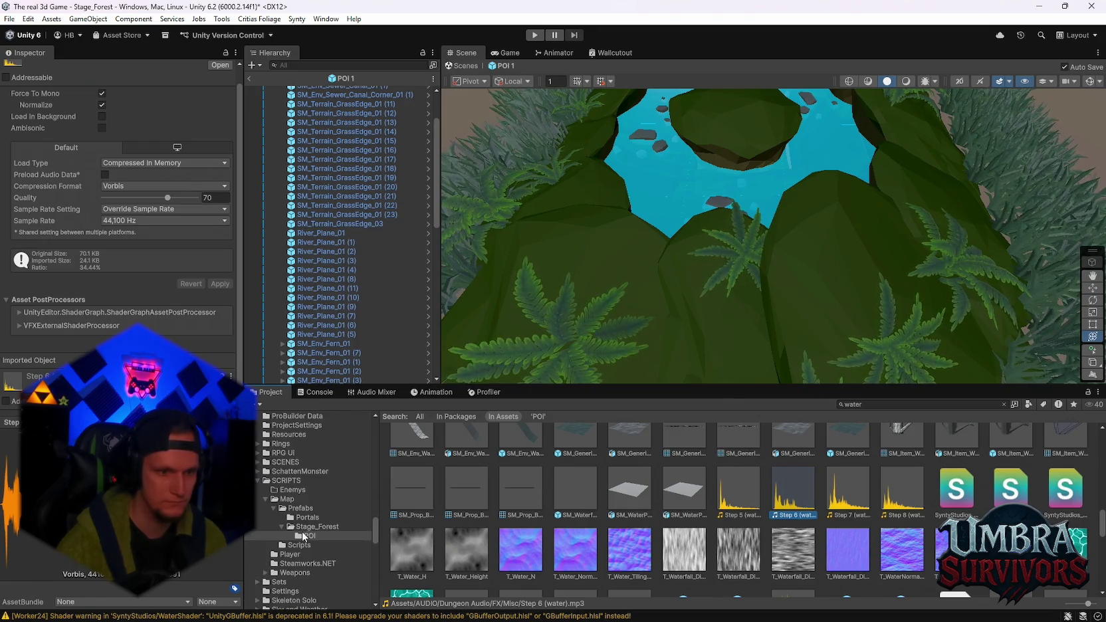
{"action": "left_click", "coordinate": [306, 535]}
Paste the Step 6 (water) clip into POI and assign it as the river planes' trigger Clip
{"action": "key", "text": "ctrl+v"}
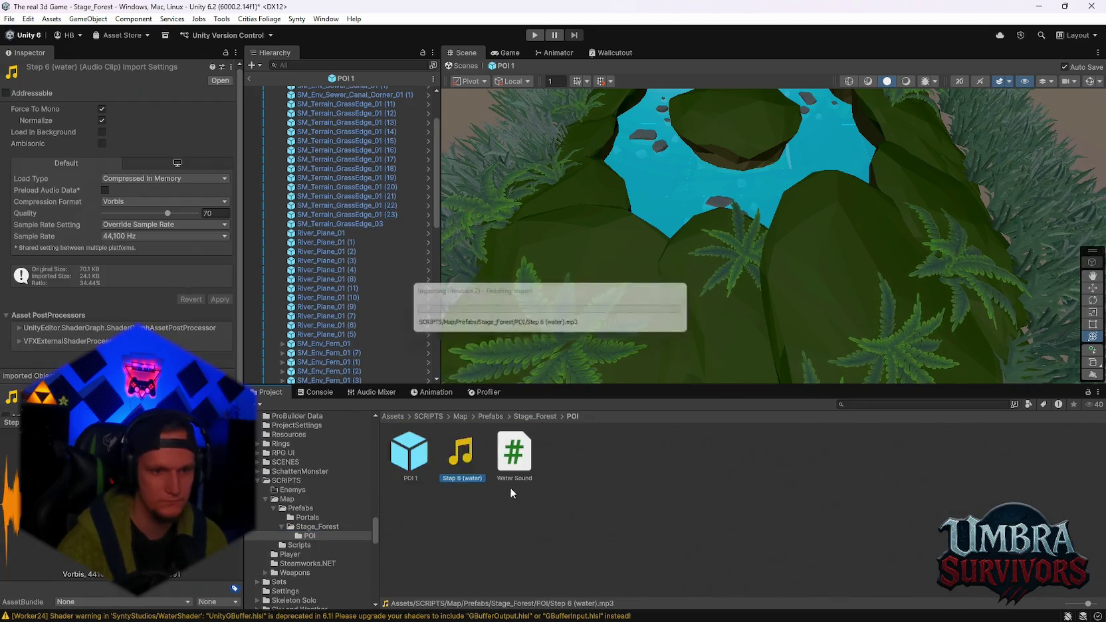
{"action": "left_click", "coordinate": [315, 233]}
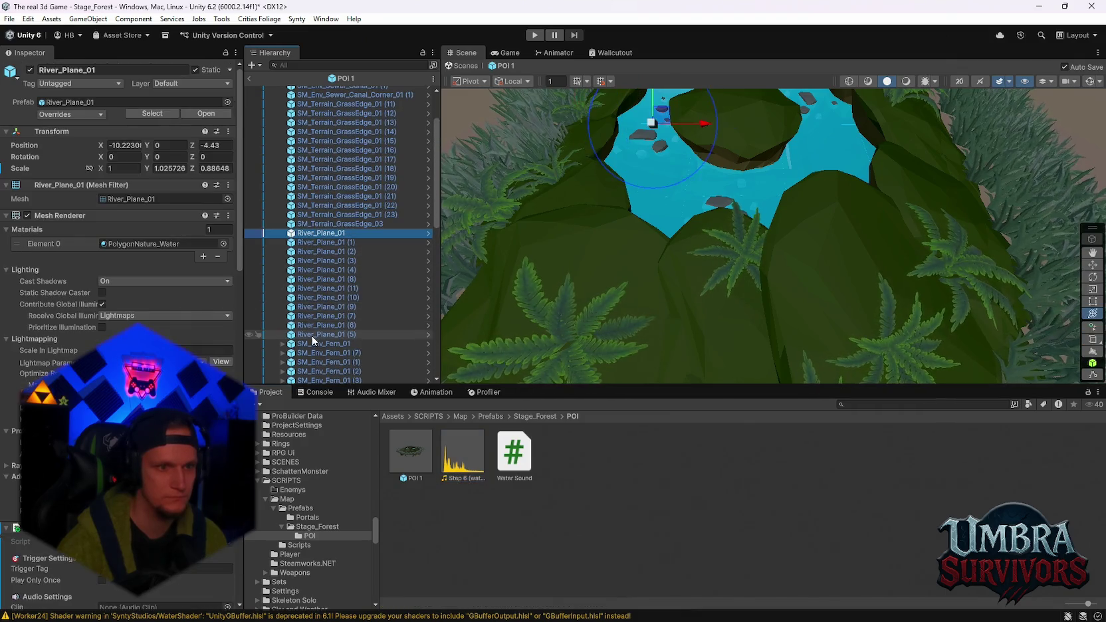
{"action": "left_click", "coordinate": [311, 334], "text": "shift"}
{"action": "scroll", "coordinate": [121, 200], "scroll_direction": "down", "scroll_amount": 3}
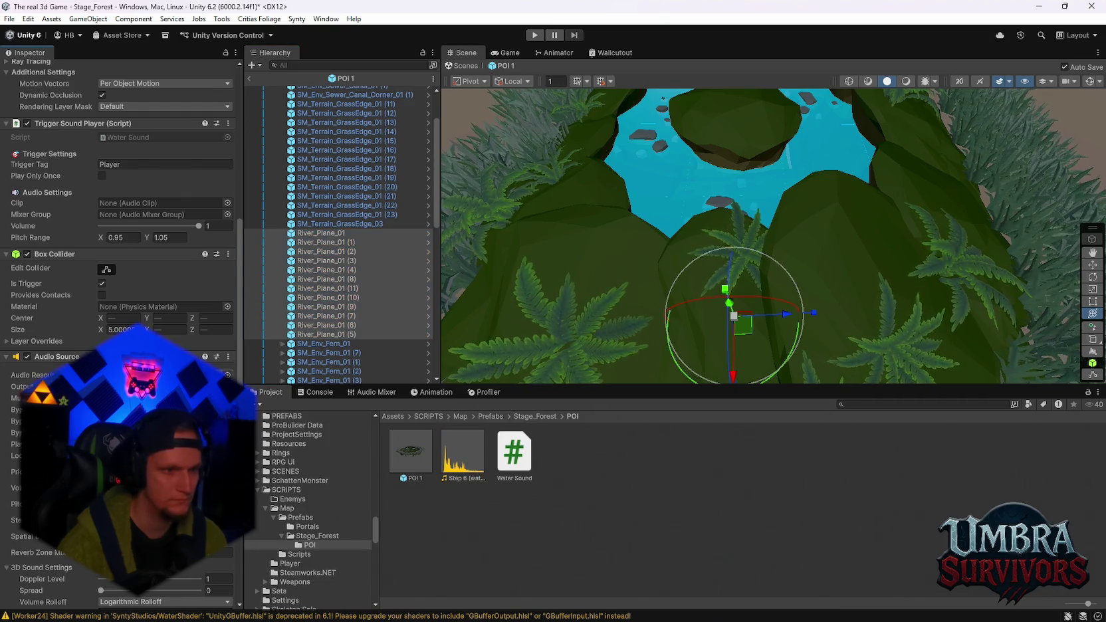
{"action": "scroll", "coordinate": [120, 200], "scroll_direction": "up", "scroll_amount": 3}
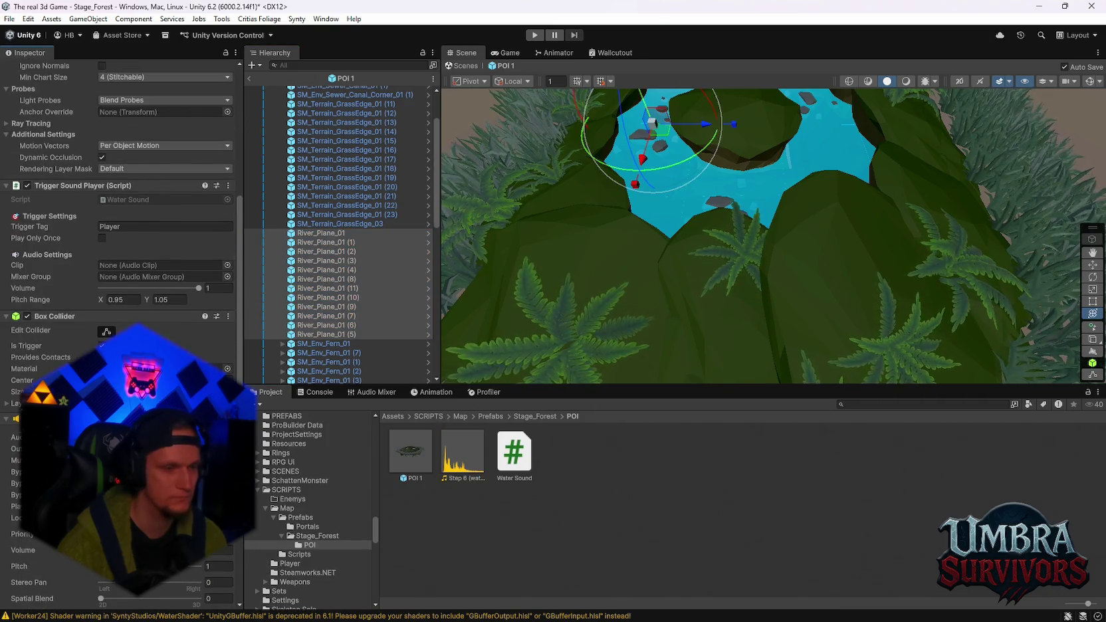
{"action": "mouse_move", "coordinate": [462, 452]}
{"action": "left_mouse_down"}
{"action": "mouse_move", "coordinate": [151, 266]}
{"action": "mouse_move", "coordinate": [164, 286]}
{"action": "mouse_move", "coordinate": [200, 268]}
{"action": "left_mouse_up"}
Set the trigger sound's Mixer Group to SFX (MasterVol) and Volume to 0.5
{"action": "left_click", "coordinate": [227, 276]}
{"action": "double_click", "coordinate": [265, 359]}
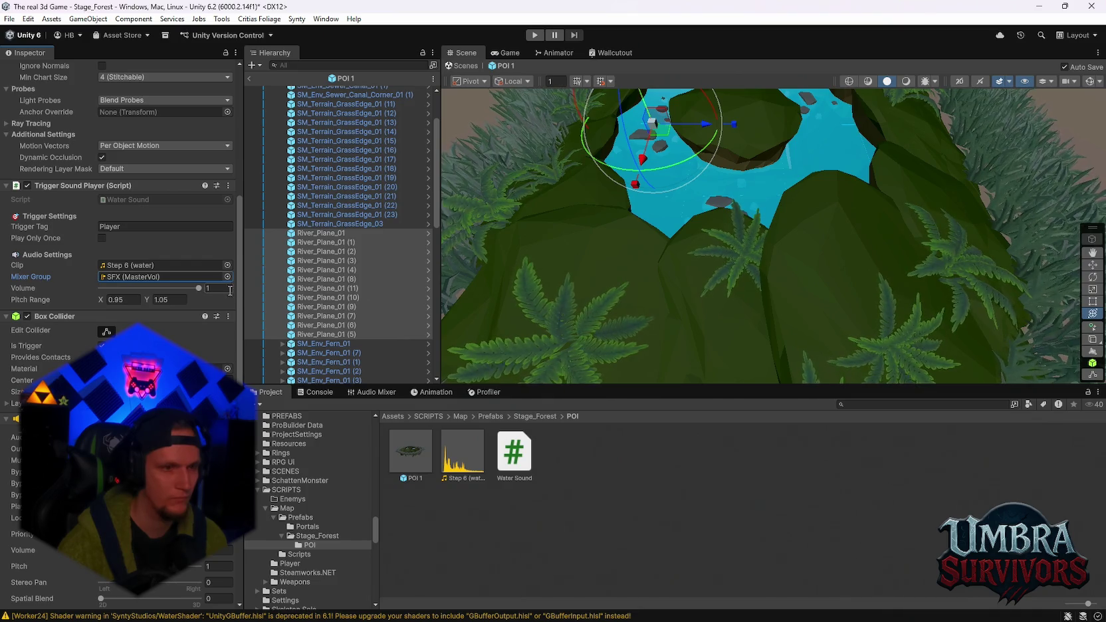
{"action": "left_click", "coordinate": [230, 289]}
{"action": "type", "text": "0.5"}
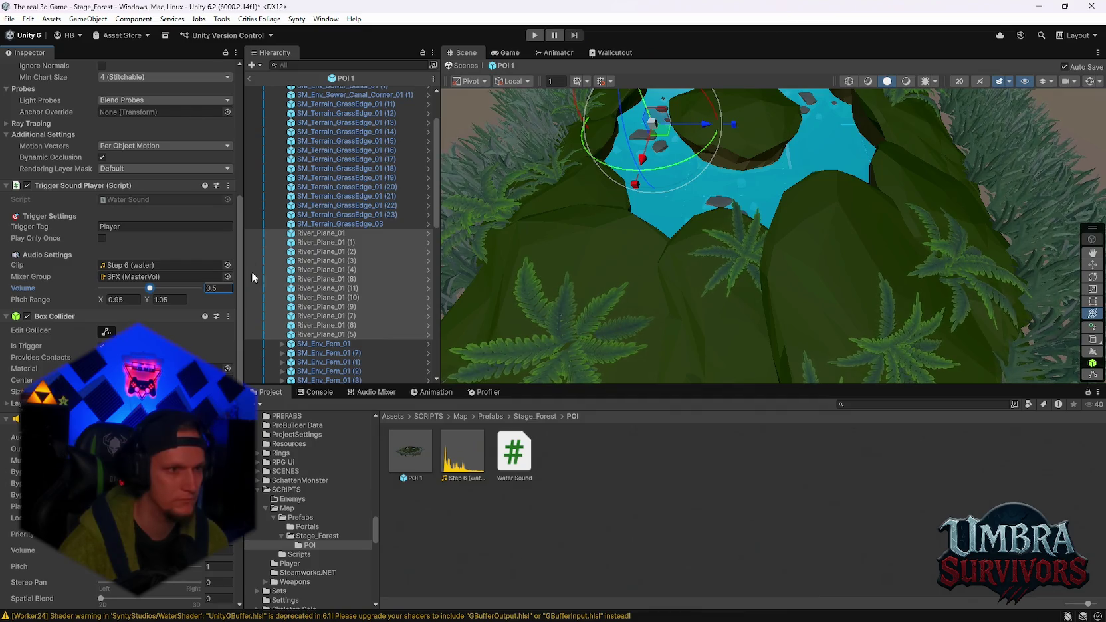
{"action": "scroll", "coordinate": [188, 281], "scroll_direction": "down", "scroll_amount": 6}
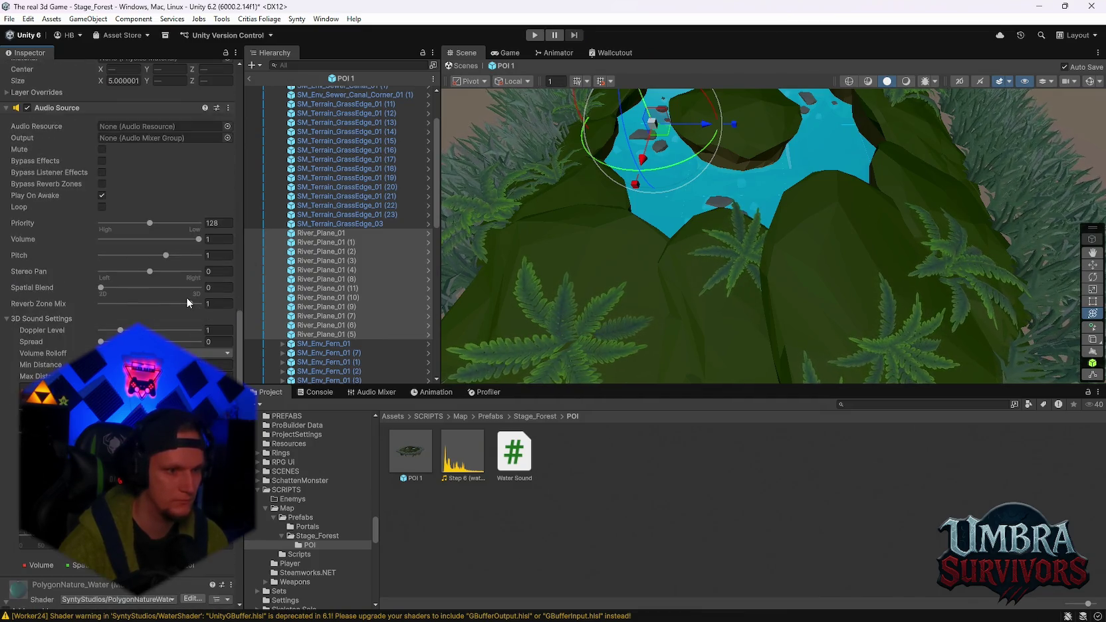
{"action": "scroll", "coordinate": [193, 299], "scroll_direction": "up", "scroll_amount": 13}
{"action": "left_click", "coordinate": [10, 19]}
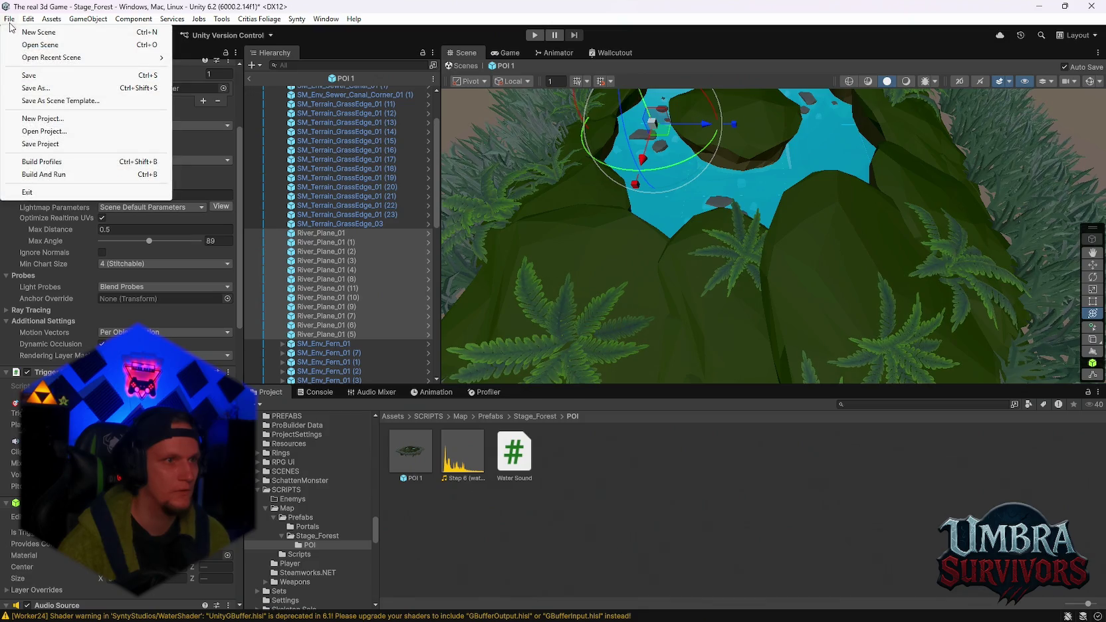
Save the Stage_Forest changes and open the recent TestArea scene
{"action": "mouse_move", "coordinate": [38, 65]}
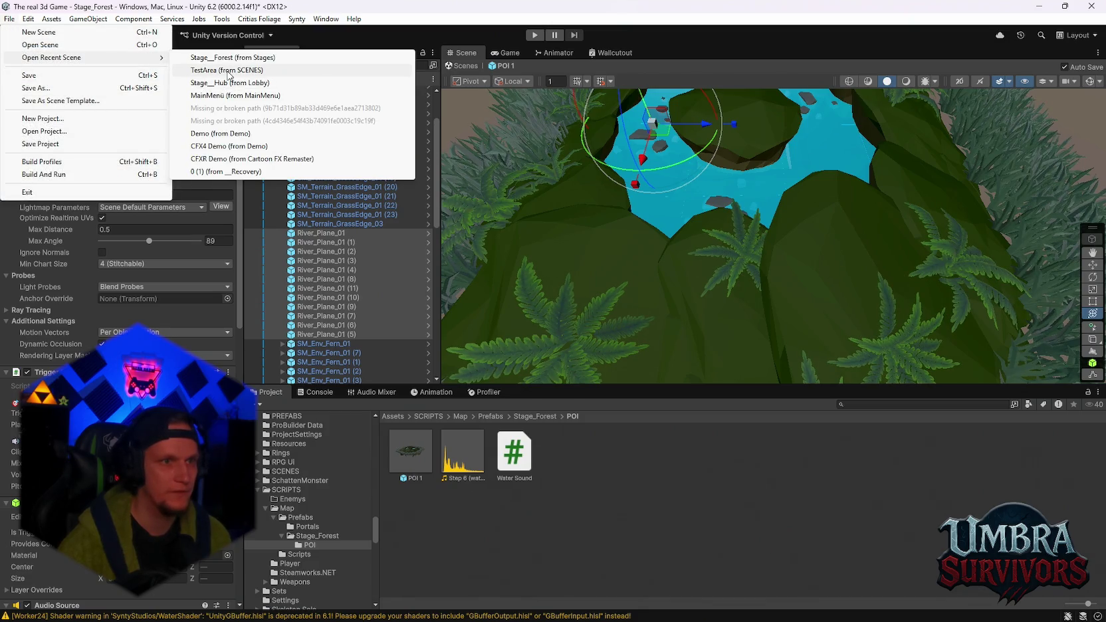
{"action": "left_click", "coordinate": [222, 84]}
{"action": "left_click", "coordinate": [553, 344]}
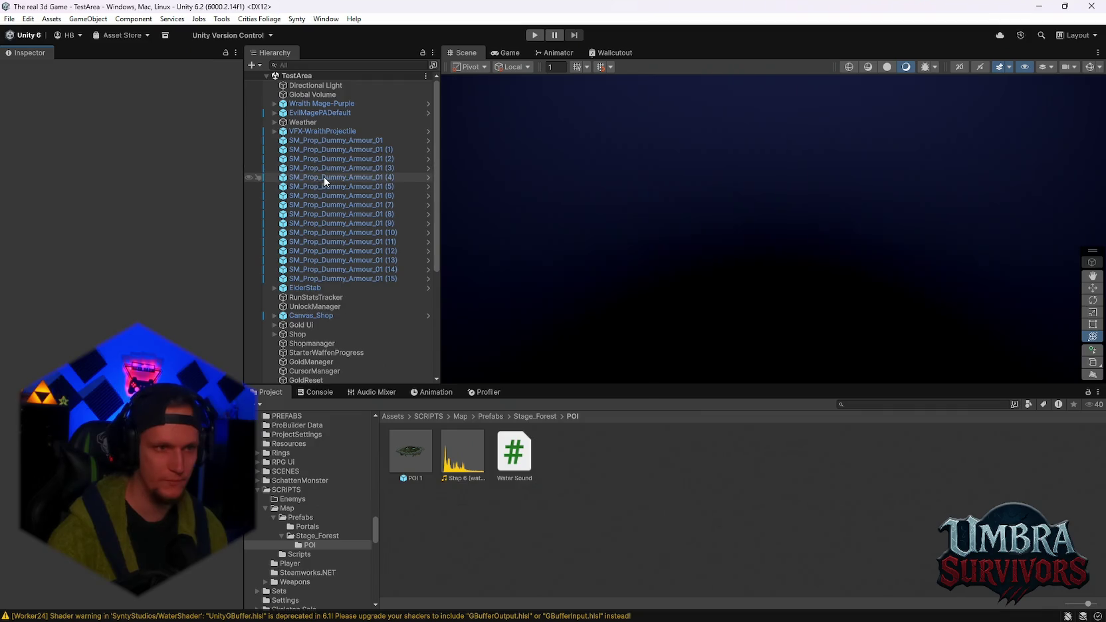
Survey the TestArea field and place a POI 1 prefab instance in it
{"action": "double_click", "coordinate": [313, 85]}
{"action": "mouse_move", "coordinate": [670, 227]}
{"action": "left_mouse_down"}
{"action": "mouse_move", "coordinate": [731, 301]}
{"action": "mouse_move", "coordinate": [866, 201]}
{"action": "mouse_move", "coordinate": [962, 188]}
{"action": "mouse_move", "coordinate": [598, 297]}
{"action": "mouse_move", "coordinate": [857, 227]}
{"action": "mouse_move", "coordinate": [713, 280]}
{"action": "mouse_move", "coordinate": [828, 281]}
{"action": "mouse_move", "coordinate": [820, 272]}
{"action": "mouse_move", "coordinate": [646, 325]}
{"action": "left_mouse_up"}
{"action": "mouse_move", "coordinate": [818, 278]}
{"action": "left_mouse_down"}
{"action": "mouse_move", "coordinate": [783, 283]}
{"action": "mouse_move", "coordinate": [768, 266]}
{"action": "mouse_move", "coordinate": [634, 281]}
{"action": "mouse_move", "coordinate": [811, 283]}
{"action": "mouse_move", "coordinate": [640, 225]}
{"action": "mouse_move", "coordinate": [573, 377]}
{"action": "left_mouse_up"}
{"action": "mouse_move", "coordinate": [489, 389]}
{"action": "left_mouse_down"}
{"action": "mouse_move", "coordinate": [764, 307]}
{"action": "mouse_move", "coordinate": [540, 384]}
{"action": "left_mouse_up"}
{"action": "mouse_move", "coordinate": [584, 291]}
{"action": "left_mouse_down"}
{"action": "mouse_move", "coordinate": [646, 263]}
{"action": "mouse_move", "coordinate": [626, 238]}
{"action": "left_mouse_up"}
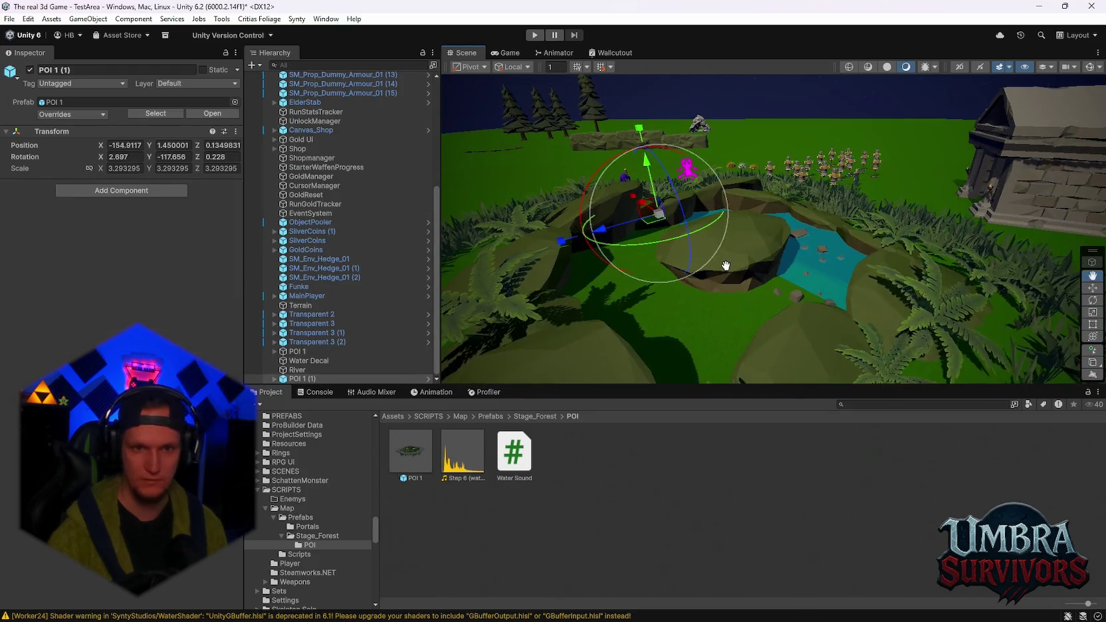
Raise POI 1 (1) to height 2.8 and put it and its children on the Terrain layer
{"action": "mouse_move", "coordinate": [675, 199]}
{"action": "left_mouse_down"}
{"action": "mouse_move", "coordinate": [652, 175]}
{"action": "mouse_move", "coordinate": [734, 275]}
{"action": "mouse_move", "coordinate": [773, 207]}
{"action": "mouse_move", "coordinate": [777, 227]}
{"action": "mouse_move", "coordinate": [808, 249]}
{"action": "left_mouse_up"}
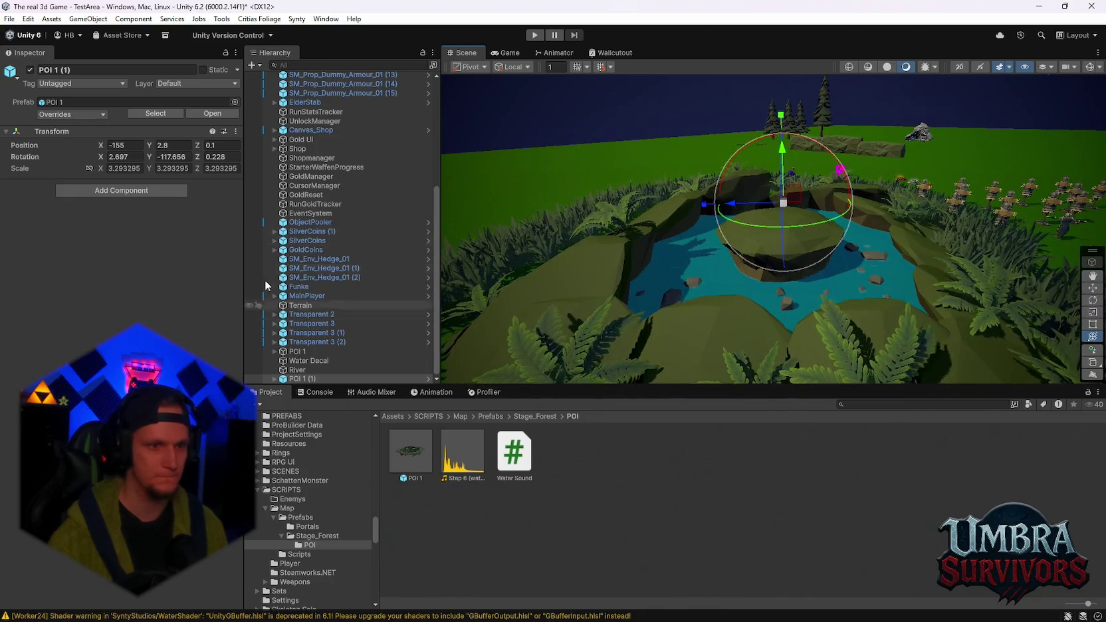
{"action": "left_click", "coordinate": [185, 85]}
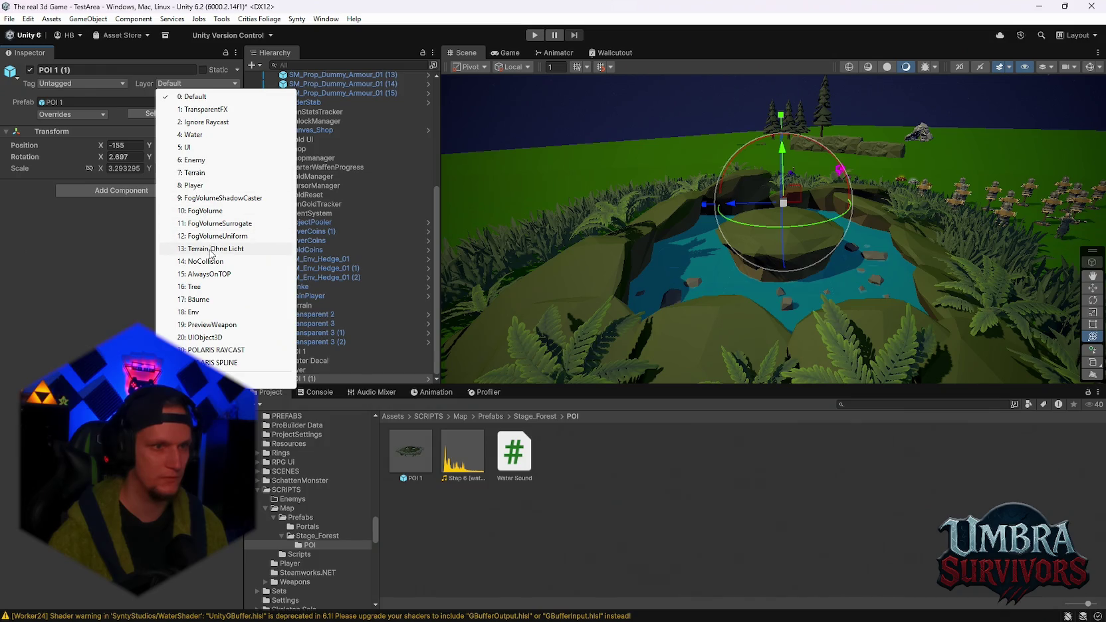
{"action": "left_click", "coordinate": [195, 172]}
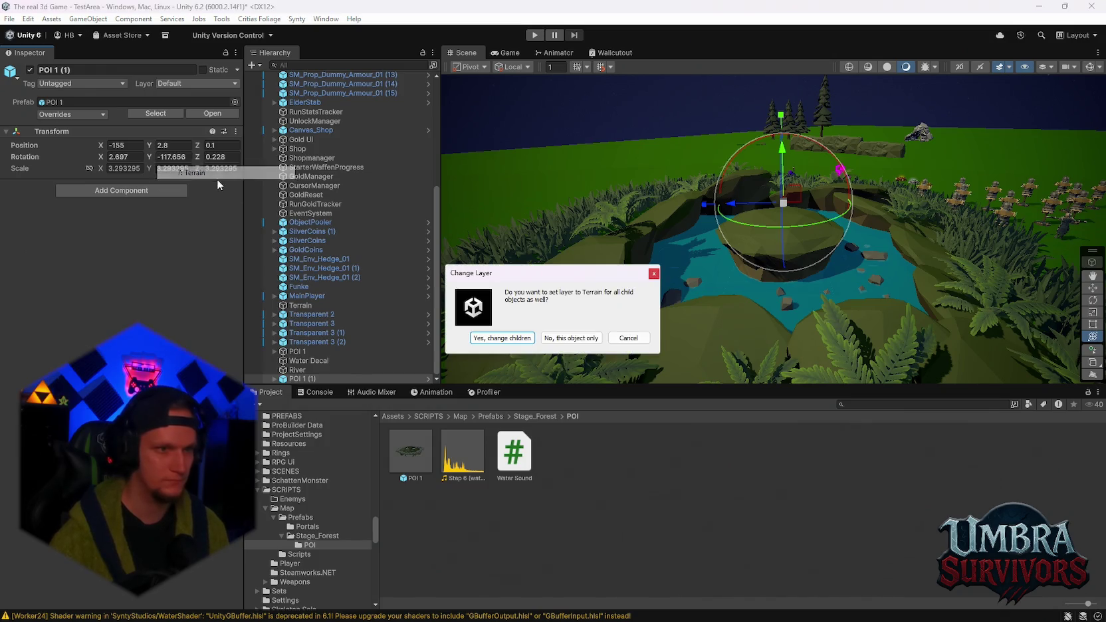
{"action": "left_click", "coordinate": [495, 334]}
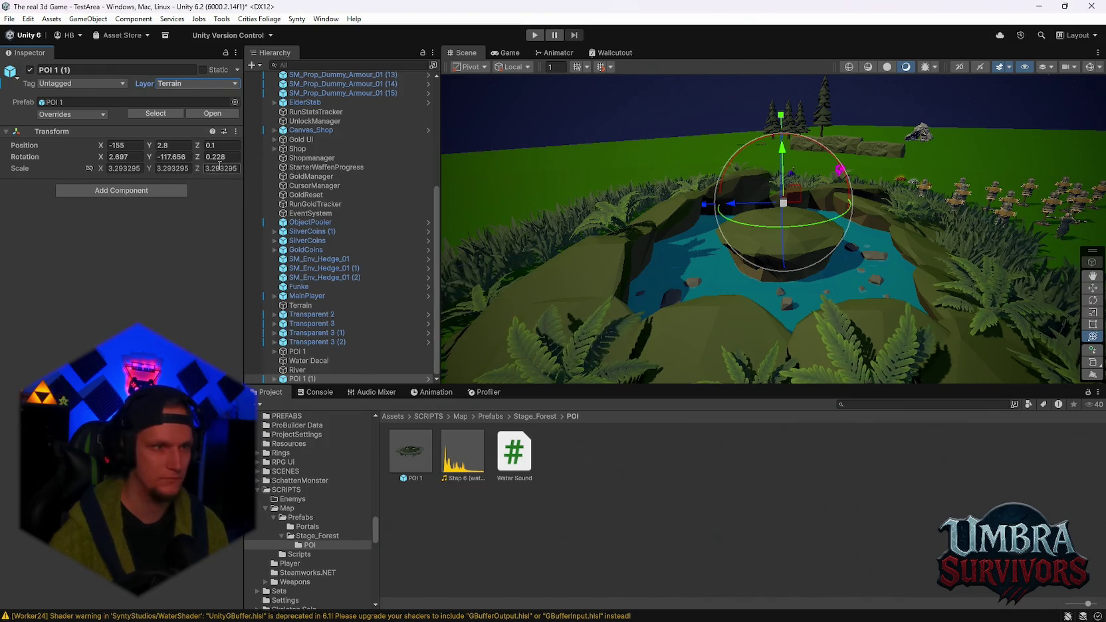
Apply all POI 1 (1) overrides to the prefab and enter Play mode to test
{"action": "left_click", "coordinate": [66, 115]}
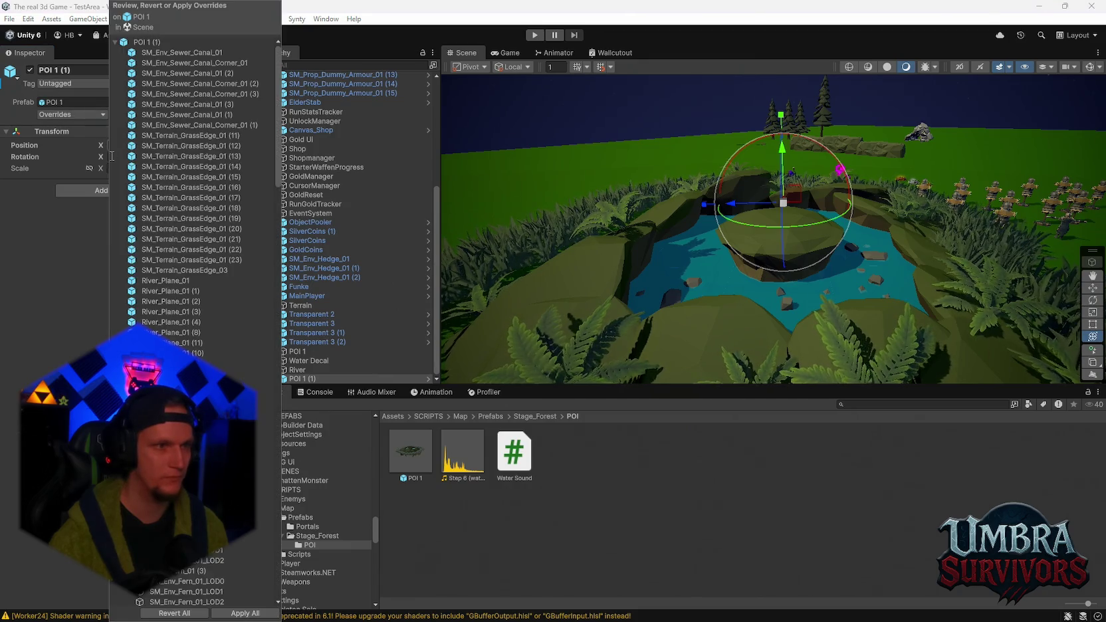
{"action": "left_click", "coordinate": [253, 612]}
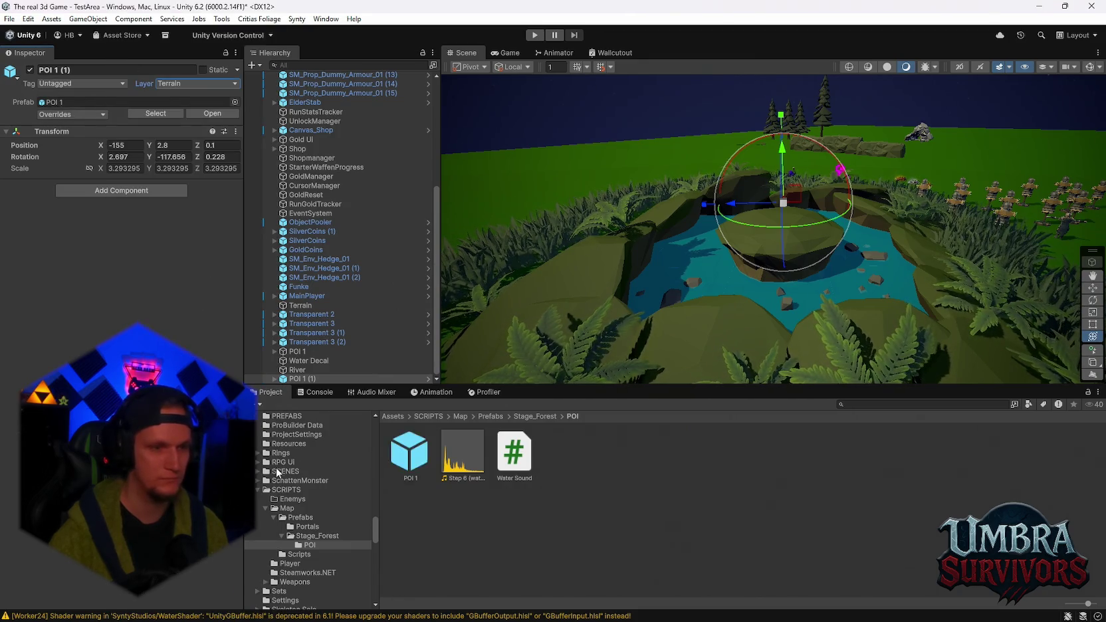
{"action": "left_click", "coordinate": [535, 34]}
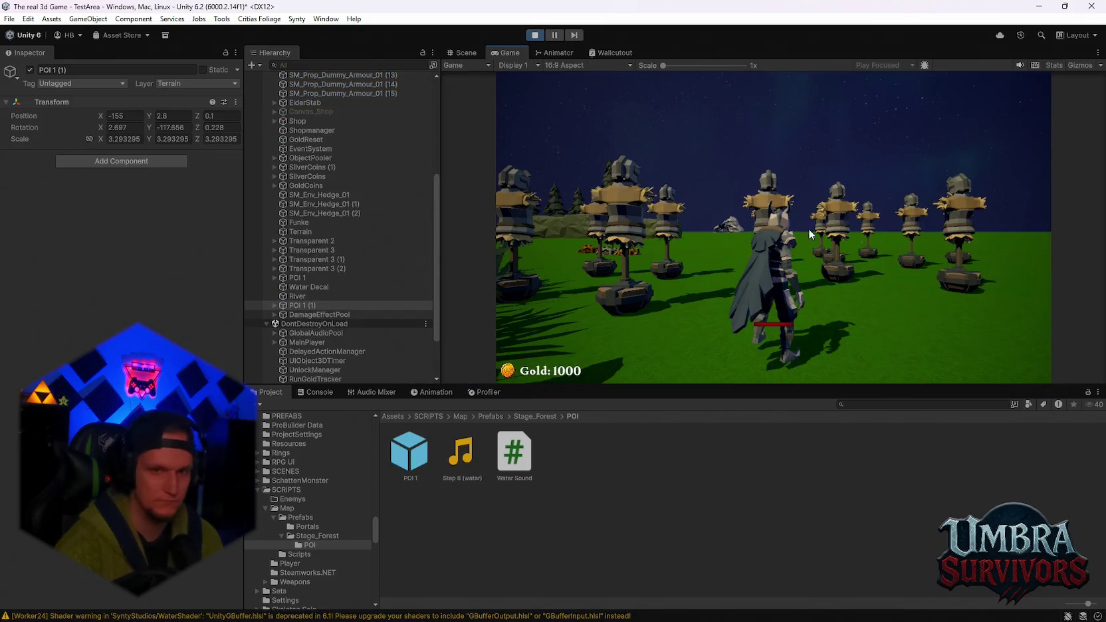
{"action": "key", "text": "w"}
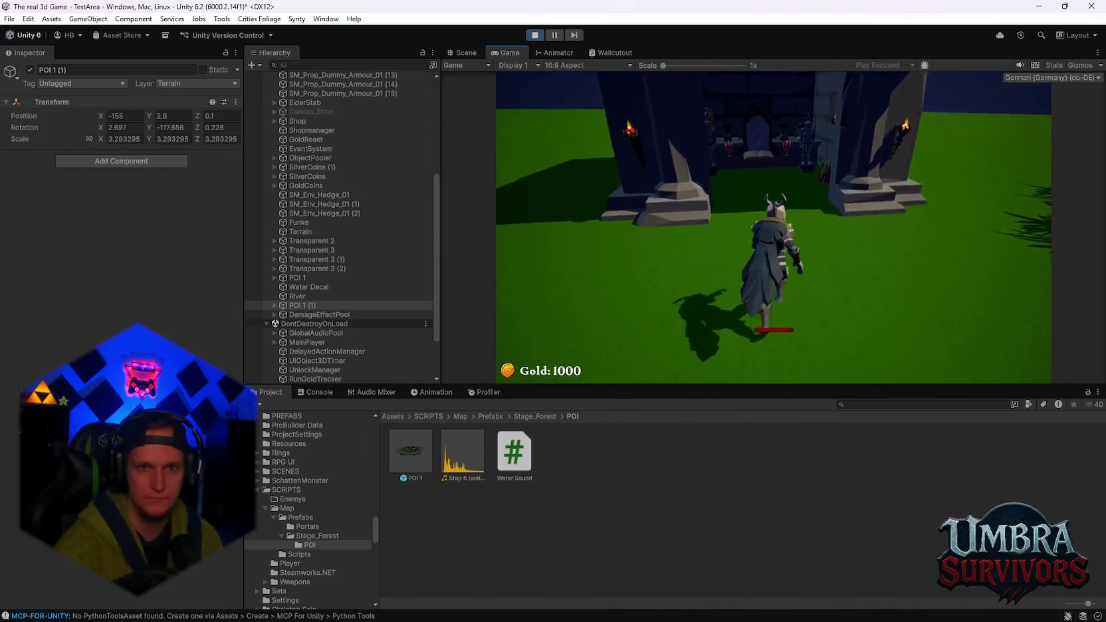
{"action": "key", "text": "e"}
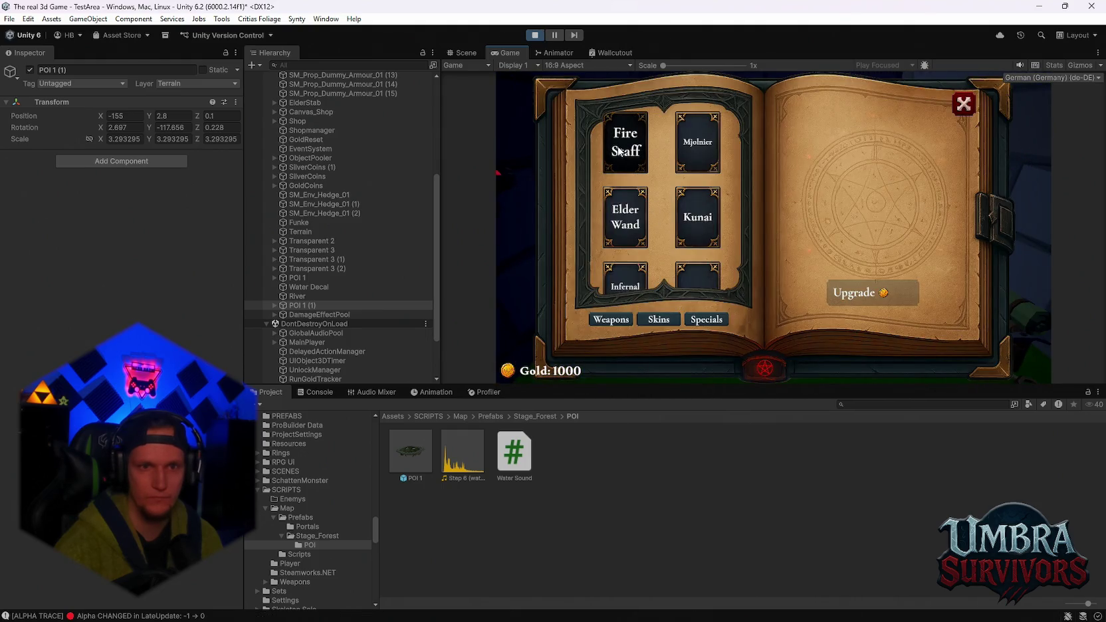
{"action": "left_click", "coordinate": [652, 151]}
{"action": "key", "text": "Escape"}
{"action": "key", "text": "w"}
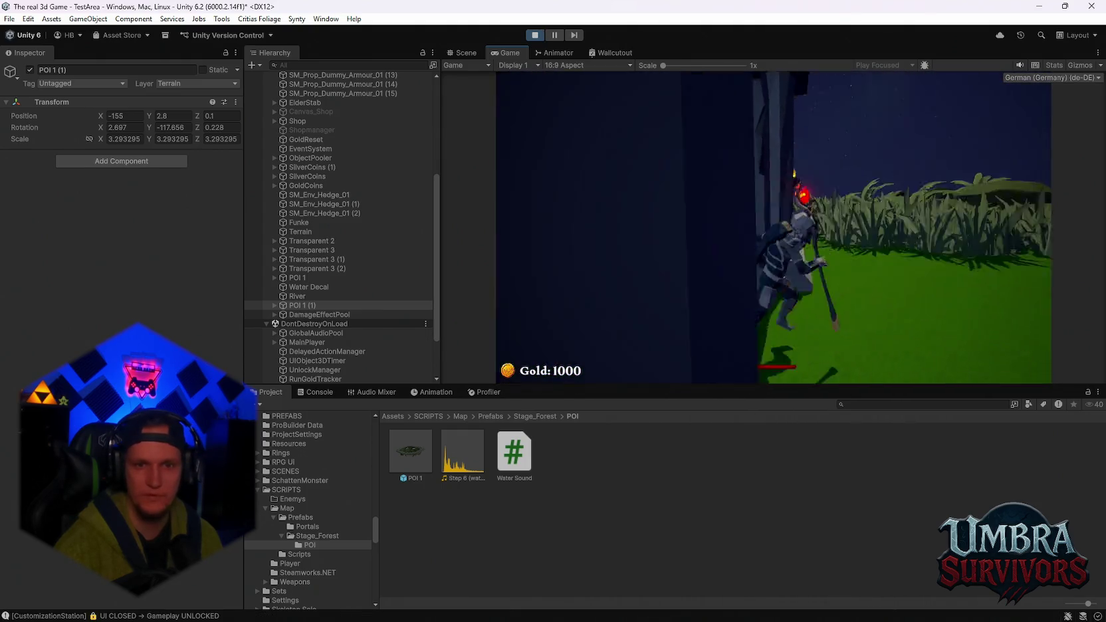
{"action": "key", "text": "space"}
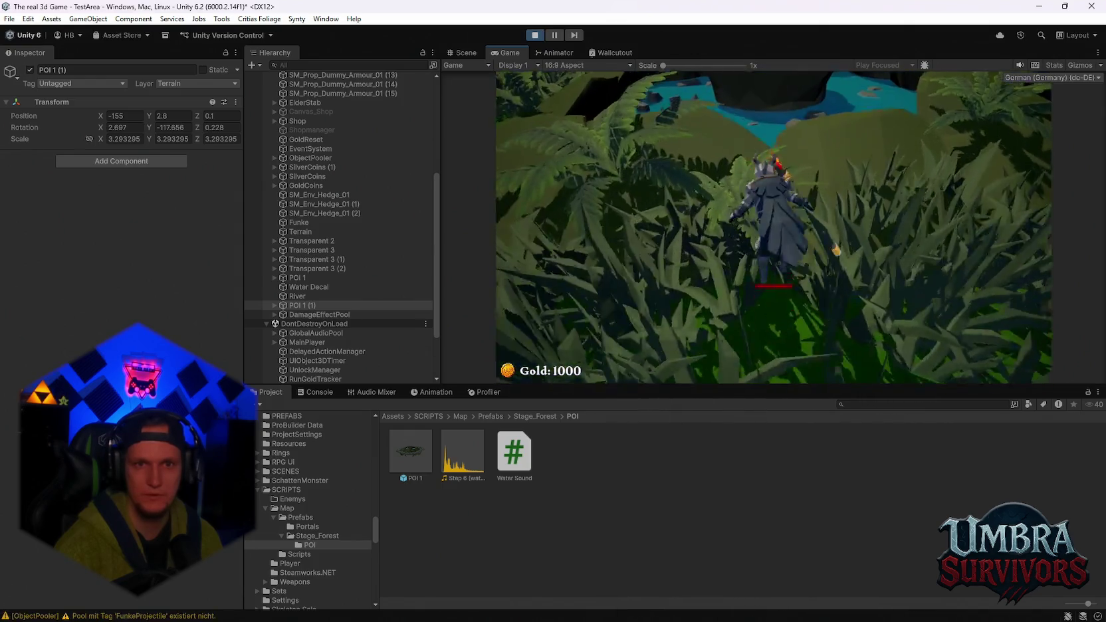
{"action": "key", "text": "w"}
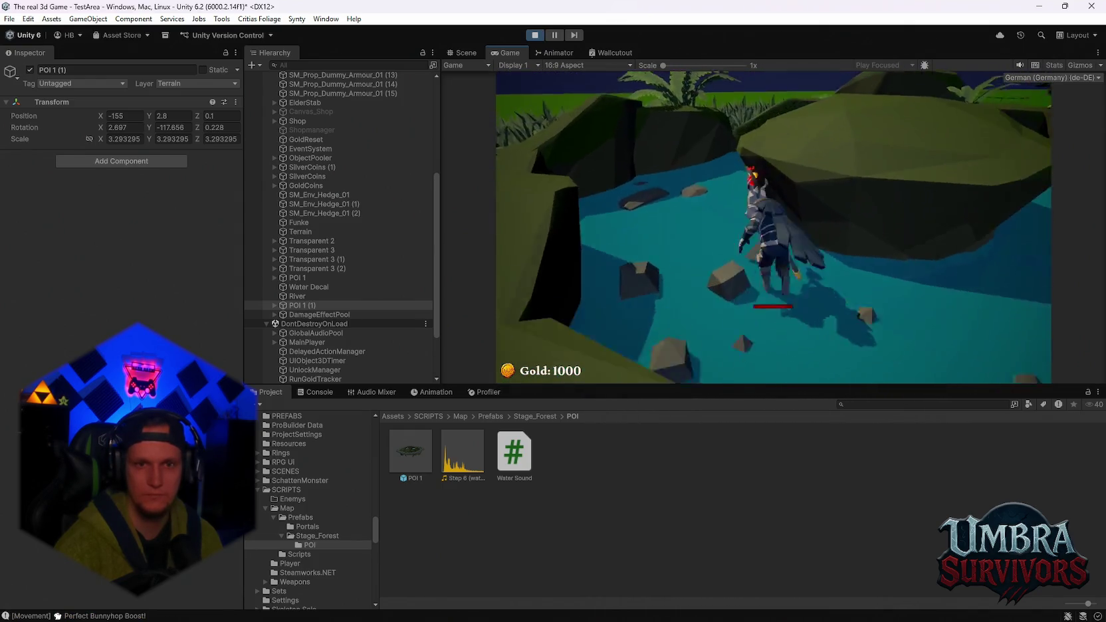
{"action": "key", "text": "w"}
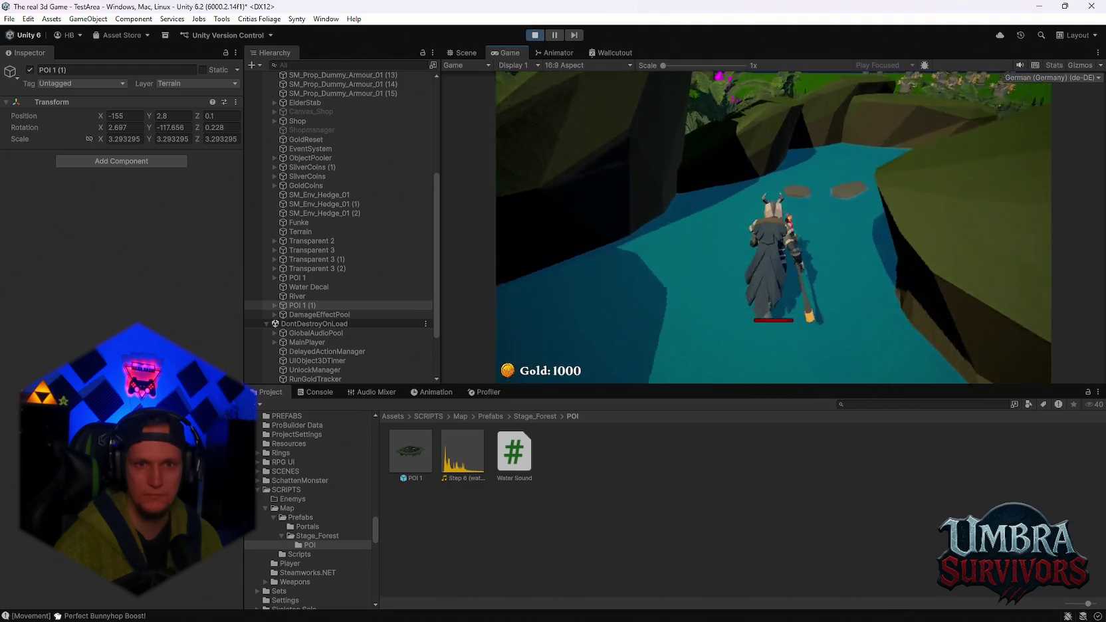
{"action": "key", "text": "w"}
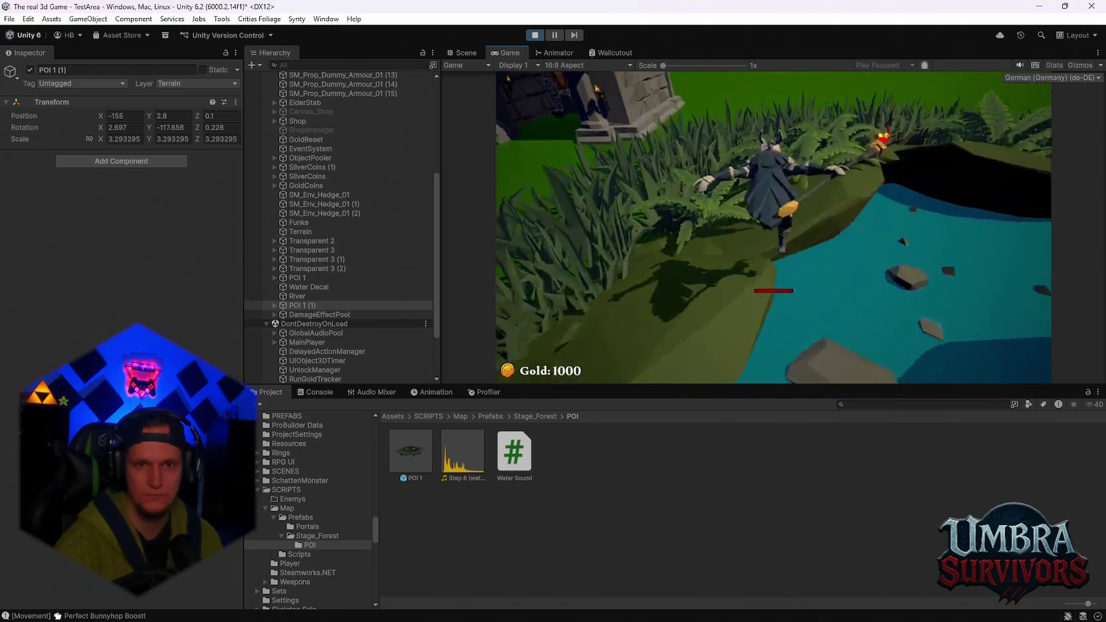
{"action": "key", "text": "w"}
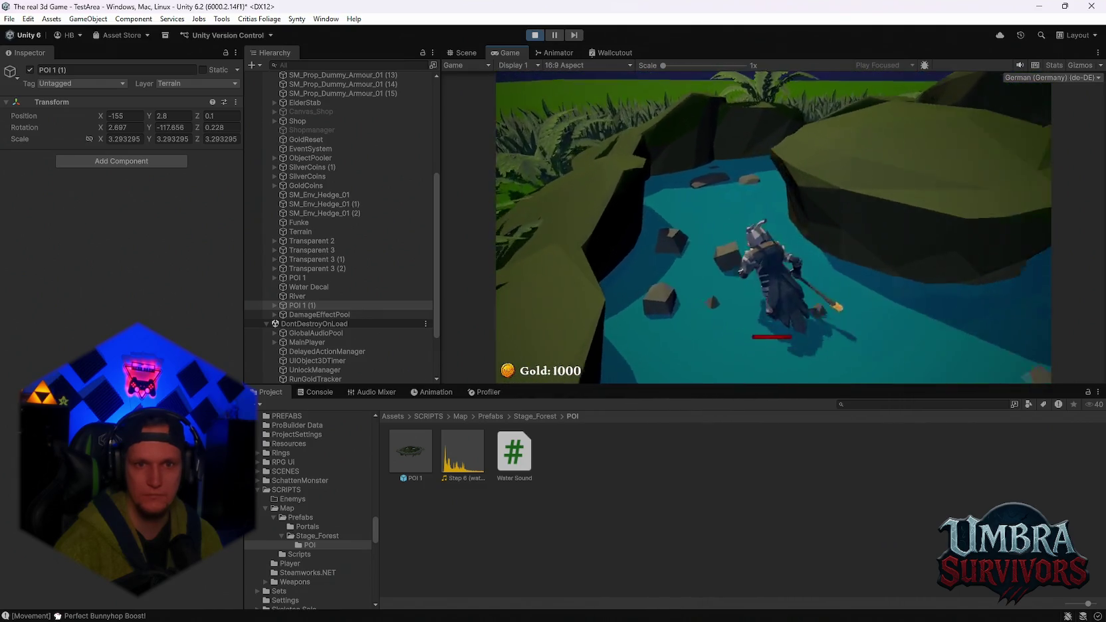
{"action": "key", "text": "w"}
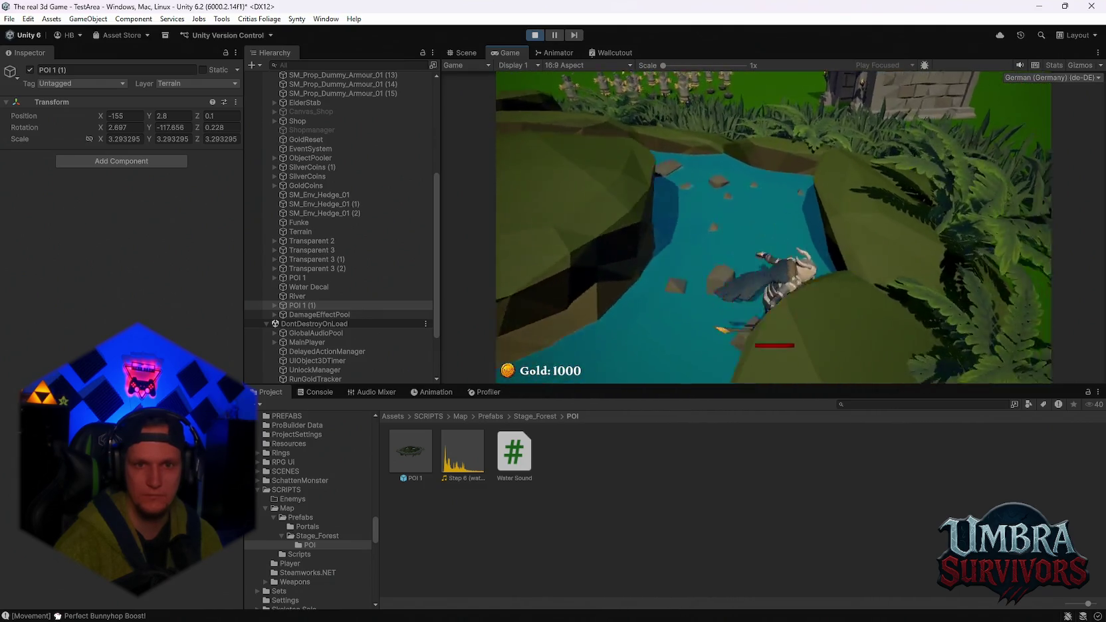
{"action": "key", "text": "w"}
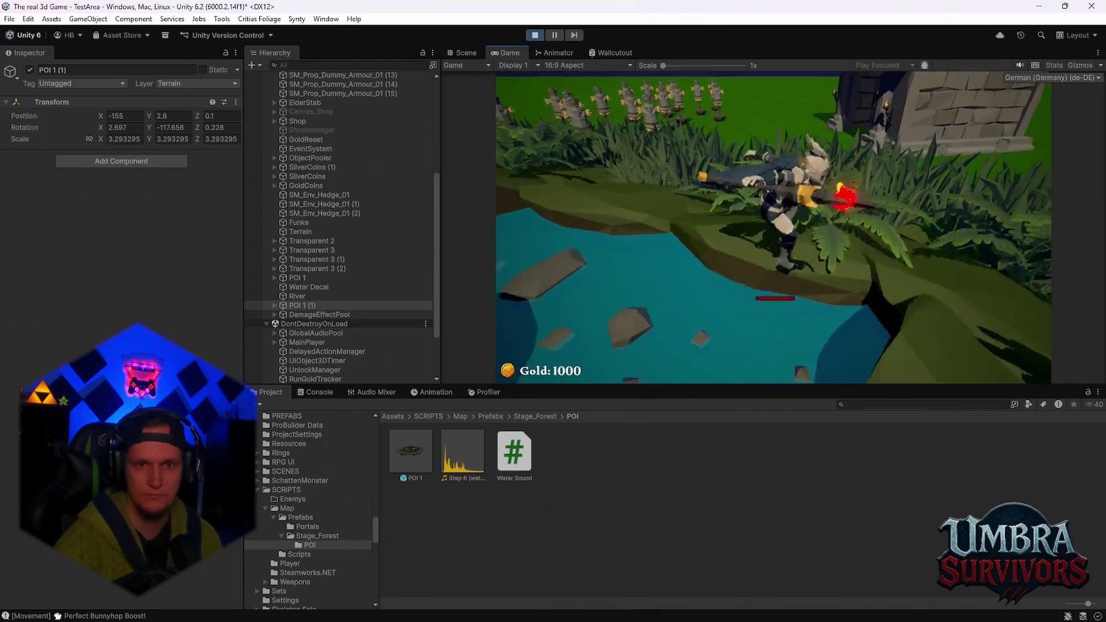
{"action": "key", "text": "ctrl+p"}
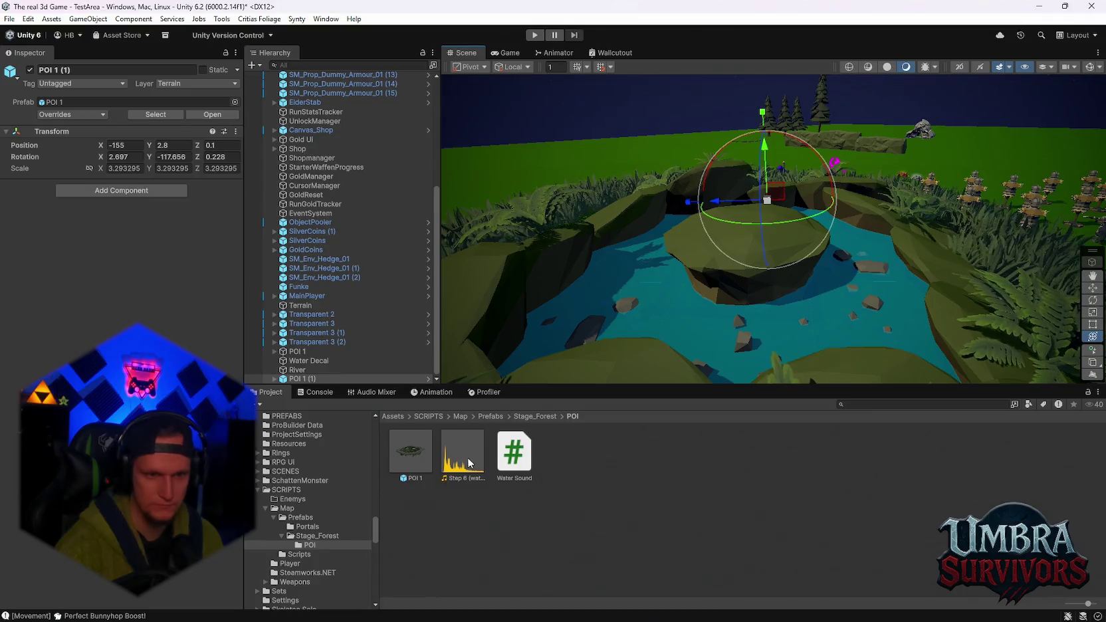
Search for 'water' and preview Step 8 (water), Water Spell 01 and Water_Explosion_1_S
{"action": "type", "text": "water"}
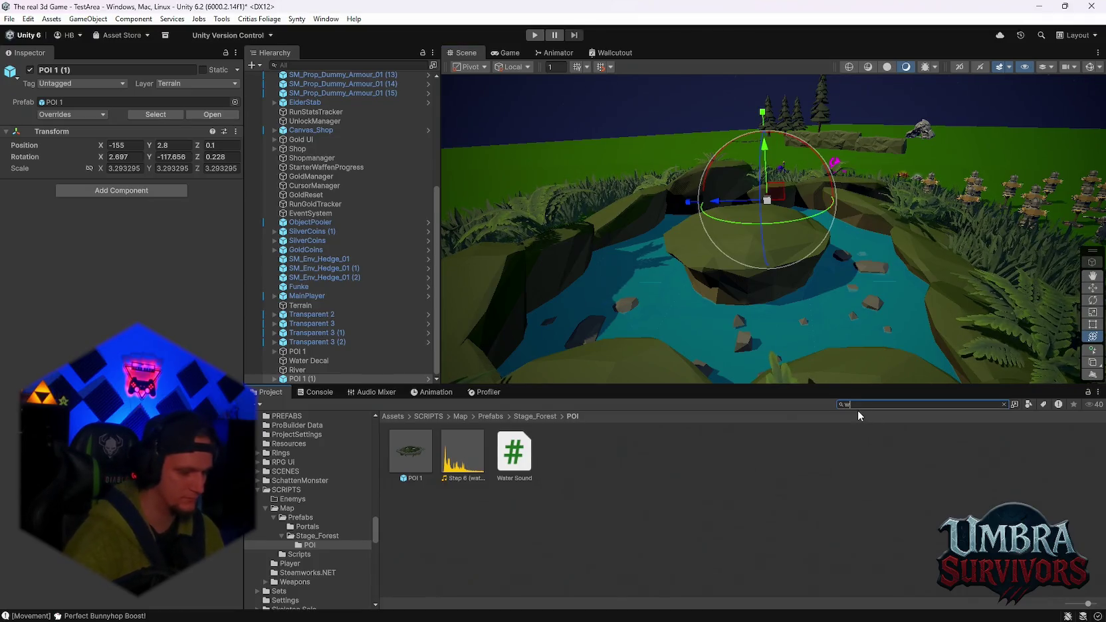
{"action": "scroll", "coordinate": [712, 507], "scroll_direction": "down", "scroll_amount": 10}
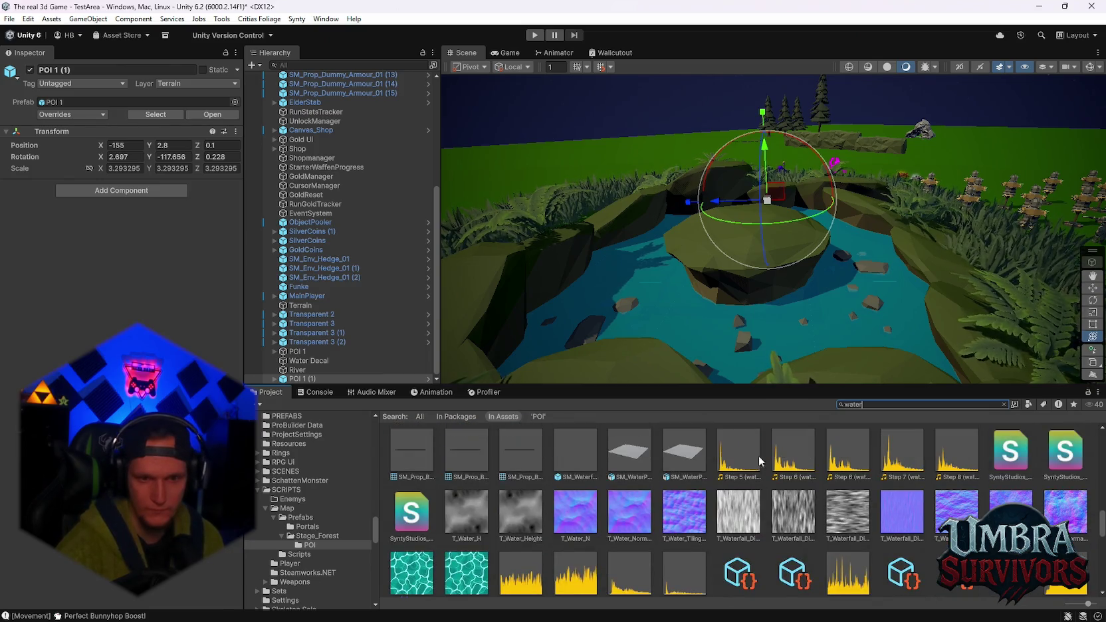
{"action": "double_click", "coordinate": [950, 459]}
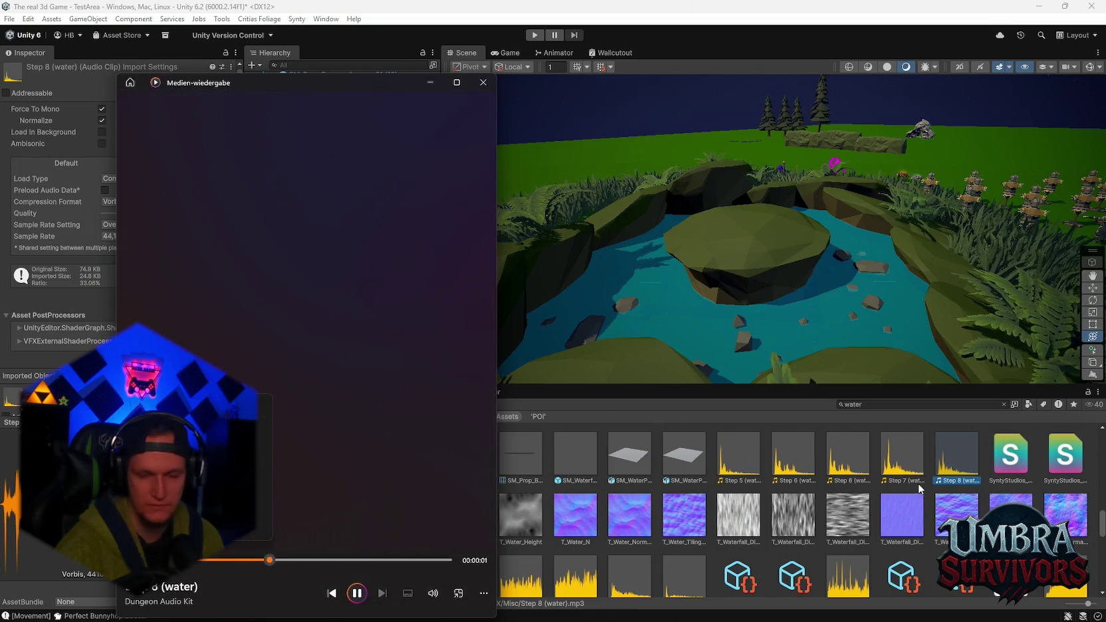
{"action": "scroll", "coordinate": [920, 480], "scroll_direction": "down", "scroll_amount": 3}
{"action": "double_click", "coordinate": [1066, 473]}
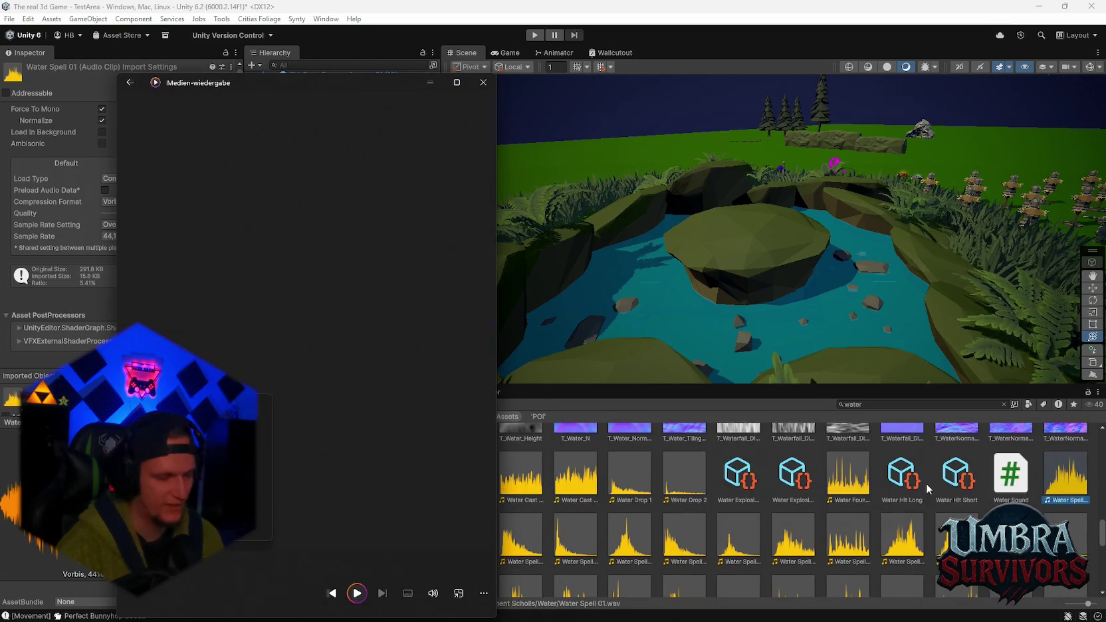
{"action": "scroll", "coordinate": [884, 491], "scroll_direction": "down", "scroll_amount": 2}
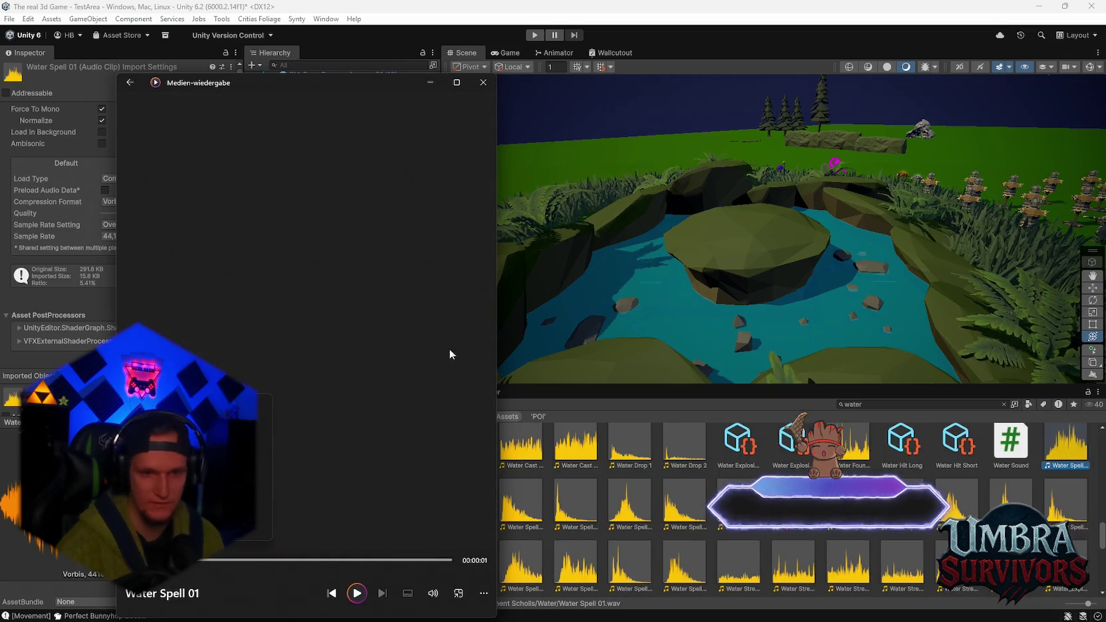
{"action": "left_click", "coordinate": [484, 85]}
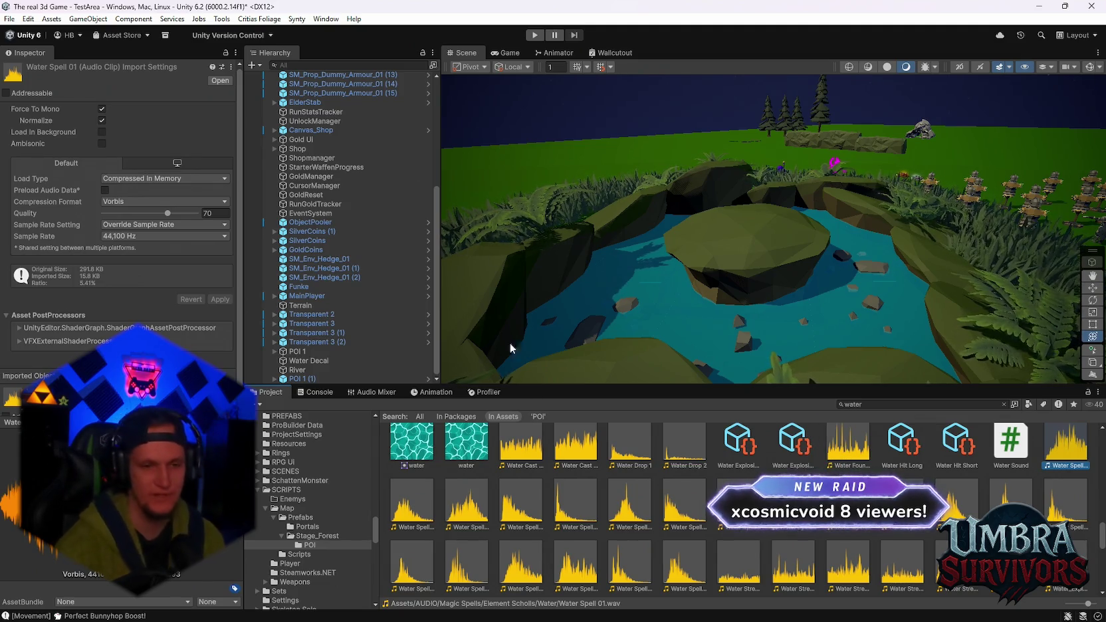
{"action": "scroll", "coordinate": [569, 523], "scroll_direction": "down", "scroll_amount": 3}
{"action": "scroll", "coordinate": [569, 524], "scroll_direction": "down", "scroll_amount": 1}
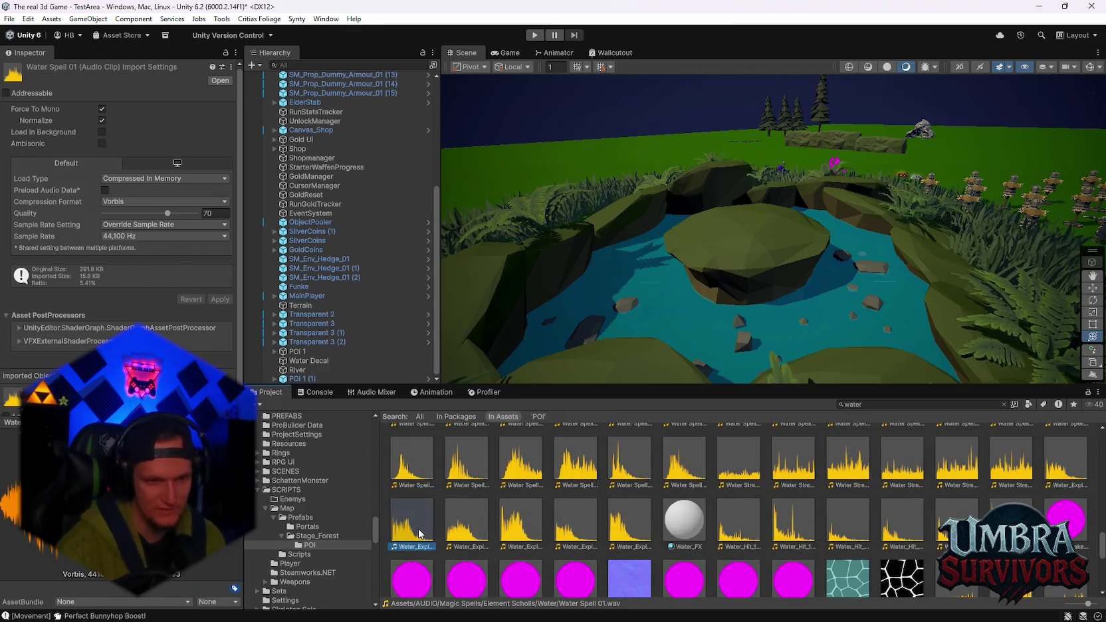
{"action": "double_click", "coordinate": [419, 529]}
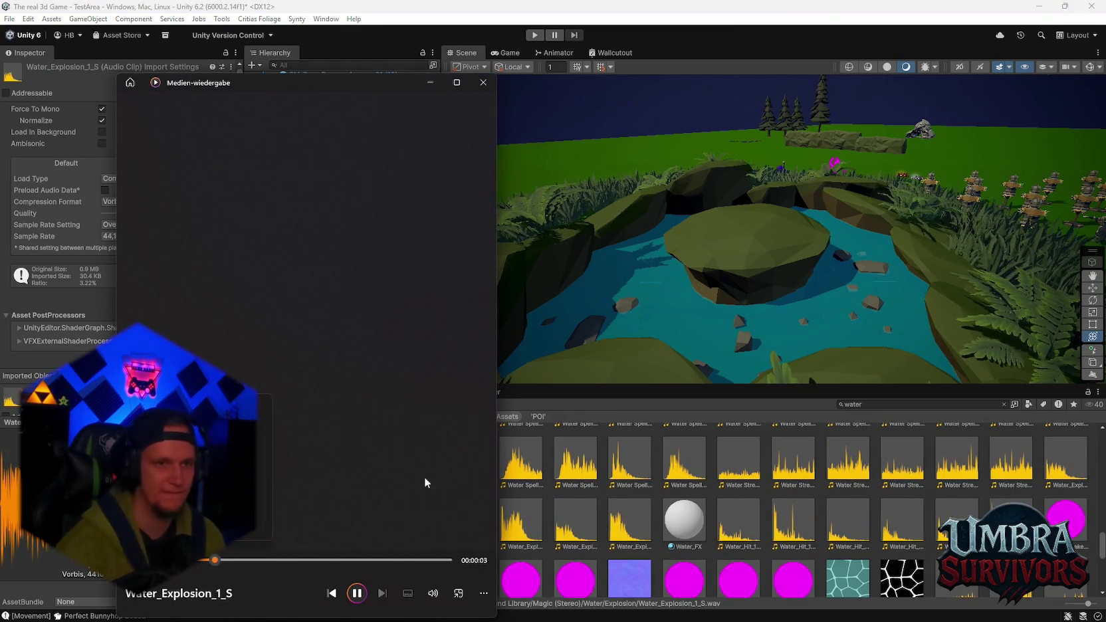
{"action": "left_click", "coordinate": [483, 82]}
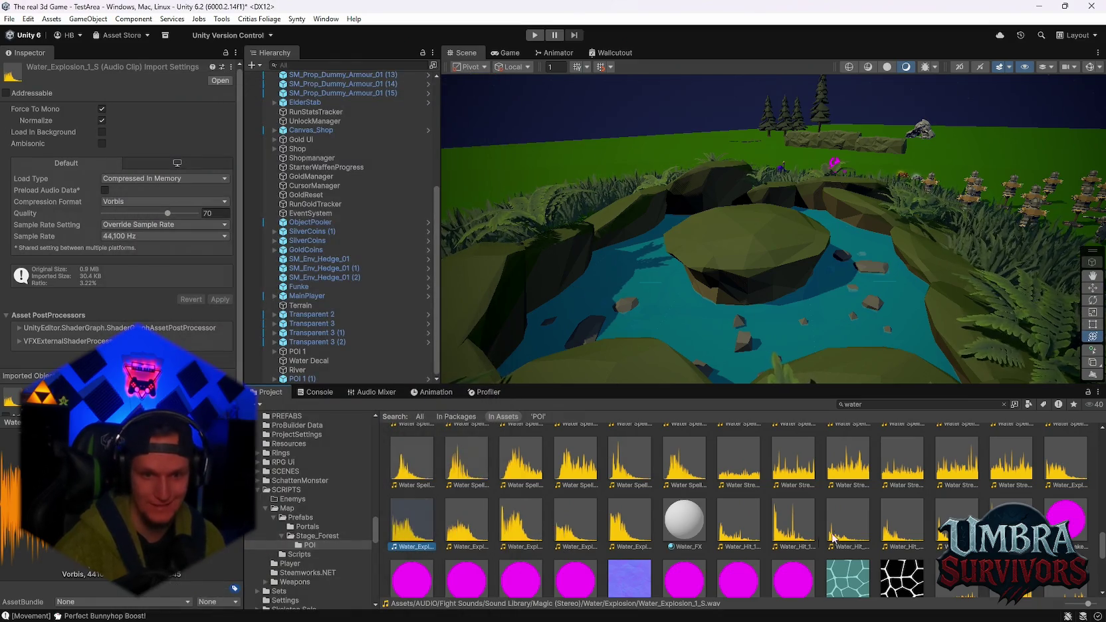
Preview the Water_Hit 1-3 M/S and Water_Warmup_Long_1_S clips, then clear the search
{"action": "double_click", "coordinate": [753, 527]}
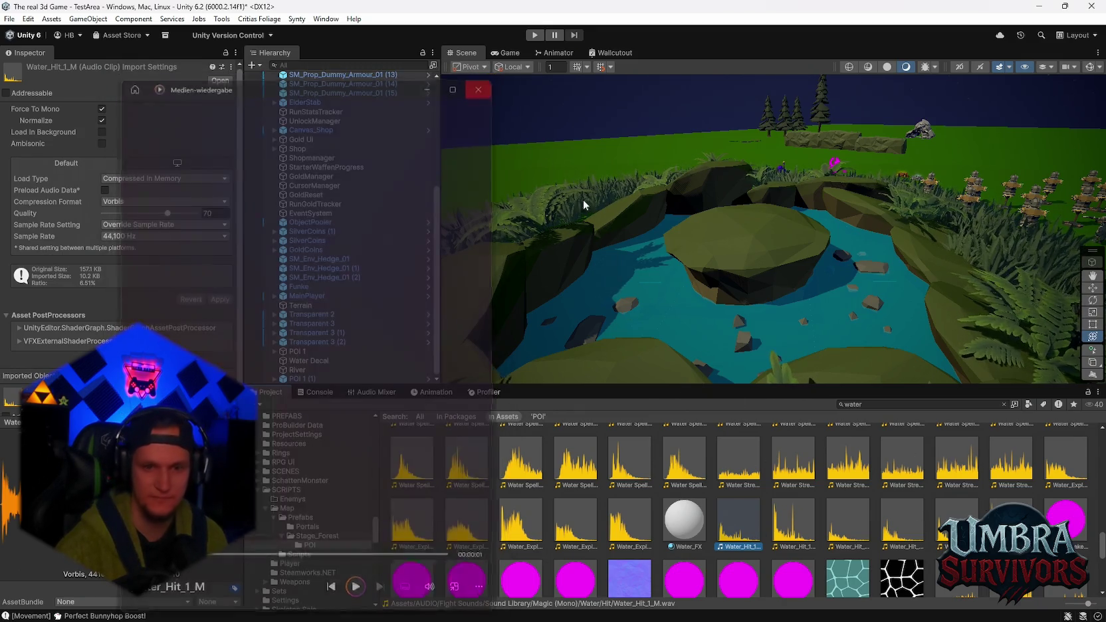
{"action": "double_click", "coordinate": [793, 522]}
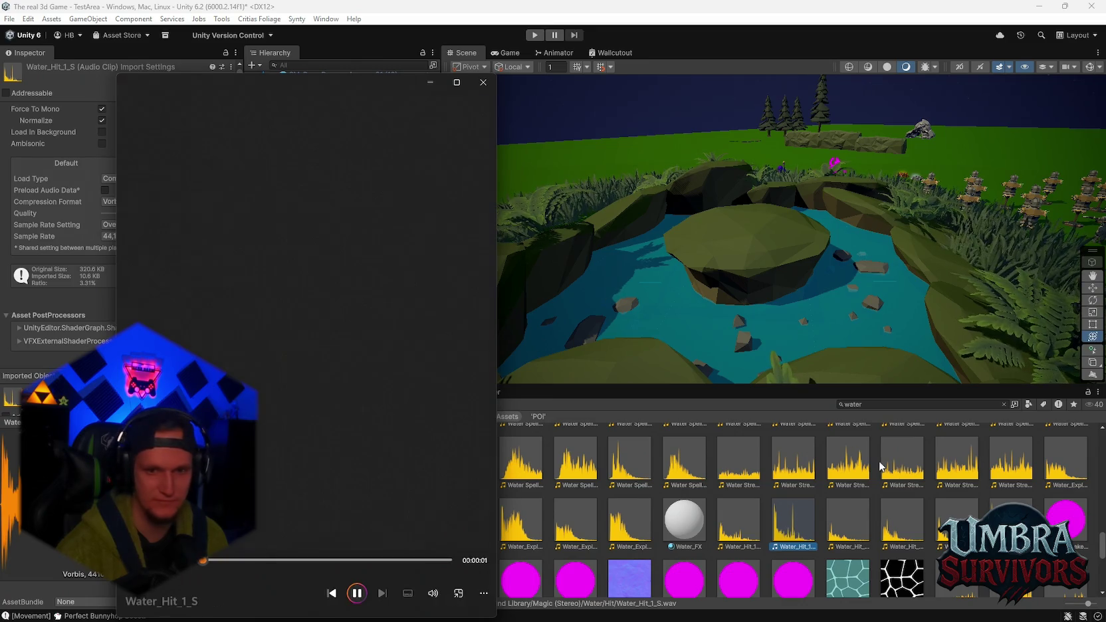
{"action": "double_click", "coordinate": [844, 515]}
{"action": "double_click", "coordinate": [903, 525]}
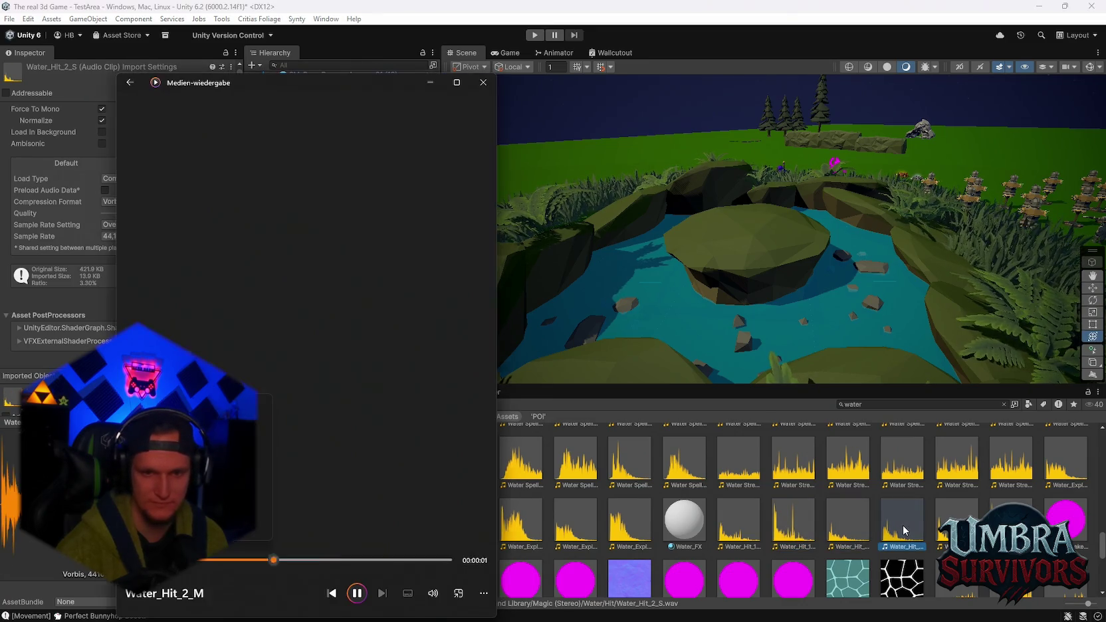
{"action": "double_click", "coordinate": [957, 525]}
{"action": "double_click", "coordinate": [1010, 522]}
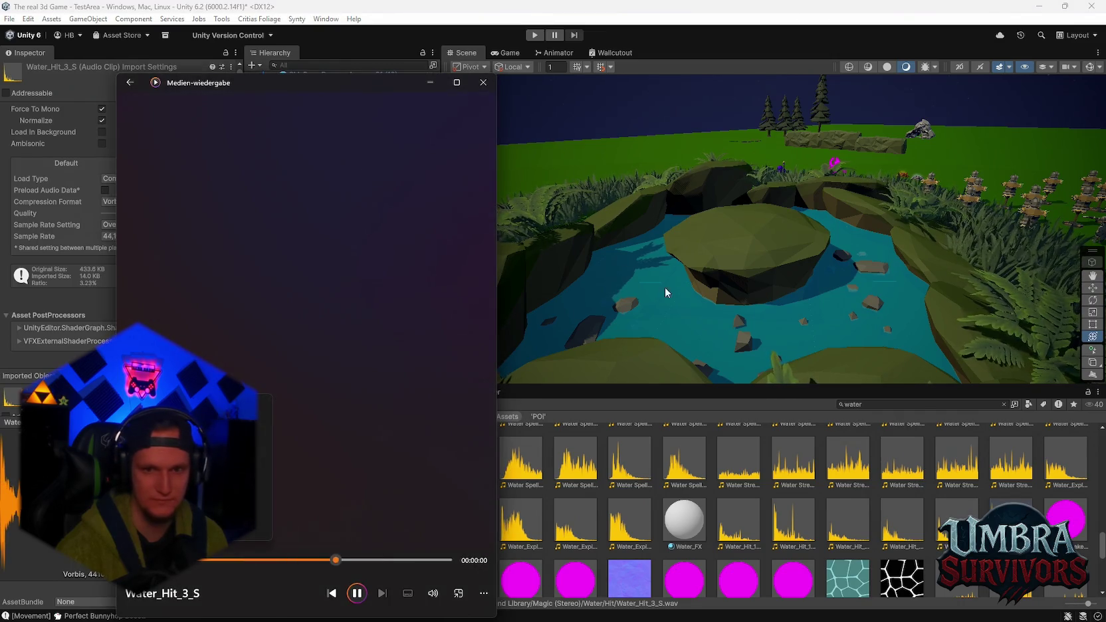
{"action": "left_click", "coordinate": [451, 66]}
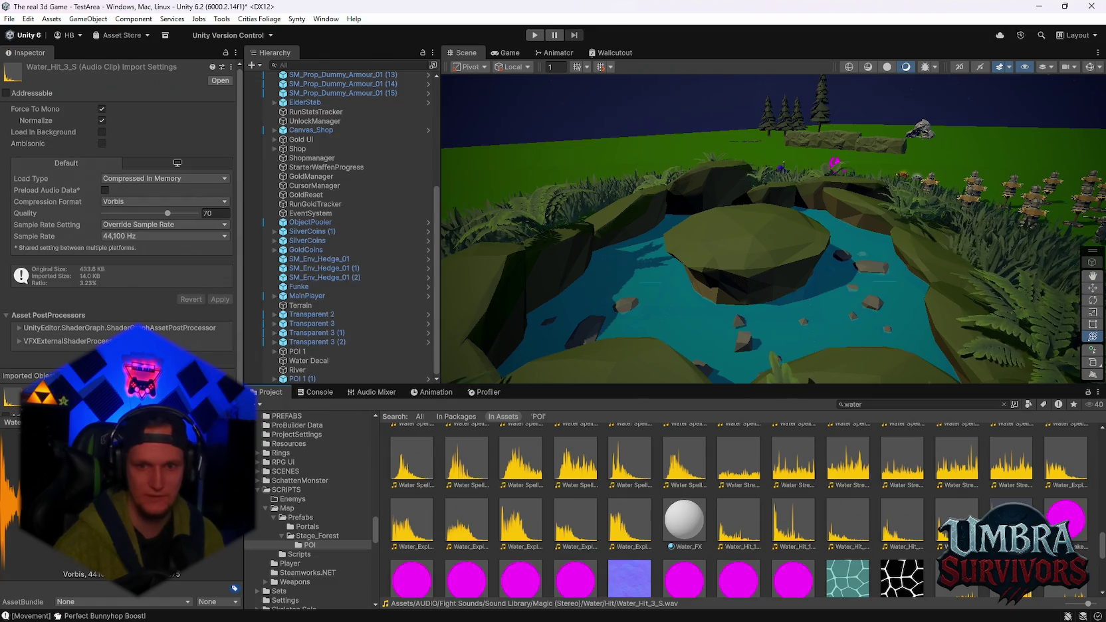
{"action": "double_click", "coordinate": [1011, 577]}
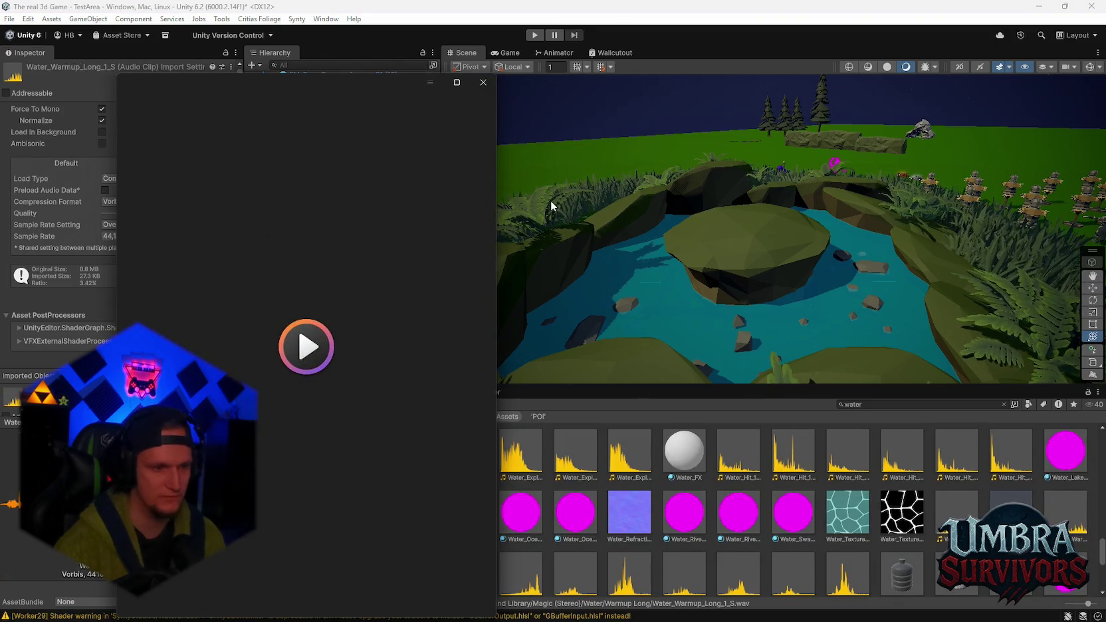
{"action": "left_click", "coordinate": [483, 82]}
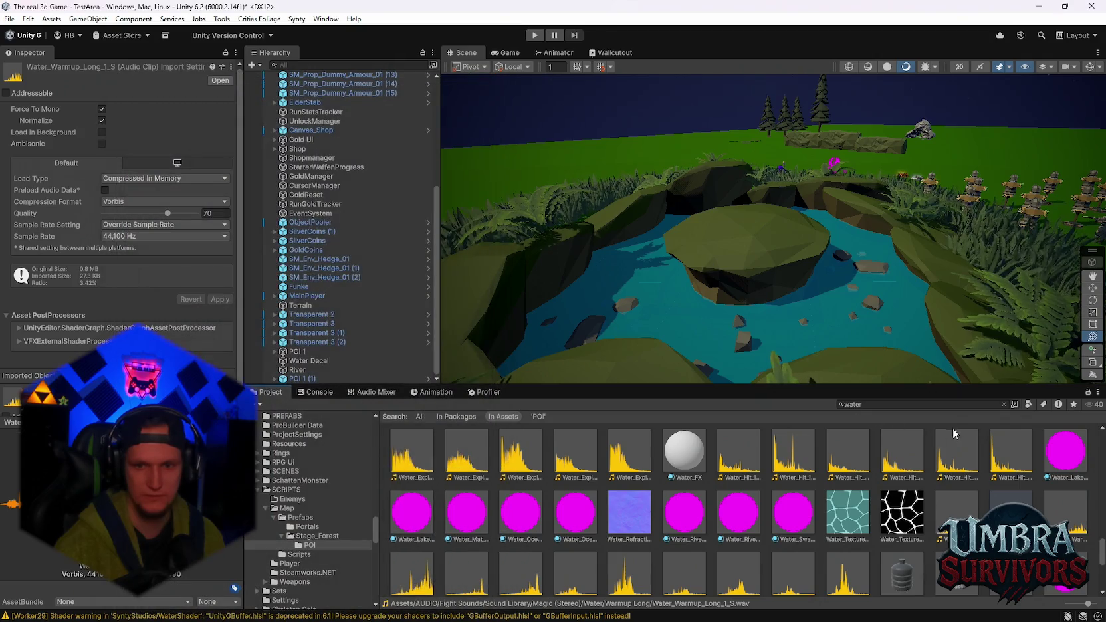
{"action": "left_click", "coordinate": [1010, 455]}
{"action": "left_click", "coordinate": [311, 545]}
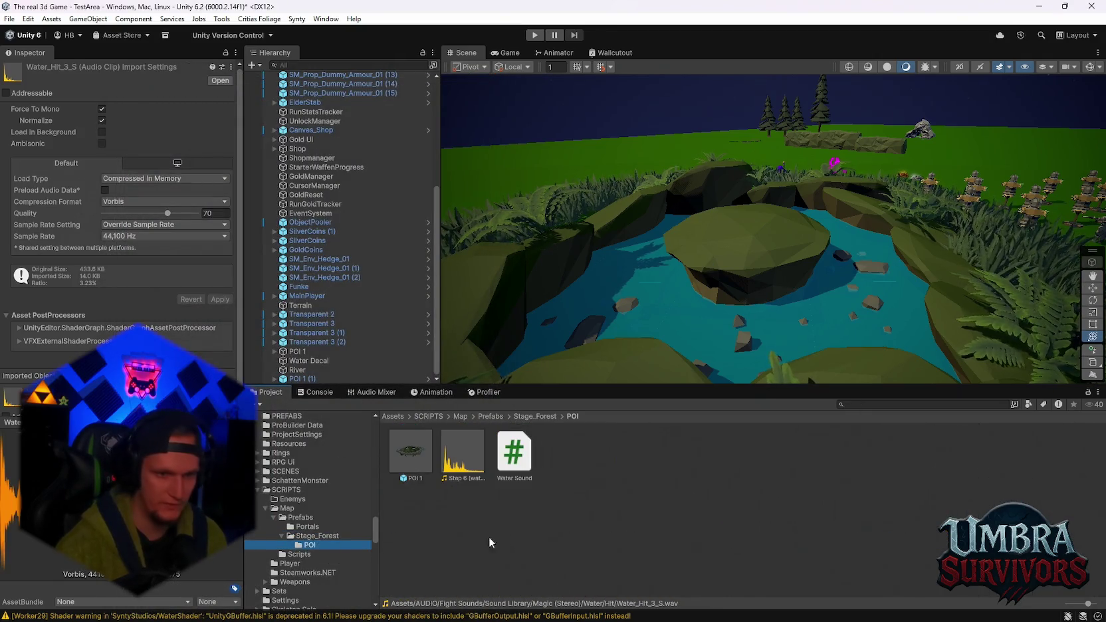
Start deleting the Step 6 (water) clip but cancel to keep it
{"action": "left_click", "coordinate": [462, 452]}
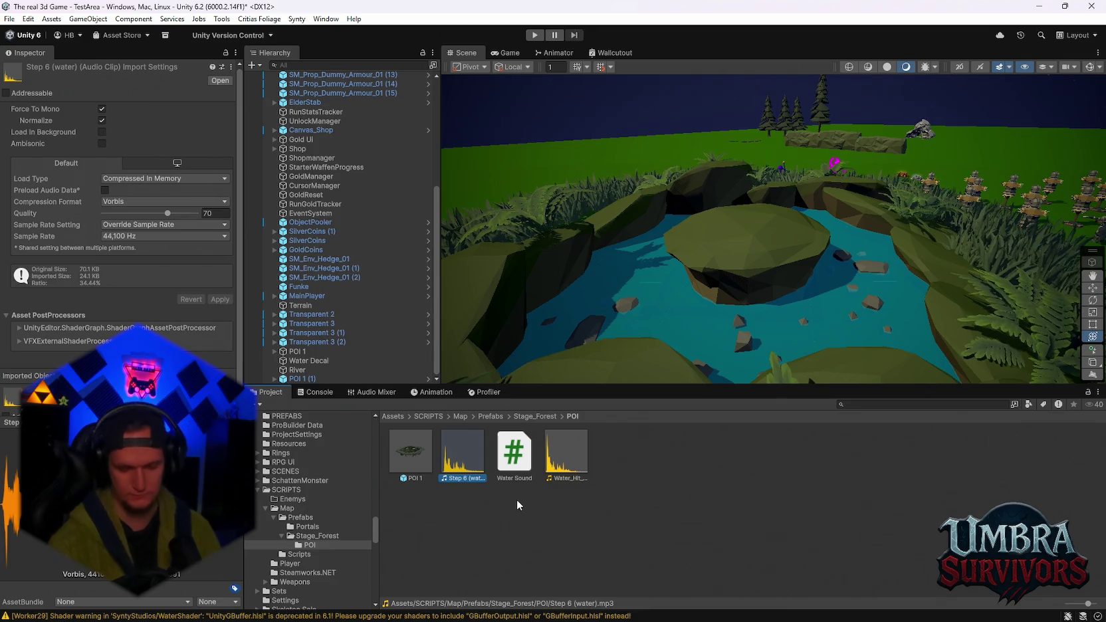
{"action": "key", "text": "Delete"}
{"action": "left_click", "coordinate": [636, 341]}
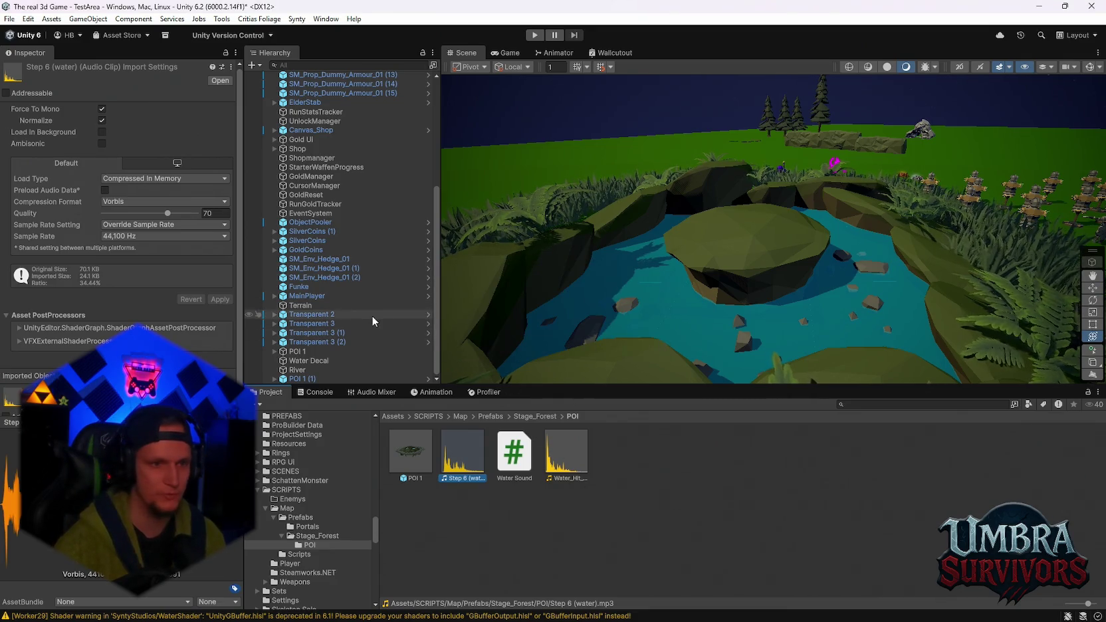
Open POI 1, select all twelve river planes, and play the game to test river sounds
{"action": "double_click", "coordinate": [410, 450]}
{"action": "scroll", "coordinate": [329, 302], "scroll_direction": "down", "scroll_amount": 5}
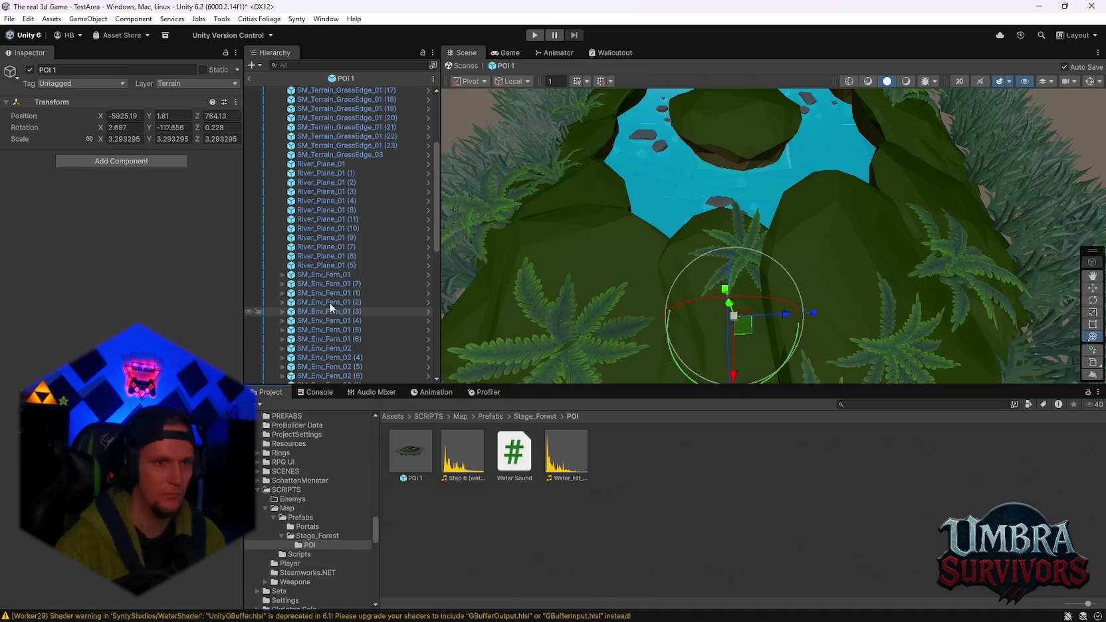
{"action": "left_click", "coordinate": [332, 166]}
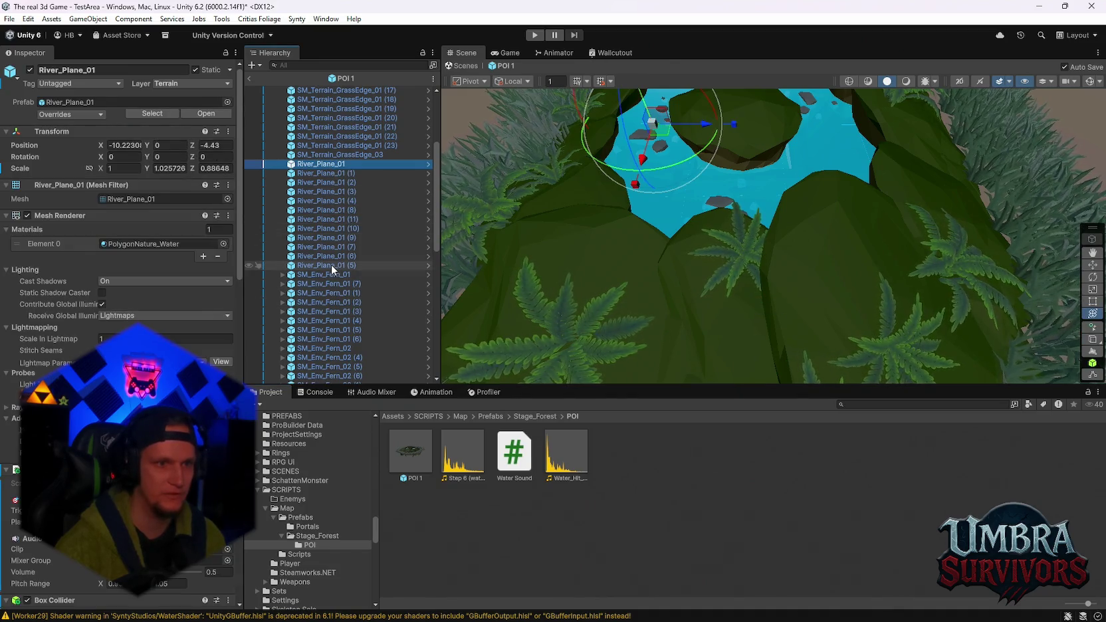
{"action": "left_click", "coordinate": [329, 263], "text": "shift"}
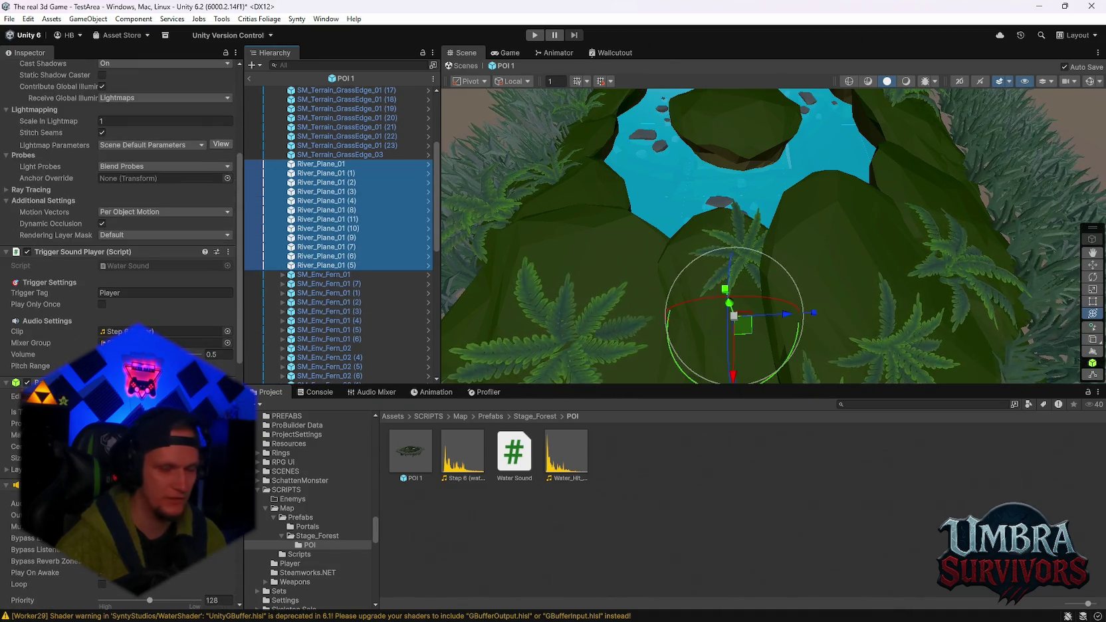
{"action": "scroll", "coordinate": [119, 266], "scroll_direction": "down", "scroll_amount": 3}
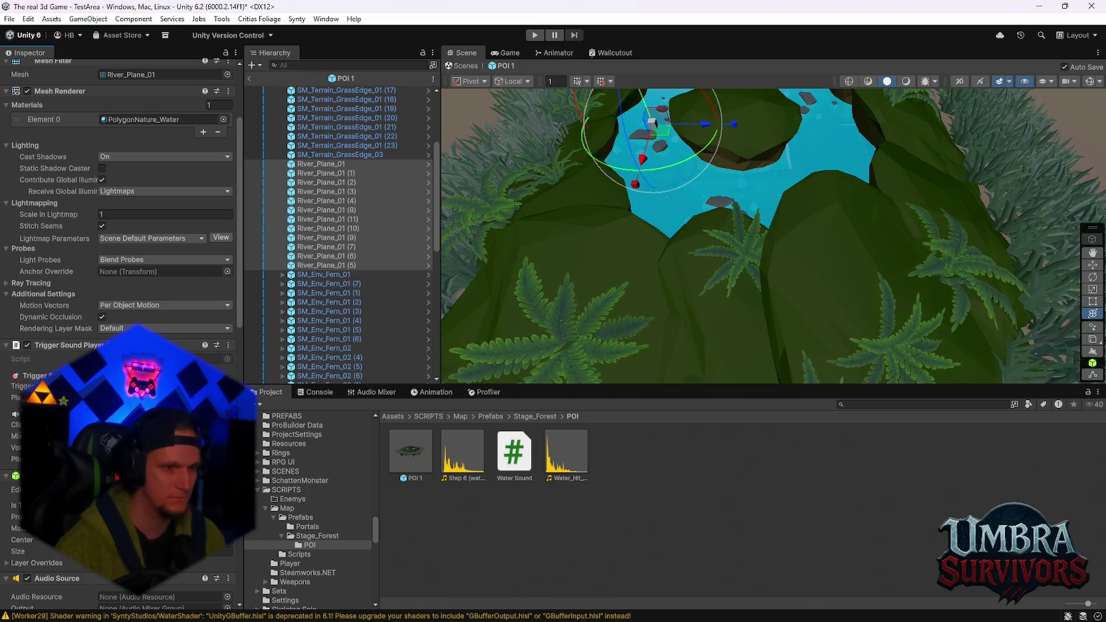
{"action": "left_click", "coordinate": [534, 36]}
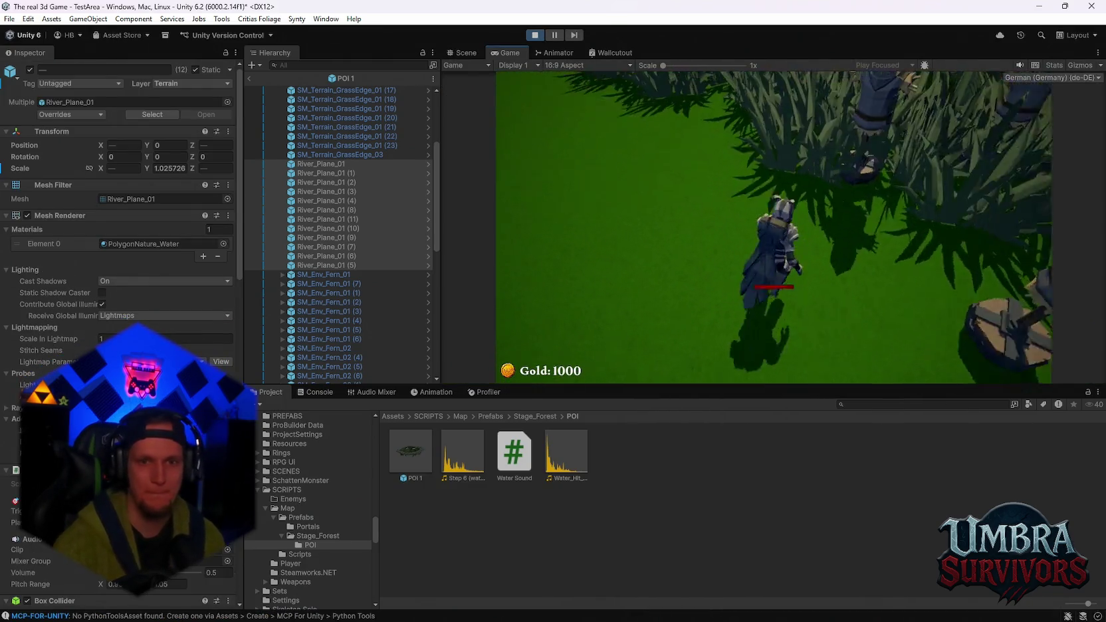
{"action": "key", "text": "w"}
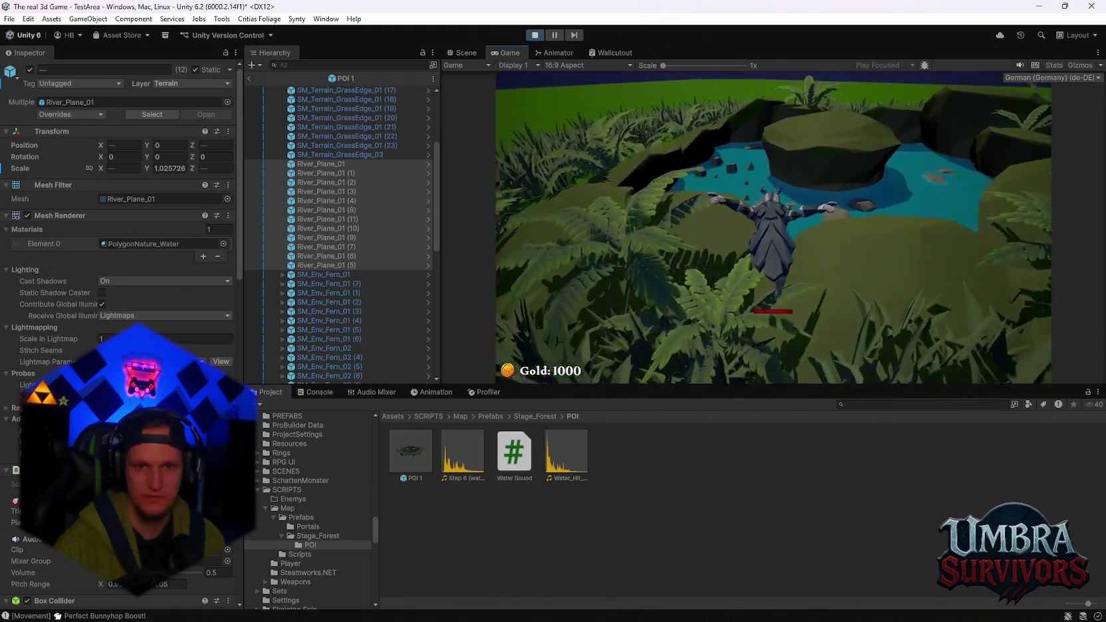
{"action": "key", "text": "w"}
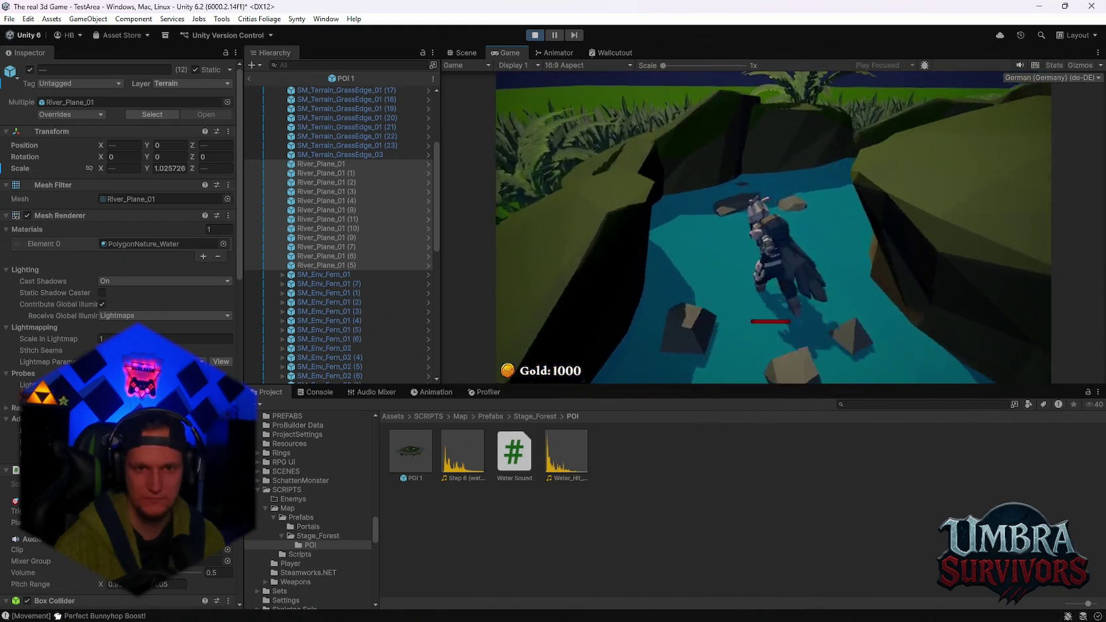
{"action": "key", "text": "w"}
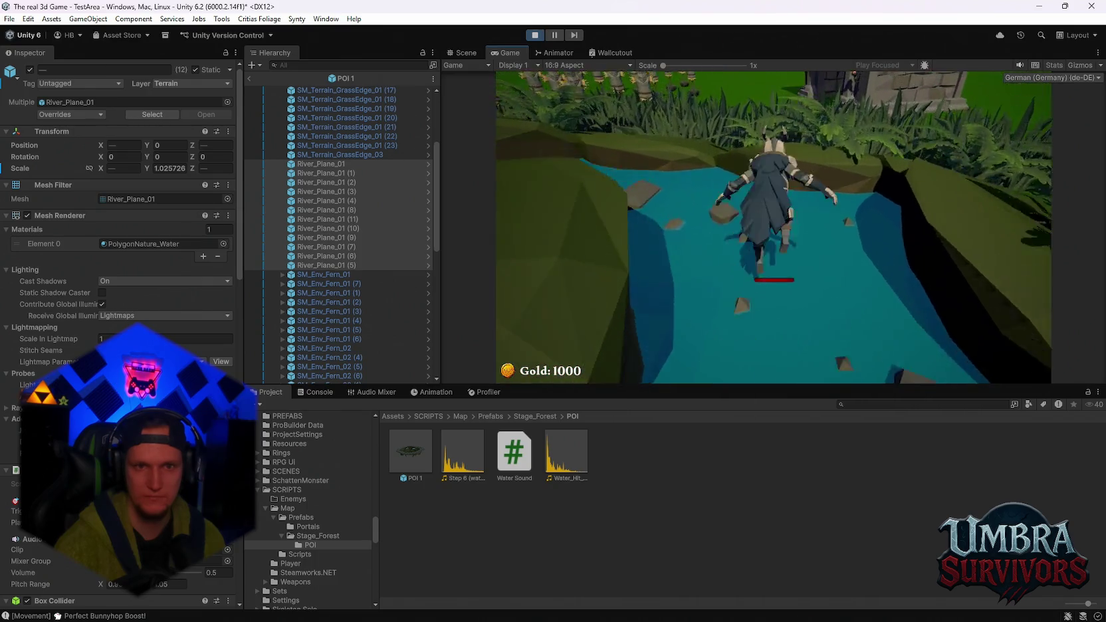
{"action": "key", "text": "w"}
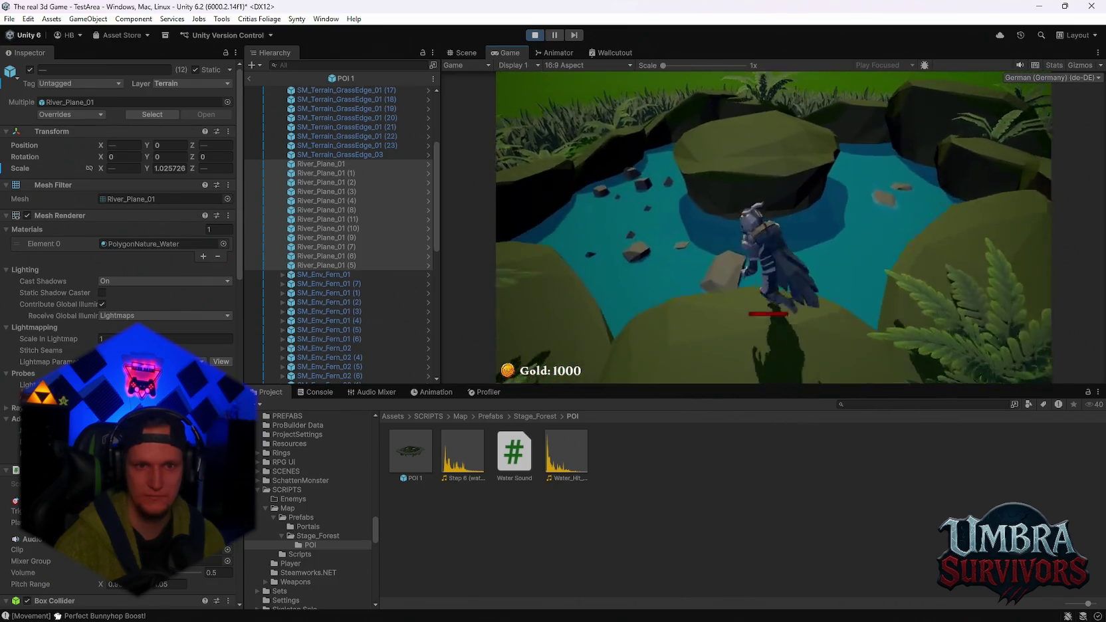
{"action": "key", "text": "w"}
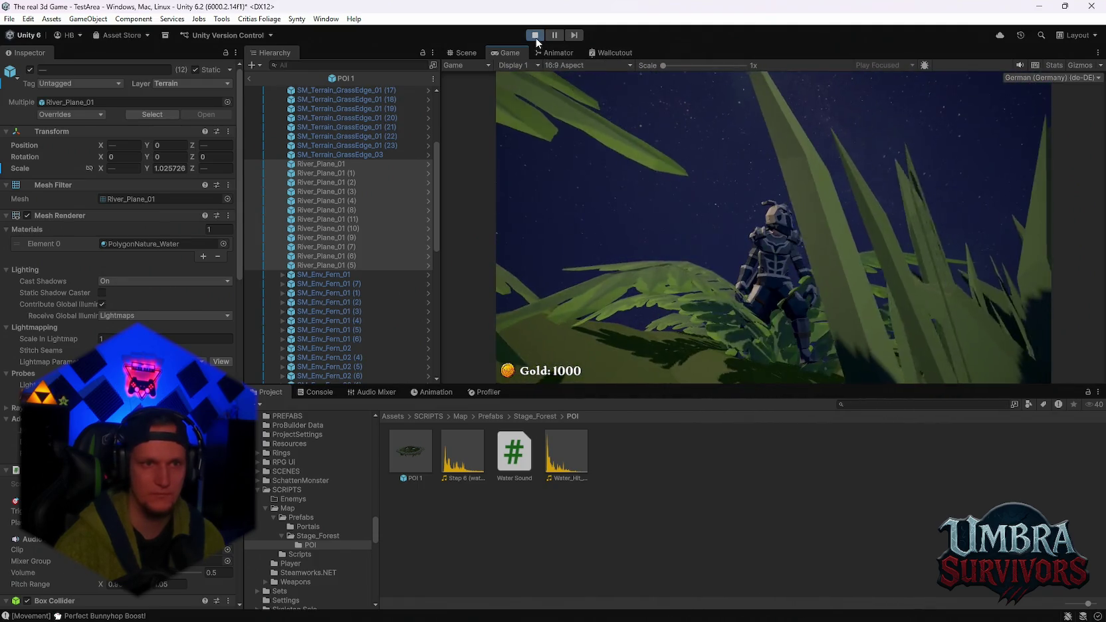
{"action": "key", "text": "ctrl+p"}
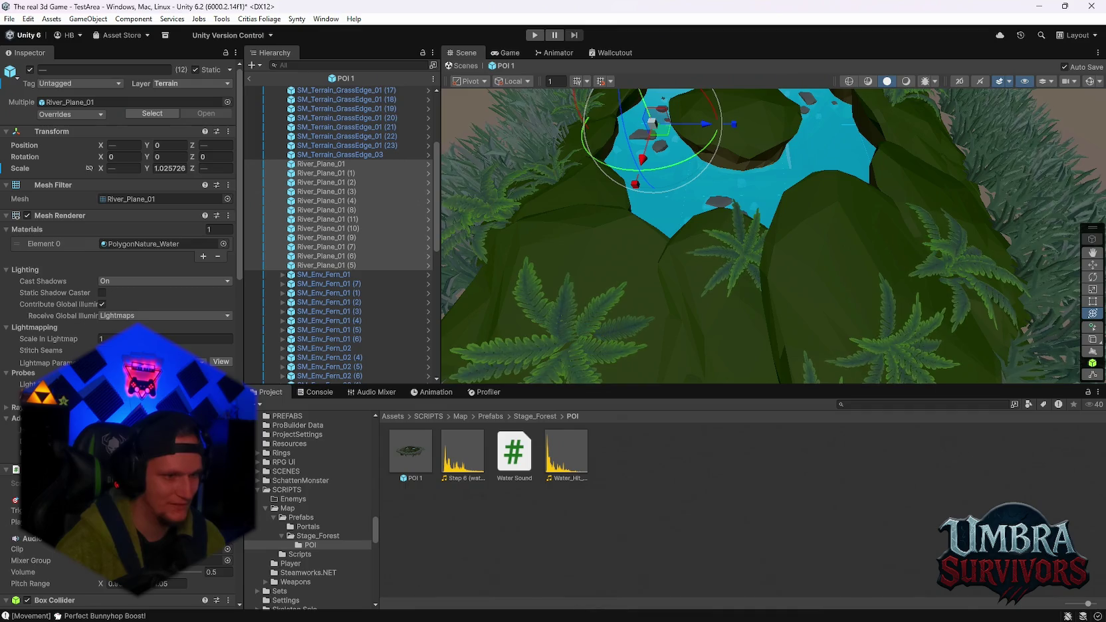
Look over the pond, then search for 'sea' and open the Sea Battle LOOP PARTS folder
{"action": "scroll", "coordinate": [120, 265], "scroll_direction": "down", "scroll_amount": 4}
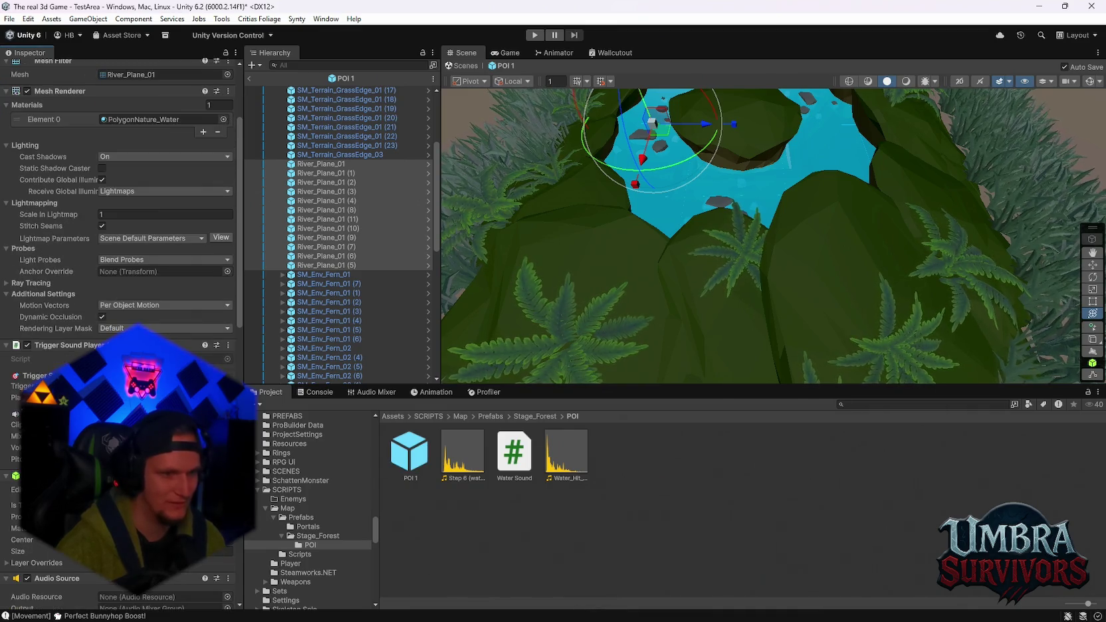
{"action": "left_click_drag", "start_coordinate": [704, 248], "coordinate": [720, 297]}
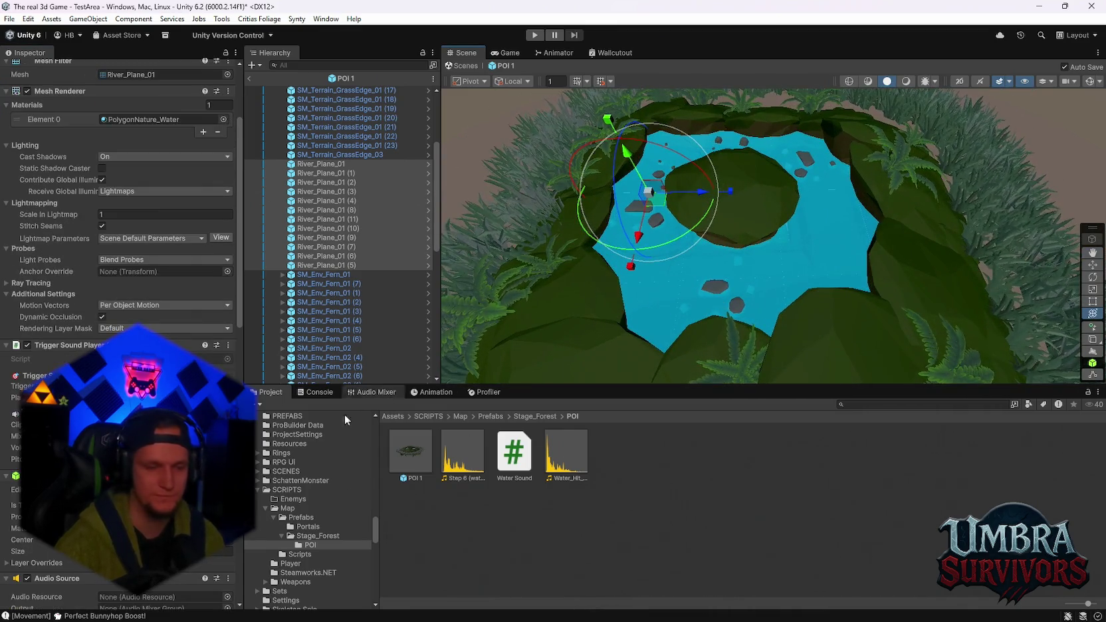
{"action": "scroll", "coordinate": [296, 540], "scroll_direction": "down", "scroll_amount": 5}
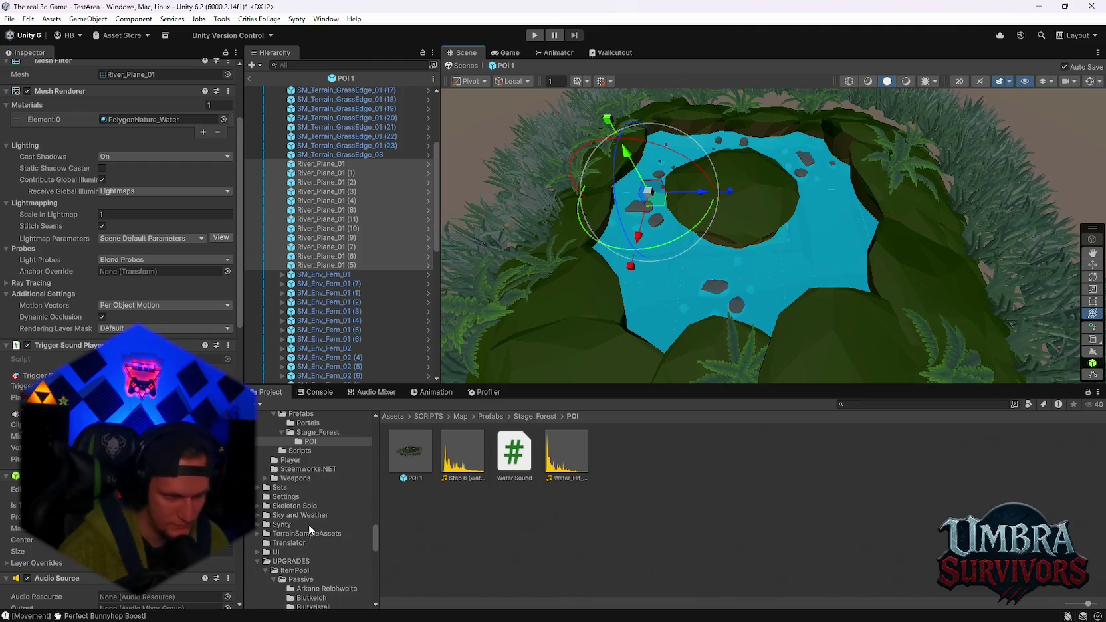
{"action": "scroll", "coordinate": [312, 532], "scroll_direction": "down", "scroll_amount": 3}
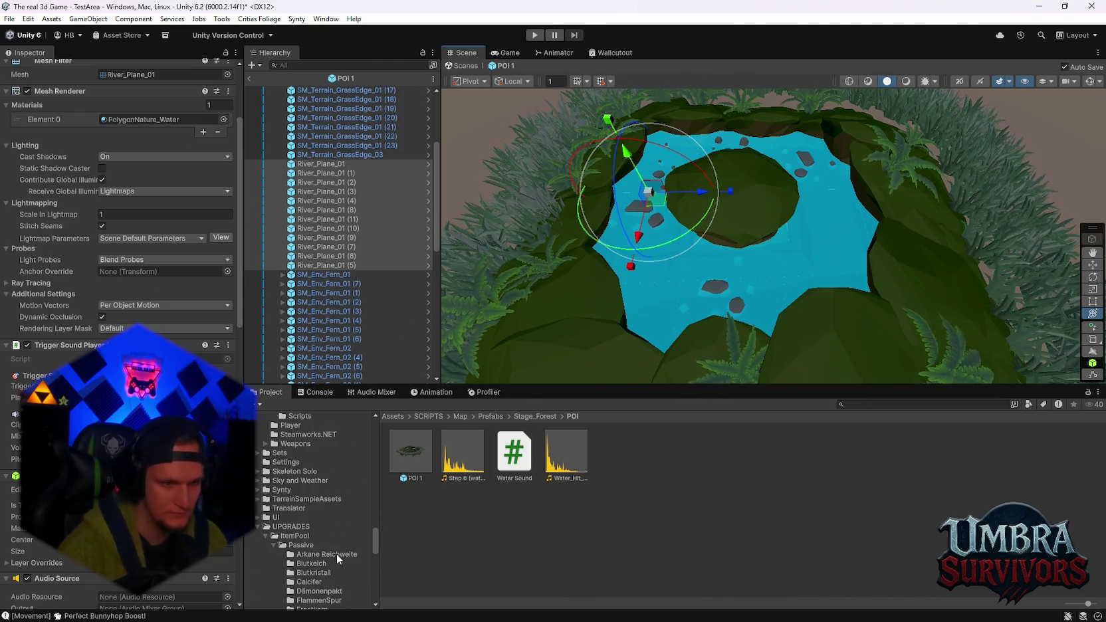
{"action": "scroll", "coordinate": [324, 533], "scroll_direction": "up", "scroll_amount": 3}
{"action": "scroll", "coordinate": [324, 534], "scroll_direction": "up", "scroll_amount": 5}
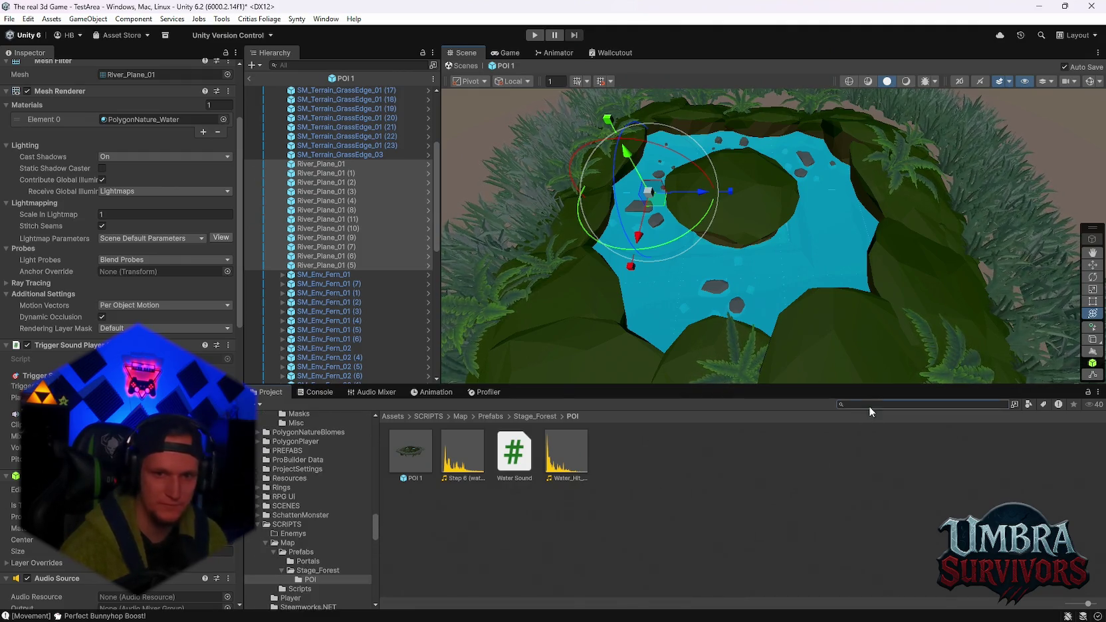
{"action": "type", "text": "sea"}
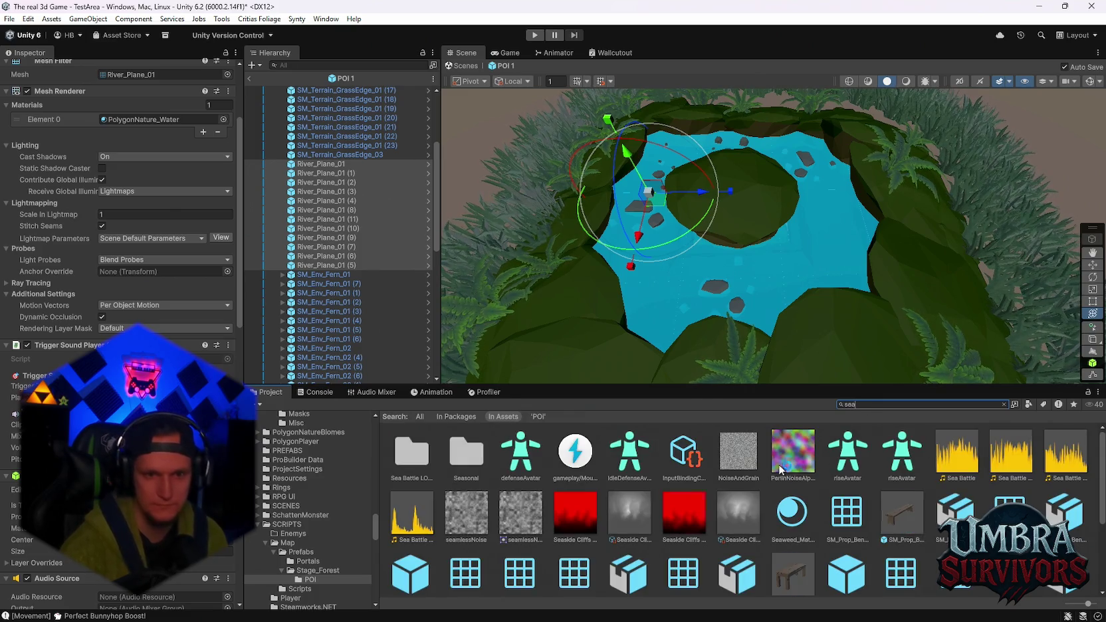
{"action": "scroll", "coordinate": [718, 505], "scroll_direction": "down", "scroll_amount": 5}
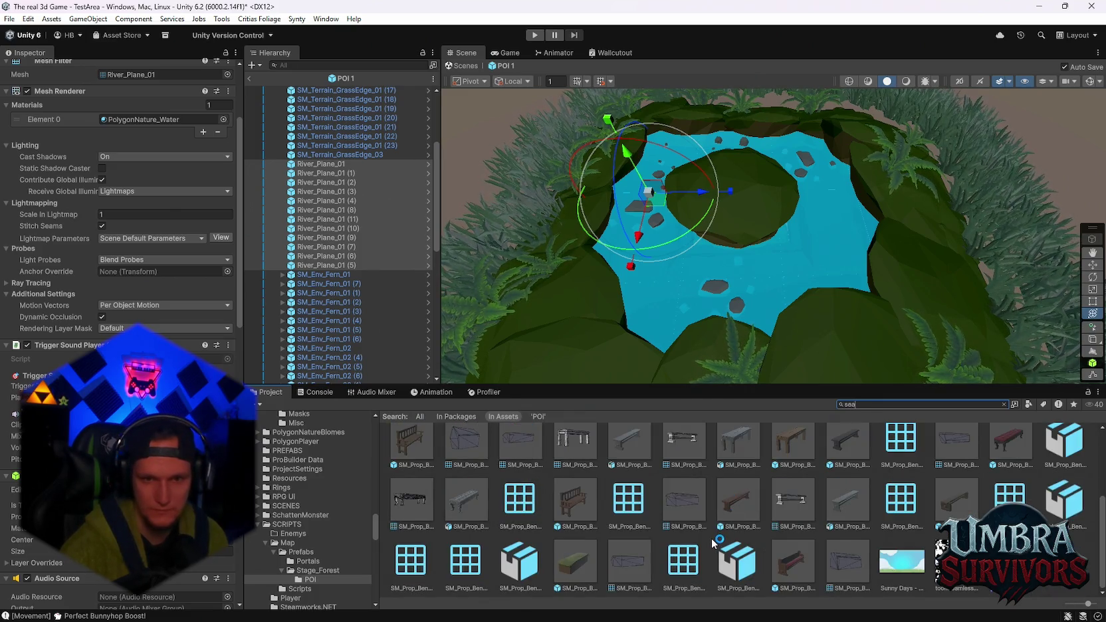
{"action": "scroll", "coordinate": [714, 543], "scroll_direction": "up", "scroll_amount": 4}
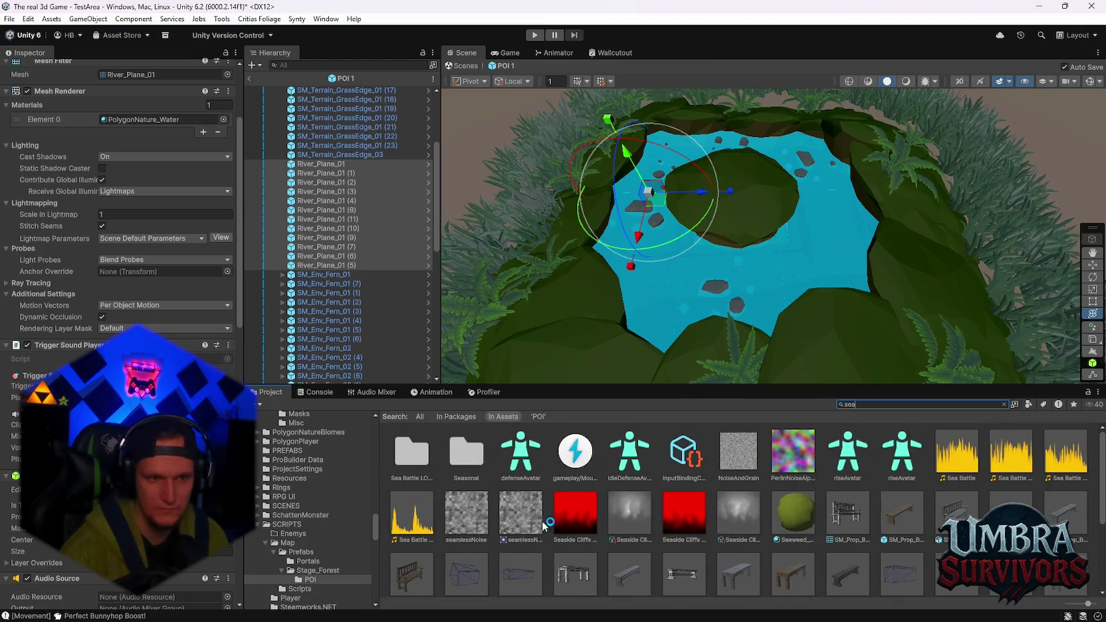
{"action": "double_click", "coordinate": [413, 458]}
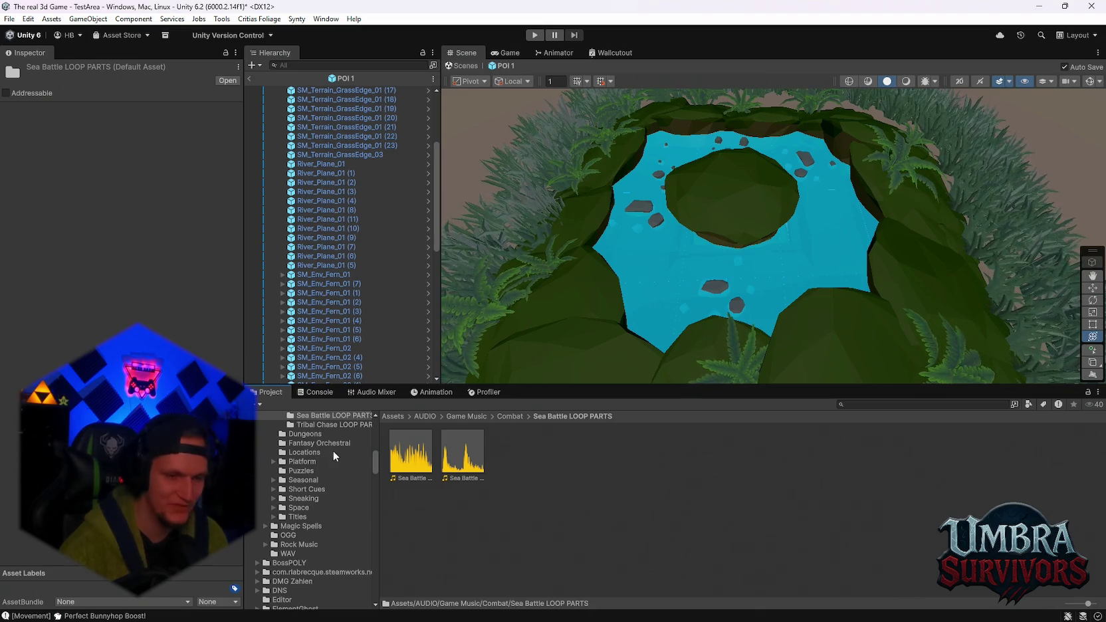
Browse the Summon and ThrowScythe attacks and Magnet, HP, Gold Coin and Chest drops
{"action": "scroll", "coordinate": [311, 529], "scroll_direction": "down", "scroll_amount": 5}
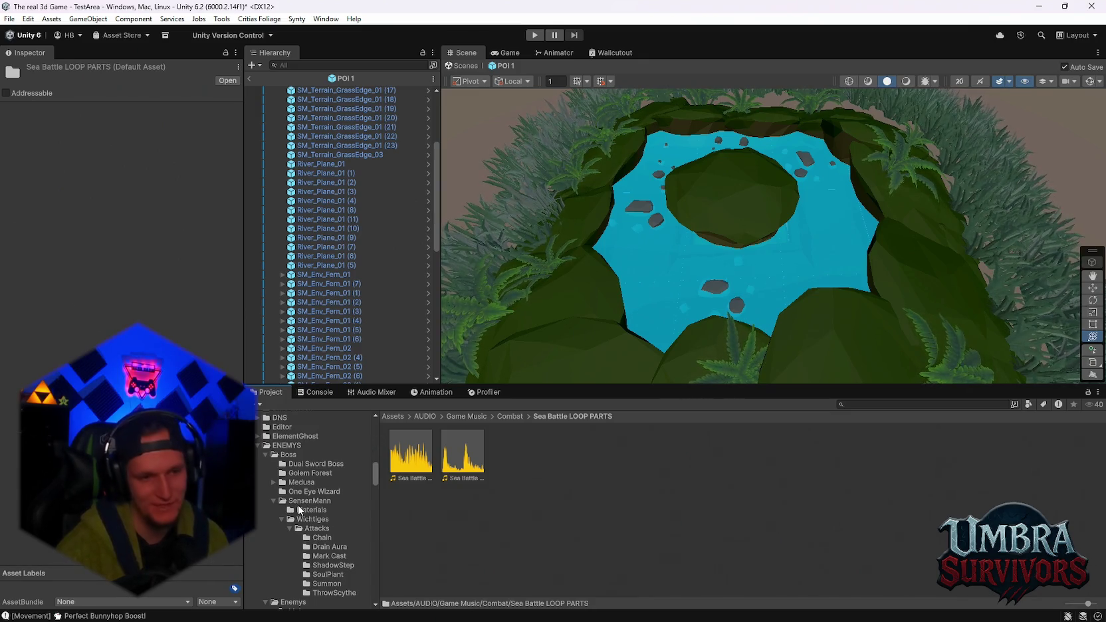
{"action": "scroll", "coordinate": [320, 525], "scroll_direction": "down", "scroll_amount": 3}
{"action": "left_click", "coordinate": [326, 480]}
{"action": "left_click", "coordinate": [319, 489]}
{"action": "scroll", "coordinate": [331, 505], "scroll_direction": "down", "scroll_amount": 1}
{"action": "scroll", "coordinate": [331, 504], "scroll_direction": "down", "scroll_amount": 1}
{"action": "left_click", "coordinate": [318, 512]}
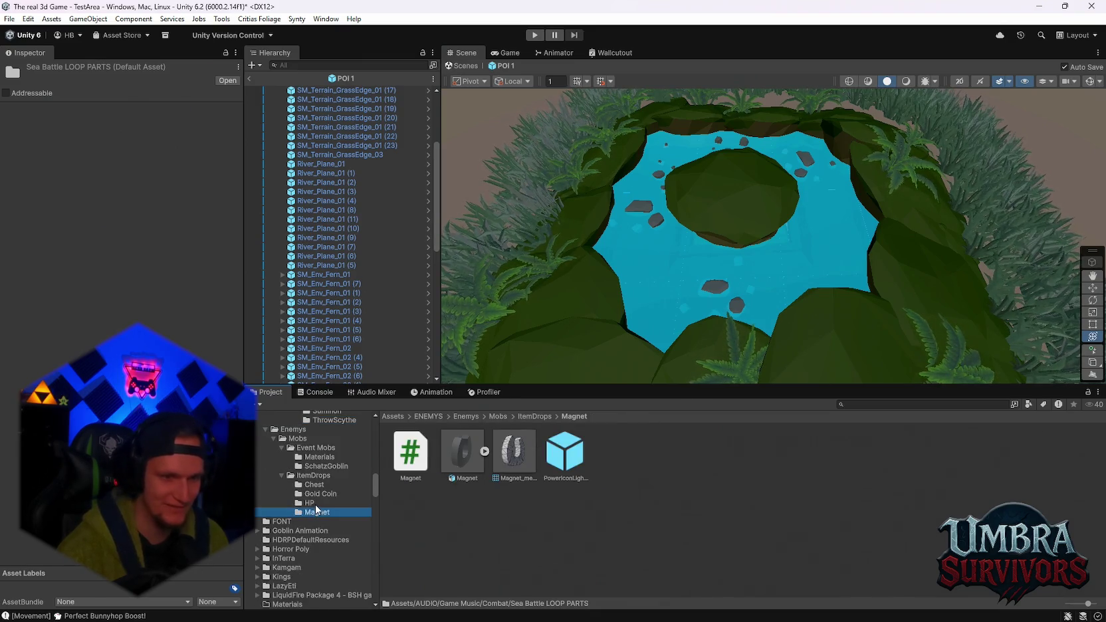
{"action": "left_click", "coordinate": [315, 503]}
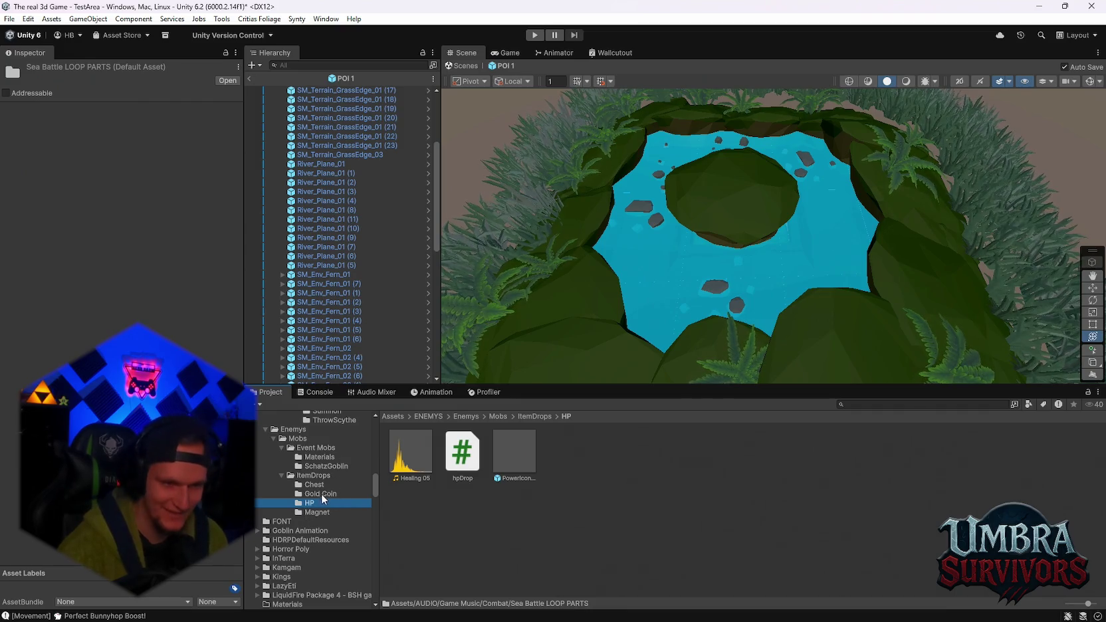
{"action": "left_click", "coordinate": [316, 493]}
{"action": "left_click", "coordinate": [335, 483]}
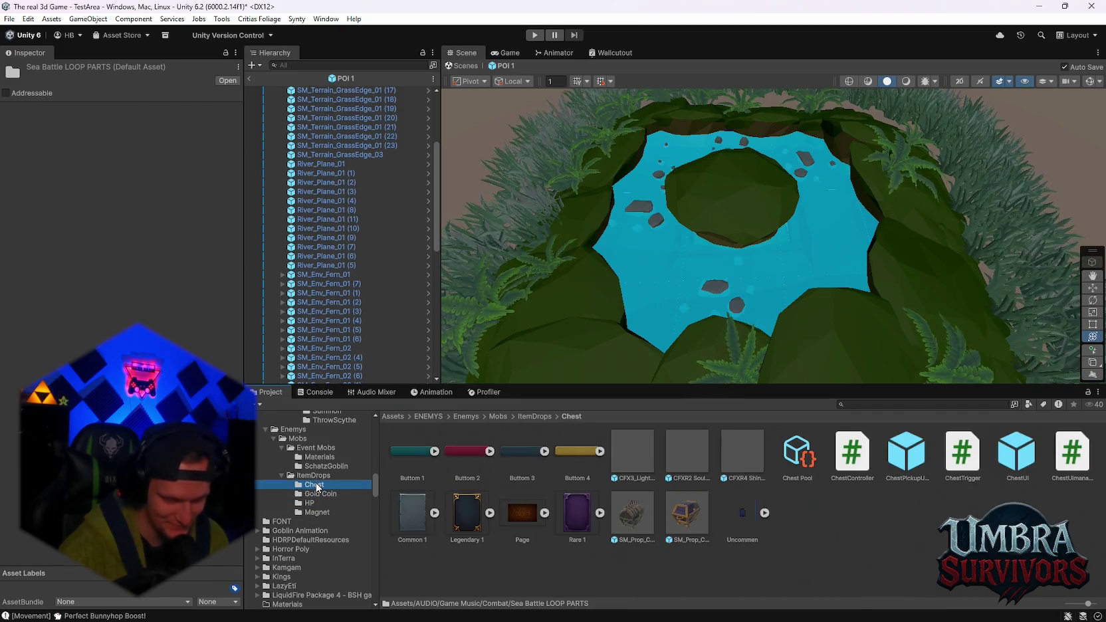
Expand PolygonalCreatures and show the Polygonal Dragon folder contents
{"action": "scroll", "coordinate": [313, 510], "scroll_direction": "down", "scroll_amount": 1}
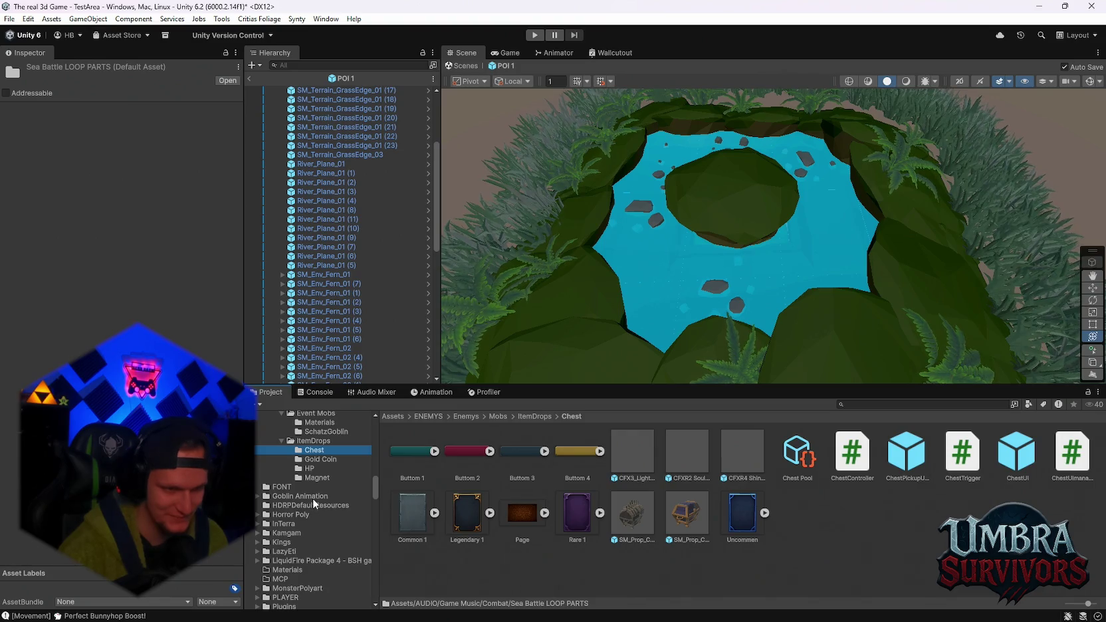
{"action": "scroll", "coordinate": [313, 503], "scroll_direction": "down", "scroll_amount": 4}
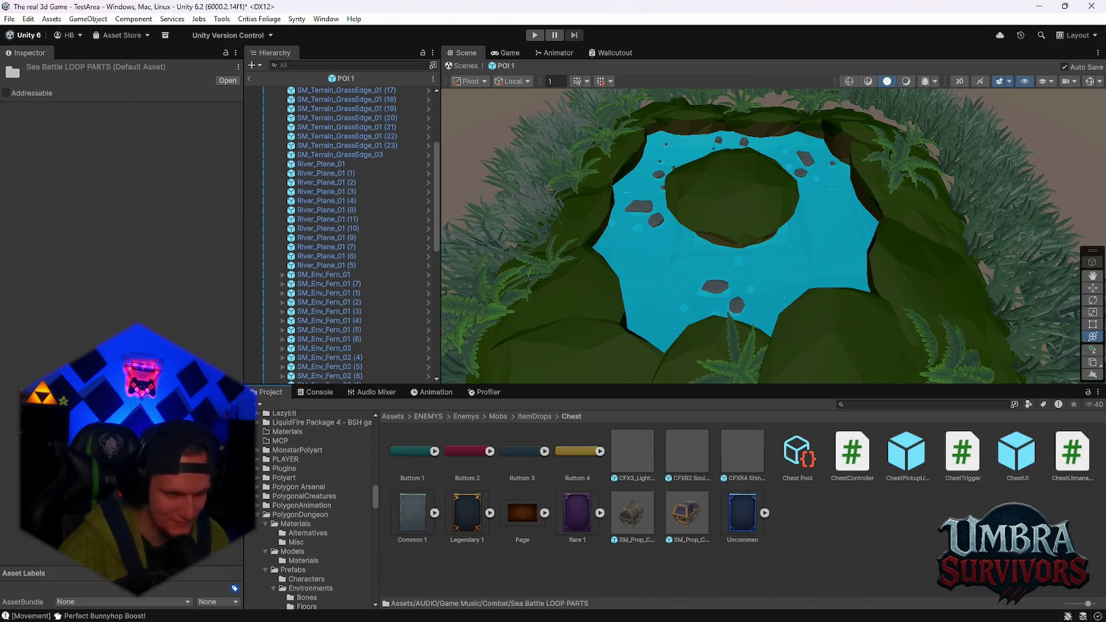
{"action": "left_click", "coordinate": [259, 496]}
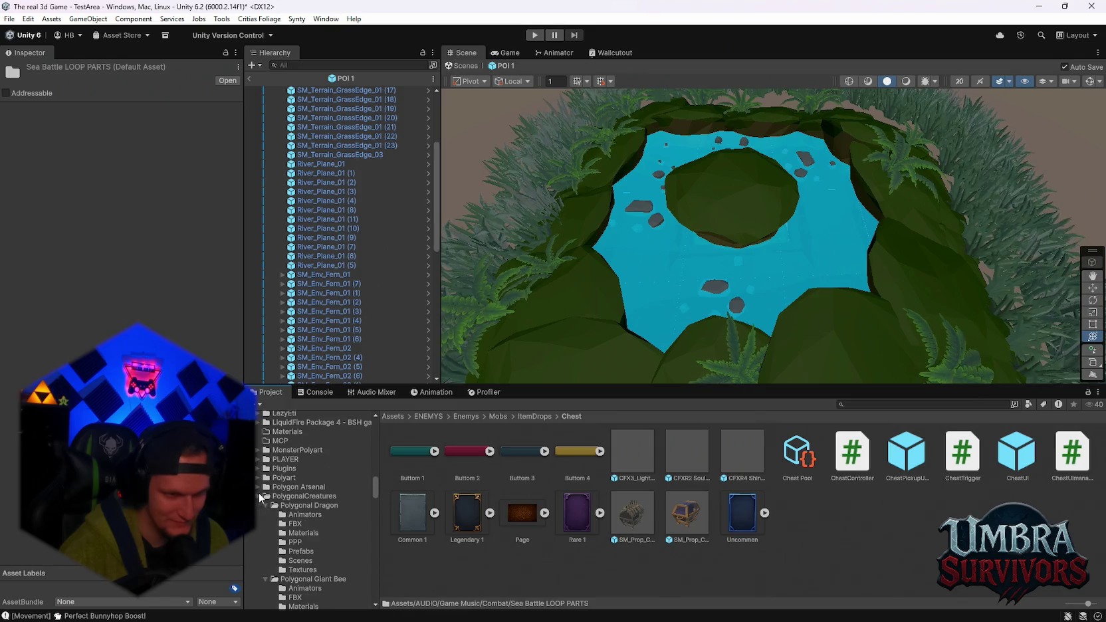
{"action": "left_click", "coordinate": [305, 516]}
{"action": "left_click", "coordinate": [307, 507]}
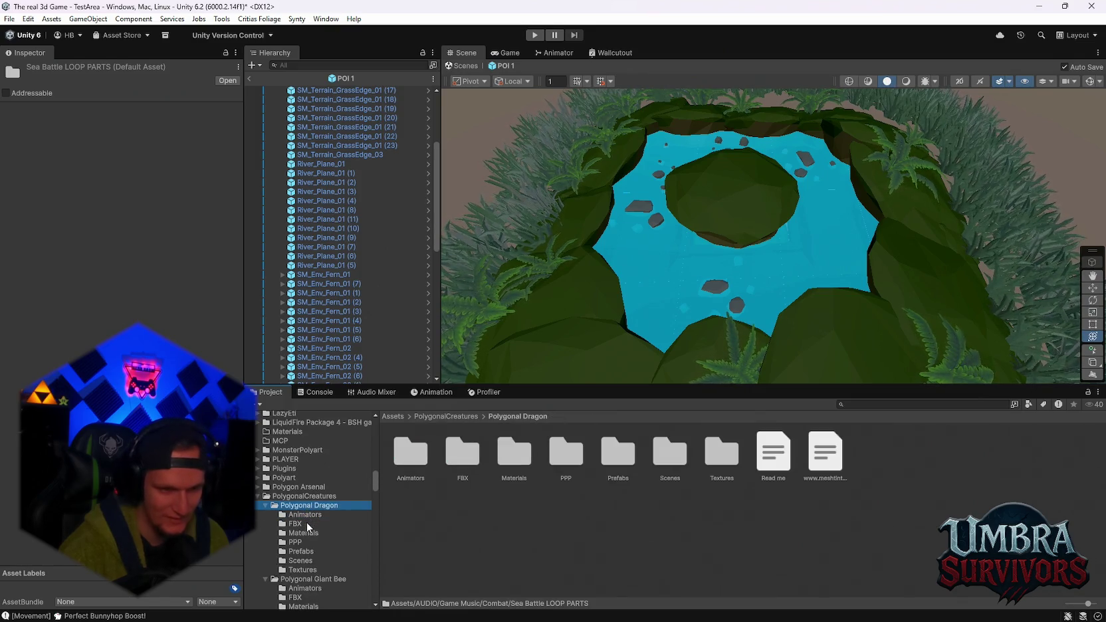
Review Dragon, Giant Bee, Golem and King Cobra prefabs, inspecting Demo Polygonal King Cobra Red
{"action": "left_click", "coordinate": [309, 551]}
{"action": "scroll", "coordinate": [307, 561], "scroll_direction": "down", "scroll_amount": 1}
{"action": "left_click", "coordinate": [309, 561]}
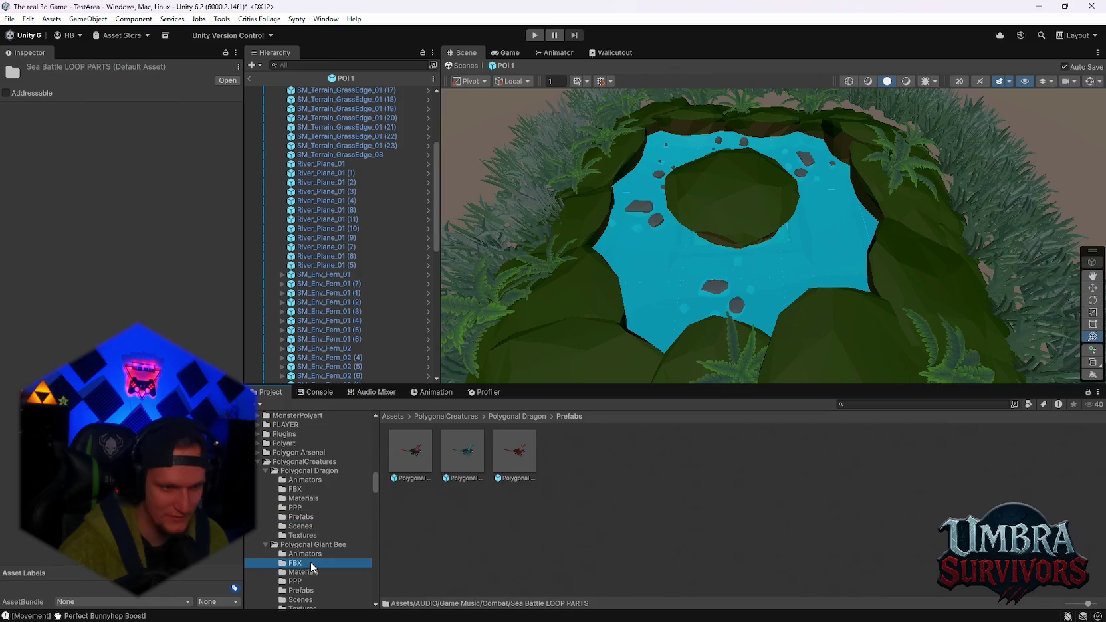
{"action": "scroll", "coordinate": [310, 561], "scroll_direction": "down", "scroll_amount": 2}
{"action": "left_click", "coordinate": [309, 522]}
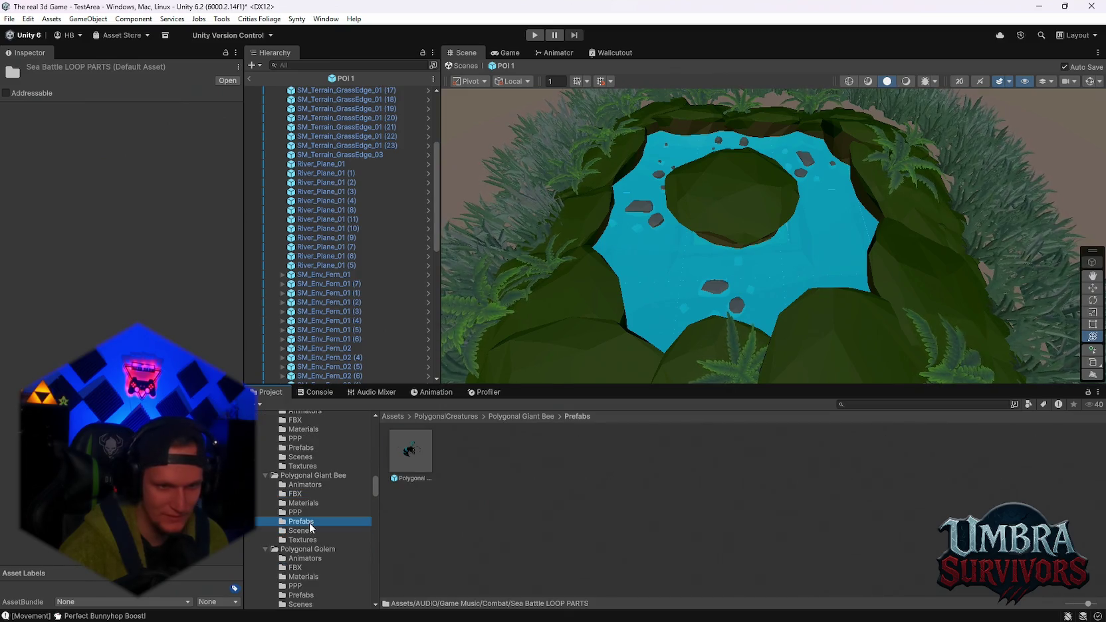
{"action": "scroll", "coordinate": [310, 522], "scroll_direction": "down", "scroll_amount": 1}
{"action": "left_click", "coordinate": [302, 561]}
{"action": "scroll", "coordinate": [303, 562], "scroll_direction": "down", "scroll_amount": 2}
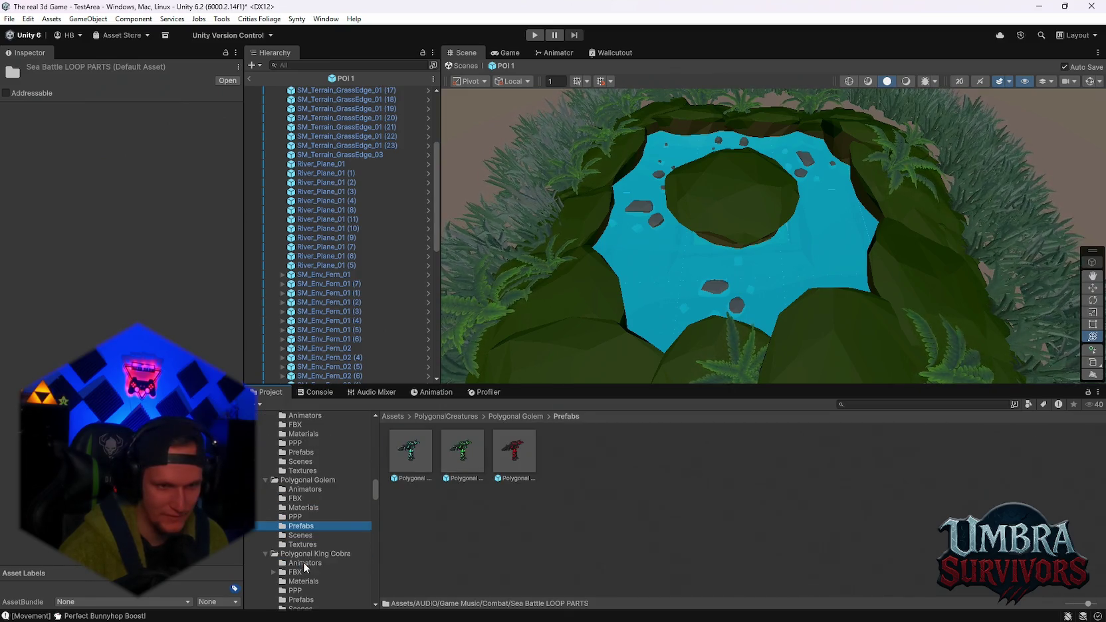
{"action": "left_click", "coordinate": [304, 565]}
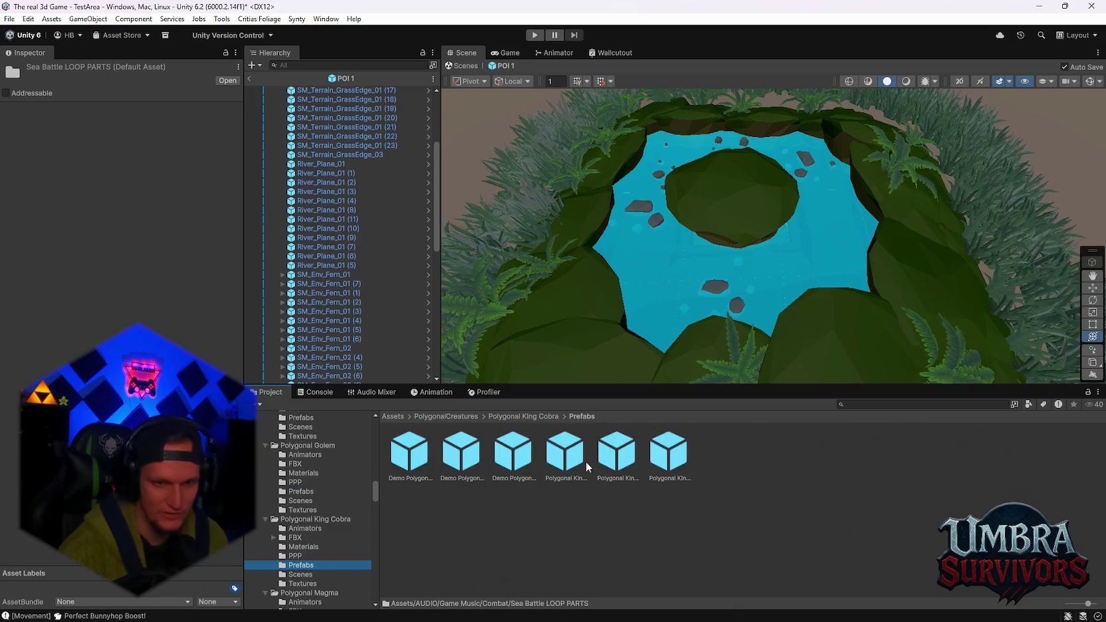
{"action": "left_click", "coordinate": [508, 458]}
Review the Polygonal Magma, One Eyed Bat and Spiderling Venom prefabs
{"action": "scroll", "coordinate": [326, 545], "scroll_direction": "down", "scroll_amount": 2}
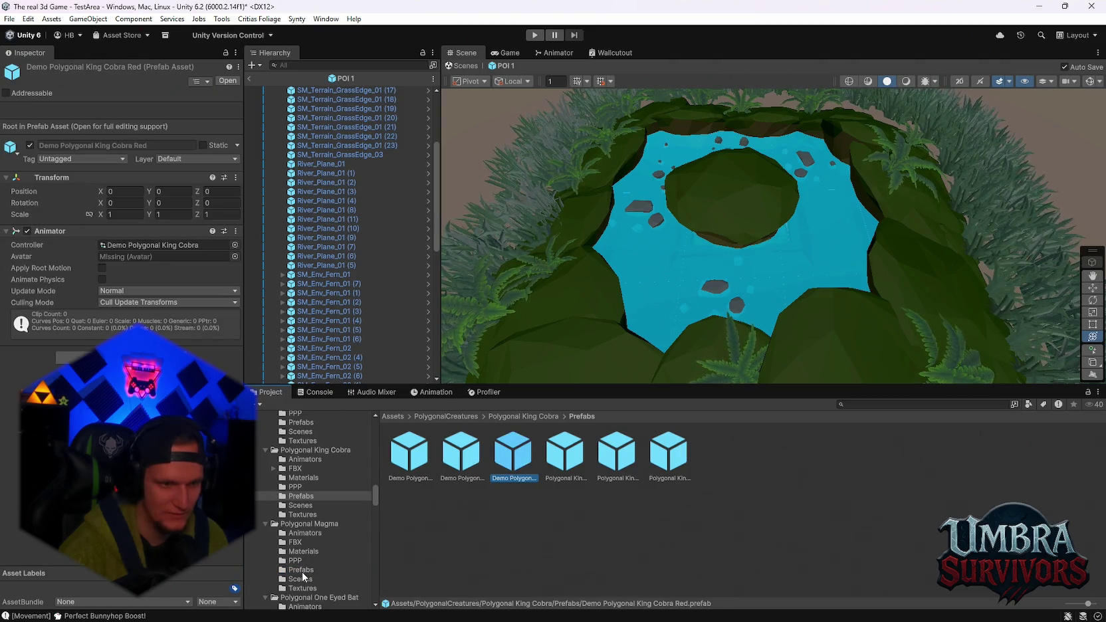
{"action": "left_click", "coordinate": [302, 570]}
{"action": "scroll", "coordinate": [326, 555], "scroll_direction": "down", "scroll_amount": 2}
{"action": "left_click", "coordinate": [308, 575]}
{"action": "scroll", "coordinate": [313, 567], "scroll_direction": "down", "scroll_amount": 3}
{"action": "left_click", "coordinate": [302, 546]}
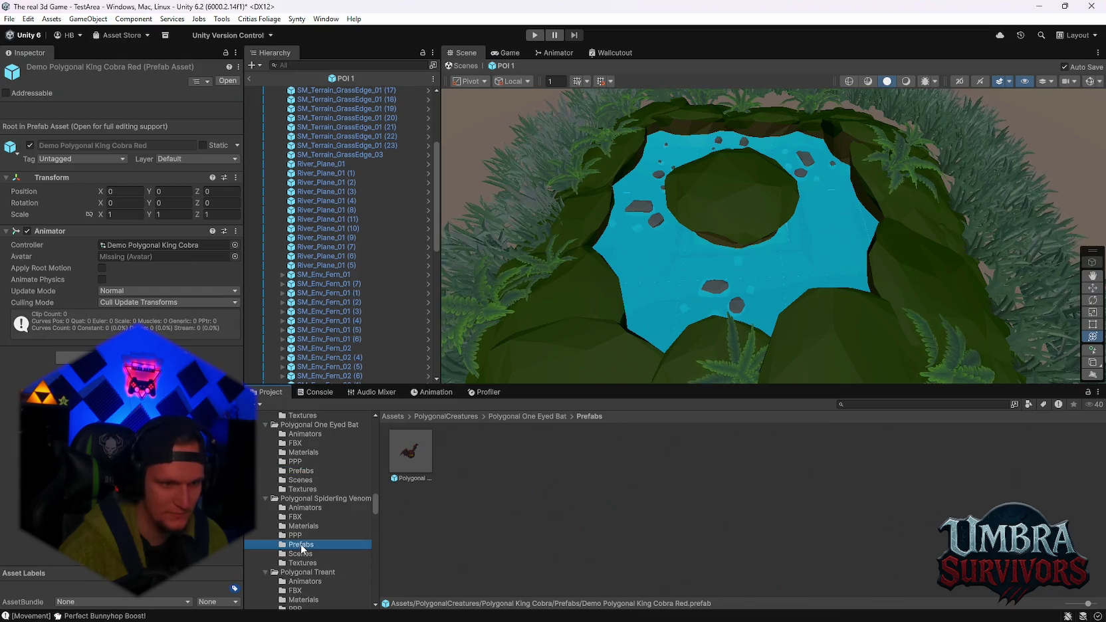
Show the PolygonDungeon Prefabs/Props folder, after glancing at its Preset subfolder
{"action": "scroll", "coordinate": [313, 555], "scroll_direction": "down", "scroll_amount": 2}
{"action": "scroll", "coordinate": [306, 551], "scroll_direction": "down", "scroll_amount": 10}
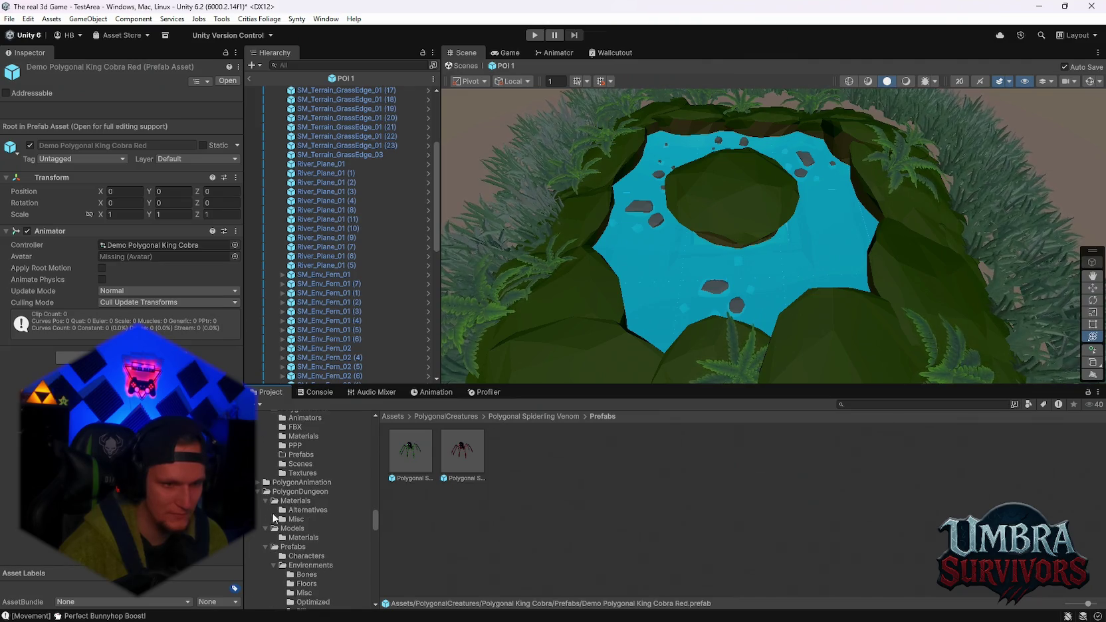
{"action": "scroll", "coordinate": [306, 525], "scroll_direction": "down", "scroll_amount": 1}
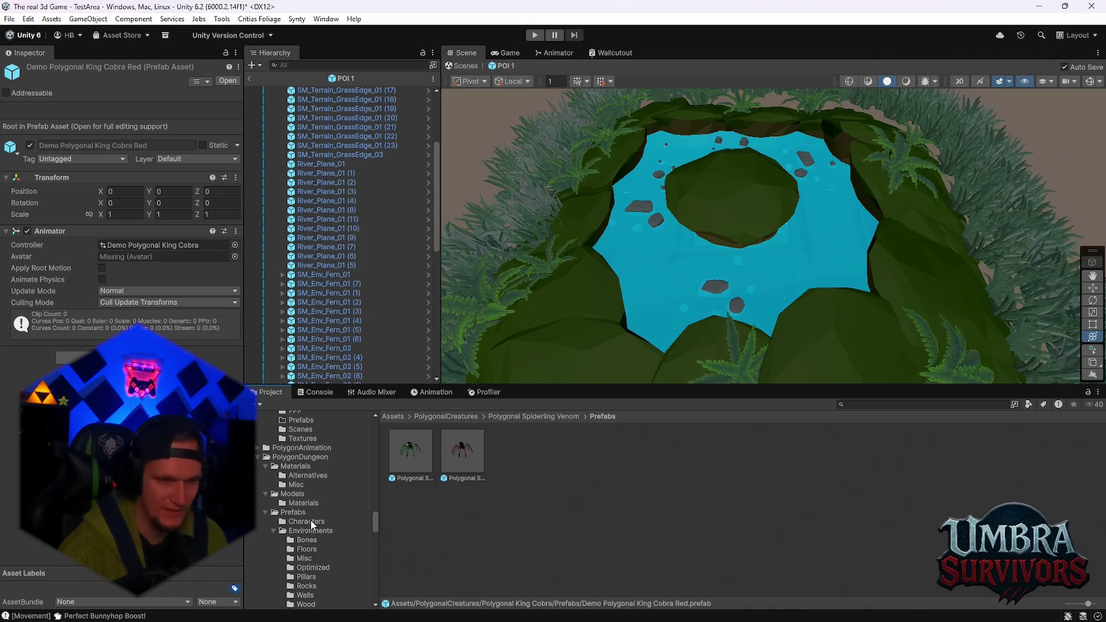
{"action": "scroll", "coordinate": [315, 539], "scroll_direction": "down", "scroll_amount": 2}
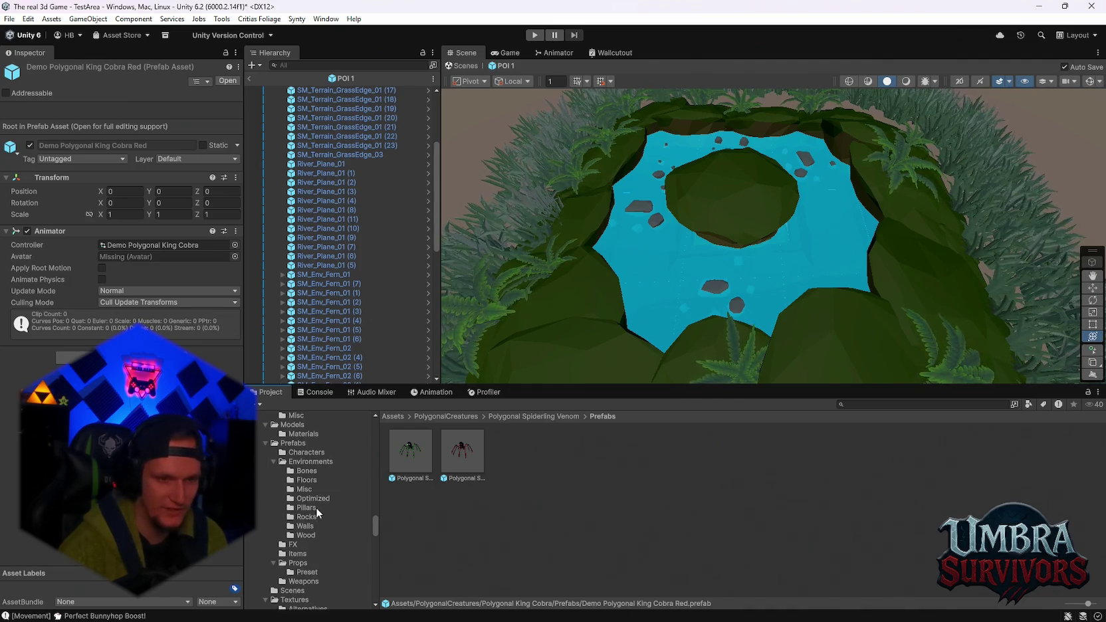
{"action": "scroll", "coordinate": [311, 500], "scroll_direction": "up", "scroll_amount": 1}
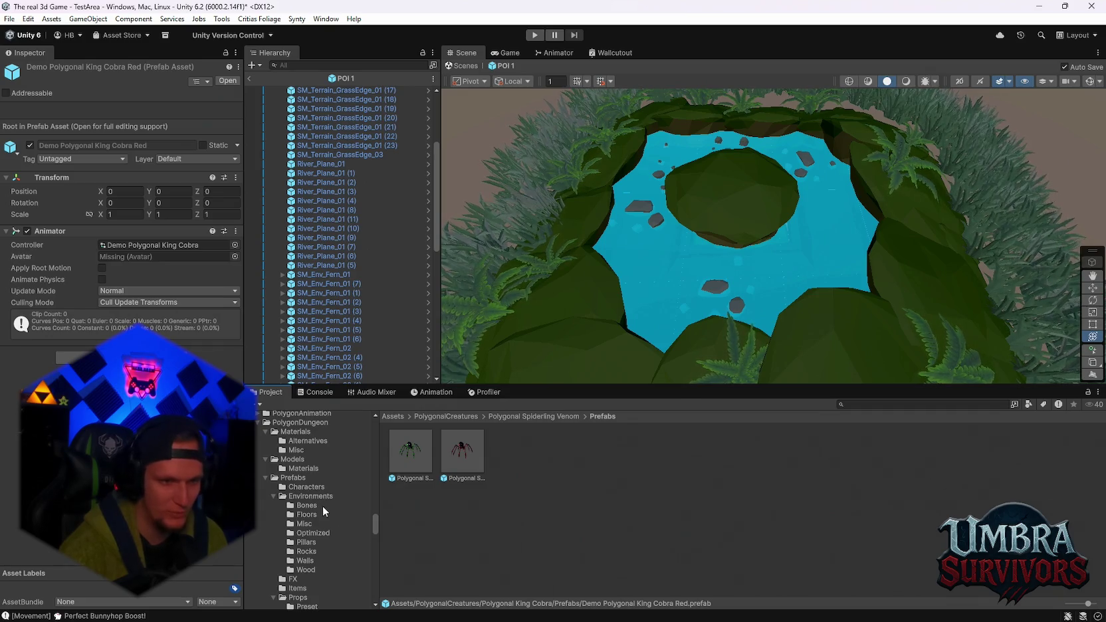
{"action": "scroll", "coordinate": [315, 562], "scroll_direction": "down", "scroll_amount": 2}
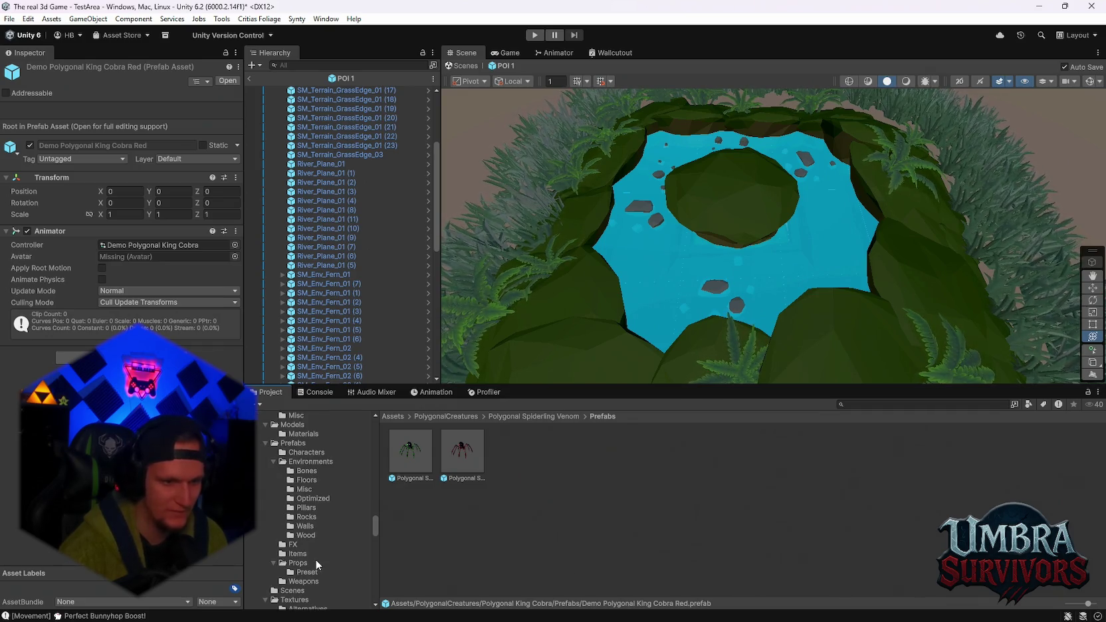
{"action": "left_click", "coordinate": [304, 537]}
{"action": "left_click", "coordinate": [302, 528]}
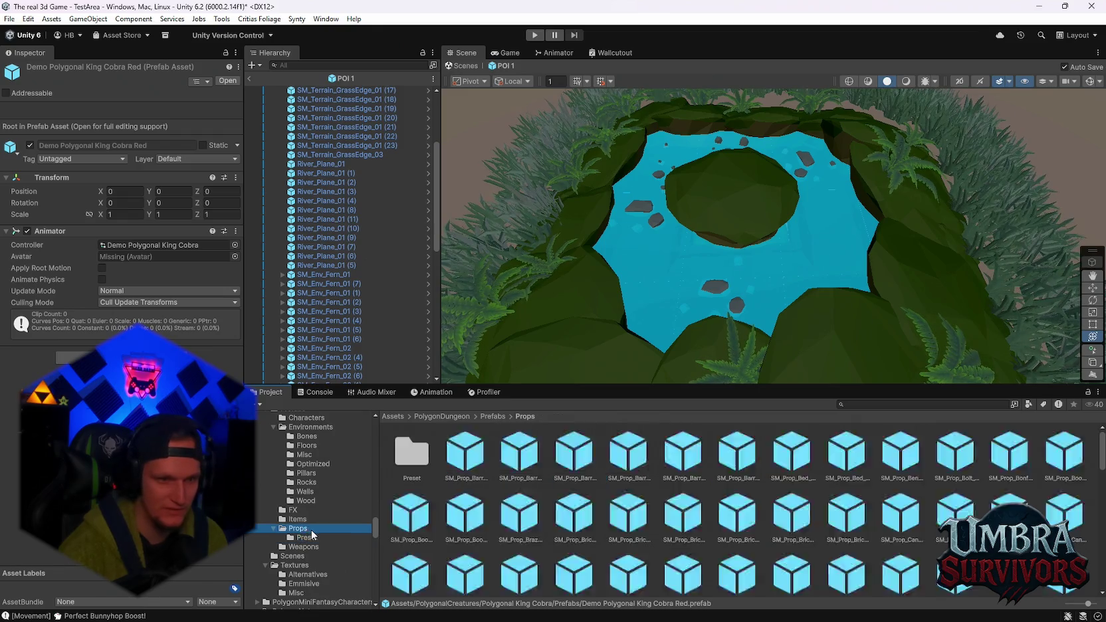
Browse the PolygonNature prop prefabs
{"action": "scroll", "coordinate": [318, 535], "scroll_direction": "up", "scroll_amount": 4}
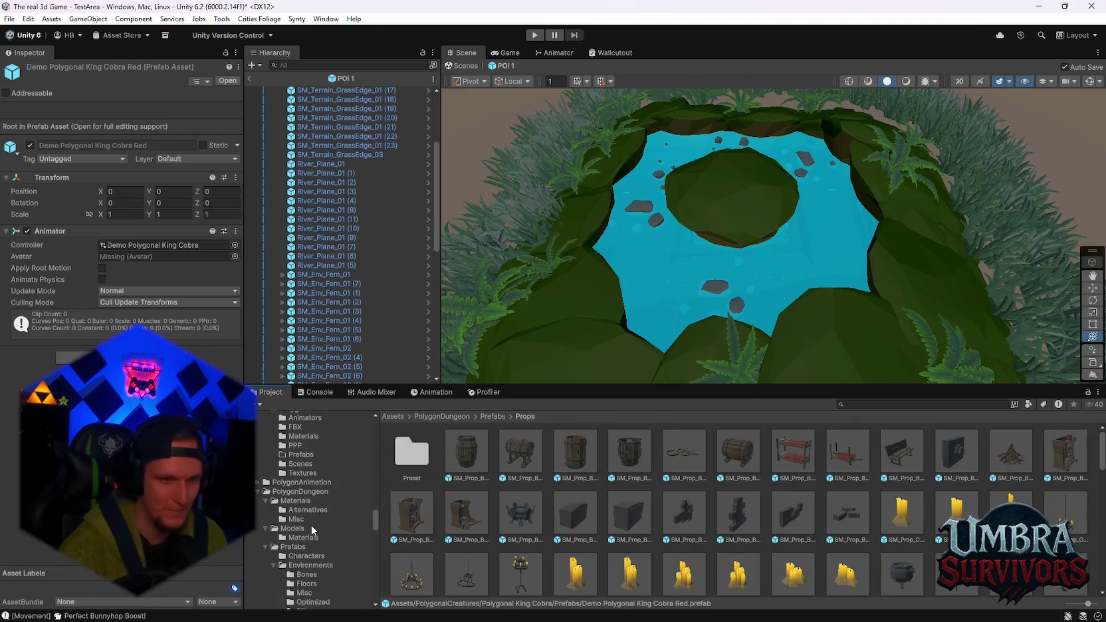
{"action": "scroll", "coordinate": [293, 518], "scroll_direction": "down", "scroll_amount": 7}
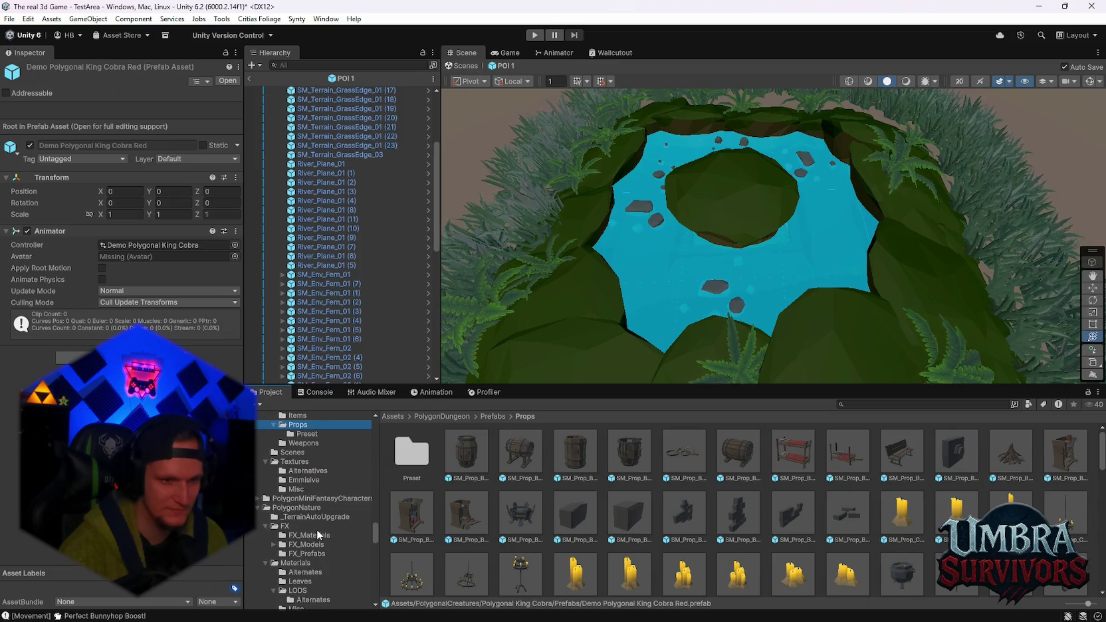
{"action": "scroll", "coordinate": [315, 538], "scroll_direction": "down", "scroll_amount": 1}
{"action": "scroll", "coordinate": [317, 527], "scroll_direction": "down", "scroll_amount": 4}
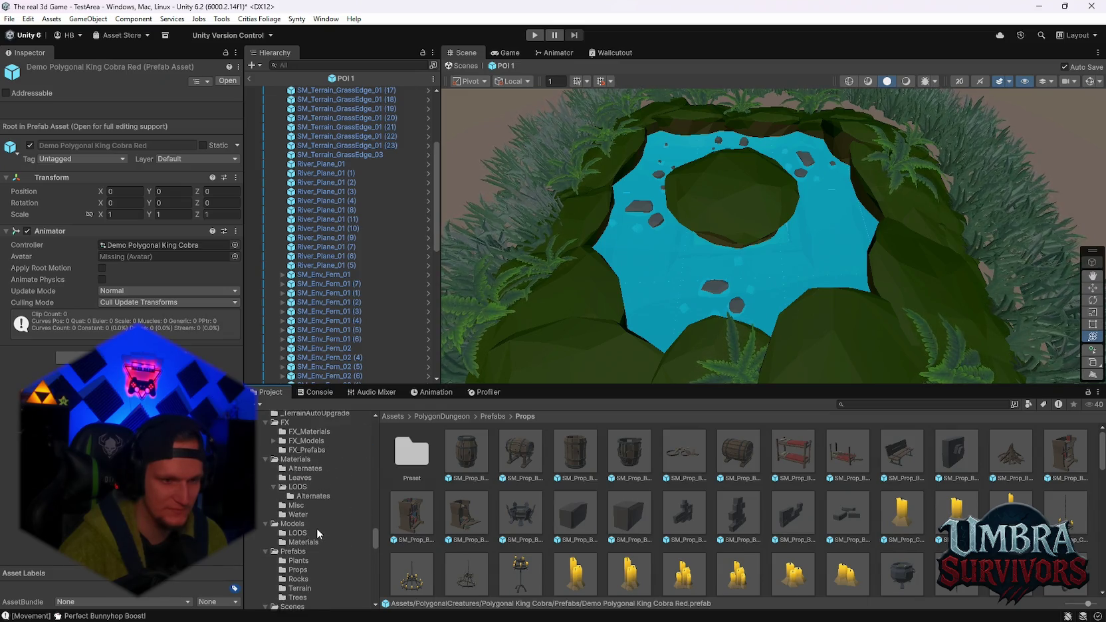
{"action": "left_click", "coordinate": [297, 501]}
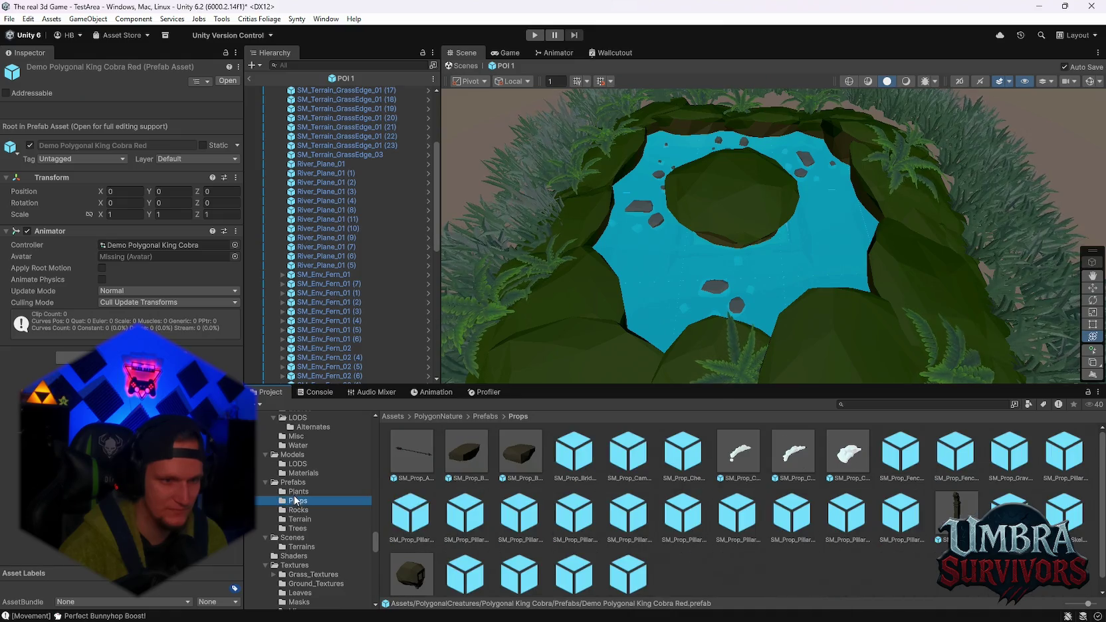
{"action": "scroll", "coordinate": [305, 509], "scroll_direction": "down", "scroll_amount": 2}
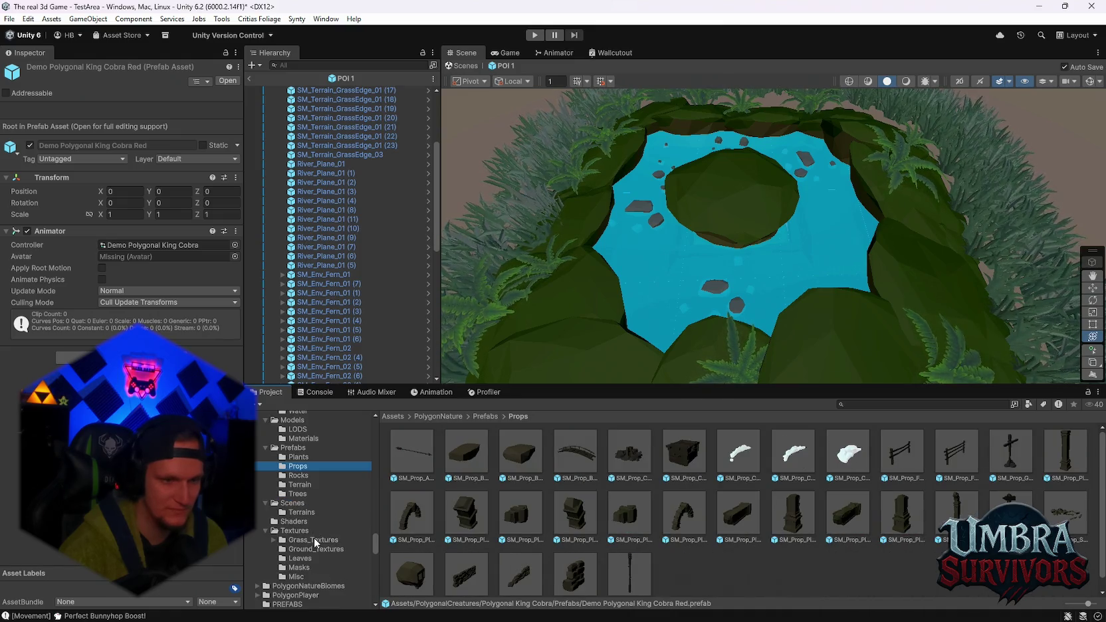
{"action": "scroll", "coordinate": [317, 542], "scroll_direction": "down", "scroll_amount": 4}
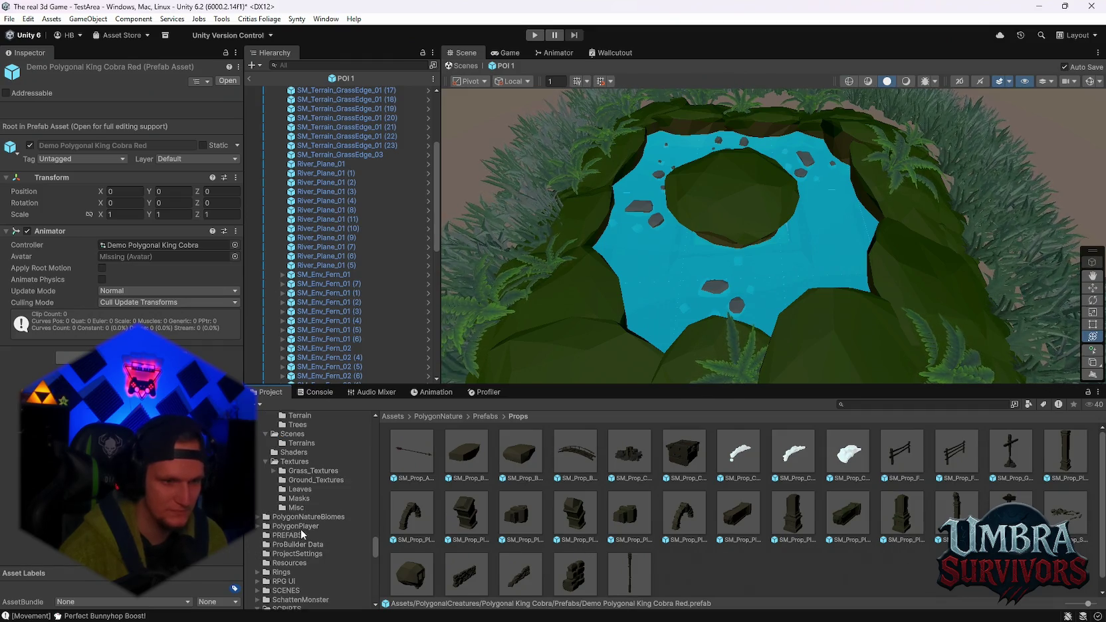
{"action": "scroll", "coordinate": [305, 553], "scroll_direction": "up", "scroll_amount": 6}
{"action": "scroll", "coordinate": [319, 563], "scroll_direction": "up", "scroll_amount": 12}
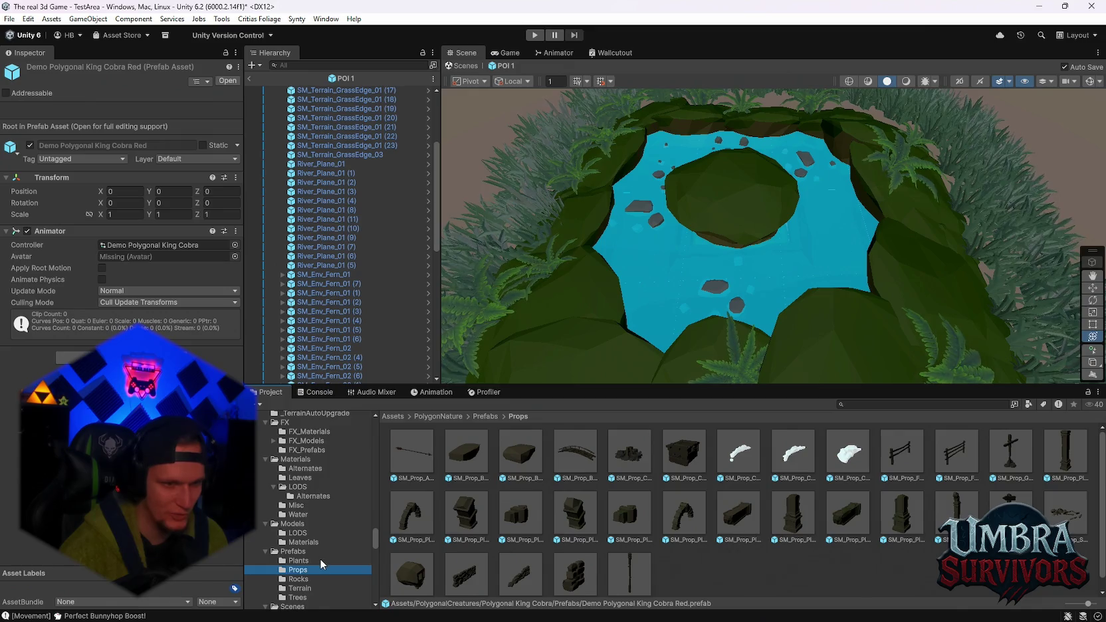
{"action": "scroll", "coordinate": [326, 567], "scroll_direction": "down", "scroll_amount": 6}
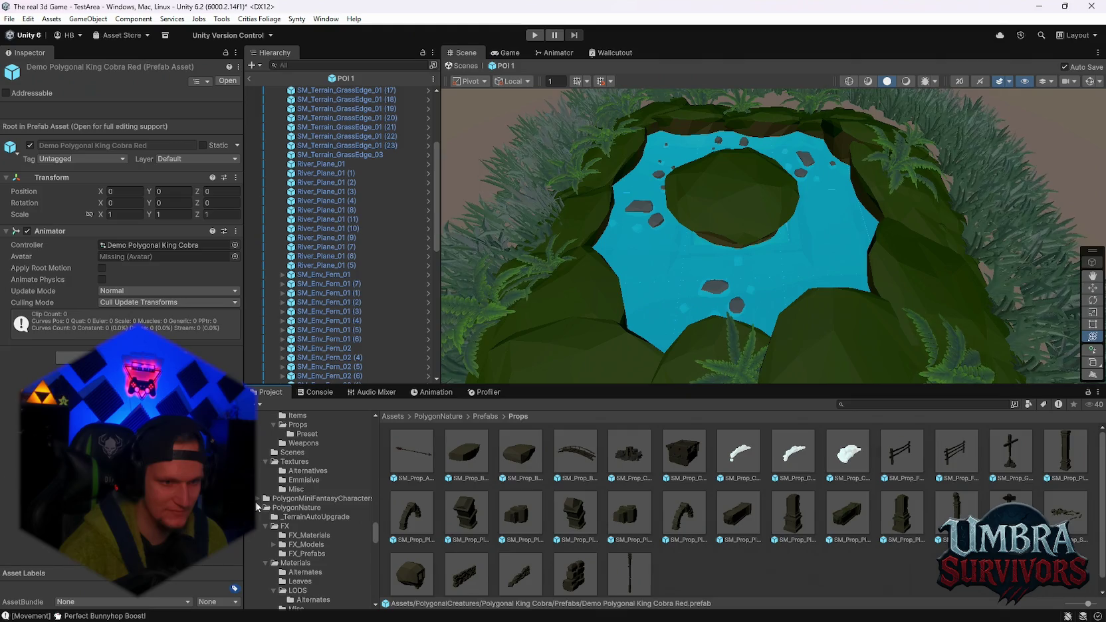
{"action": "scroll", "coordinate": [290, 523], "scroll_direction": "up", "scroll_amount": 2}
Look through the PolygonMiniFantasyCharacters prop and character prefabs
{"action": "left_click", "coordinate": [259, 533]}
{"action": "scroll", "coordinate": [272, 532], "scroll_direction": "down", "scroll_amount": 4}
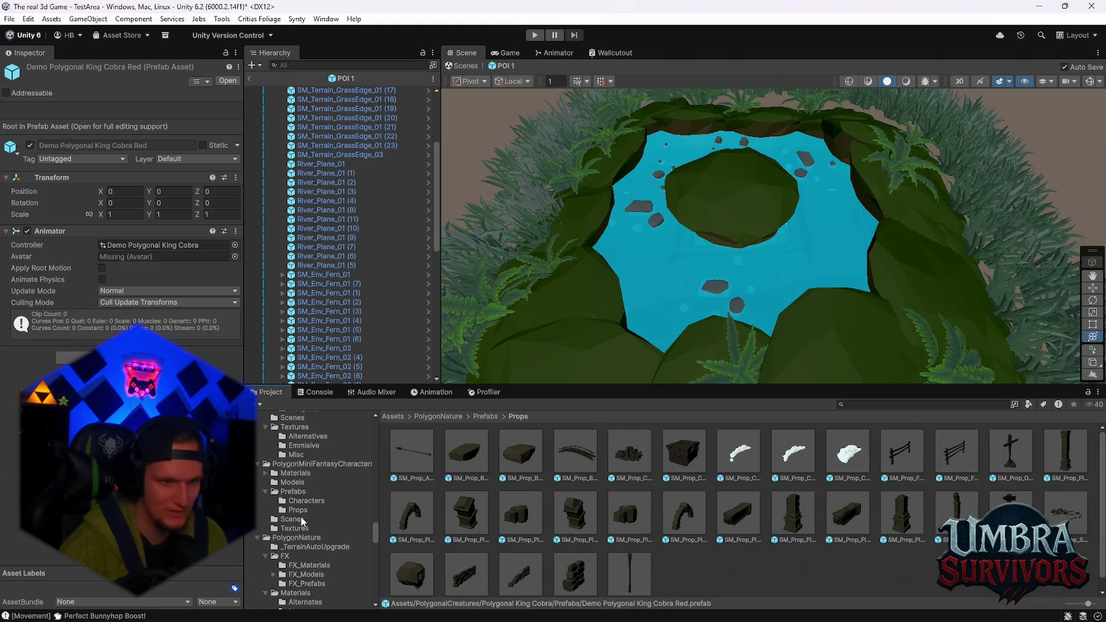
{"action": "left_click", "coordinate": [299, 510]}
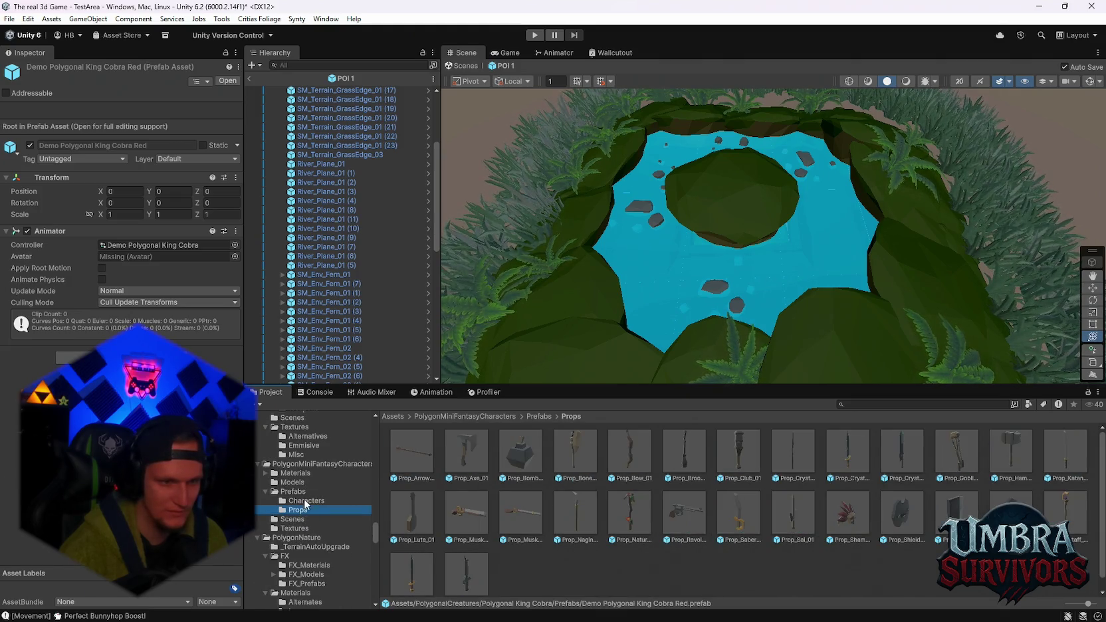
{"action": "left_click", "coordinate": [305, 502]}
{"action": "scroll", "coordinate": [459, 526], "scroll_direction": "down", "scroll_amount": 1}
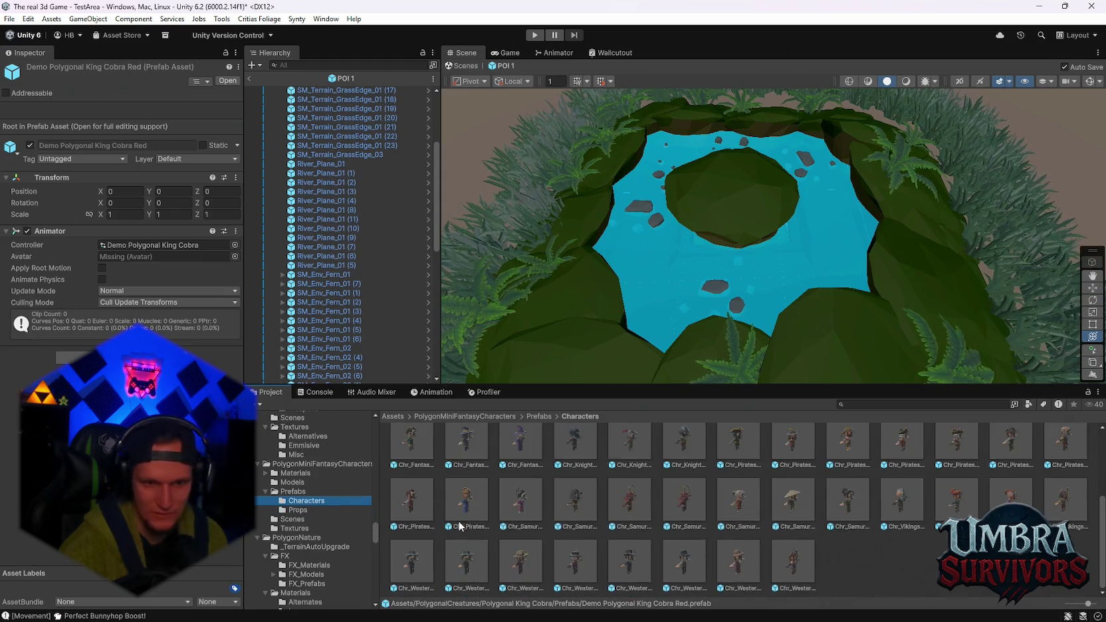
{"action": "scroll", "coordinate": [448, 522], "scroll_direction": "up", "scroll_amount": 2}
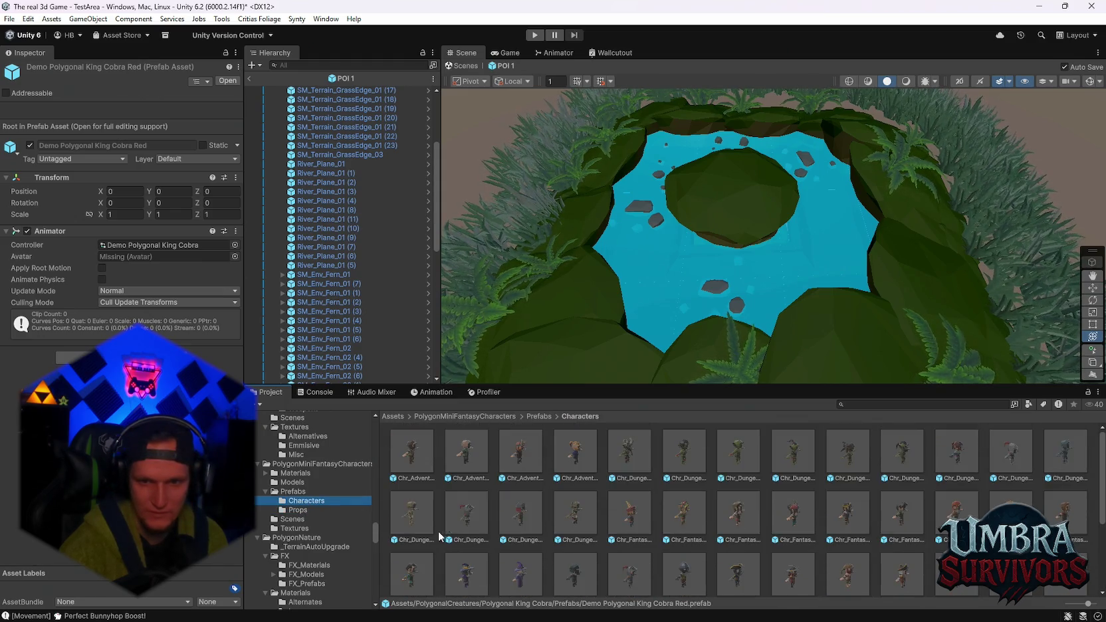
{"action": "scroll", "coordinate": [324, 522], "scroll_direction": "up", "scroll_amount": 5}
Show the PolygonDungeon weapon prefabs, then the treasure chest prefabs
{"action": "left_click", "coordinate": [309, 545]}
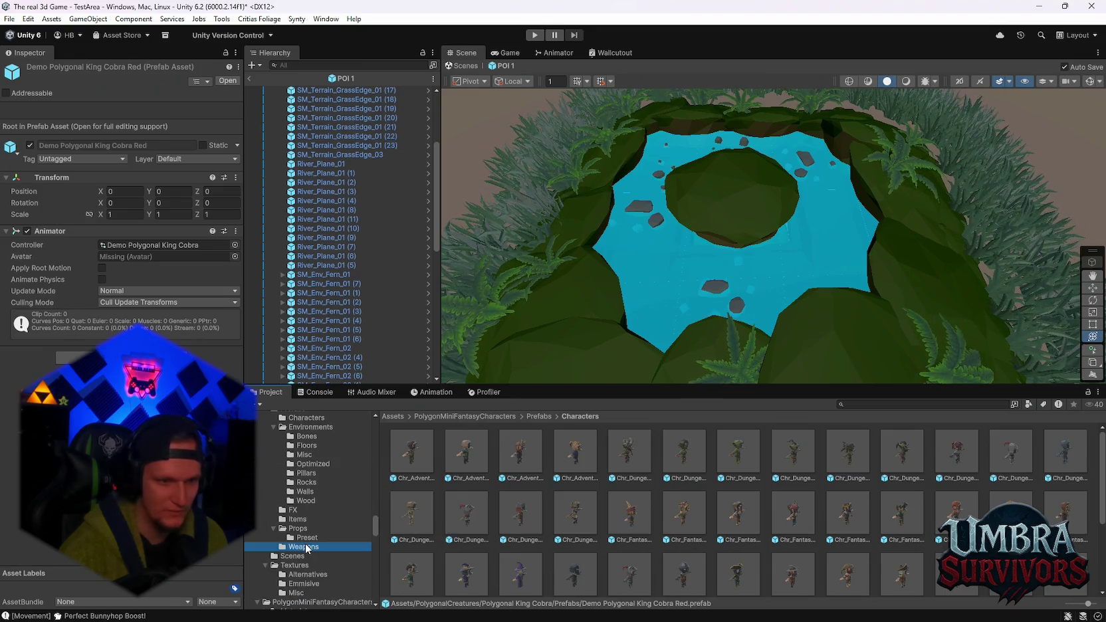
{"action": "scroll", "coordinate": [311, 539], "scroll_direction": "up", "scroll_amount": 10}
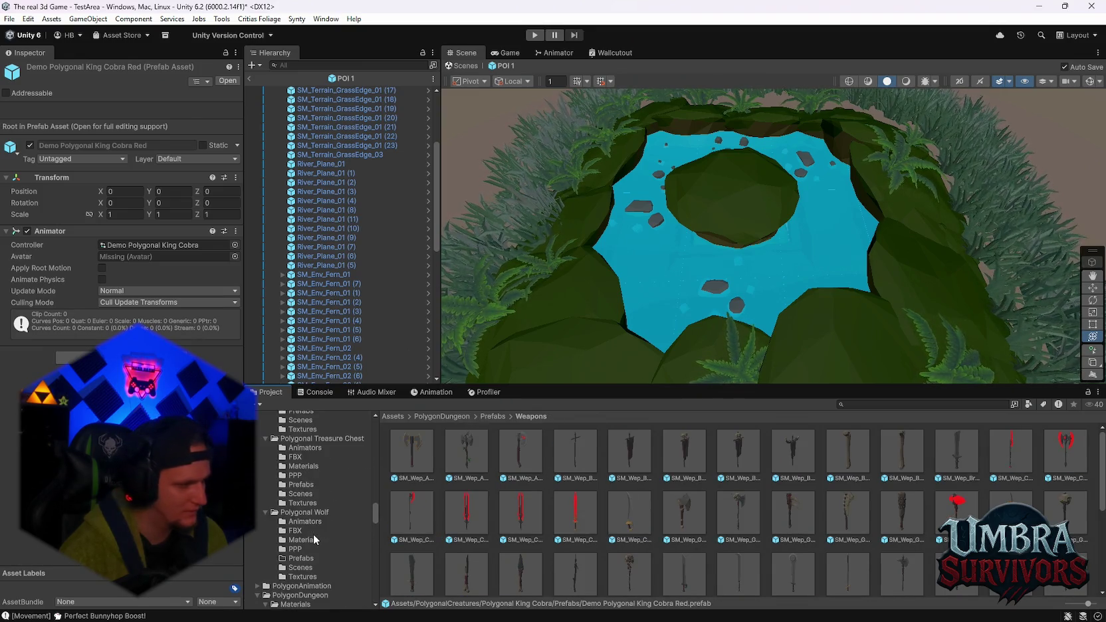
{"action": "scroll", "coordinate": [313, 533], "scroll_direction": "up", "scroll_amount": 3}
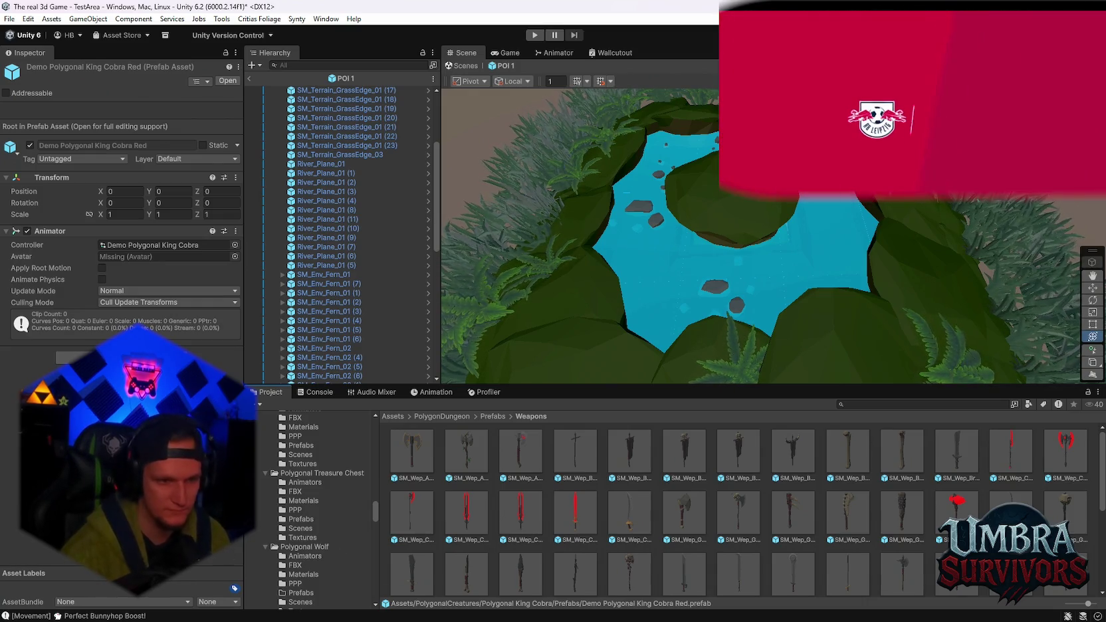
{"action": "left_click", "coordinate": [306, 519]}
Check the Treasure Chest PPP folder, the One Eyed Bat prefab and the Polygonal Magma prefabs
{"action": "left_click", "coordinate": [295, 510]}
{"action": "scroll", "coordinate": [312, 510], "scroll_direction": "up", "scroll_amount": 5}
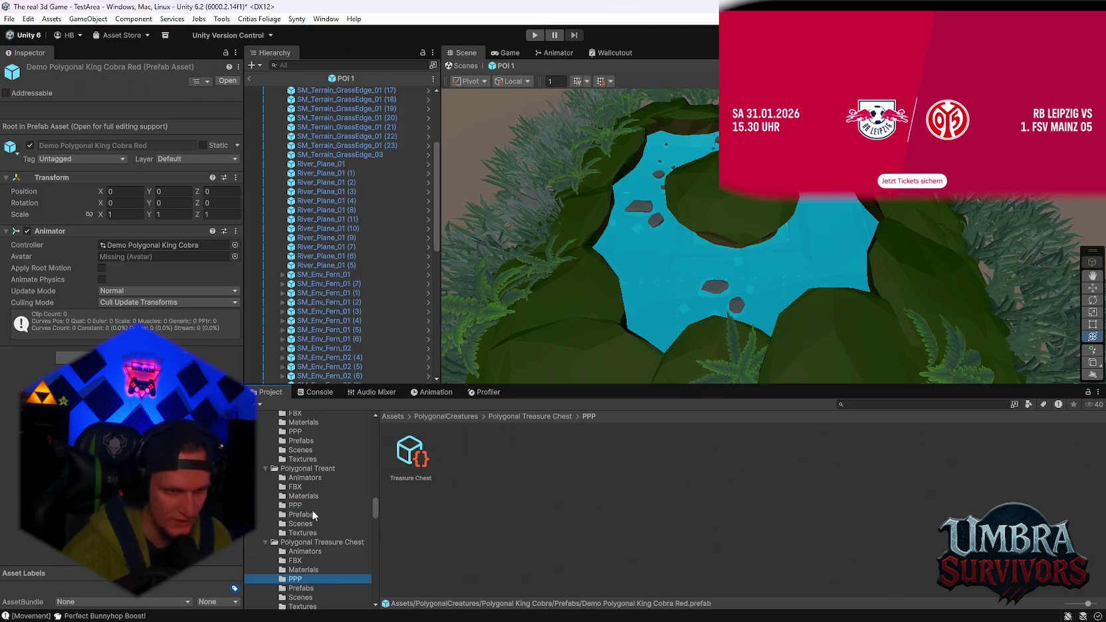
{"action": "left_click", "coordinate": [297, 470]}
{"action": "scroll", "coordinate": [298, 478], "scroll_direction": "up", "scroll_amount": 2}
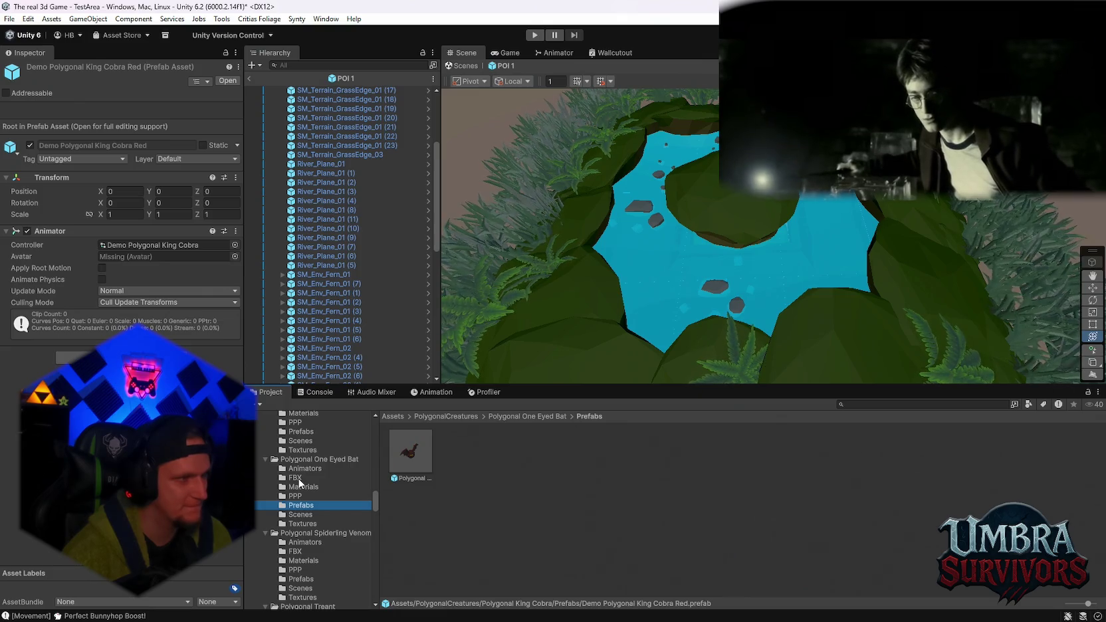
{"action": "scroll", "coordinate": [305, 487], "scroll_direction": "up", "scroll_amount": 4}
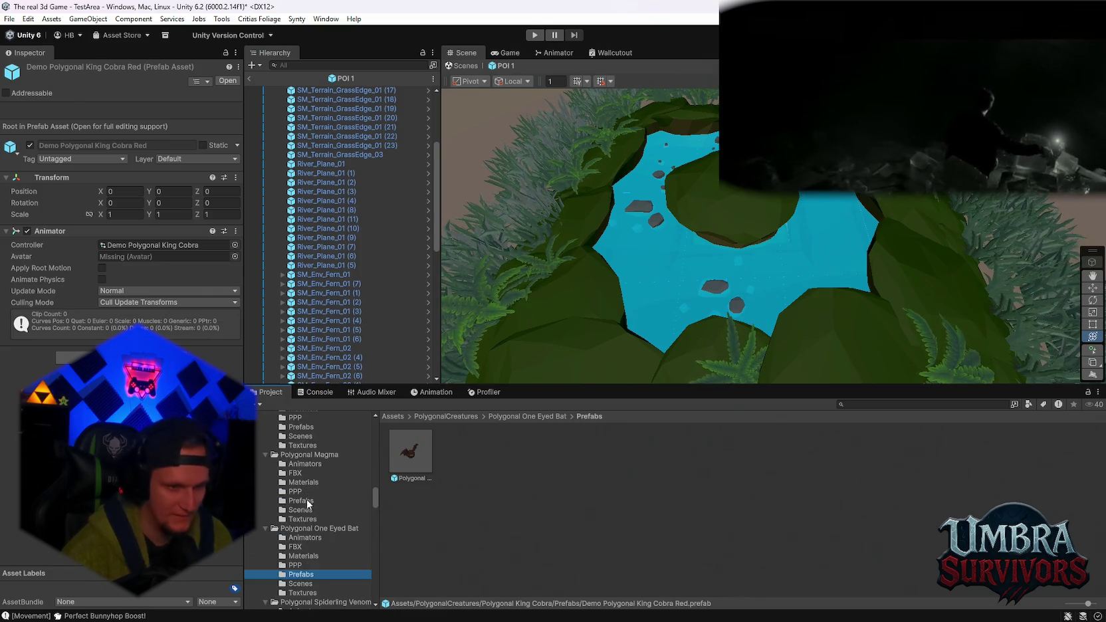
{"action": "left_click", "coordinate": [307, 499]}
{"action": "scroll", "coordinate": [306, 479], "scroll_direction": "up", "scroll_amount": 2}
Review the King Cobra Scenes, the three Golem prefabs, and the Giant Bee prefab and materials
{"action": "left_click", "coordinate": [306, 470]}
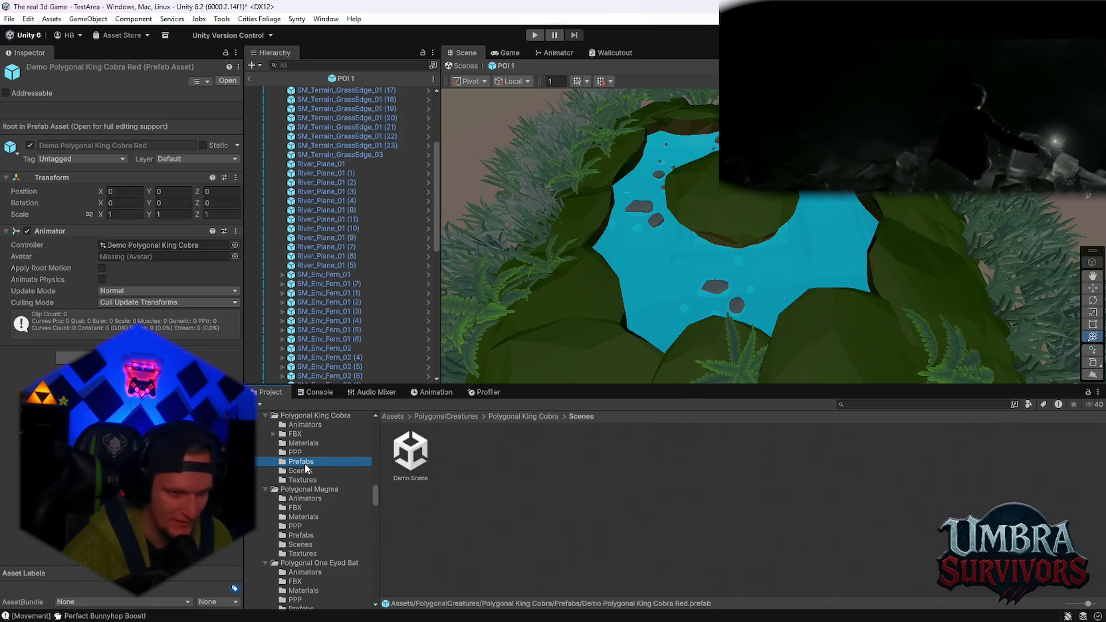
{"action": "scroll", "coordinate": [305, 471], "scroll_direction": "up", "scroll_amount": 4}
{"action": "left_click", "coordinate": [306, 458]}
{"action": "scroll", "coordinate": [306, 468], "scroll_direction": "up", "scroll_amount": 4}
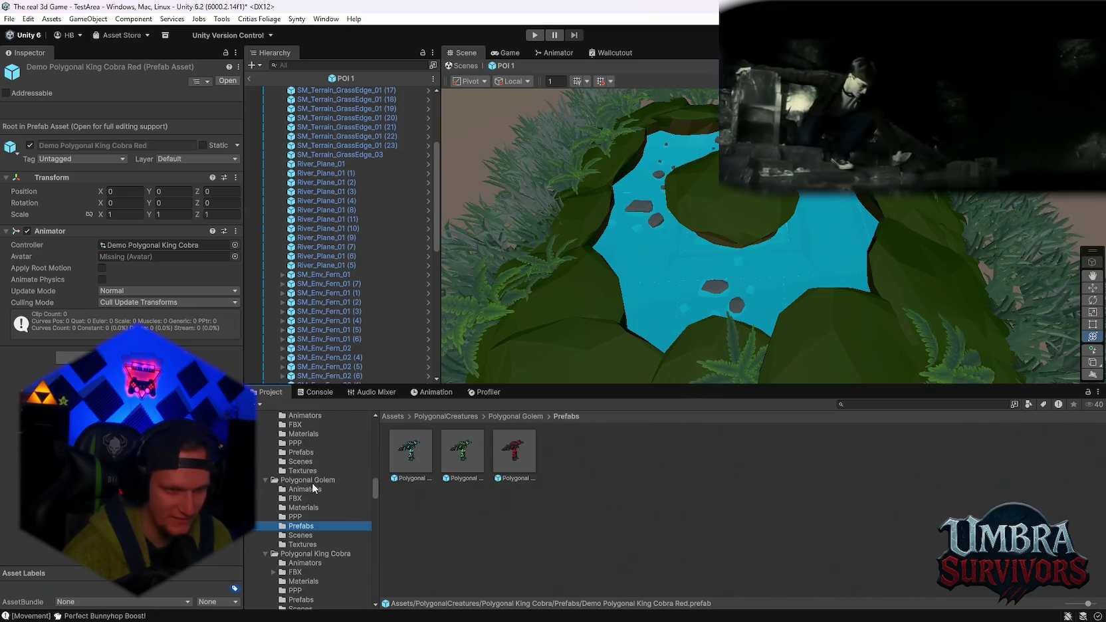
{"action": "left_click", "coordinate": [302, 453]}
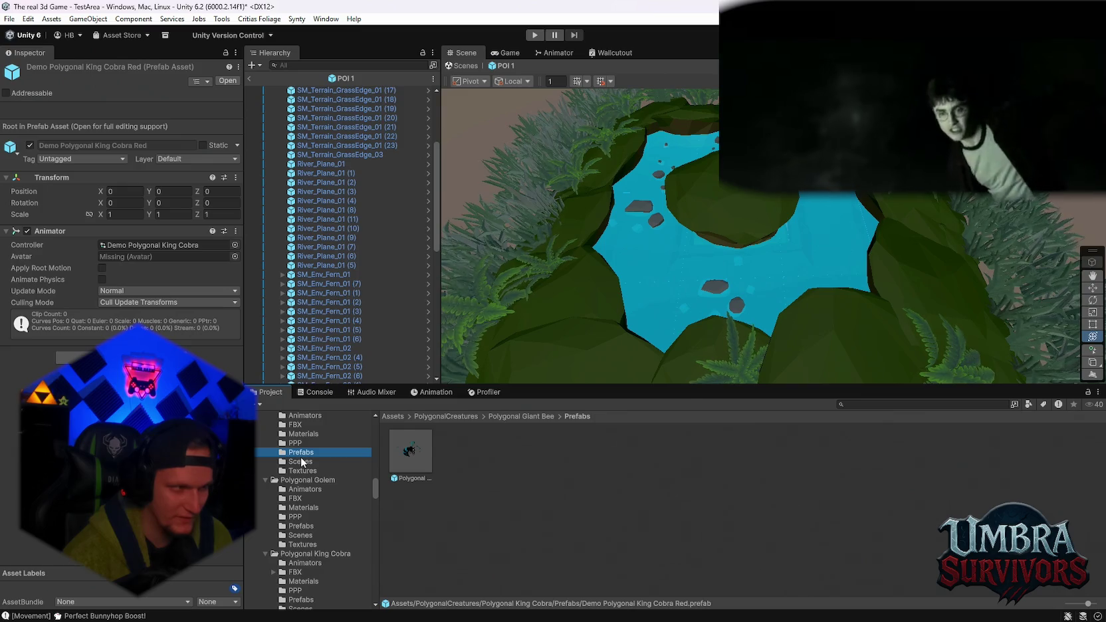
{"action": "scroll", "coordinate": [303, 485], "scroll_direction": "up", "scroll_amount": 2}
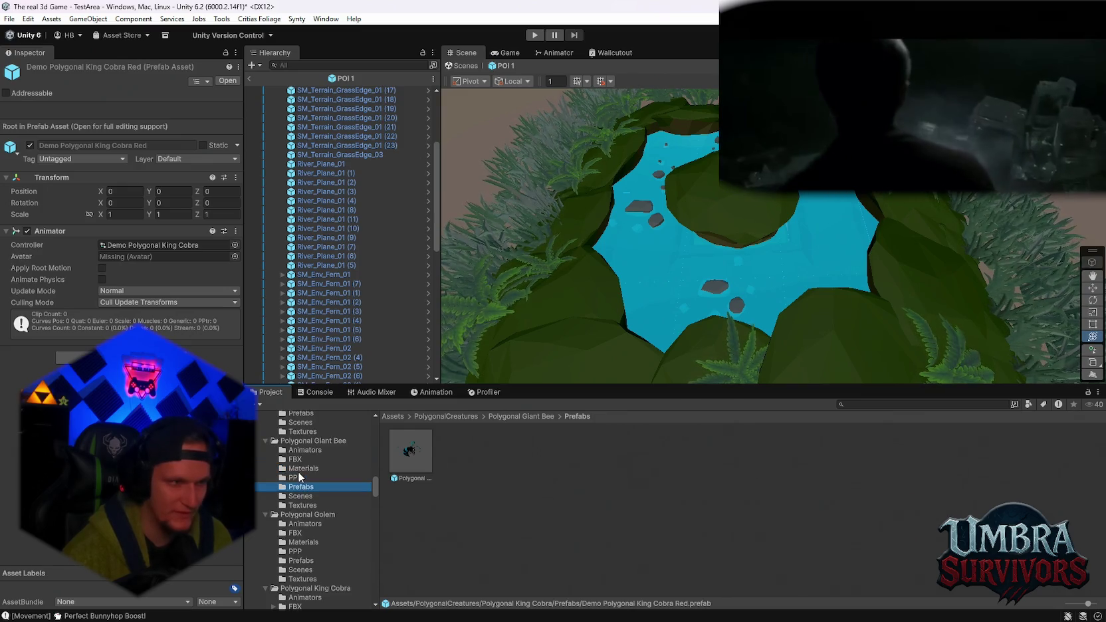
{"action": "left_click", "coordinate": [300, 469]}
View the three dragon prefabs, then go up to the PolygonalCreatures root folder
{"action": "scroll", "coordinate": [298, 476], "scroll_direction": "up", "scroll_amount": 4}
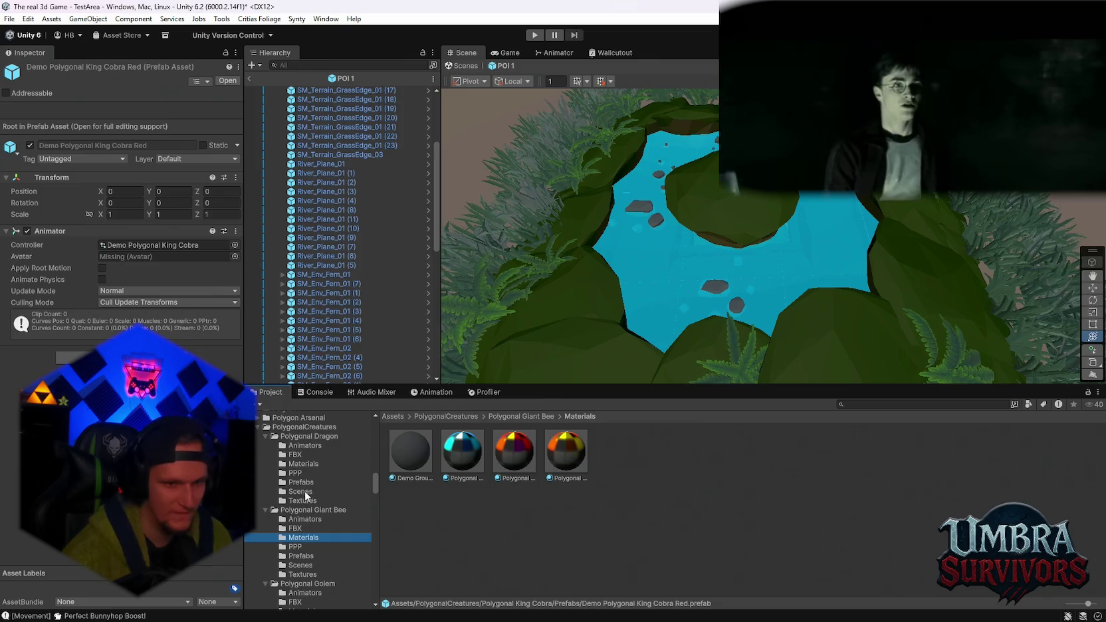
{"action": "left_click", "coordinate": [300, 482]}
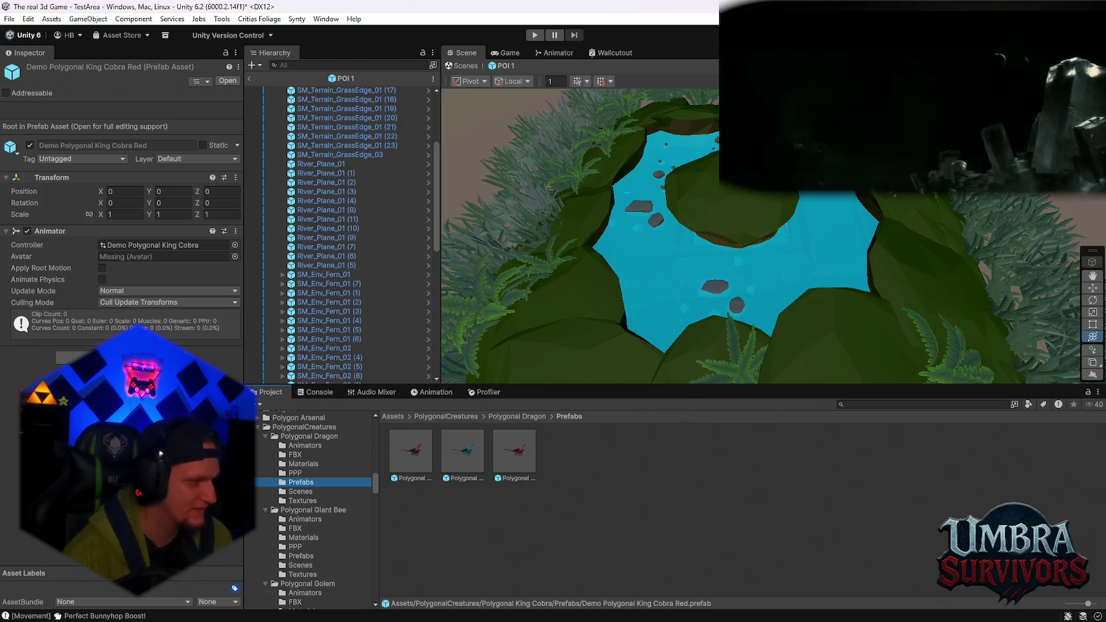
{"action": "scroll", "coordinate": [305, 496], "scroll_direction": "up", "scroll_amount": 2}
{"action": "left_click", "coordinate": [305, 471]}
{"action": "left_click", "coordinate": [303, 461]}
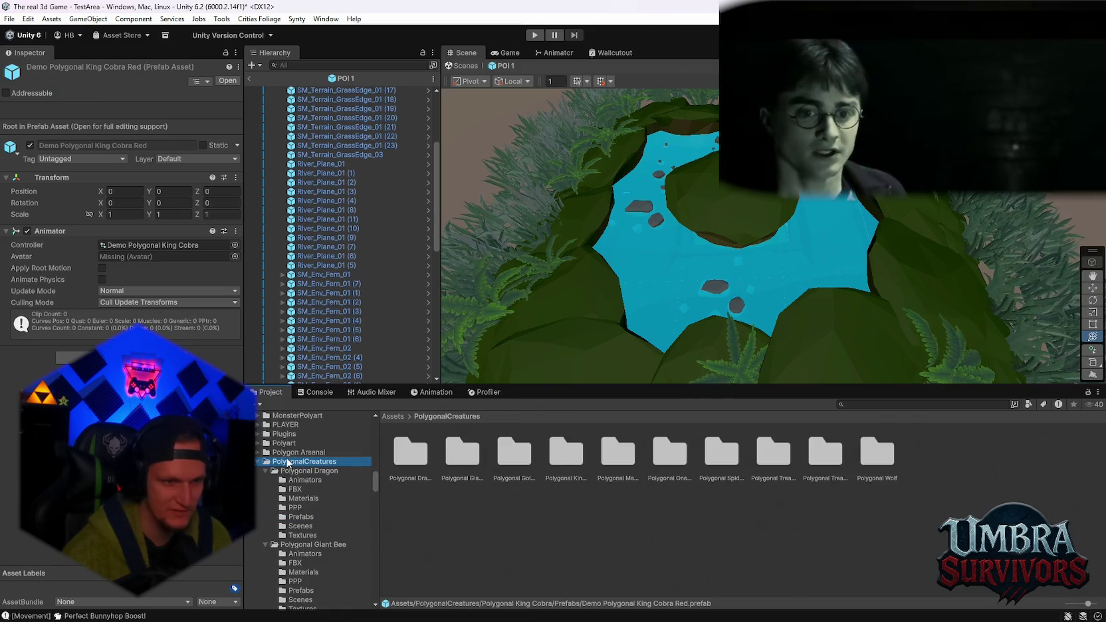
List the PolygonalCreatures packs and briefly open then collapse the Polygon Arsenal folder
{"action": "left_click", "coordinate": [263, 452]}
{"action": "left_click", "coordinate": [258, 452]}
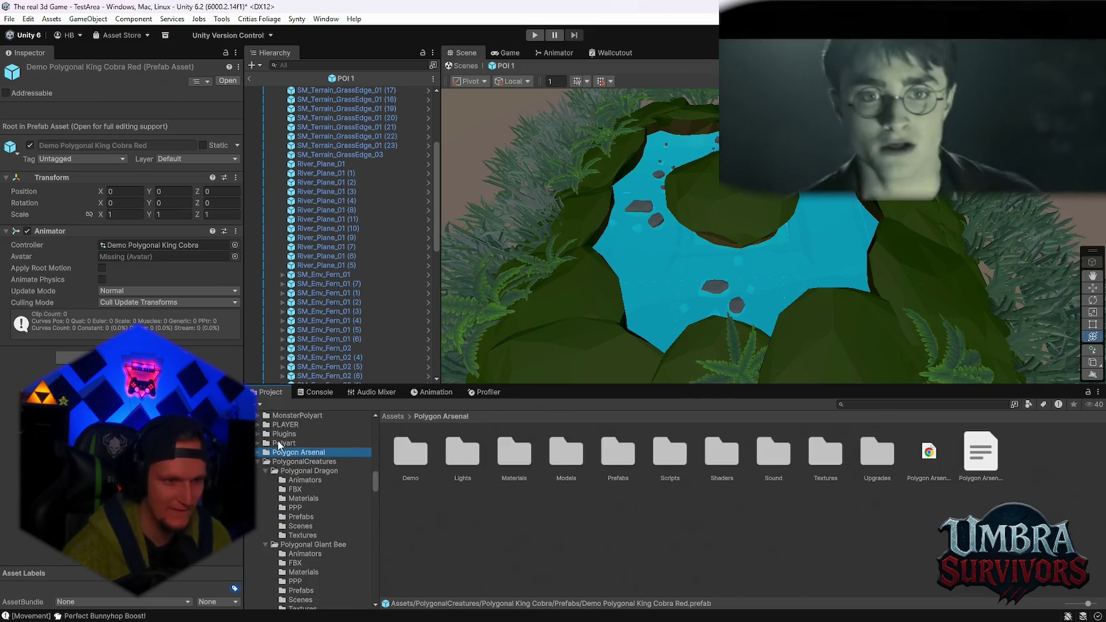
{"action": "left_click", "coordinate": [257, 452]}
{"action": "scroll", "coordinate": [299, 469], "scroll_direction": "up", "scroll_amount": 2}
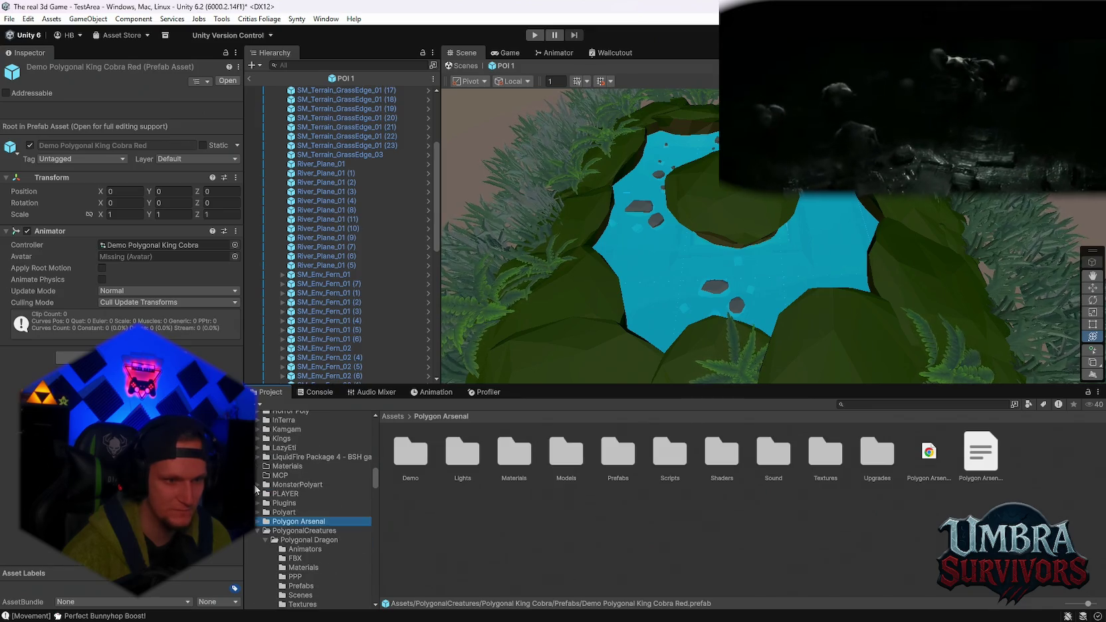
Browse MonsterPolyart's Wave01 and Wave02 prefabs and inspect WormMonsterPADefault
{"action": "left_click", "coordinate": [258, 484]}
{"action": "scroll", "coordinate": [312, 519], "scroll_direction": "down", "scroll_amount": 2}
{"action": "left_click", "coordinate": [320, 515]}
{"action": "left_click", "coordinate": [317, 506]}
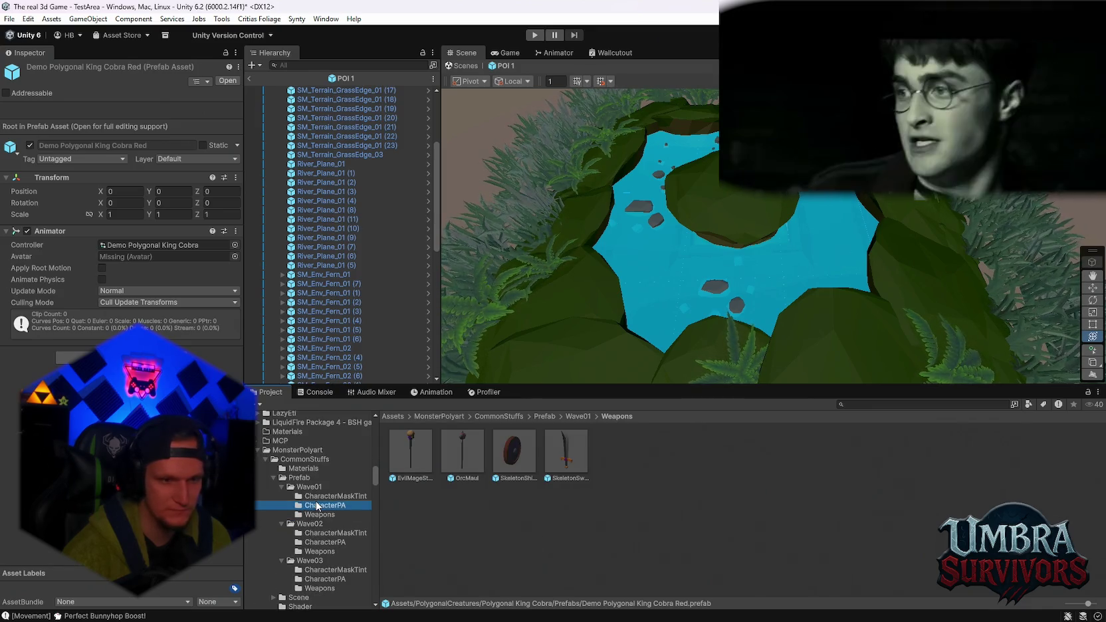
{"action": "left_click", "coordinate": [316, 496]}
{"action": "left_click", "coordinate": [316, 506]}
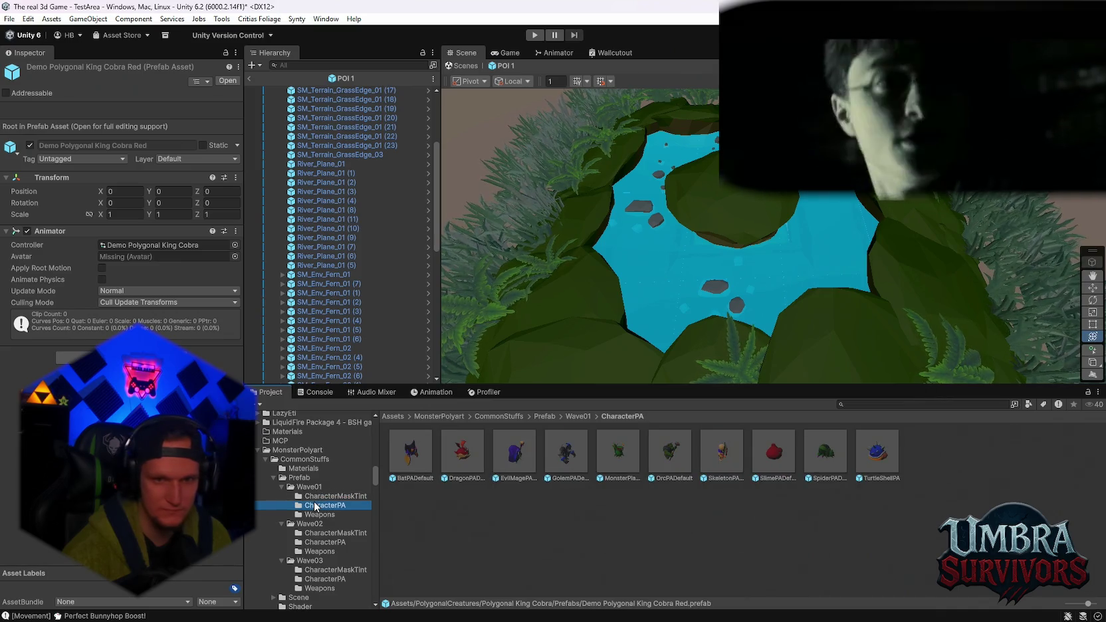
{"action": "left_click", "coordinate": [319, 539]}
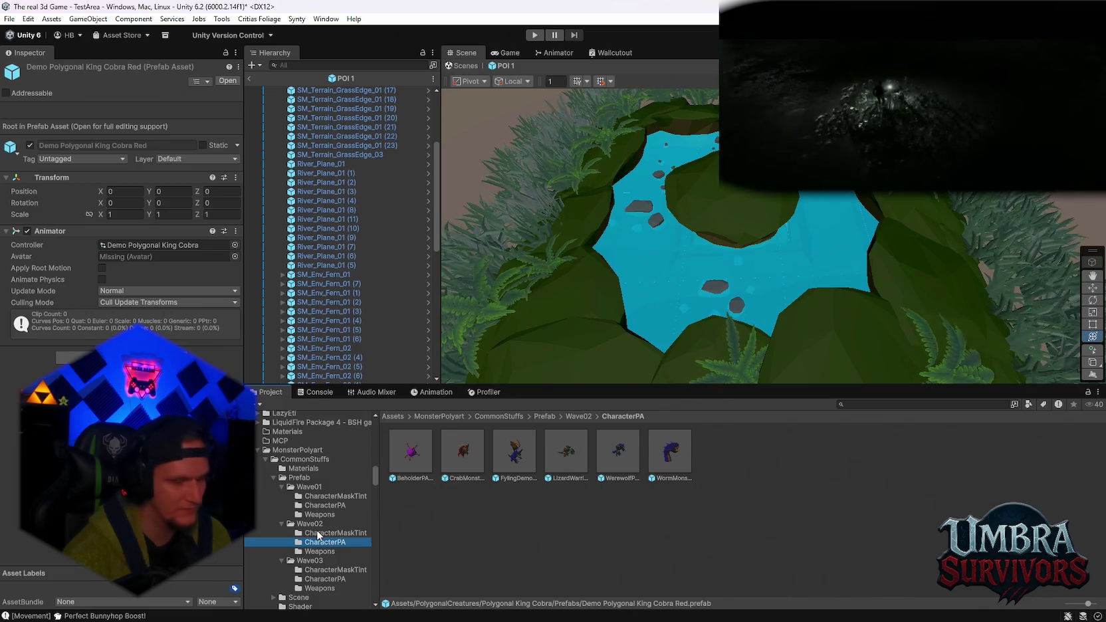
{"action": "left_click", "coordinate": [666, 462]}
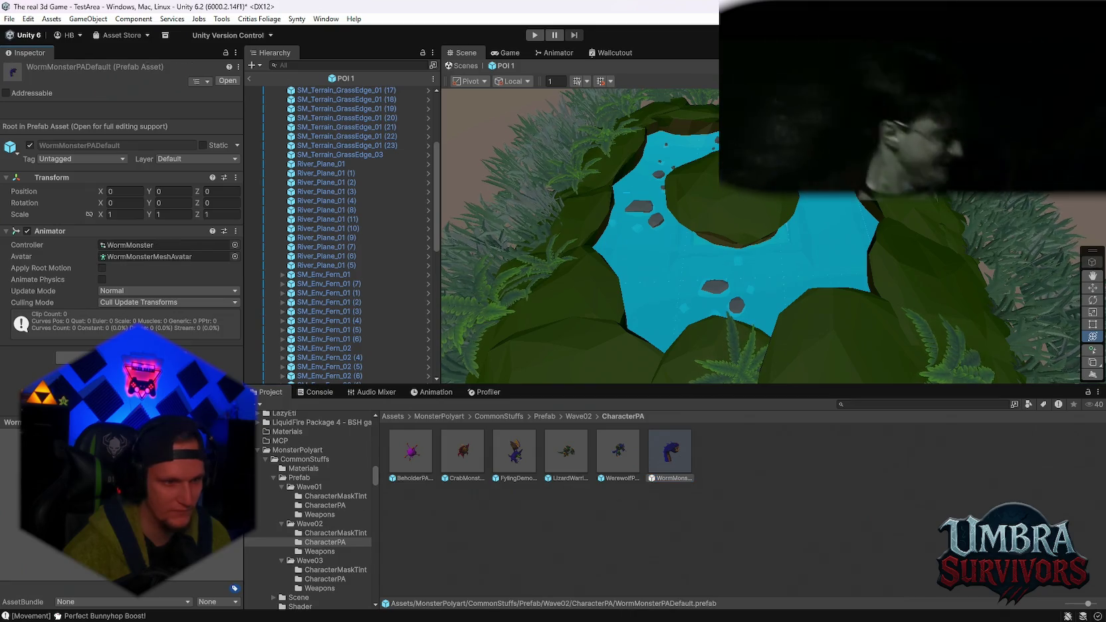
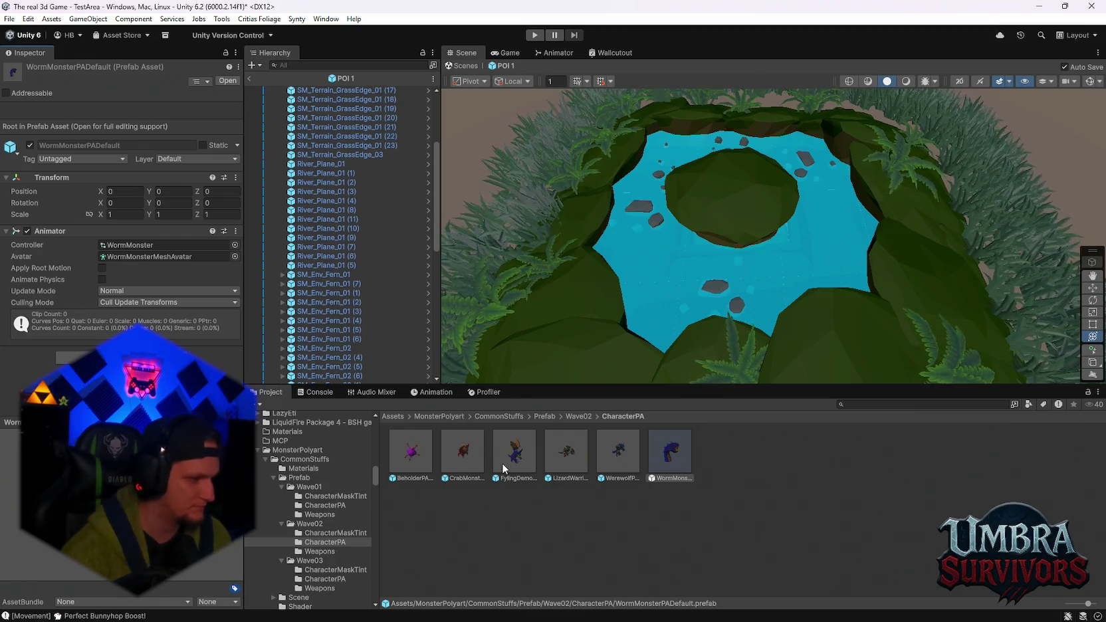
Drop the WormMonsterPADefault prefab into the scene onto the pond bank
{"action": "scroll", "coordinate": [703, 369], "scroll_direction": "up", "scroll_amount": 1}
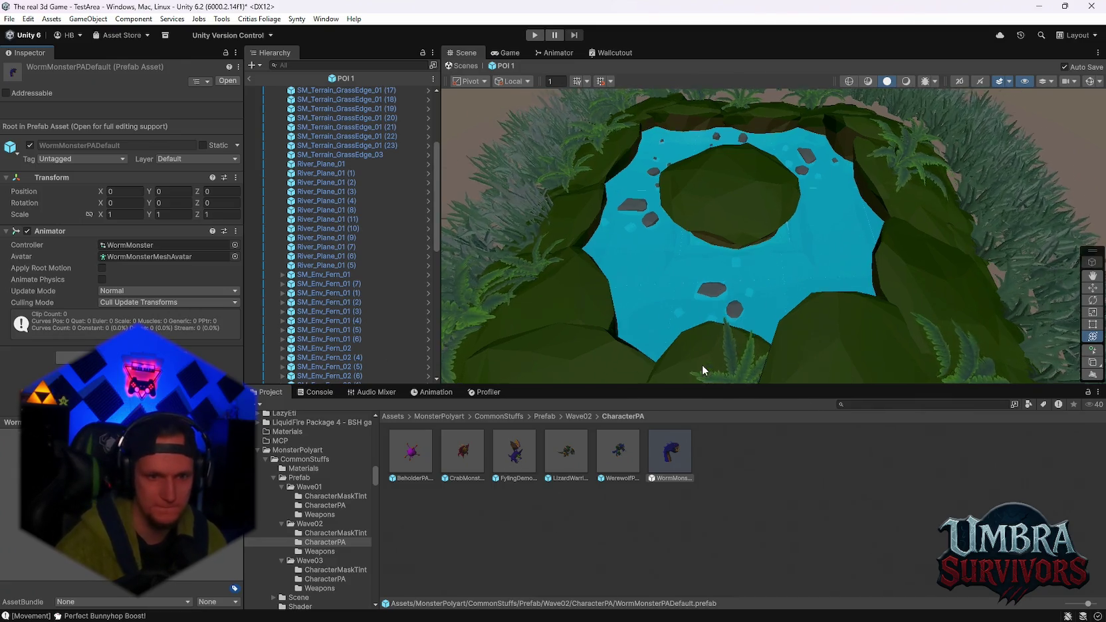
{"action": "scroll", "coordinate": [703, 369], "scroll_direction": "up", "scroll_amount": 1}
{"action": "left_click_drag", "start_coordinate": [673, 447], "coordinate": [637, 313]}
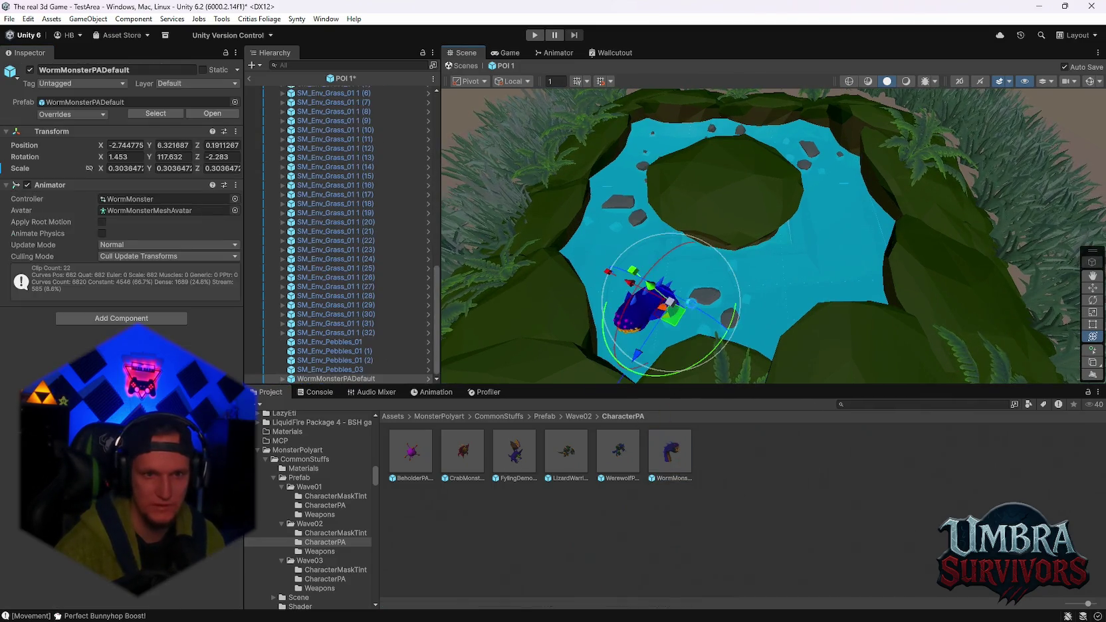
{"action": "scroll", "coordinate": [708, 284], "scroll_direction": "down", "scroll_amount": 3}
{"action": "mouse_move", "coordinate": [691, 279]}
{"action": "left_mouse_down"}
{"action": "mouse_move", "coordinate": [703, 256]}
{"action": "mouse_move", "coordinate": [701, 326]}
{"action": "mouse_move", "coordinate": [716, 354]}
{"action": "mouse_move", "coordinate": [722, 335]}
{"action": "mouse_move", "coordinate": [664, 312]}
{"action": "mouse_move", "coordinate": [740, 227]}
{"action": "mouse_move", "coordinate": [704, 279]}
{"action": "mouse_move", "coordinate": [815, 244]}
{"action": "left_mouse_up"}
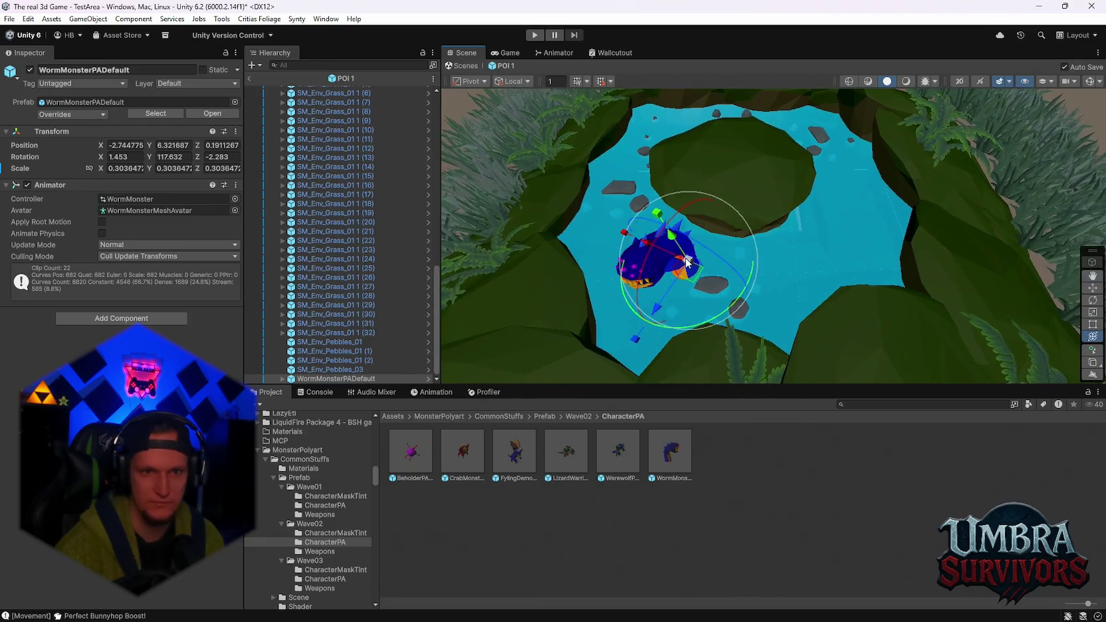
Reposition the worm across the pond and bring up its WormMonster animator controller
{"action": "scroll", "coordinate": [709, 293], "scroll_direction": "up", "scroll_amount": 3}
{"action": "scroll", "coordinate": [815, 244], "scroll_direction": "down", "scroll_amount": 5}
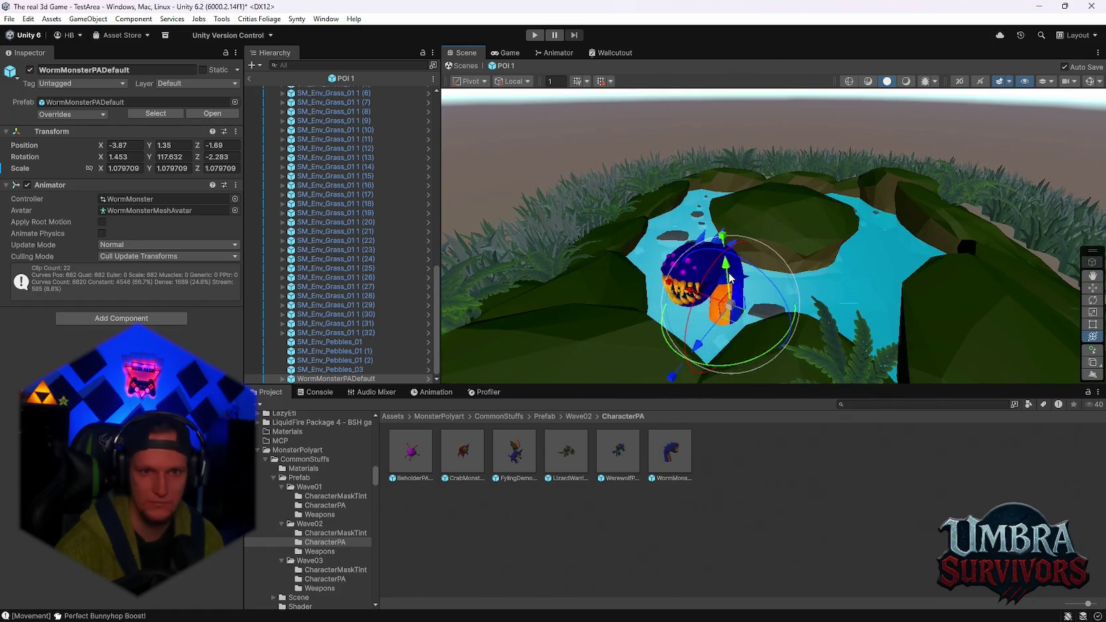
{"action": "mouse_move", "coordinate": [719, 305]}
{"action": "left_mouse_down"}
{"action": "mouse_move", "coordinate": [701, 268]}
{"action": "mouse_move", "coordinate": [696, 315]}
{"action": "mouse_move", "coordinate": [760, 279]}
{"action": "mouse_move", "coordinate": [680, 330]}
{"action": "left_mouse_up"}
{"action": "scroll", "coordinate": [733, 316], "scroll_direction": "up", "scroll_amount": 4}
{"action": "scroll", "coordinate": [741, 267], "scroll_direction": "up", "scroll_amount": 3}
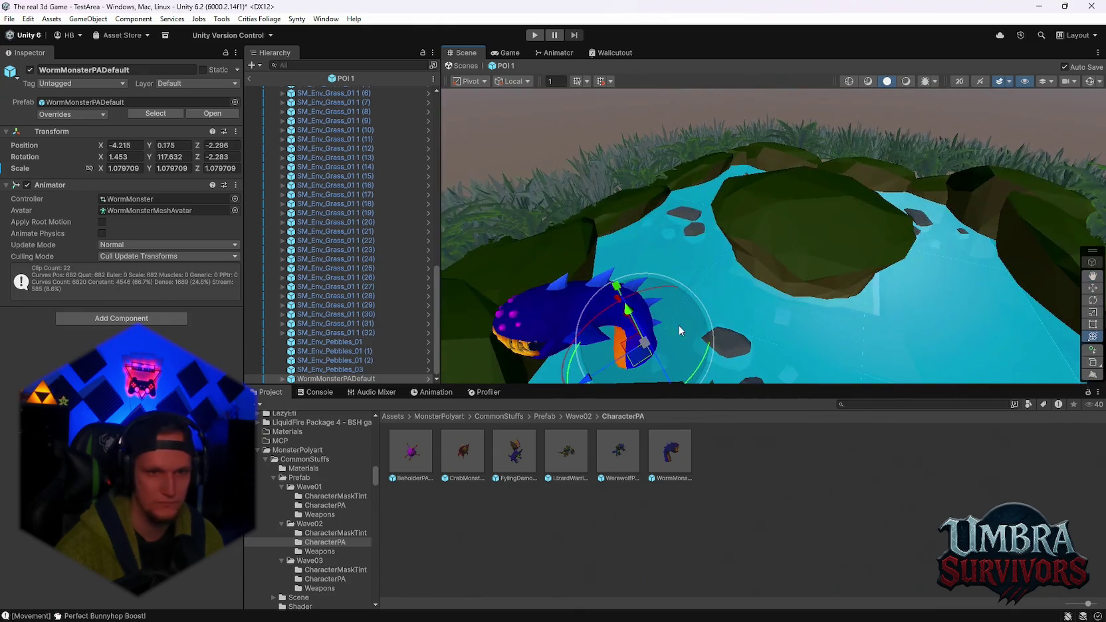
{"action": "left_click_drag", "start_coordinate": [606, 377], "coordinate": [712, 289]}
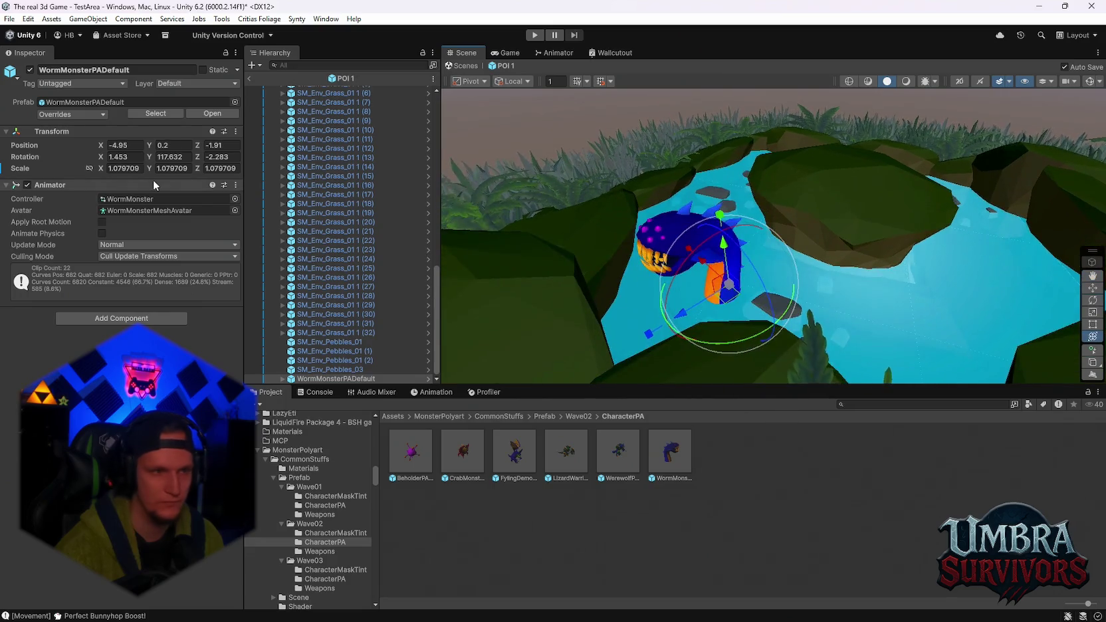
{"action": "left_click", "coordinate": [123, 198]}
{"action": "left_click", "coordinate": [877, 452]}
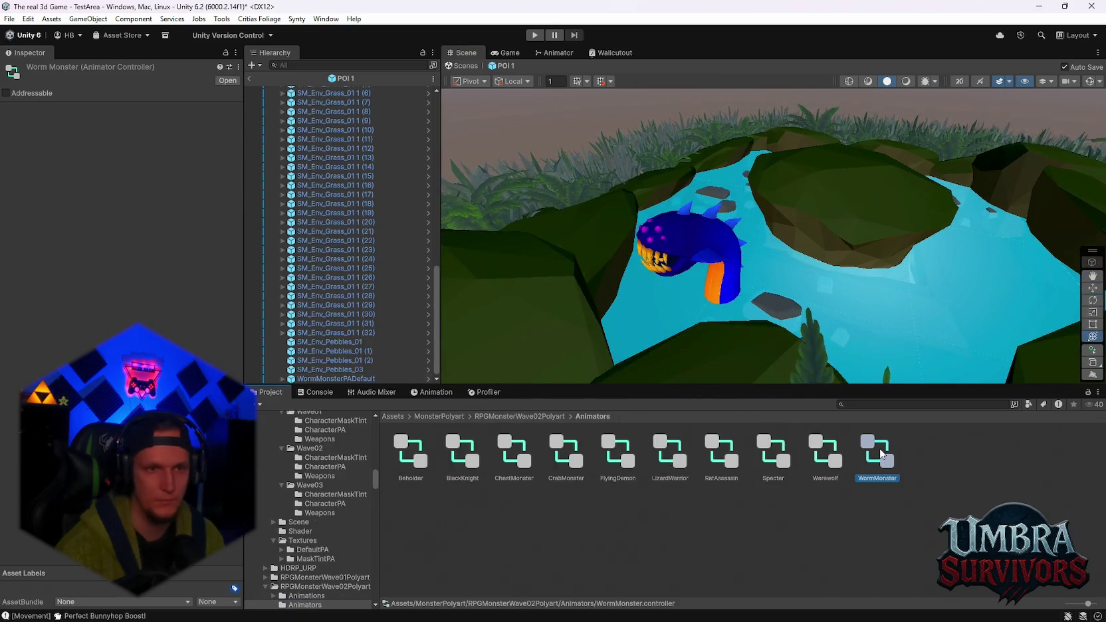
In the Animator graph, inspect the Attack01, Attack03 and Attack05RPT states' clips
{"action": "left_click", "coordinate": [554, 52]}
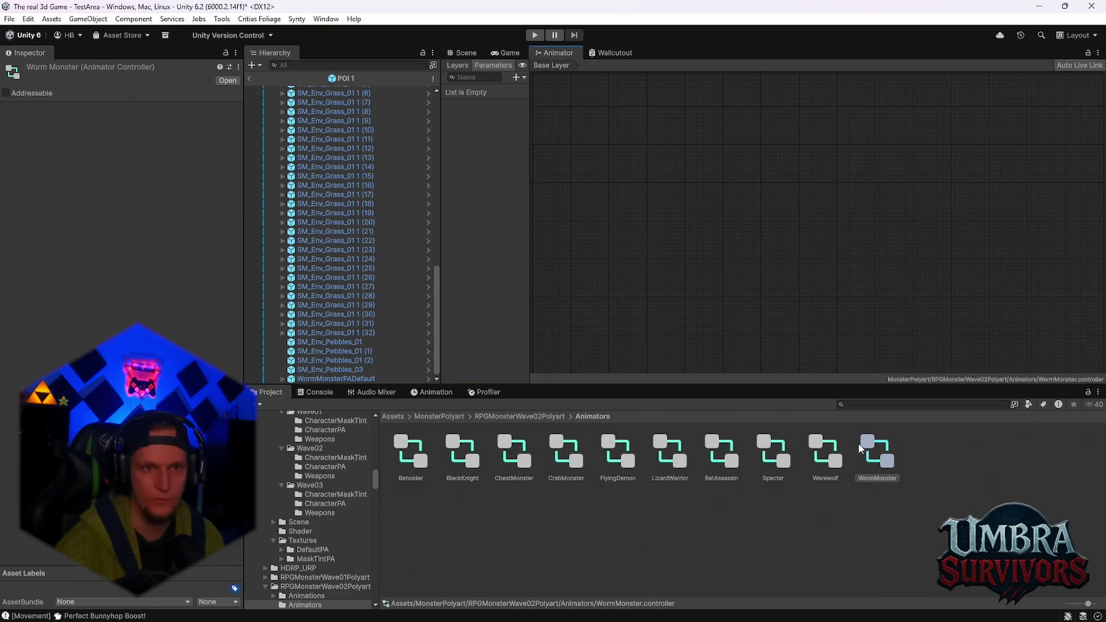
{"action": "scroll", "coordinate": [738, 253], "scroll_direction": "up", "scroll_amount": 6}
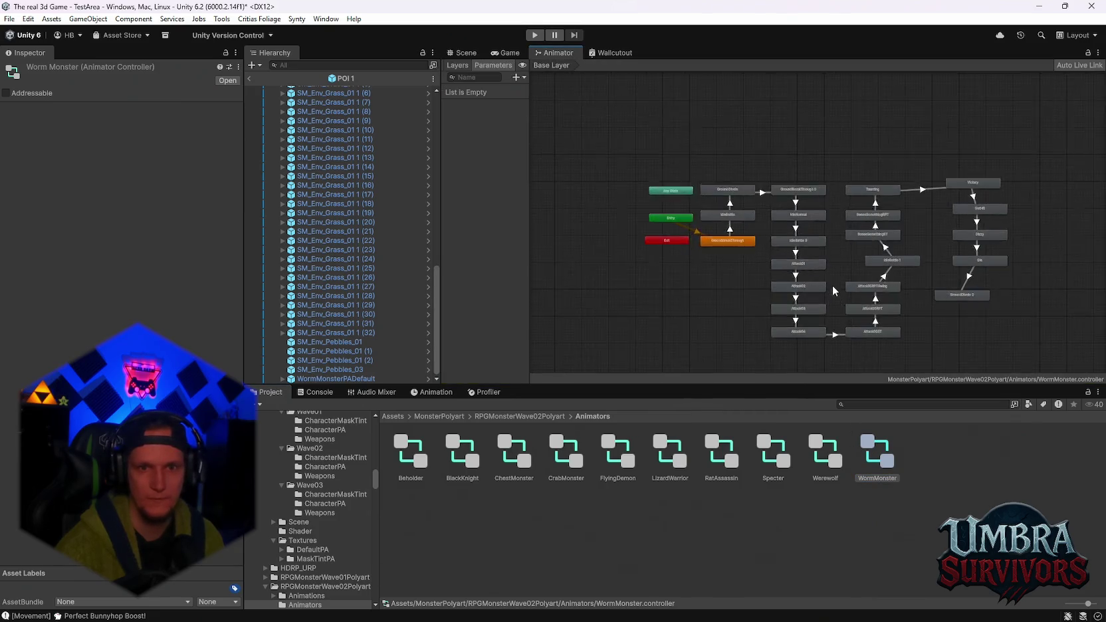
{"action": "left_click", "coordinate": [771, 233]}
{"action": "double_click", "coordinate": [771, 233]}
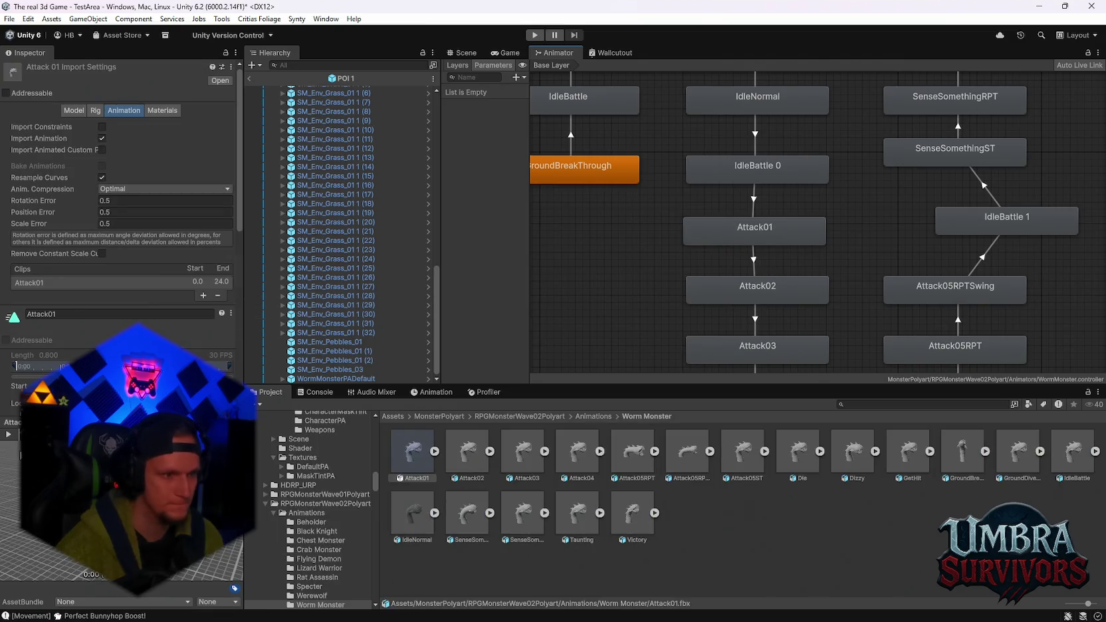
{"action": "left_click", "coordinate": [771, 350]}
{"action": "scroll", "coordinate": [798, 333], "scroll_direction": "down", "scroll_amount": 3}
{"action": "left_click", "coordinate": [894, 341]}
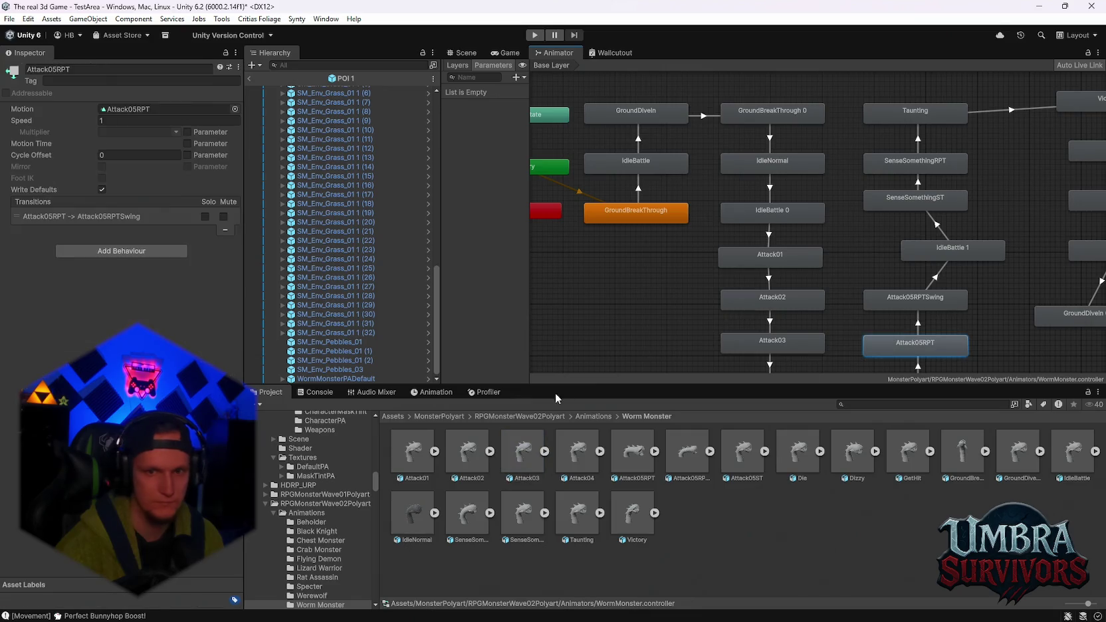
{"action": "scroll", "coordinate": [881, 302], "scroll_direction": "down", "scroll_amount": 3}
{"action": "double_click", "coordinate": [904, 331]}
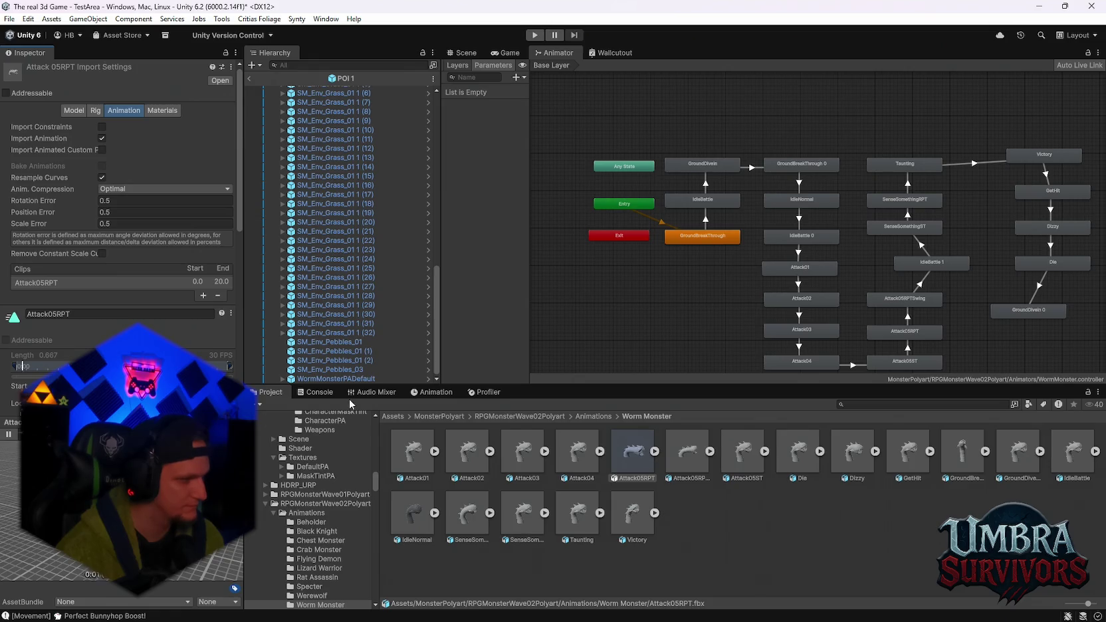
Review the Attack01, Taunting and IdleBattle animation clips
{"action": "double_click", "coordinate": [823, 268]}
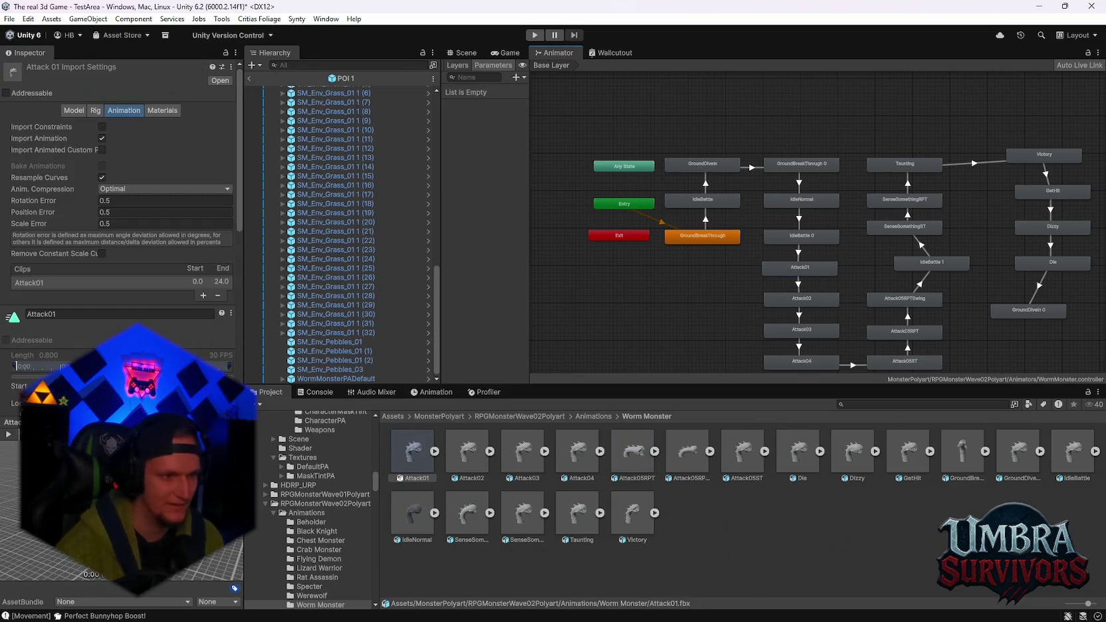
{"action": "scroll", "coordinate": [731, 279], "scroll_direction": "up", "scroll_amount": 4}
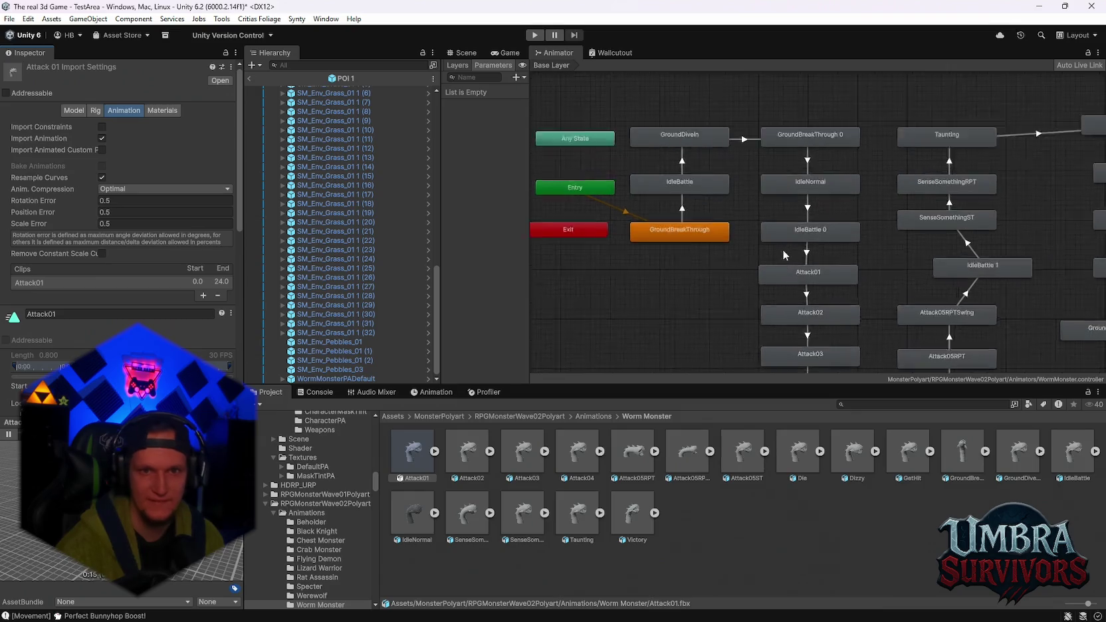
{"action": "scroll", "coordinate": [772, 280], "scroll_direction": "down", "scroll_amount": 2}
{"action": "scroll", "coordinate": [705, 264], "scroll_direction": "up", "scroll_amount": 2}
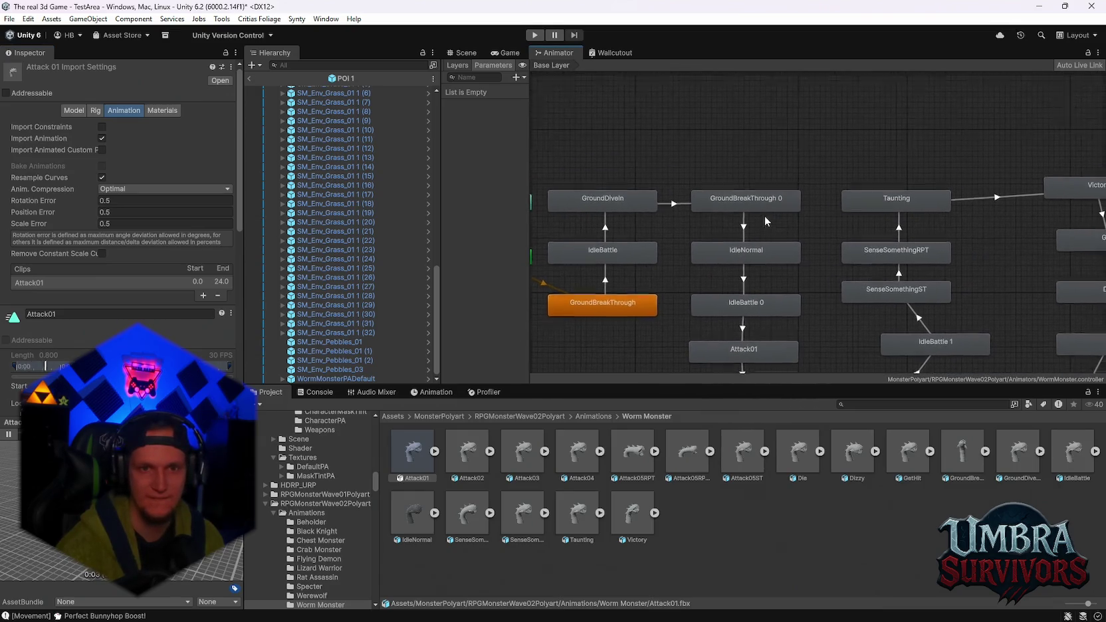
{"action": "double_click", "coordinate": [897, 211]}
{"action": "scroll", "coordinate": [801, 239], "scroll_direction": "up", "scroll_amount": 3}
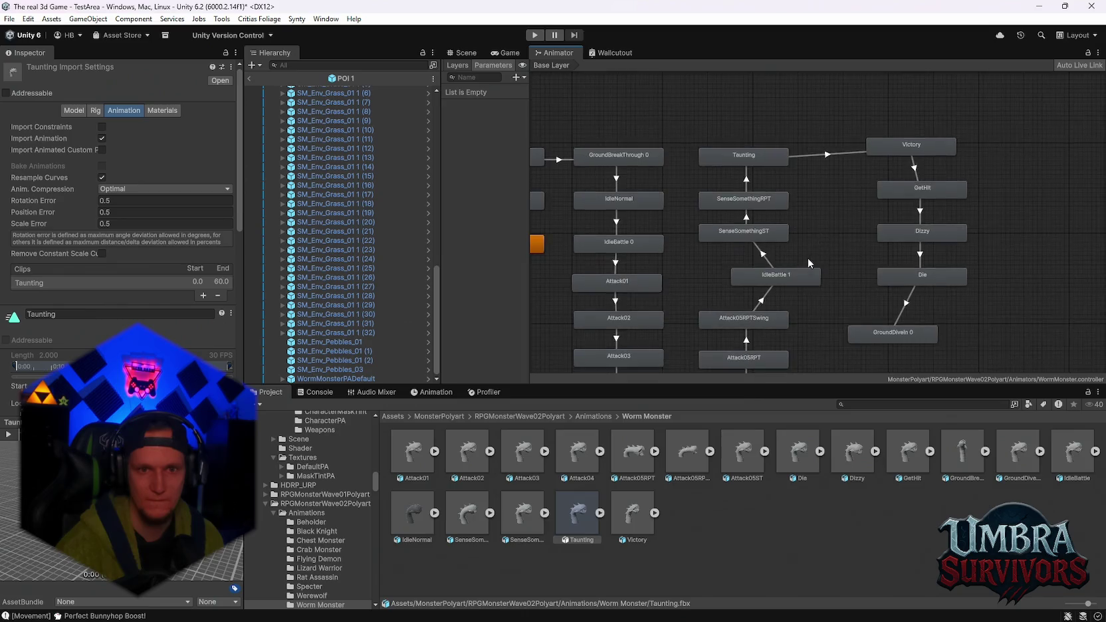
{"action": "double_click", "coordinate": [791, 253]}
{"action": "scroll", "coordinate": [787, 283], "scroll_direction": "down", "scroll_amount": 2}
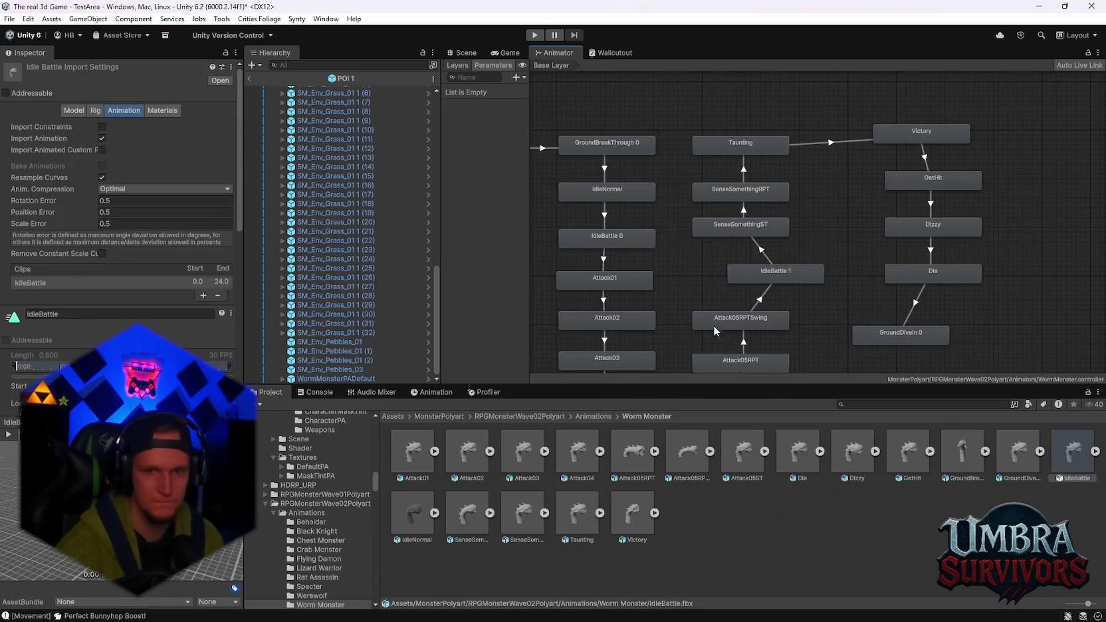
{"action": "scroll", "coordinate": [798, 294], "scroll_direction": "up", "scroll_amount": 3}
Review the Attack05RPT, Attack05ST and Attack04 clips and Attack04's transitions
{"action": "double_click", "coordinate": [791, 276]}
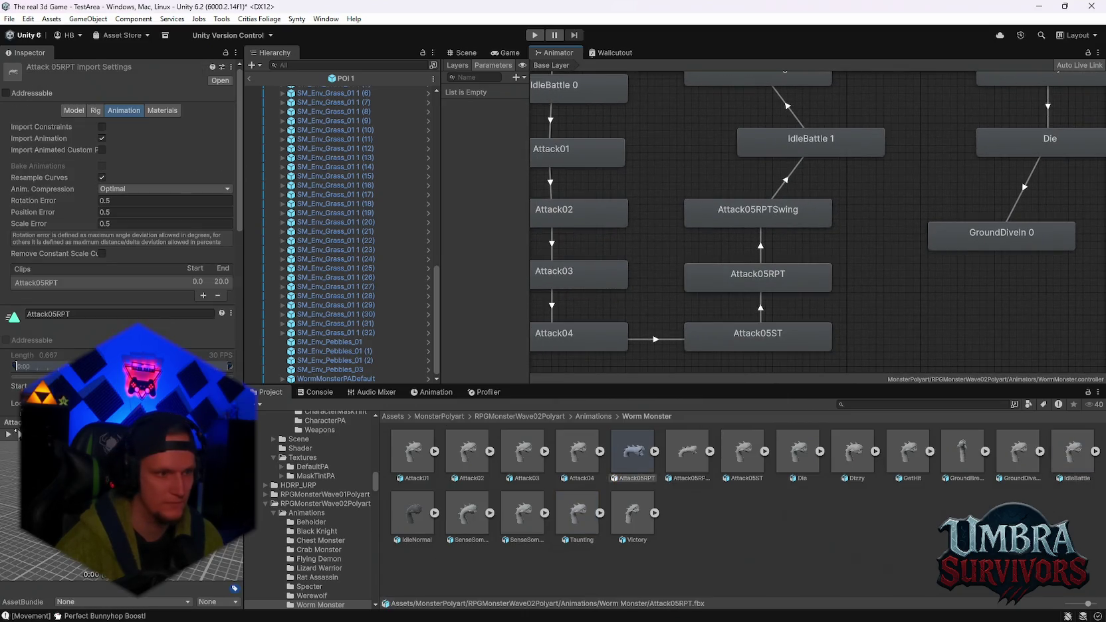
{"action": "double_click", "coordinate": [740, 338]}
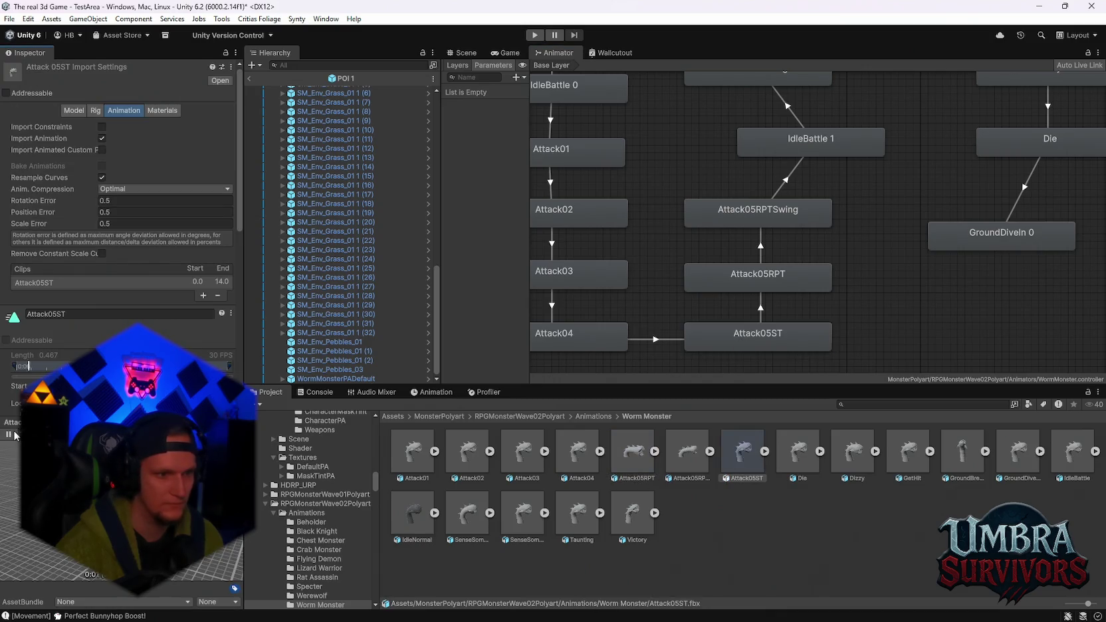
{"action": "double_click", "coordinate": [576, 332]}
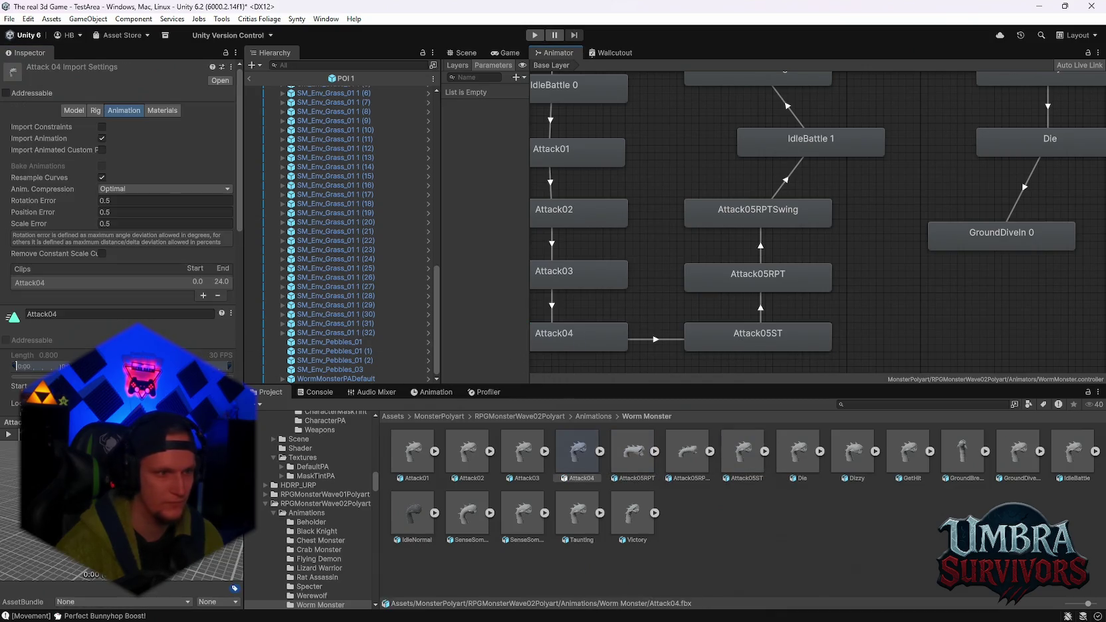
{"action": "mouse_move", "coordinate": [622, 357]}
{"action": "left_mouse_down"}
{"action": "mouse_move", "coordinate": [673, 334]}
{"action": "mouse_move", "coordinate": [723, 359]}
{"action": "left_mouse_up"}
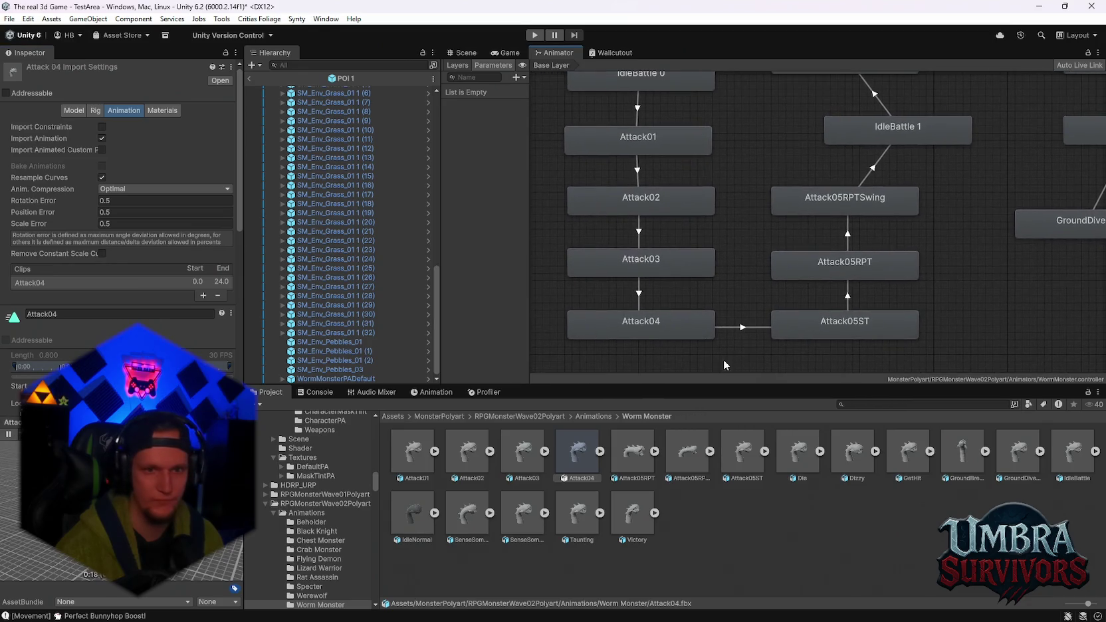
{"action": "left_click", "coordinate": [671, 338]}
{"action": "scroll", "coordinate": [686, 326], "scroll_direction": "down", "scroll_amount": 5}
{"action": "scroll", "coordinate": [670, 337], "scroll_direction": "up", "scroll_amount": 3}
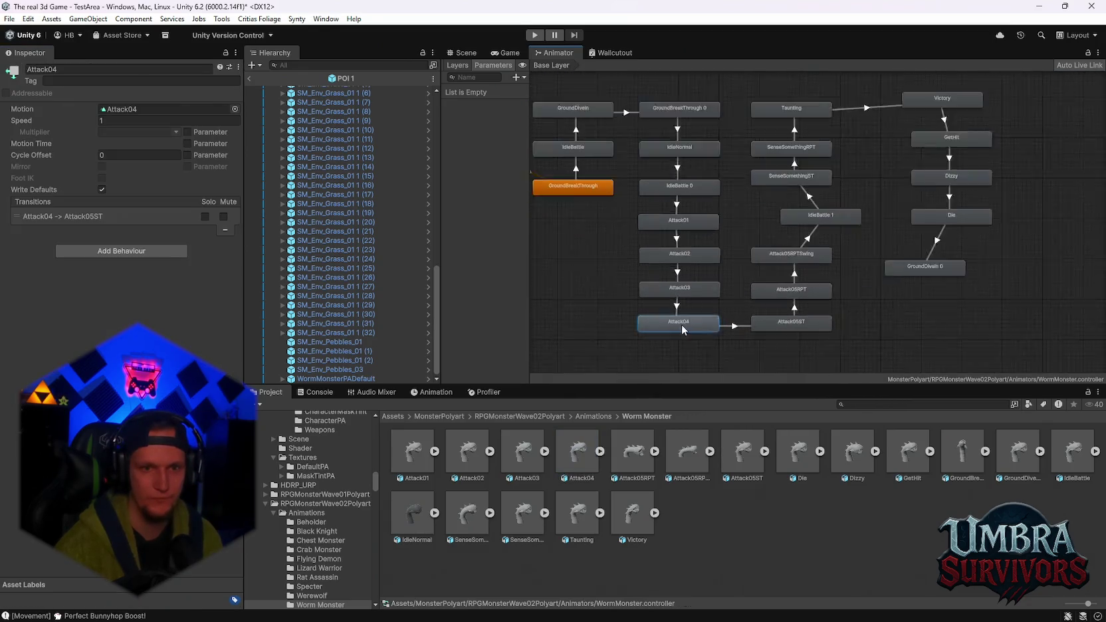
Frame the graph and inspect the Attack05ST, Attack05RPT, Attack05RPTSwing and IdleBattle 1 clips
{"action": "left_click", "coordinate": [676, 305]}
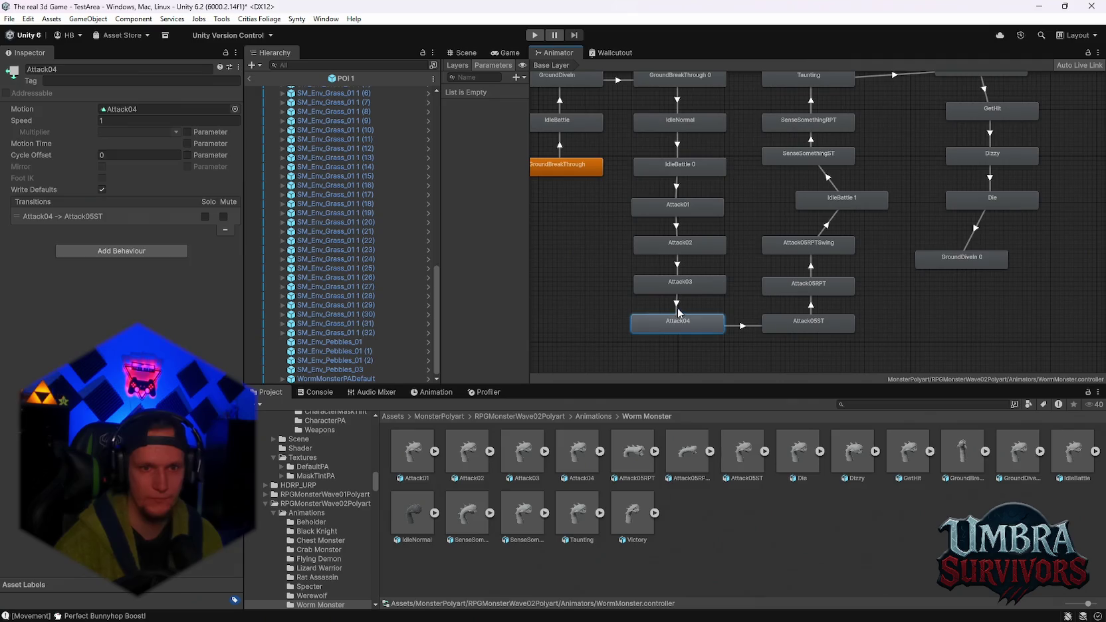
{"action": "left_click", "coordinate": [738, 327]}
{"action": "key", "text": "a"}
{"action": "left_click", "coordinate": [722, 322]}
{"action": "scroll", "coordinate": [719, 292], "scroll_direction": "up", "scroll_amount": 5}
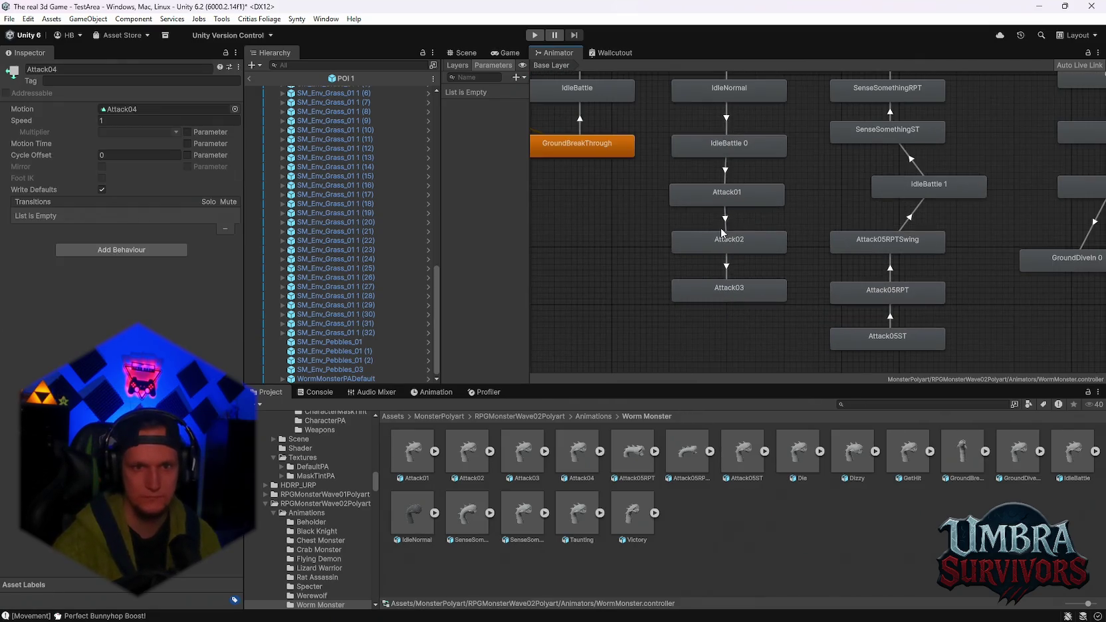
{"action": "double_click", "coordinate": [873, 336]}
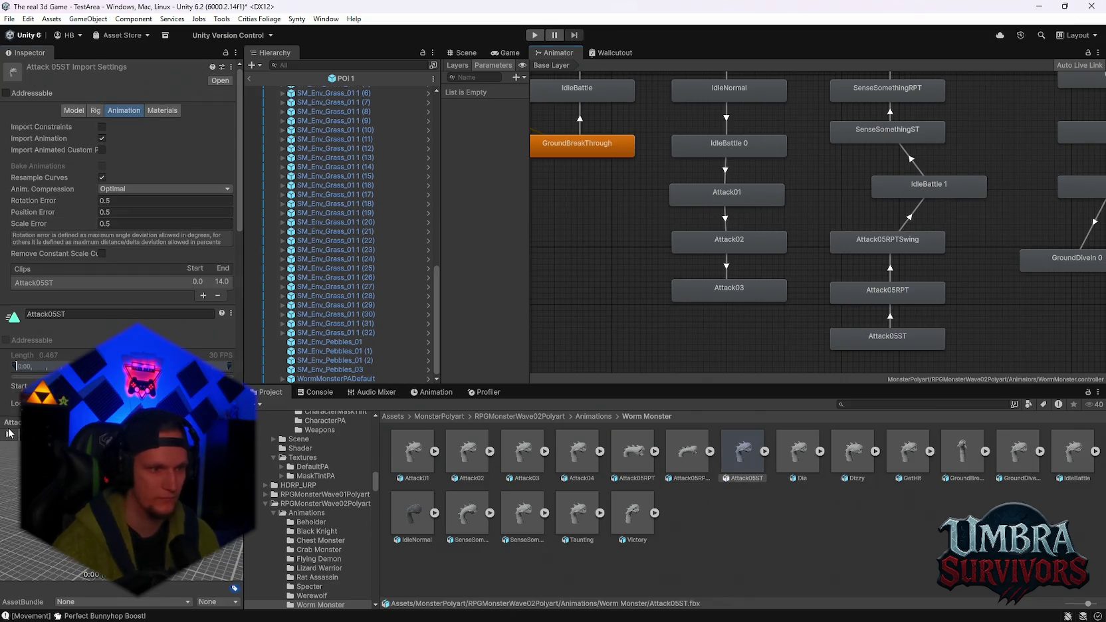
{"action": "scroll", "coordinate": [625, 328], "scroll_direction": "down", "scroll_amount": 4}
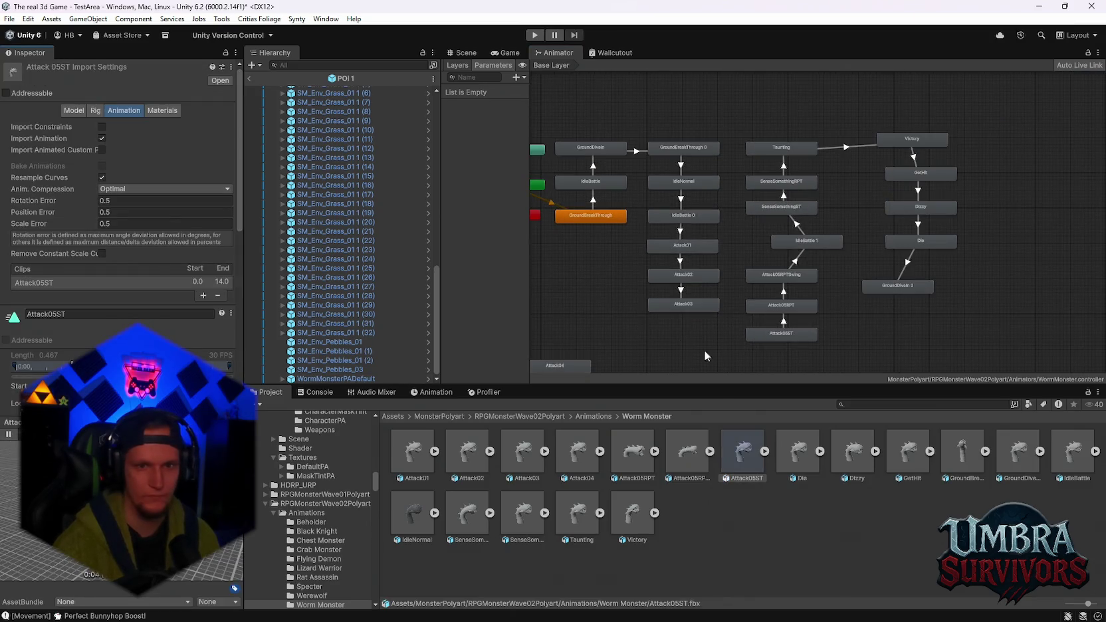
{"action": "left_click", "coordinate": [781, 307]}
{"action": "double_click", "coordinate": [767, 309]}
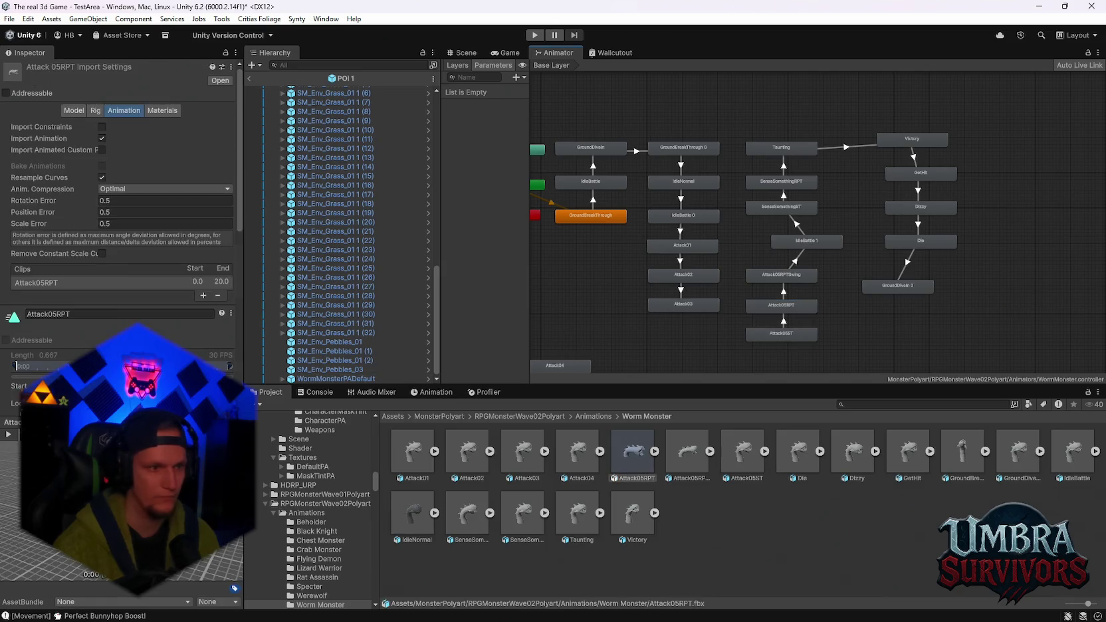
{"action": "scroll", "coordinate": [672, 313], "scroll_direction": "up", "scroll_amount": 3}
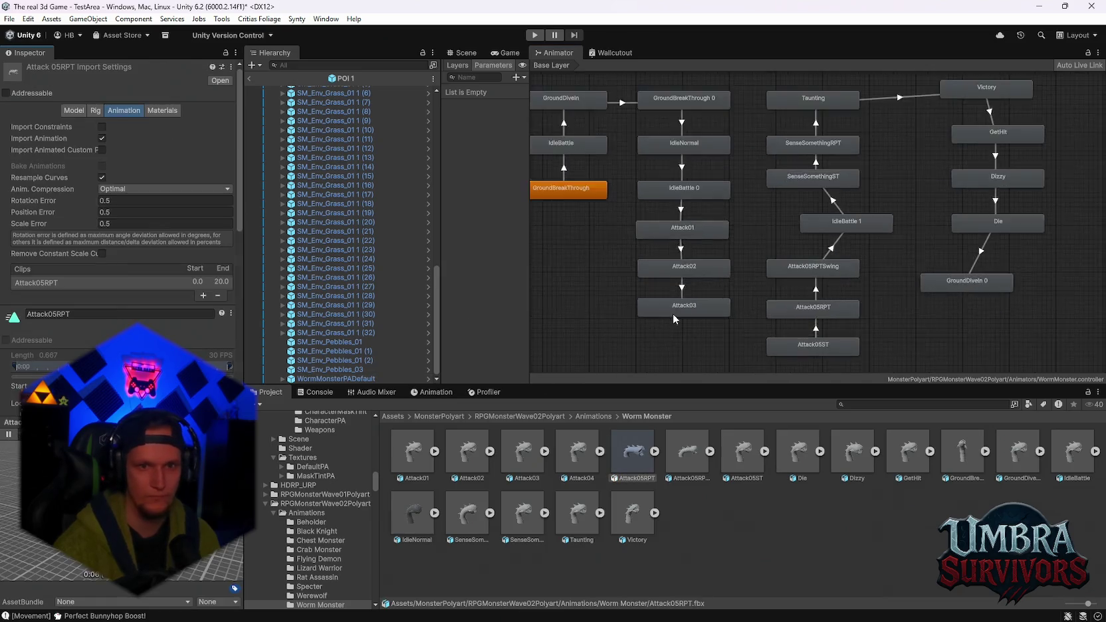
{"action": "double_click", "coordinate": [864, 245]}
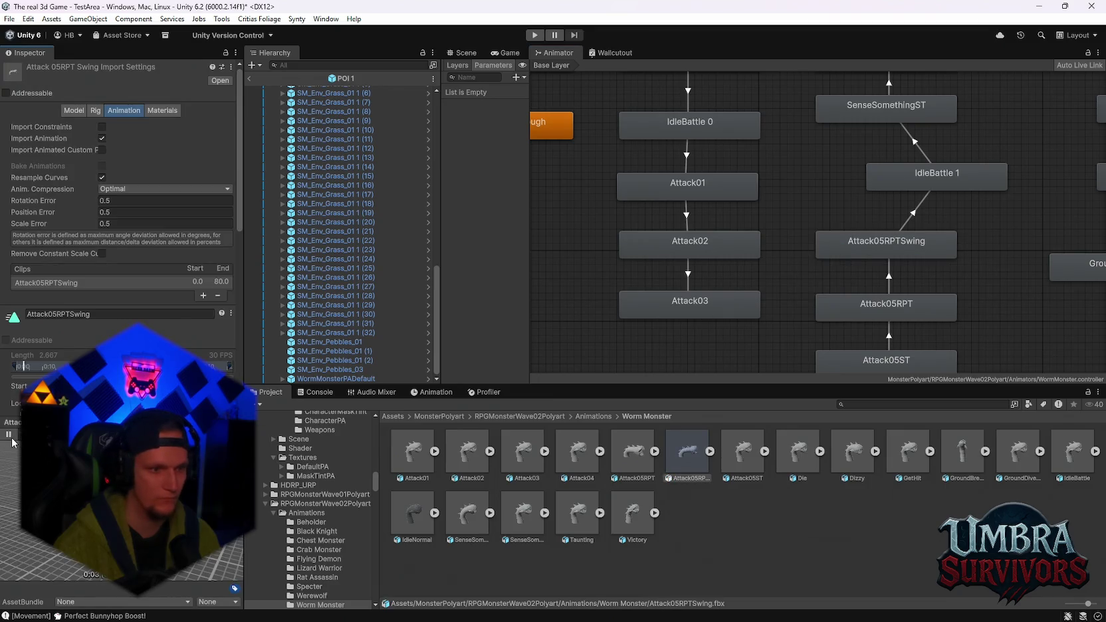
{"action": "double_click", "coordinate": [926, 177]}
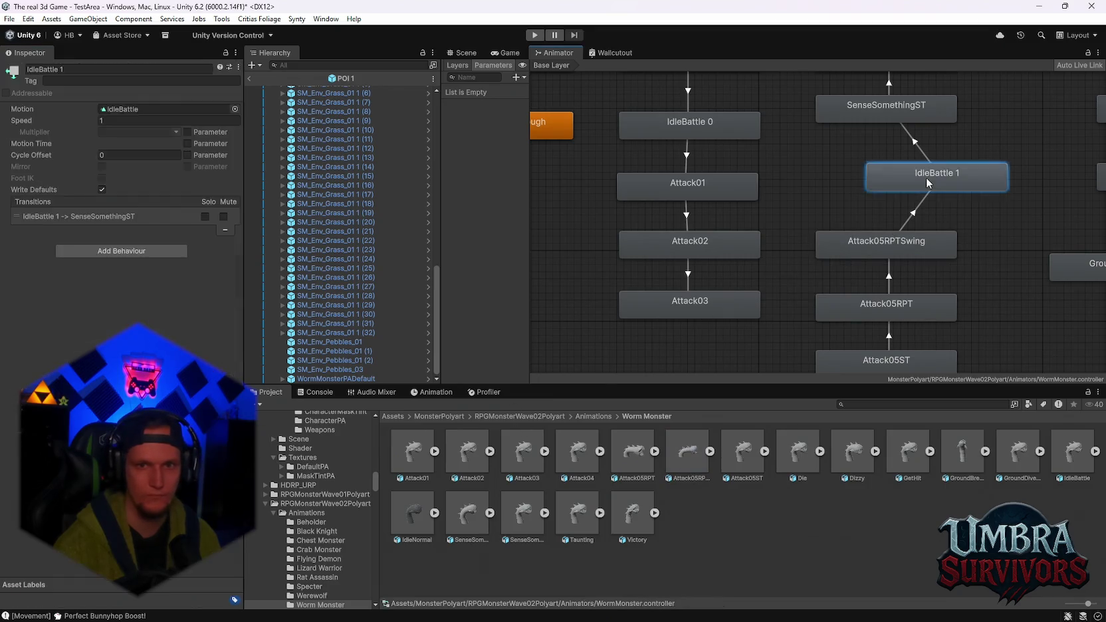
{"action": "scroll", "coordinate": [810, 283], "scroll_direction": "down", "scroll_amount": 5}
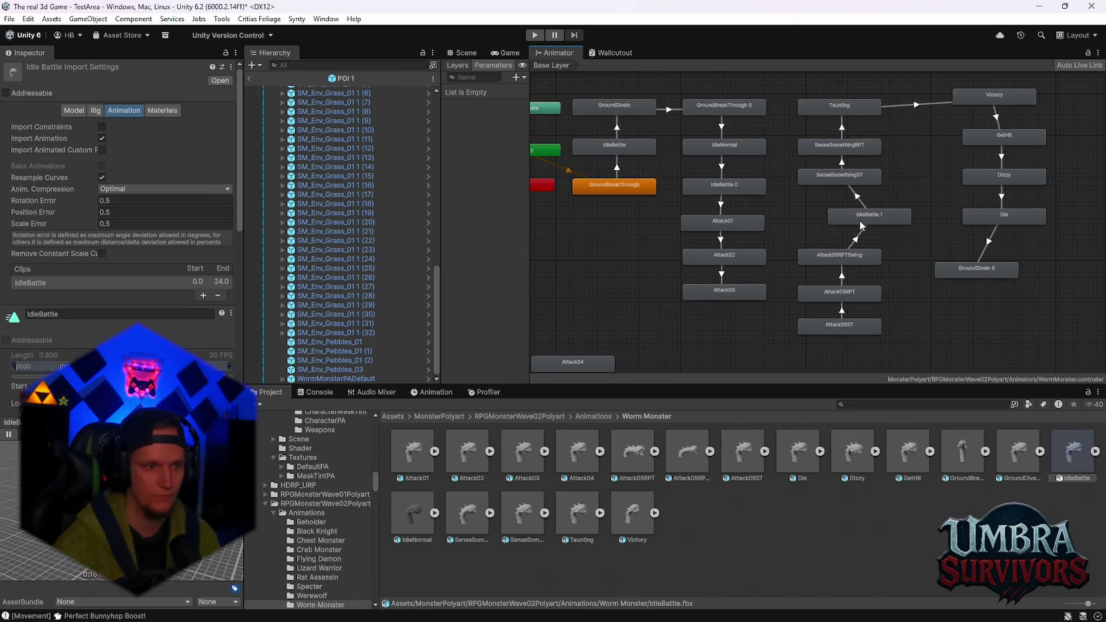
Move IdleBattle 1 beside Attack04, delete its SenseSomethingST transition, and box-select the unwanted states
{"action": "left_click", "coordinate": [862, 228]}
{"action": "mouse_move", "coordinate": [874, 225]}
{"action": "left_mouse_down"}
{"action": "mouse_move", "coordinate": [671, 343]}
{"action": "mouse_move", "coordinate": [676, 361]}
{"action": "left_mouse_up"}
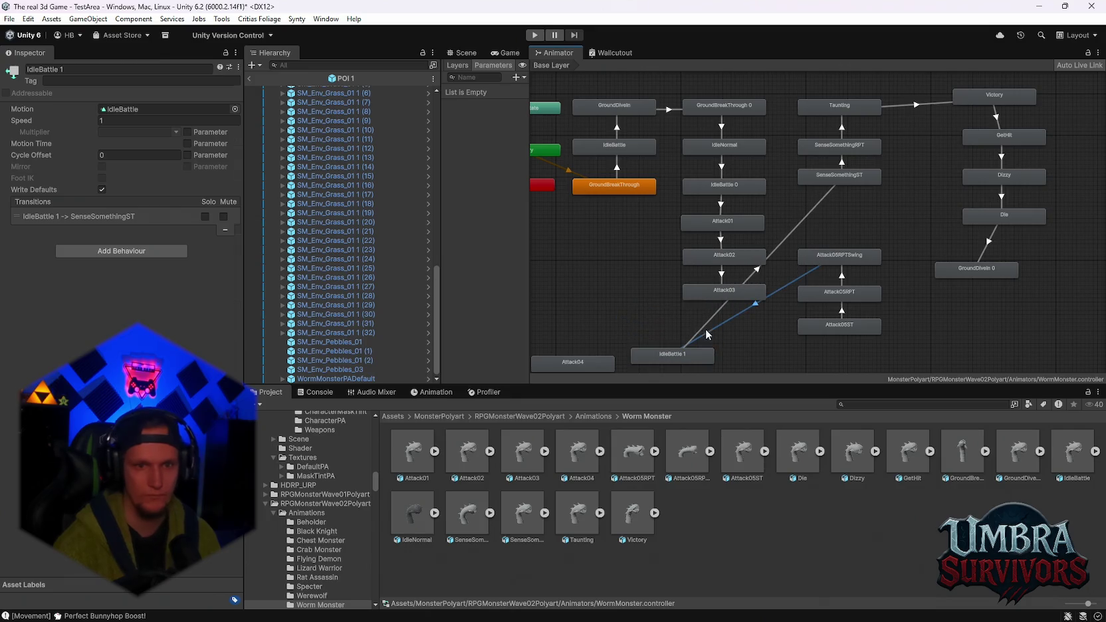
{"action": "left_click", "coordinate": [706, 323]}
{"action": "key", "text": "Delete"}
{"action": "scroll", "coordinate": [707, 320], "scroll_direction": "down", "scroll_amount": 5}
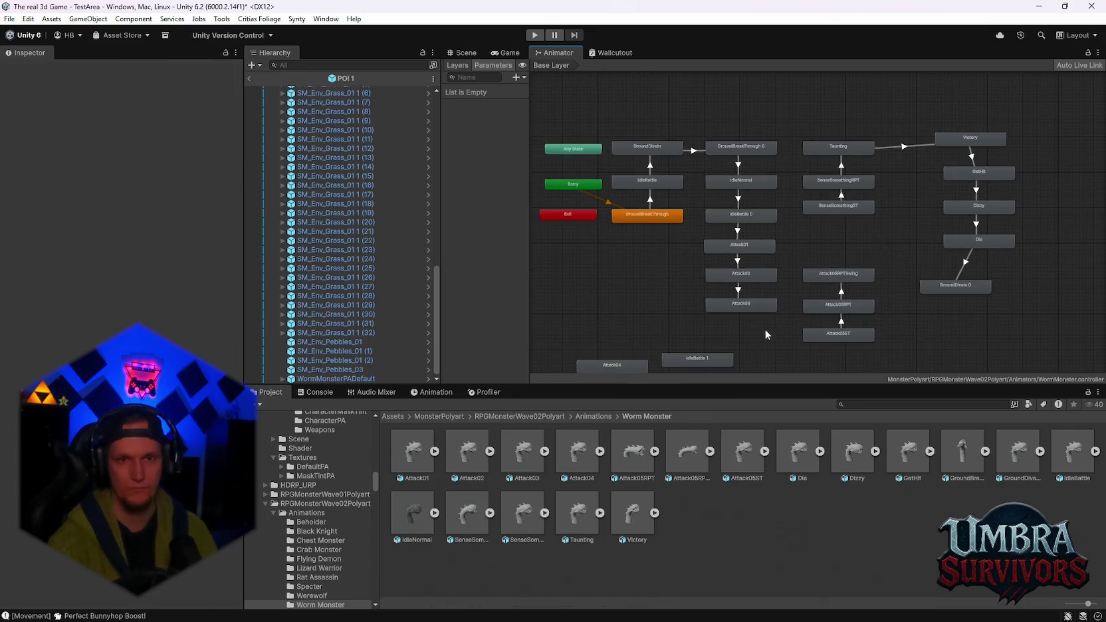
{"action": "left_click_drag", "start_coordinate": [754, 178], "coordinate": [754, 179]}
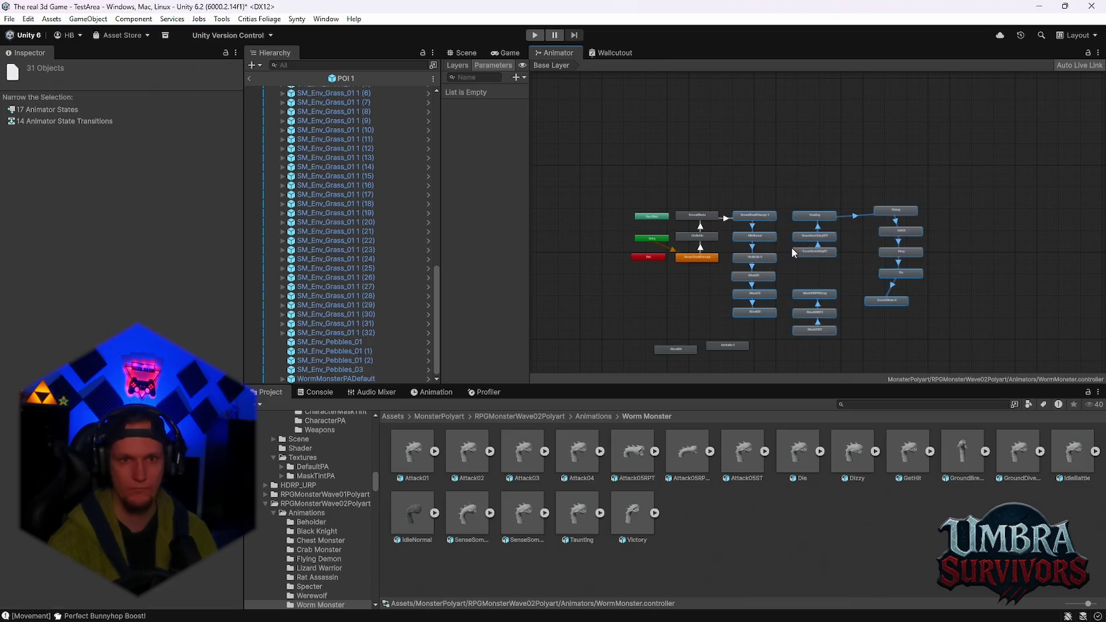
Delete the 17 unwanted states and 14 transitions, then move GroundBreakThrough lower
{"action": "key", "text": "Delete"}
{"action": "scroll", "coordinate": [687, 285], "scroll_direction": "up", "scroll_amount": 5}
{"action": "double_click", "coordinate": [714, 231]}
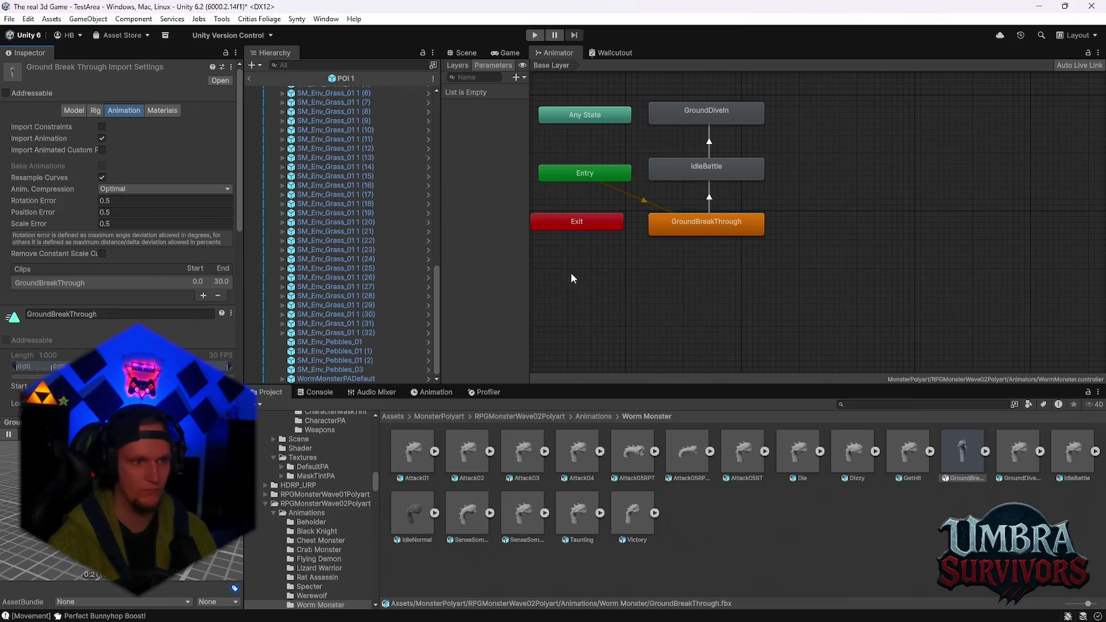
{"action": "scroll", "coordinate": [582, 295], "scroll_direction": "down", "scroll_amount": 2}
{"action": "left_click_drag", "start_coordinate": [684, 252], "coordinate": [690, 351]}
{"action": "scroll", "coordinate": [694, 211], "scroll_direction": "down", "scroll_amount": 2}
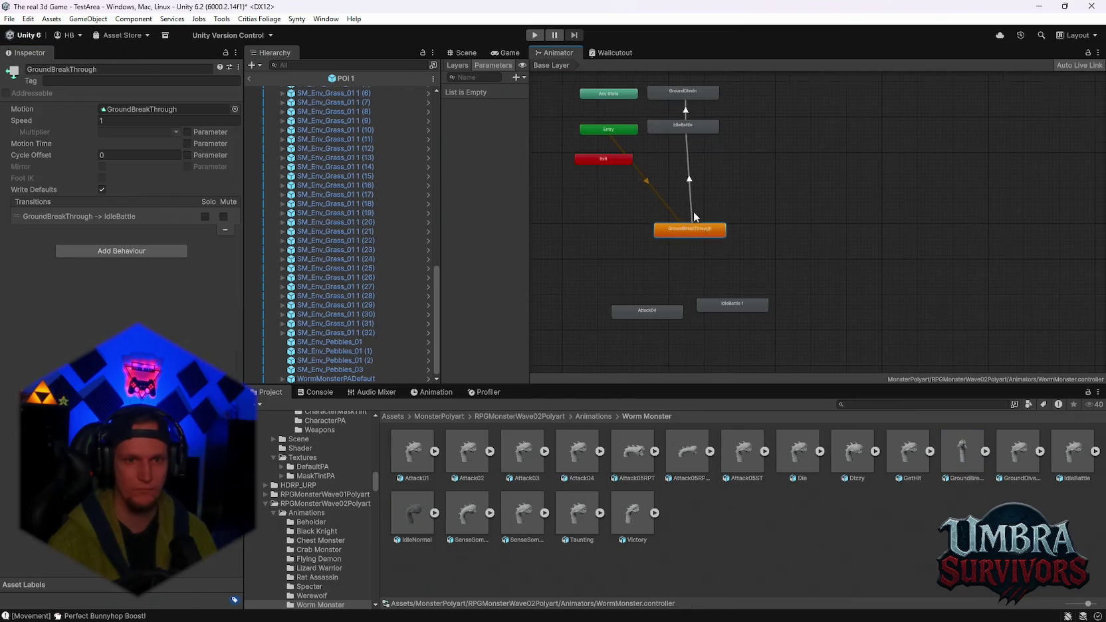
Delete the GroundBreakThrough to IdleBattle transition and inspect the GroundDiveIn clip
{"action": "left_click", "coordinate": [689, 201]}
{"action": "key", "text": "Delete"}
{"action": "scroll", "coordinate": [698, 182], "scroll_direction": "up", "scroll_amount": 3}
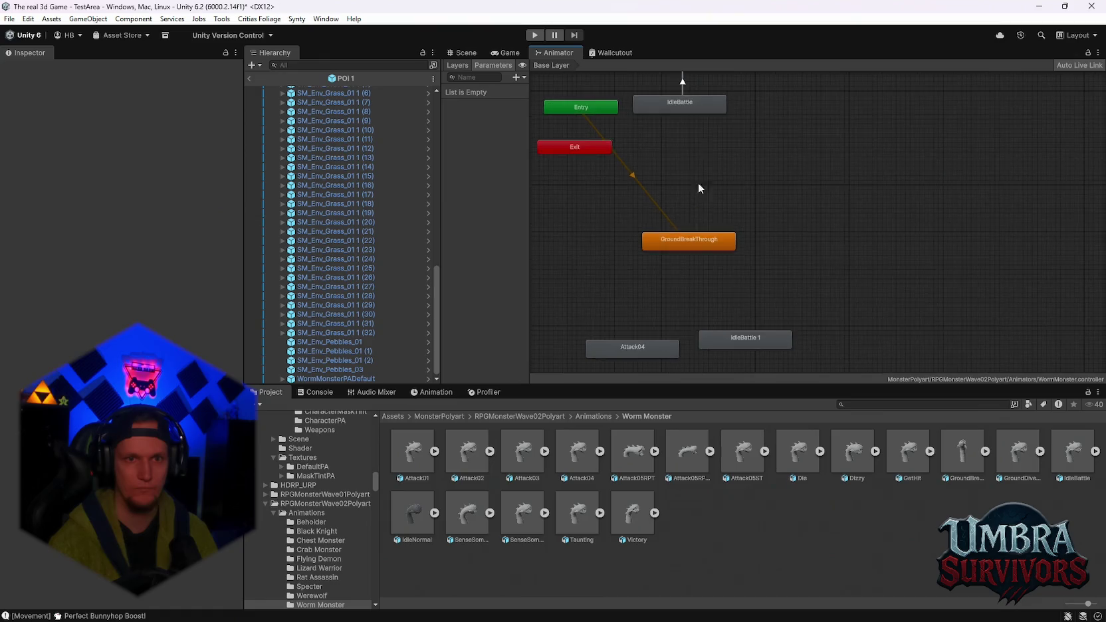
{"action": "double_click", "coordinate": [673, 139]}
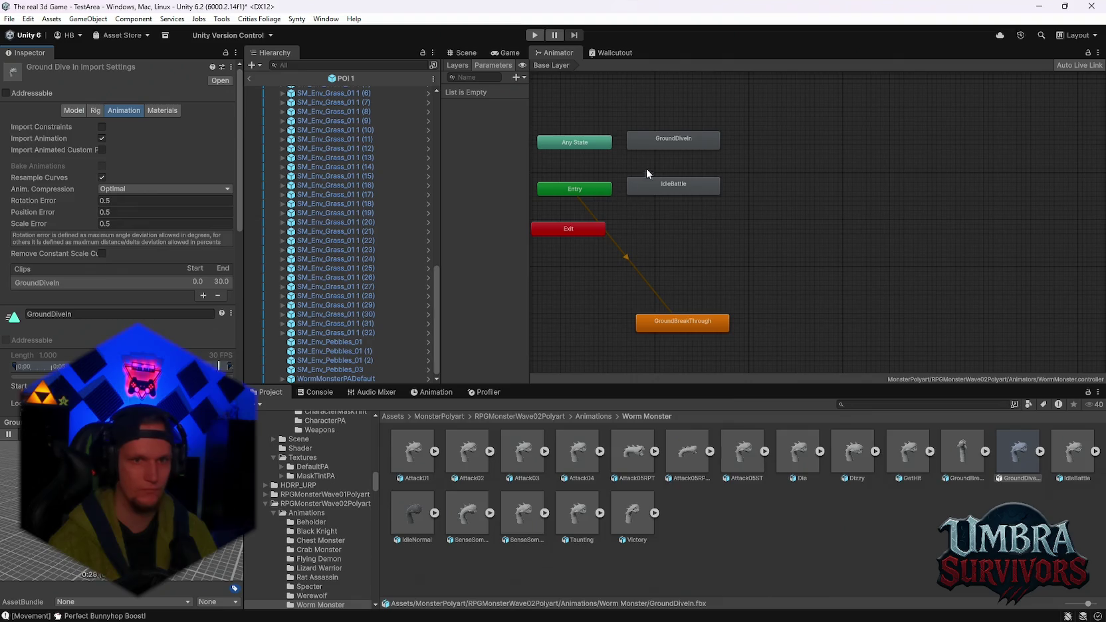
{"action": "left_click", "coordinate": [663, 141]}
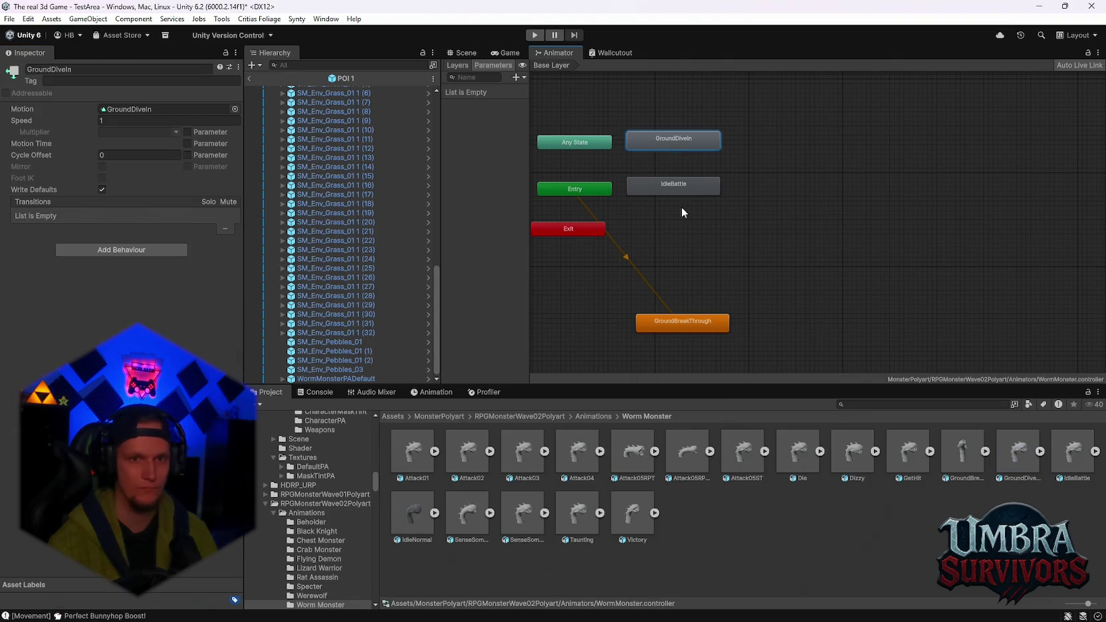
{"action": "scroll", "coordinate": [764, 266], "scroll_direction": "down", "scroll_amount": 3}
{"action": "key", "text": "Delete"}
{"action": "scroll", "coordinate": [733, 249], "scroll_direction": "up", "scroll_amount": 2}
Check the IdleBattle clip, then delete the IdleBattle state
{"action": "left_click", "coordinate": [725, 240]}
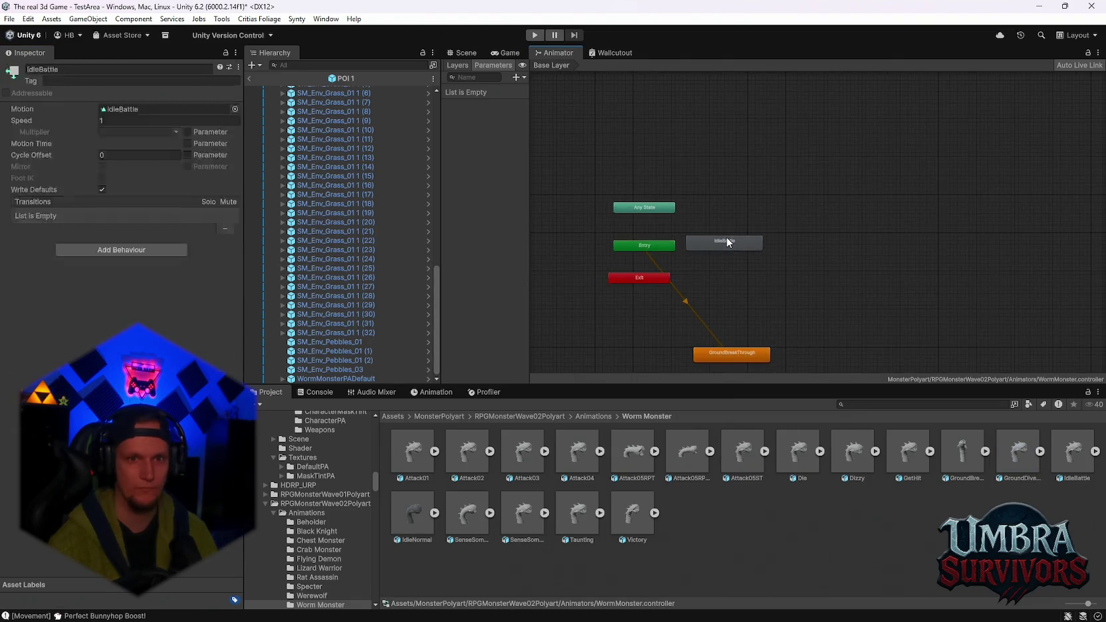
{"action": "double_click", "coordinate": [716, 242]}
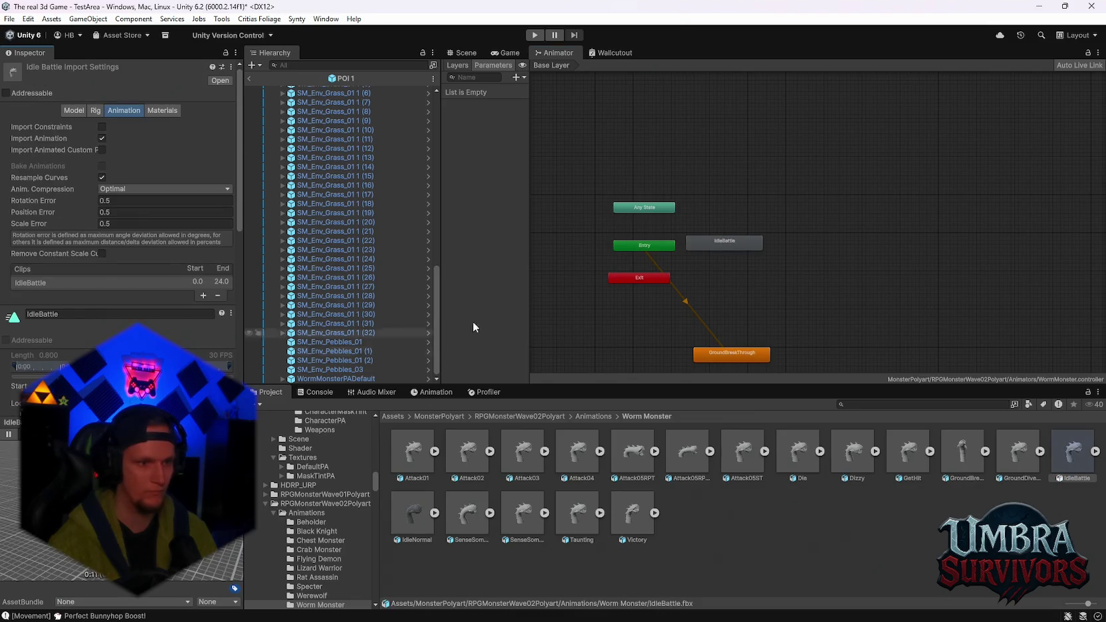
{"action": "left_click", "coordinate": [632, 169]}
{"action": "key", "text": "Delete"}
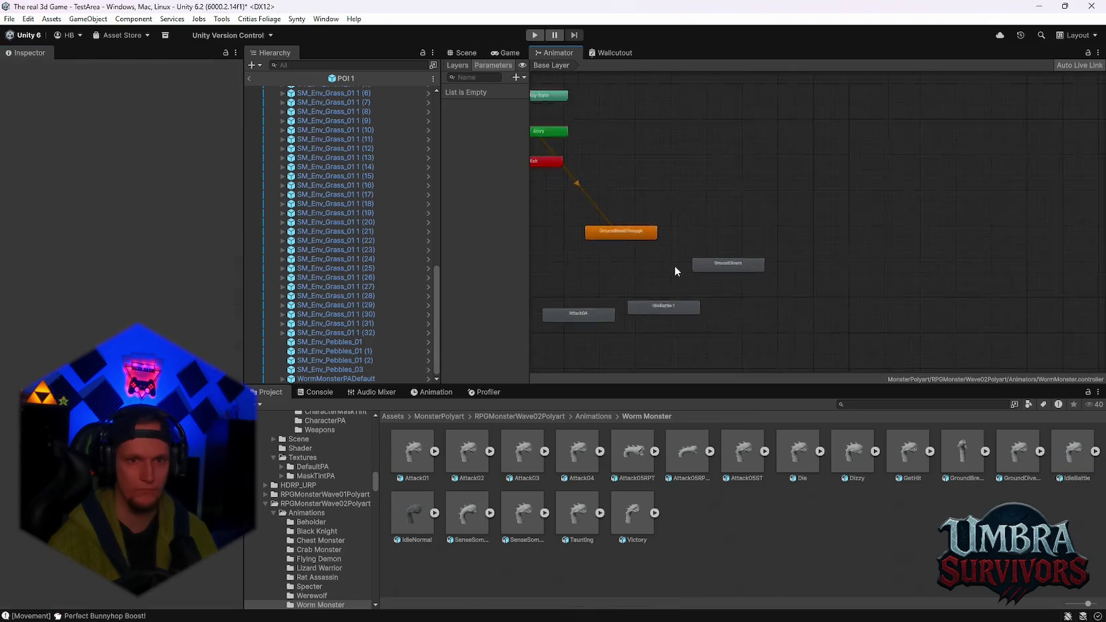
{"action": "scroll", "coordinate": [736, 266], "scroll_direction": "up", "scroll_amount": 3}
Preview the GroundBreakThrough animation, then minimise the Unity editor
{"action": "left_click", "coordinate": [741, 235]}
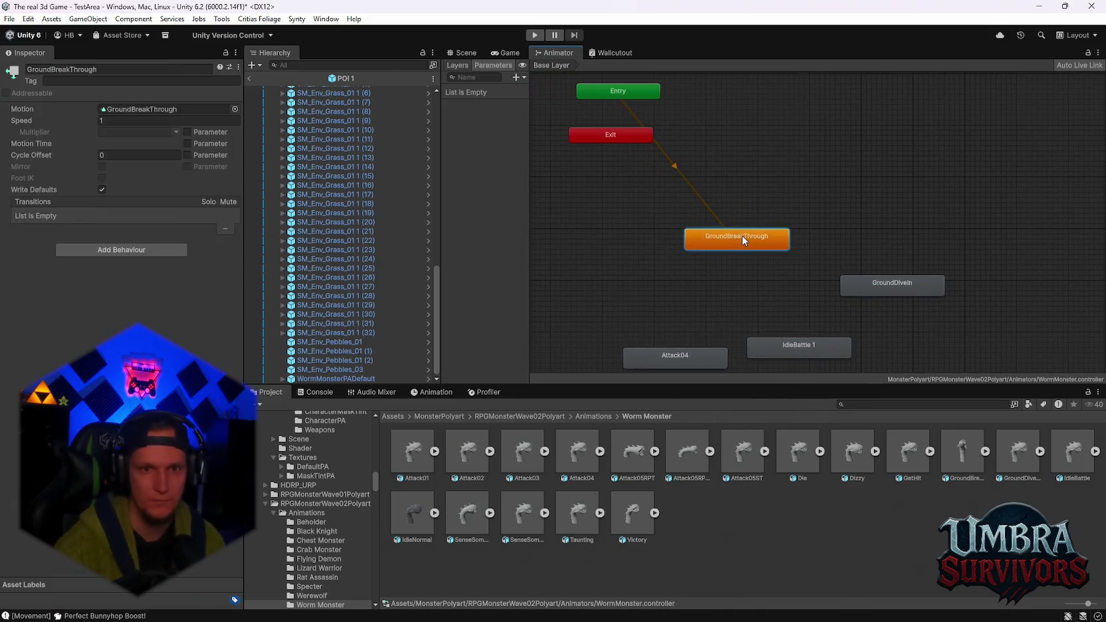
{"action": "double_click", "coordinate": [741, 236]}
{"action": "left_click", "coordinate": [8, 436]}
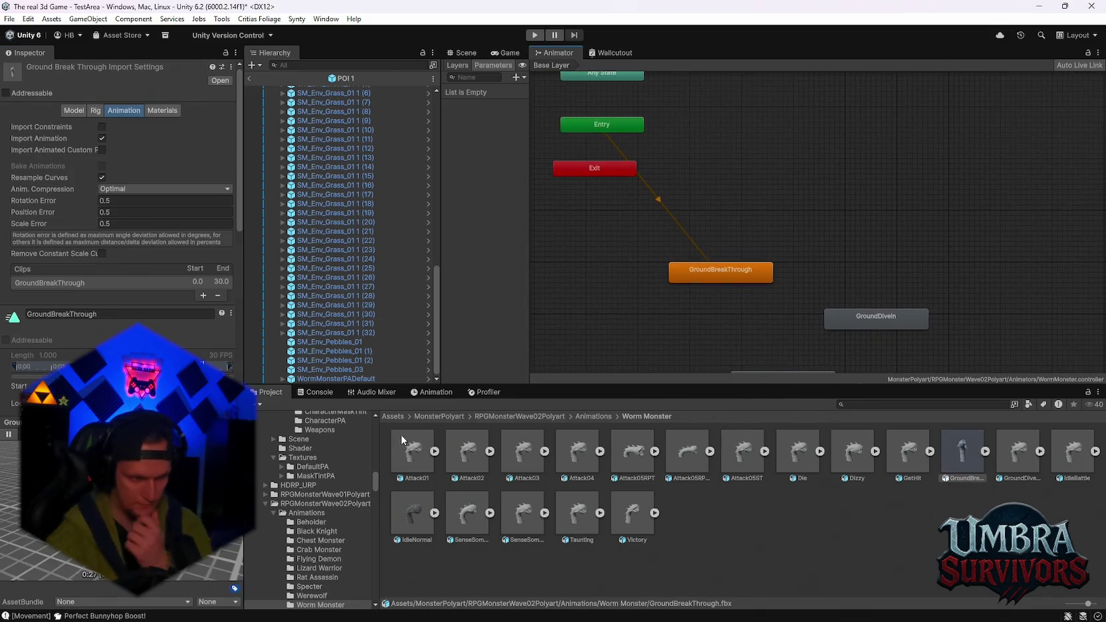
{"action": "left_click", "coordinate": [1039, 6]}
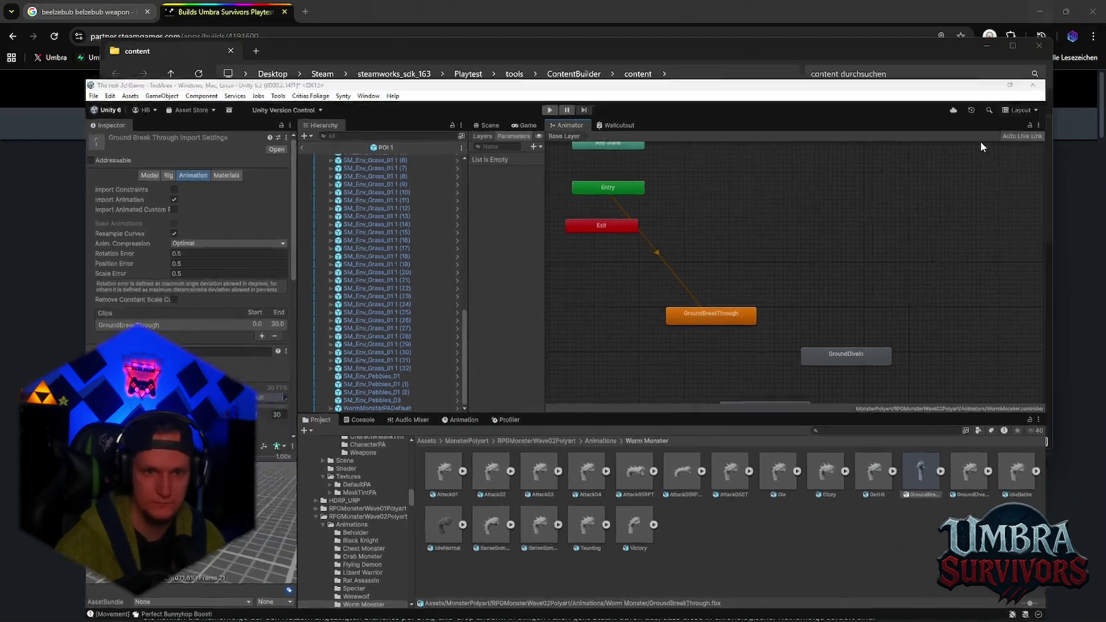
Confirm the Steam content build finished uploading, then bring Unity back to the front
{"action": "mouse_move", "coordinate": [783, 620]}
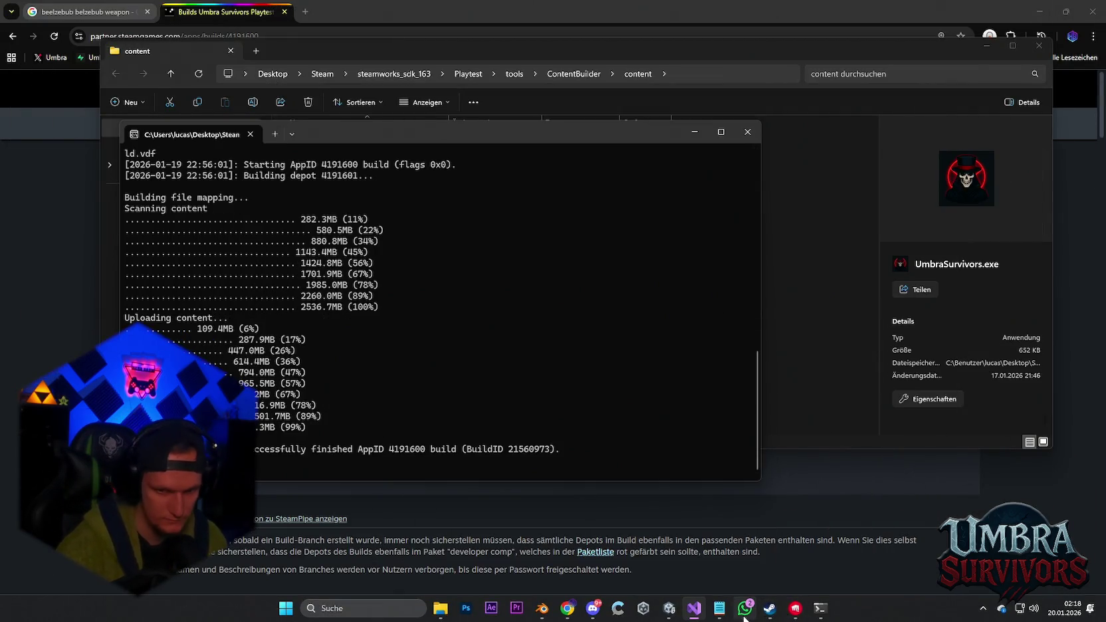
{"action": "mouse_move", "coordinate": [820, 620]}
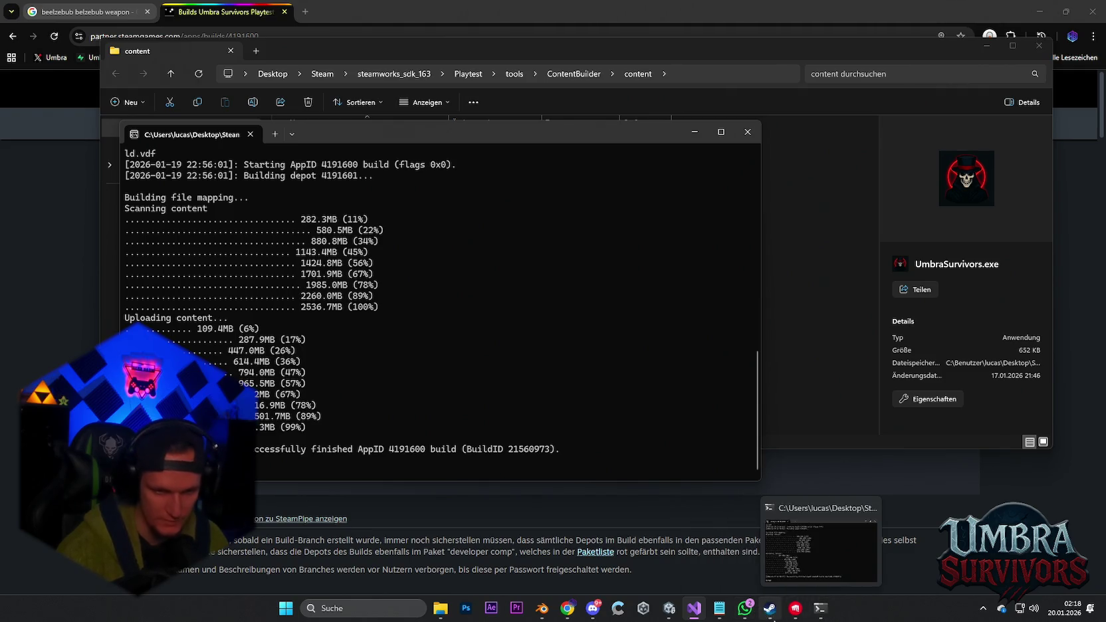
{"action": "mouse_move", "coordinate": [721, 620]}
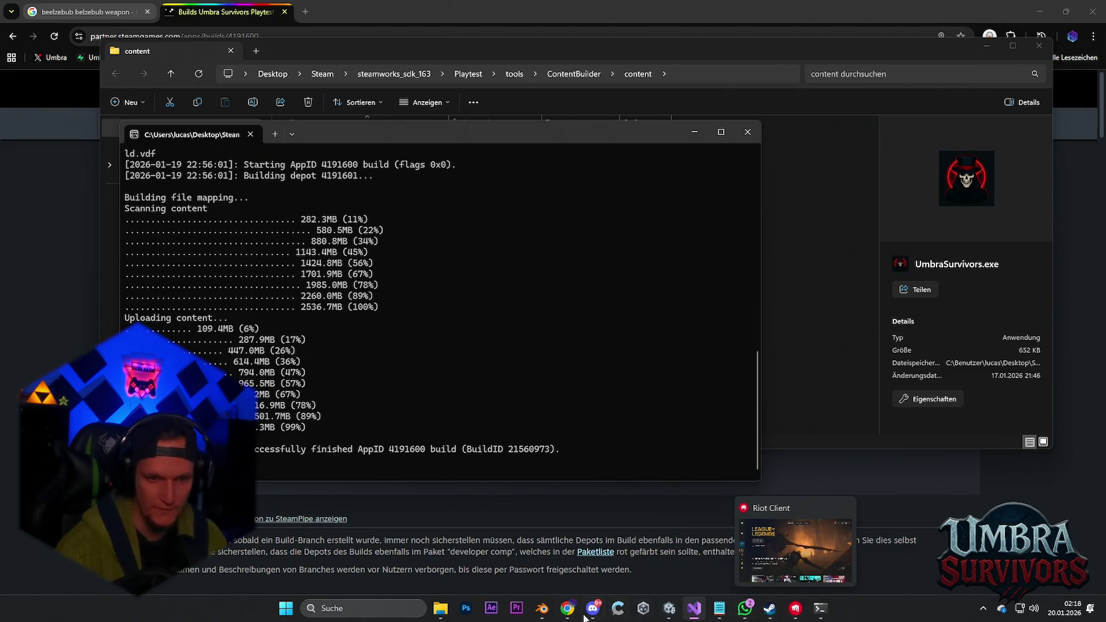
{"action": "left_click", "coordinate": [673, 571]}
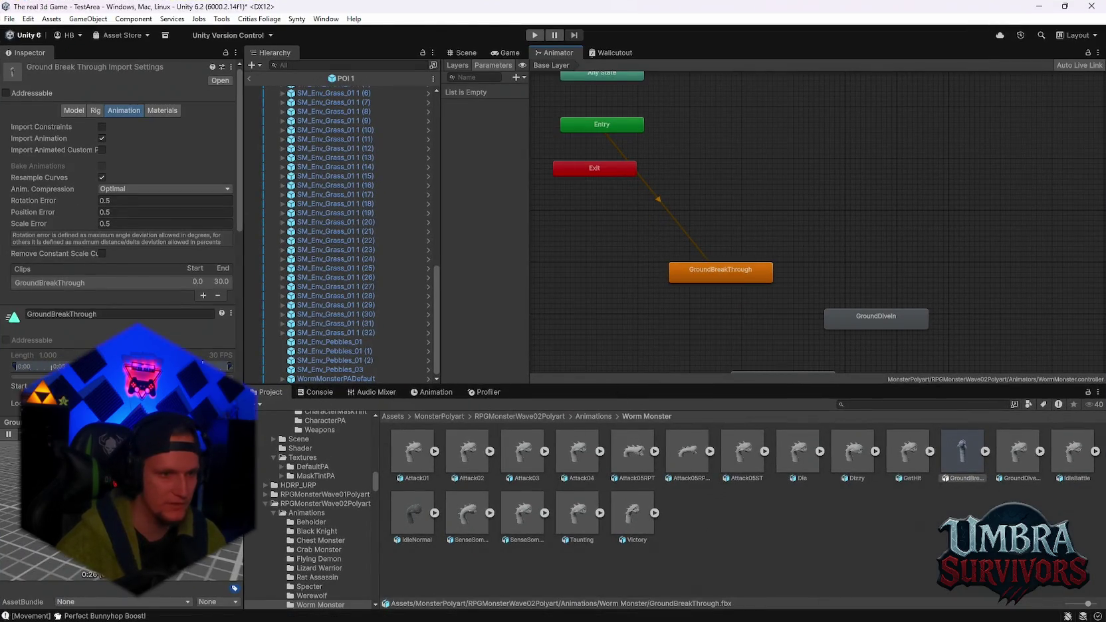
Convert the Inspector animation preview into a floating window, moved clear of the graph
{"action": "right_click", "coordinate": [133, 423]}
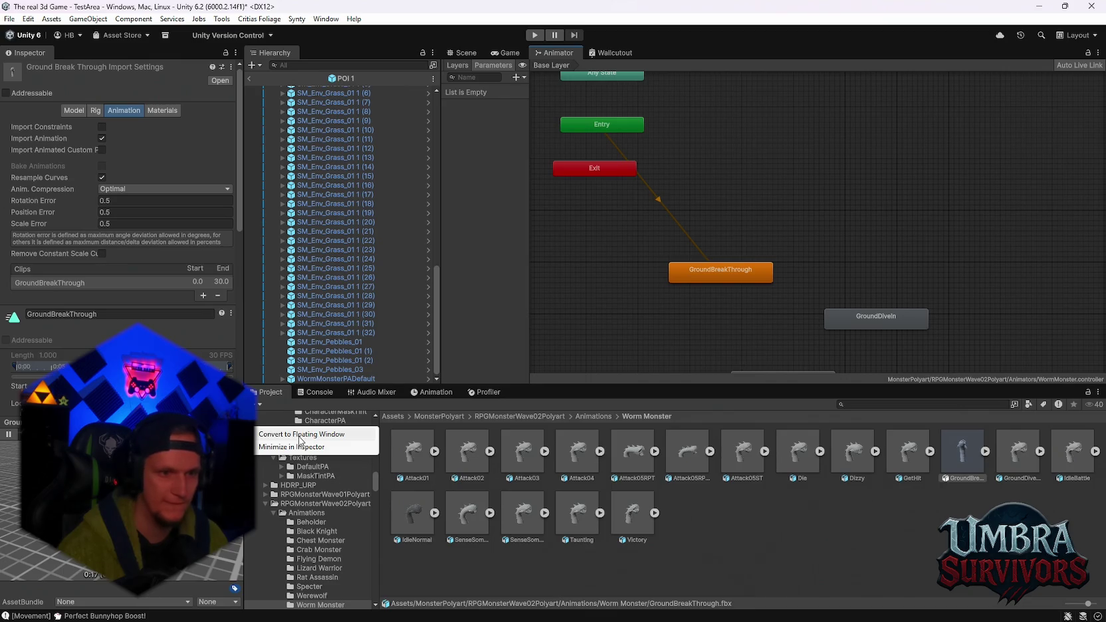
{"action": "left_click", "coordinate": [299, 436]}
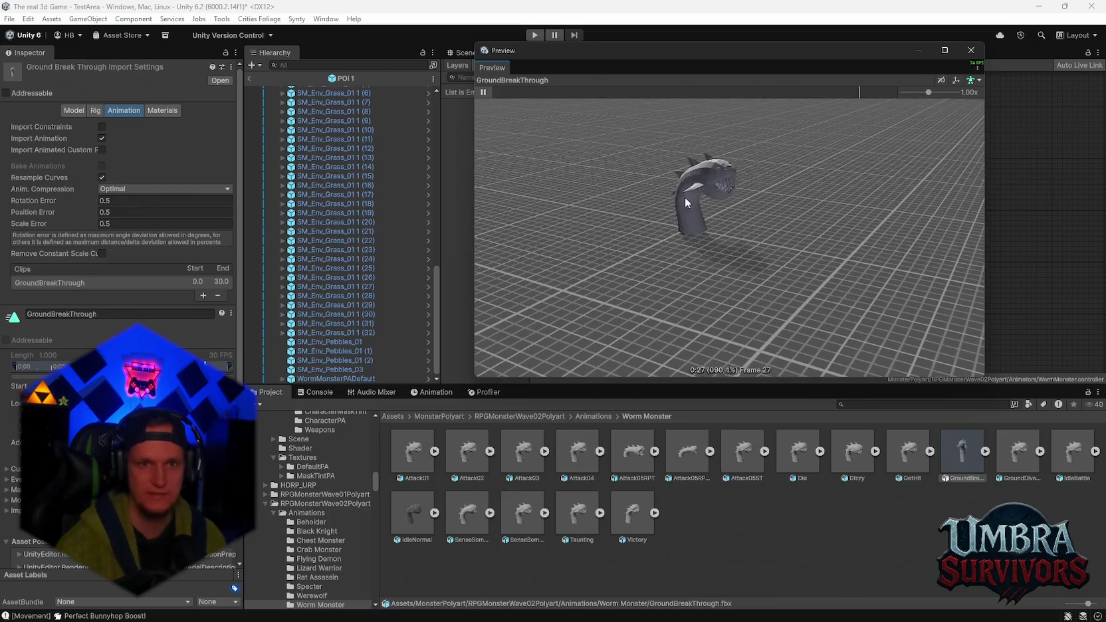
{"action": "left_click_drag", "start_coordinate": [633, 52], "coordinate": [320, 35]}
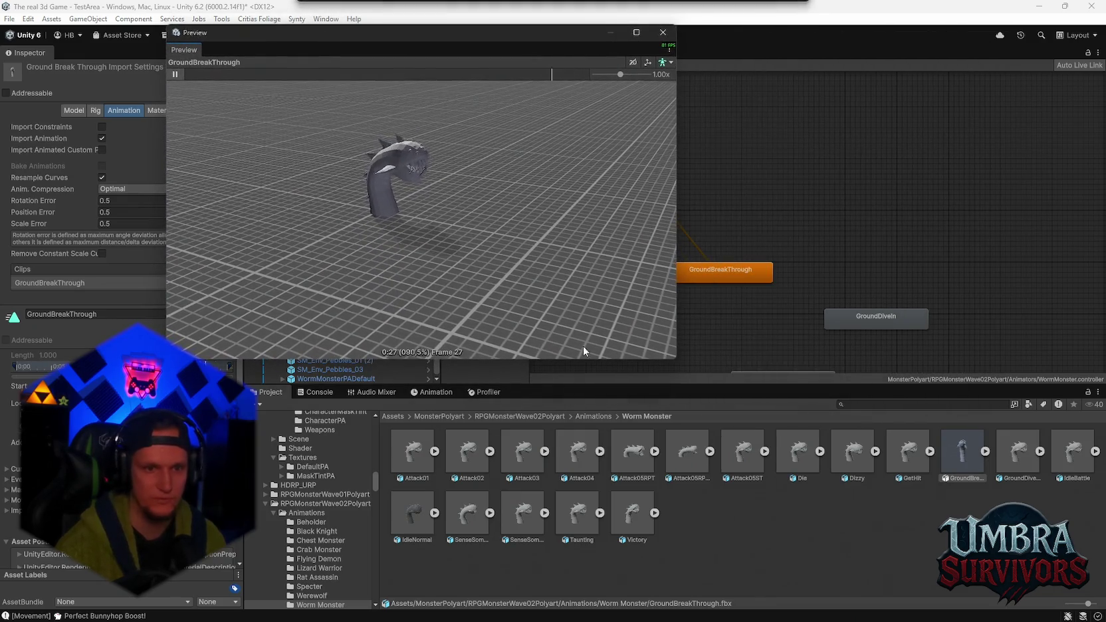
{"action": "scroll", "coordinate": [832, 349], "scroll_direction": "down", "scroll_amount": 2}
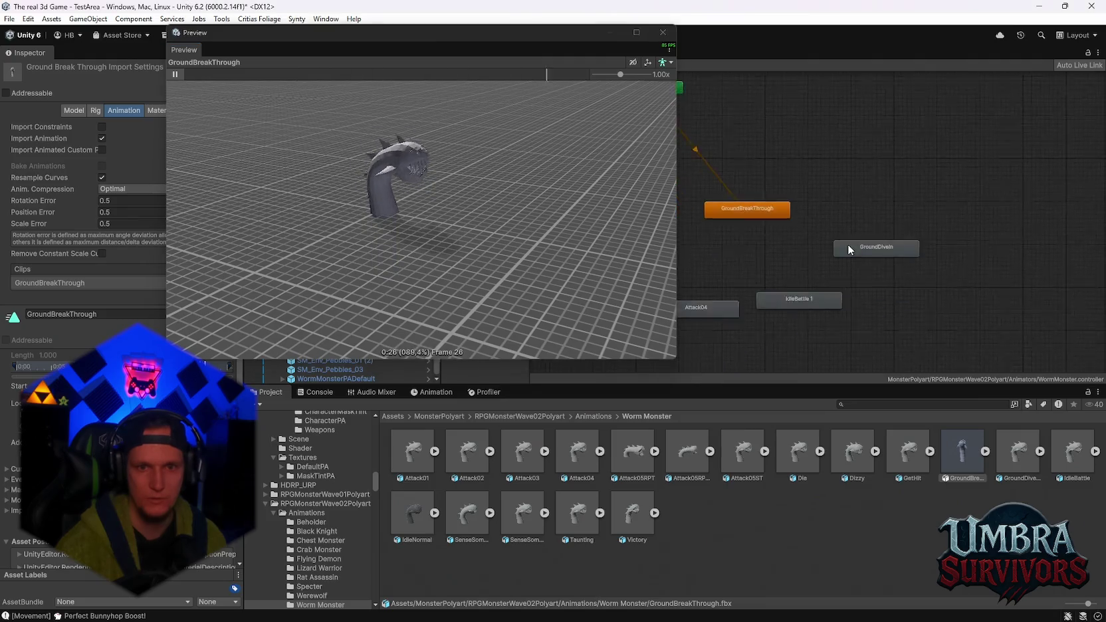
{"action": "scroll", "coordinate": [847, 244], "scroll_direction": "up", "scroll_amount": 2}
Play the IdleBattle and Attack04 animations in the floating preview, then close it
{"action": "double_click", "coordinate": [868, 307]}
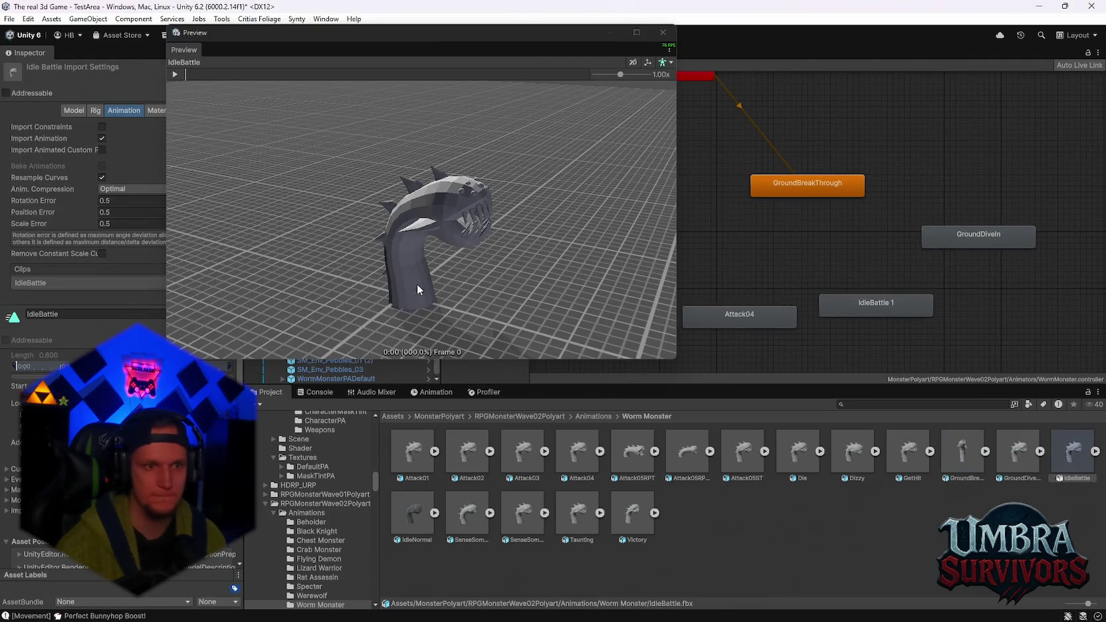
{"action": "left_click", "coordinate": [174, 74]}
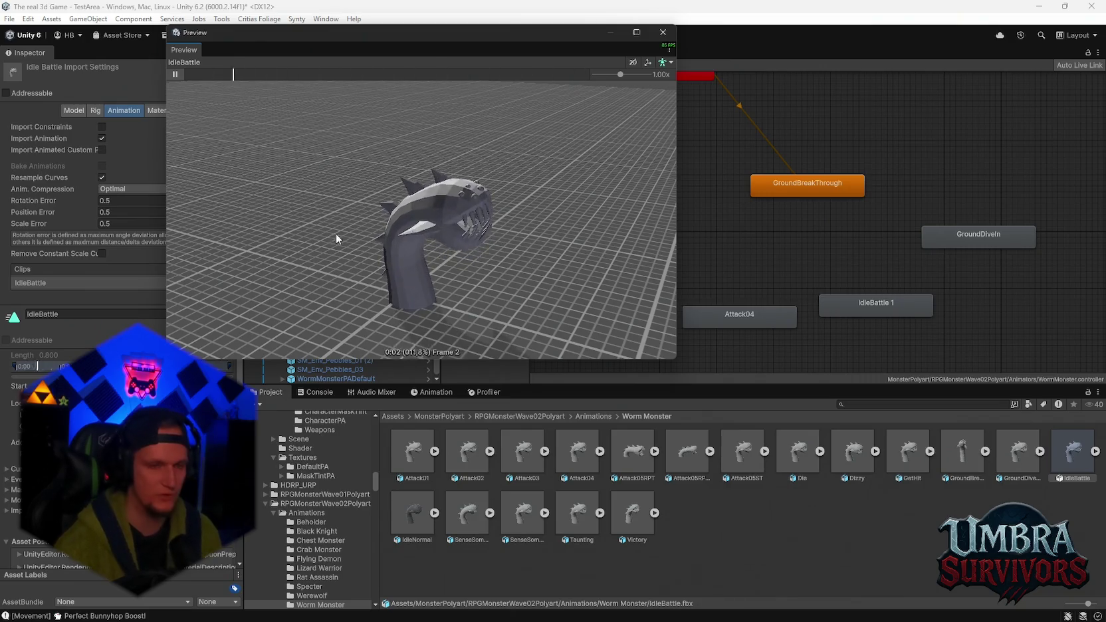
{"action": "left_click", "coordinate": [729, 319]}
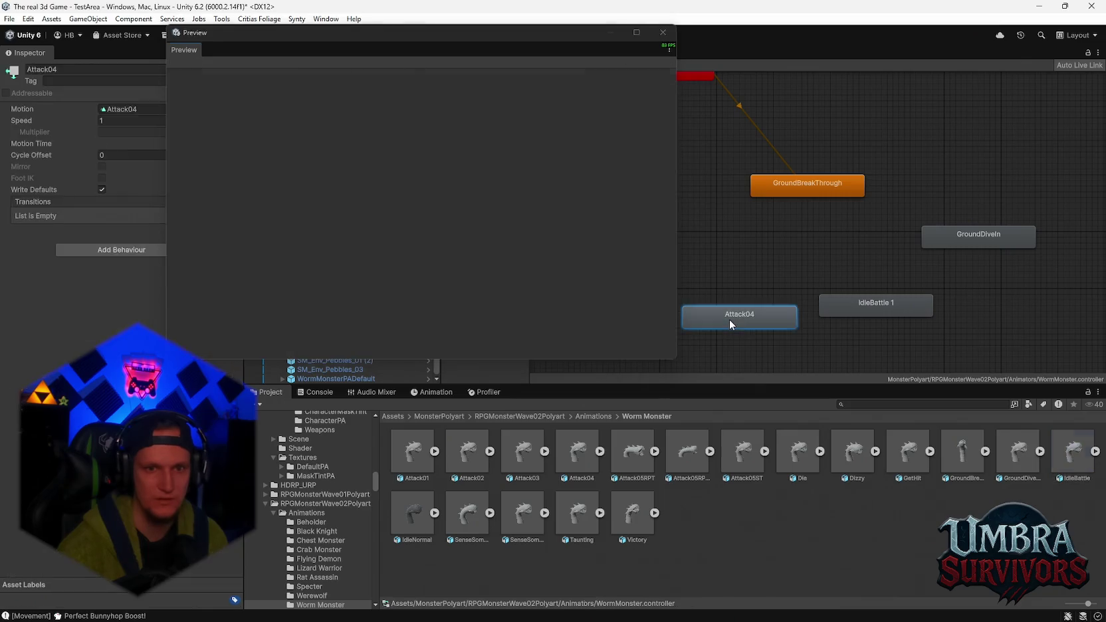
{"action": "left_click", "coordinate": [180, 76]}
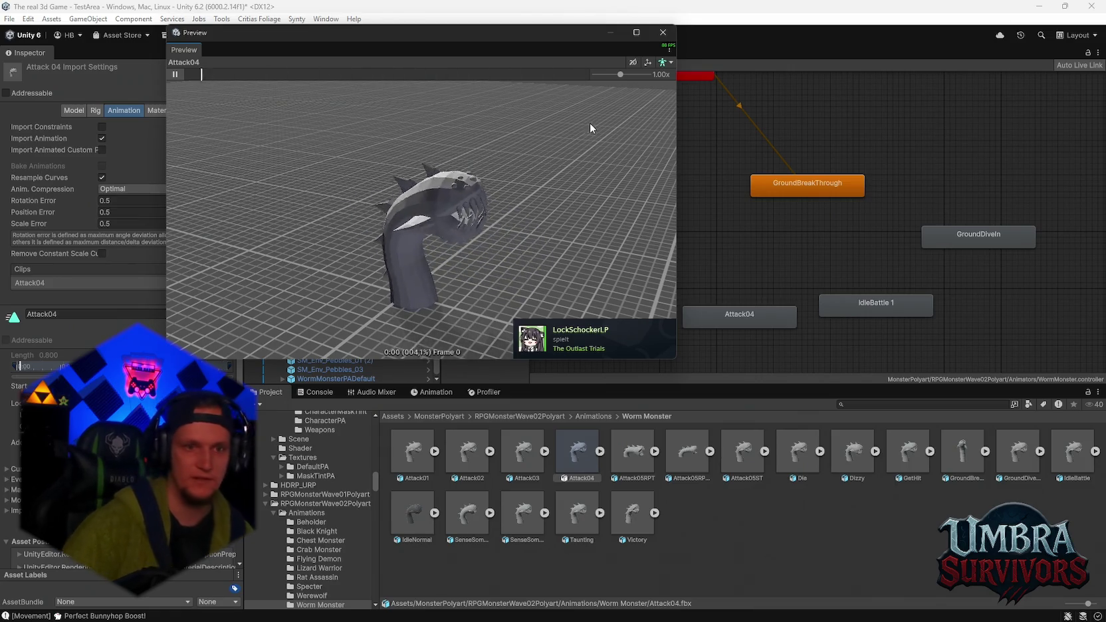
{"action": "left_click", "coordinate": [663, 31]}
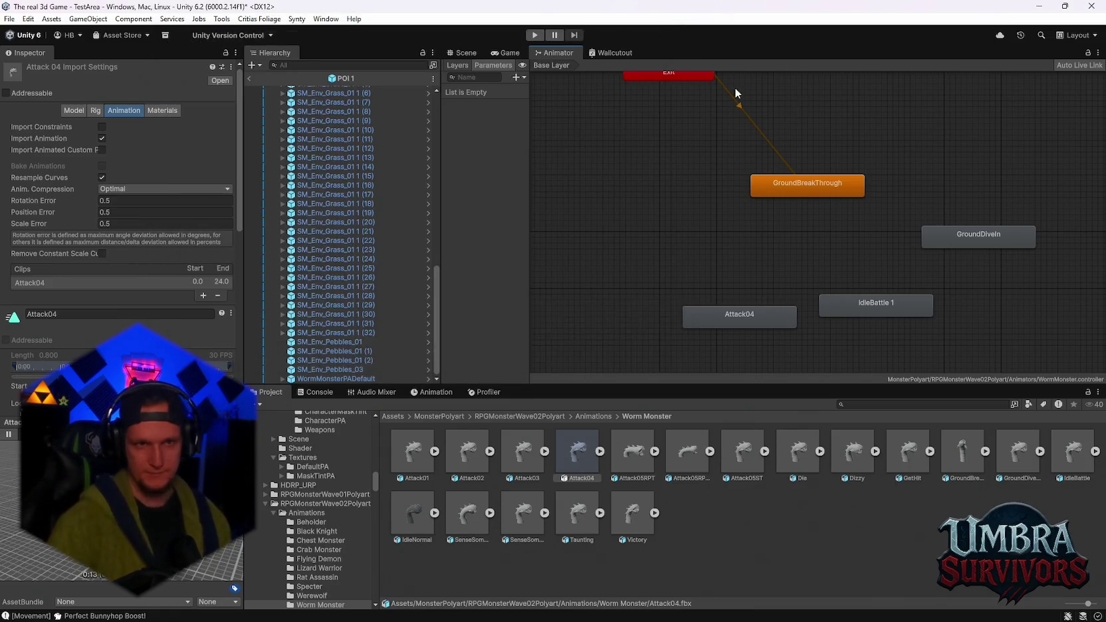
Delete WormMonsterPADefault from the POI 1 pond and orbit around to check it
{"action": "left_click", "coordinate": [490, 53]}
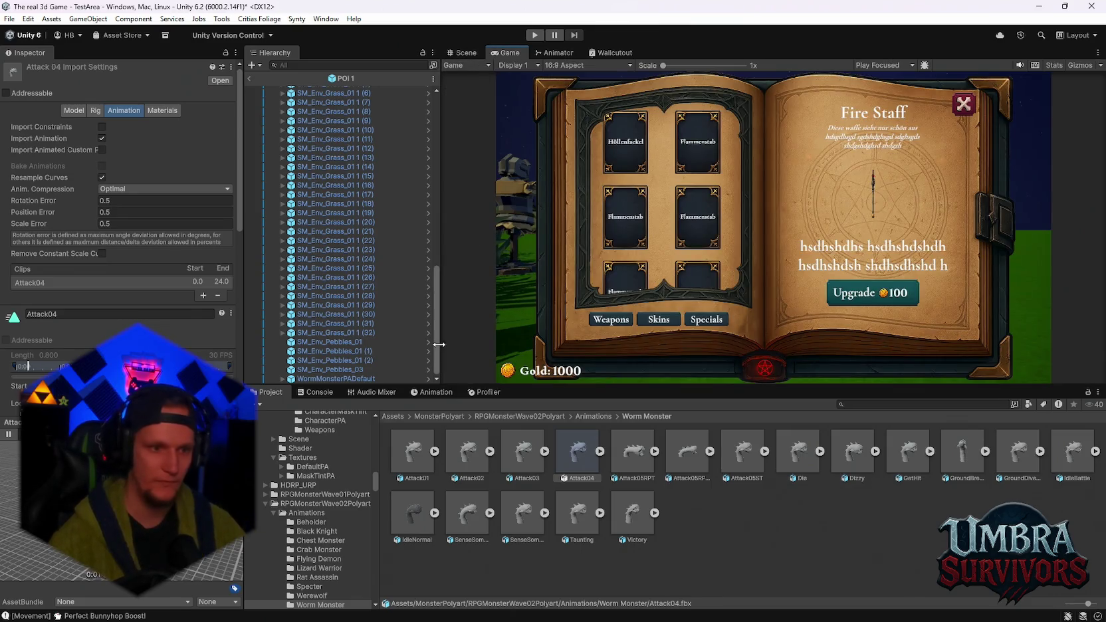
{"action": "scroll", "coordinate": [296, 442], "scroll_direction": "up", "scroll_amount": 10}
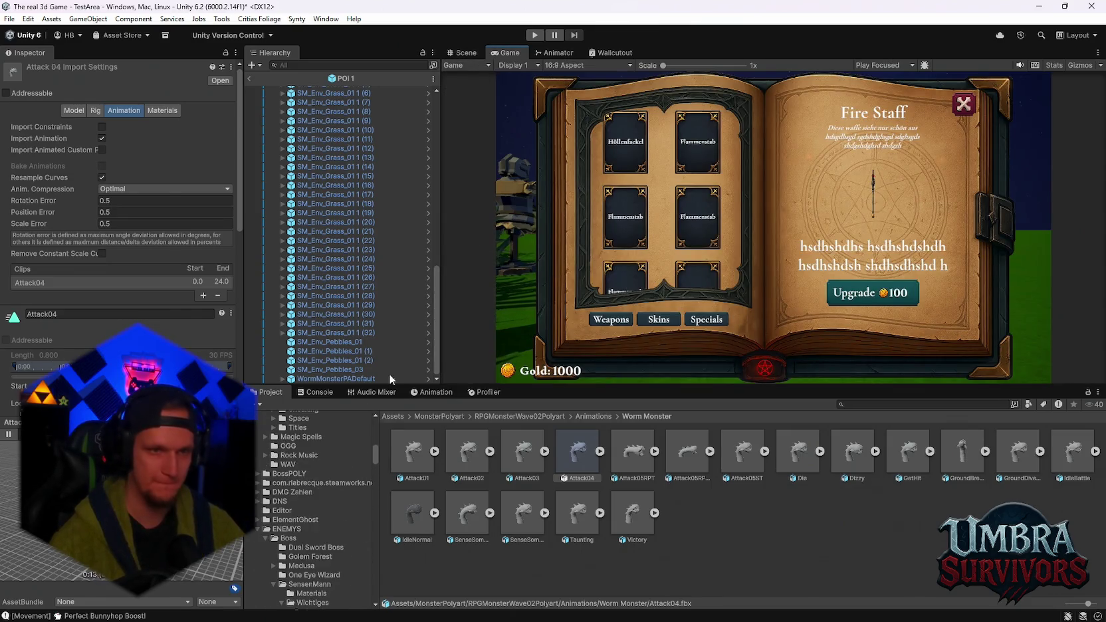
{"action": "left_click", "coordinate": [463, 53]}
{"action": "left_click", "coordinate": [704, 245]}
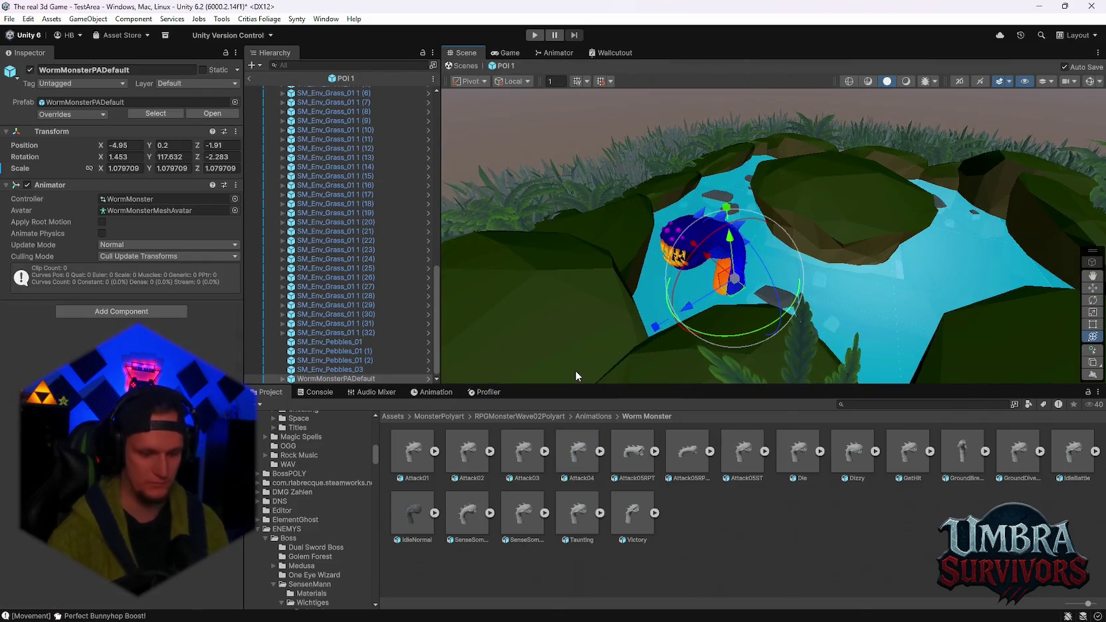
{"action": "key", "text": "Delete"}
{"action": "scroll", "coordinate": [726, 300], "scroll_direction": "down", "scroll_amount": 5}
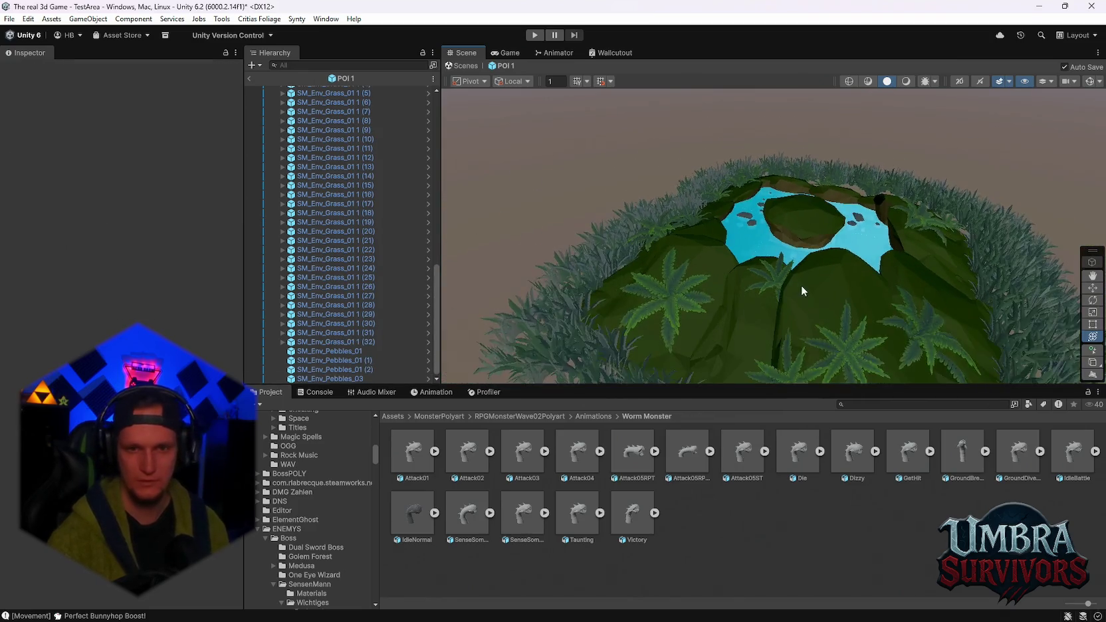
{"action": "mouse_move", "coordinate": [801, 290]}
{"action": "left_mouse_down"}
{"action": "mouse_move", "coordinate": [735, 221]}
{"action": "mouse_move", "coordinate": [767, 247]}
{"action": "mouse_move", "coordinate": [754, 317]}
{"action": "left_mouse_up"}
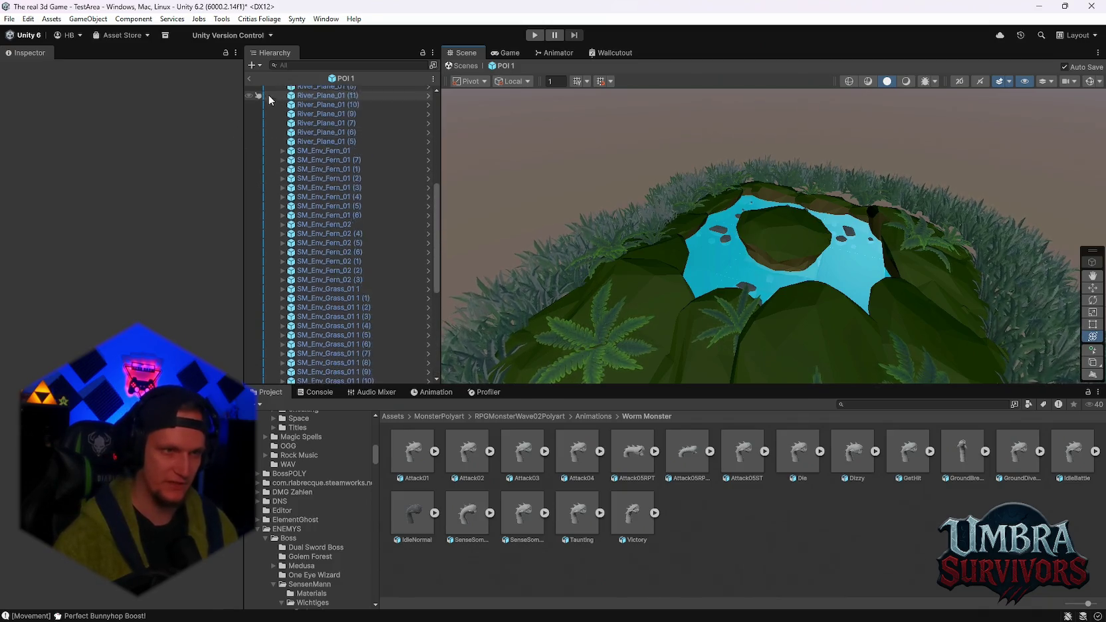
Exit POI 1 prefab mode to the TestArea level, view the pond, and list recent scenes
{"action": "left_click", "coordinate": [248, 79]}
{"action": "mouse_move", "coordinate": [735, 210]}
{"action": "left_mouse_down"}
{"action": "mouse_move", "coordinate": [794, 211]}
{"action": "mouse_move", "coordinate": [784, 227]}
{"action": "mouse_move", "coordinate": [800, 243]}
{"action": "mouse_move", "coordinate": [783, 215]}
{"action": "mouse_move", "coordinate": [780, 228]}
{"action": "left_mouse_up"}
{"action": "scroll", "coordinate": [807, 213], "scroll_direction": "up", "scroll_amount": 2}
{"action": "scroll", "coordinate": [810, 218], "scroll_direction": "down", "scroll_amount": 3}
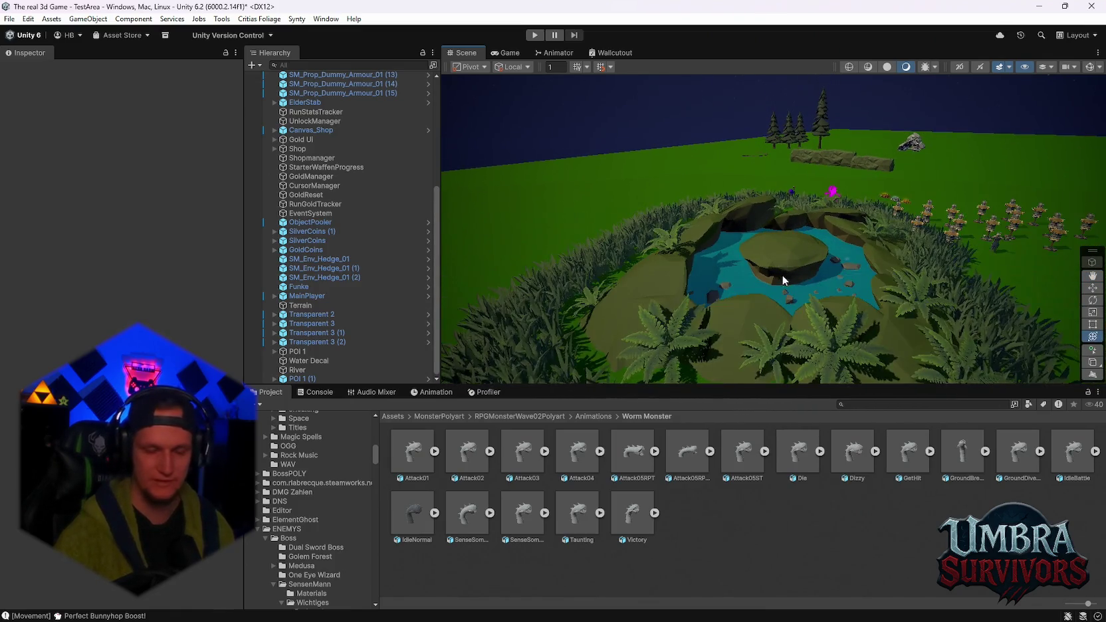
{"action": "scroll", "coordinate": [318, 475], "scroll_direction": "up", "scroll_amount": 5}
{"action": "scroll", "coordinate": [315, 474], "scroll_direction": "up", "scroll_amount": 5}
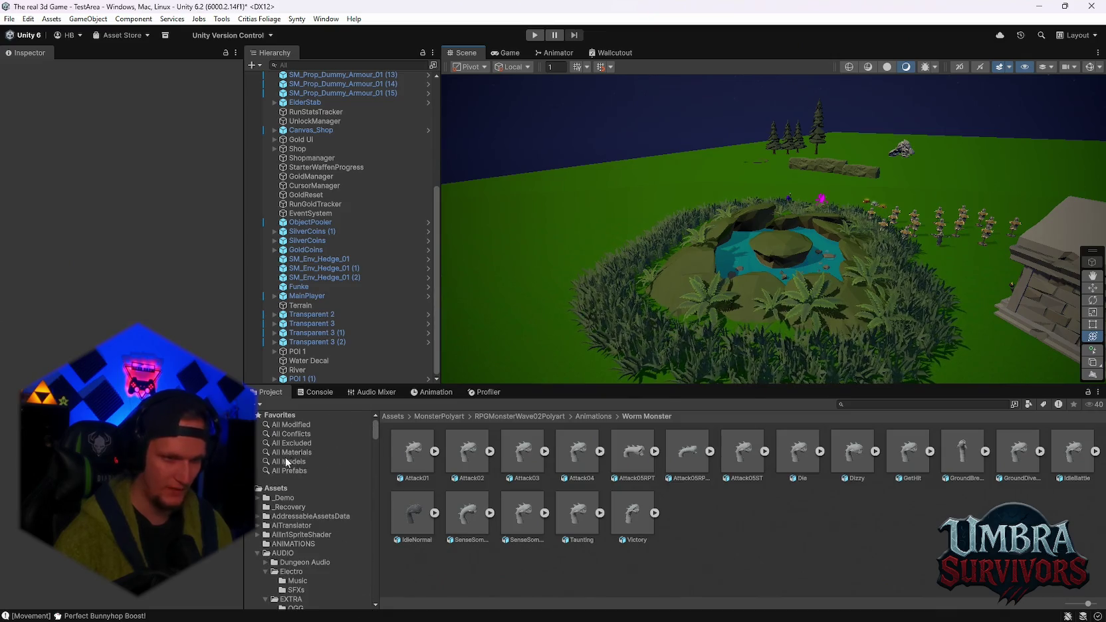
{"action": "scroll", "coordinate": [747, 250], "scroll_direction": "up", "scroll_amount": 3}
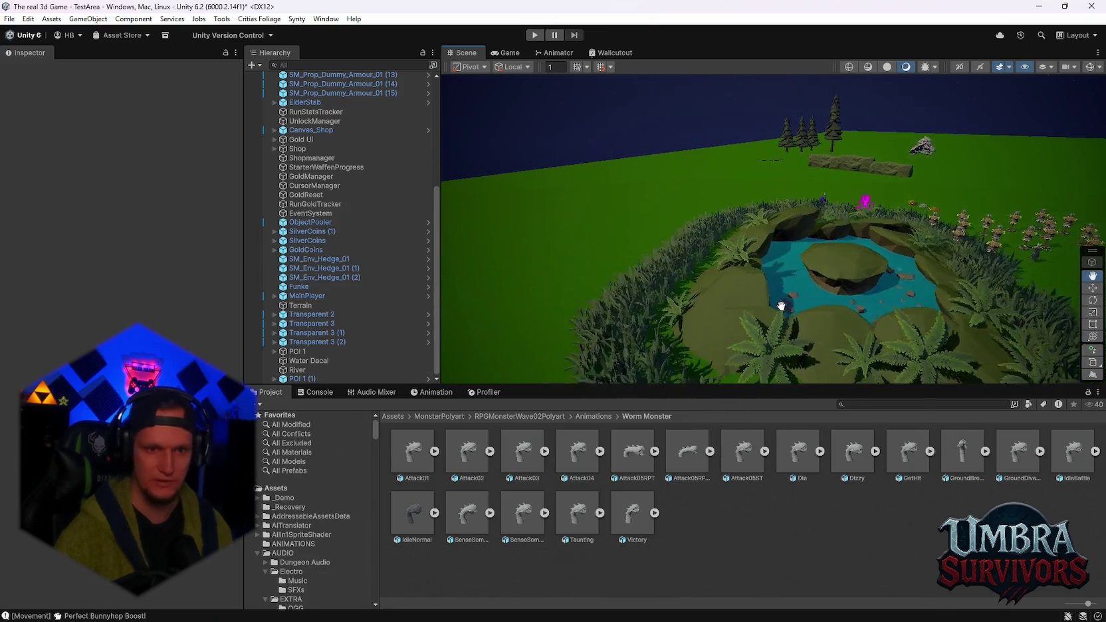
{"action": "scroll", "coordinate": [342, 218], "scroll_direction": "up", "scroll_amount": 5}
{"action": "scroll", "coordinate": [343, 223], "scroll_direction": "up", "scroll_amount": 3}
{"action": "left_click", "coordinate": [9, 19]}
Open the Stage_Forest scene from recent scenes, answering the unsaved-changes prompt
{"action": "mouse_move", "coordinate": [80, 58]}
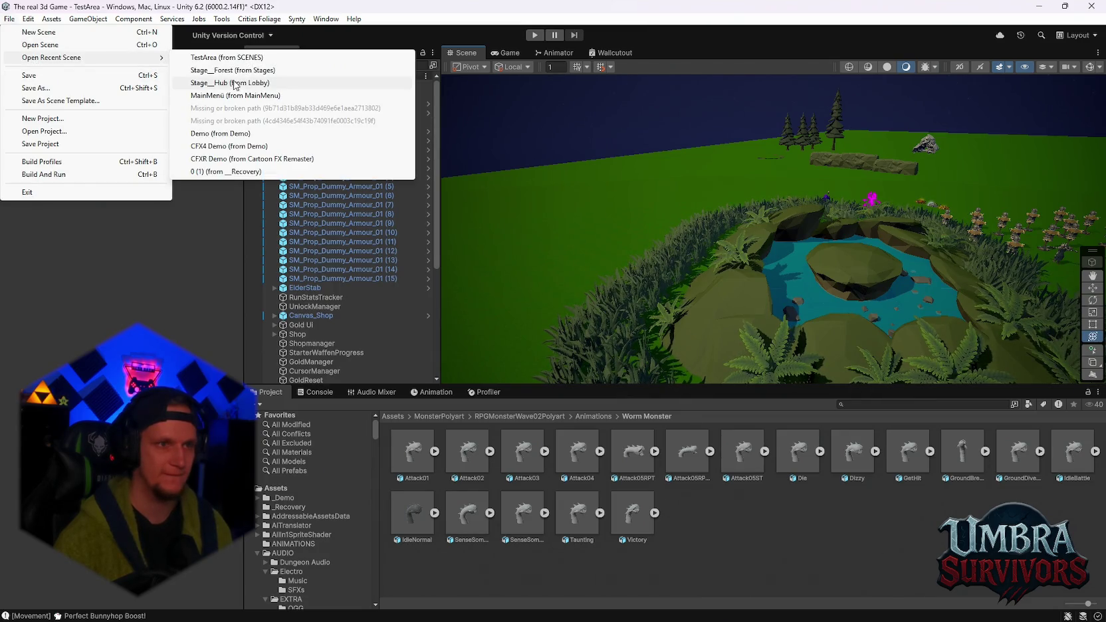
{"action": "left_click", "coordinate": [232, 70]}
{"action": "left_click", "coordinate": [542, 339]}
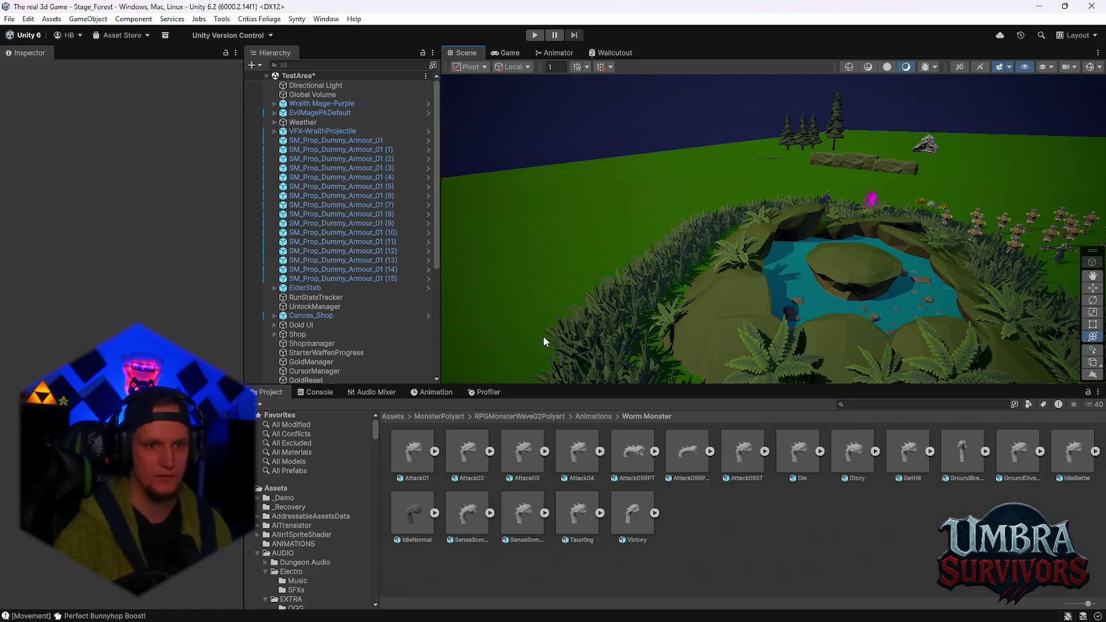
{"action": "scroll", "coordinate": [336, 344], "scroll_direction": "down", "scroll_amount": 5}
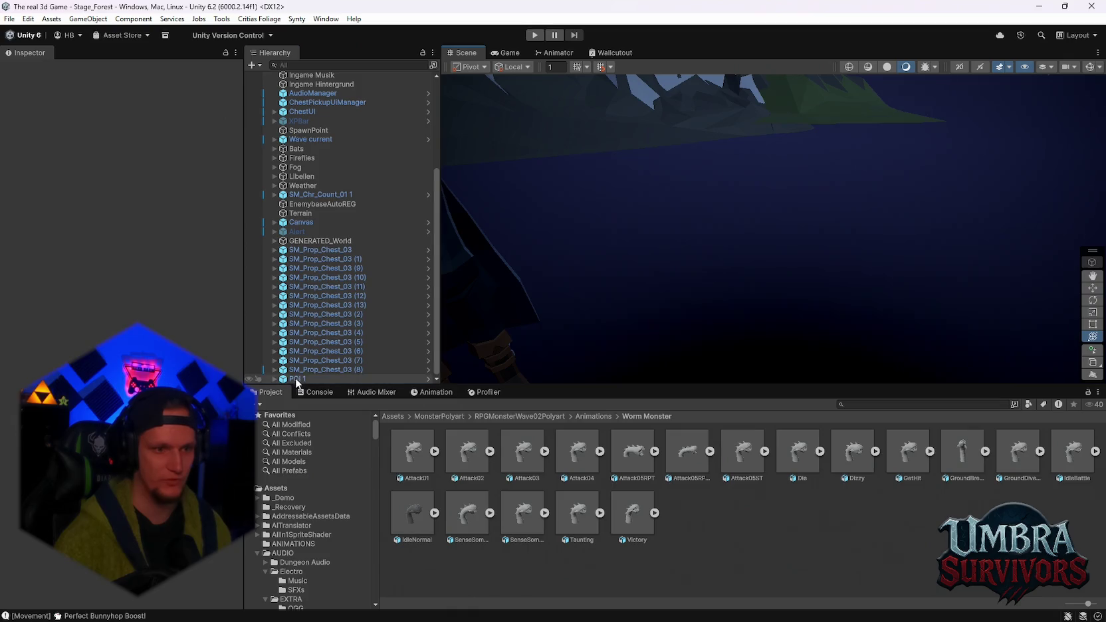
Frame POI 1's pond in the Scene view and confirm it has no prefab overrides
{"action": "double_click", "coordinate": [296, 378]}
{"action": "mouse_move", "coordinate": [784, 230]}
{"action": "left_mouse_down"}
{"action": "mouse_move", "coordinate": [806, 209]}
{"action": "mouse_move", "coordinate": [751, 247]}
{"action": "mouse_move", "coordinate": [715, 256]}
{"action": "mouse_move", "coordinate": [773, 237]}
{"action": "mouse_move", "coordinate": [809, 245]}
{"action": "mouse_move", "coordinate": [784, 259]}
{"action": "left_mouse_up"}
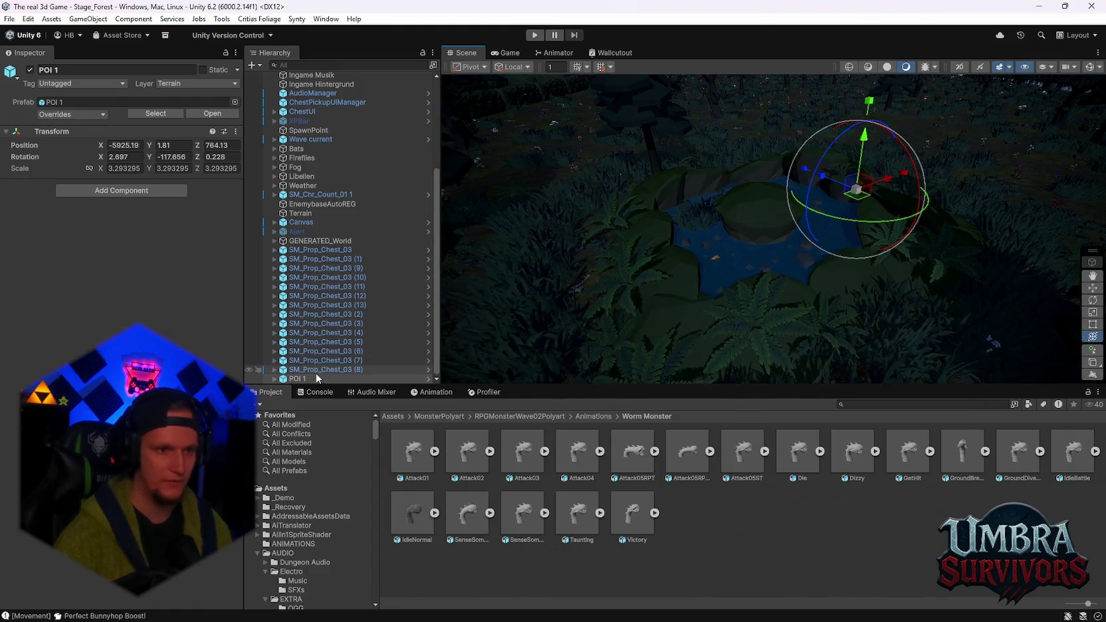
{"action": "left_click", "coordinate": [84, 116]}
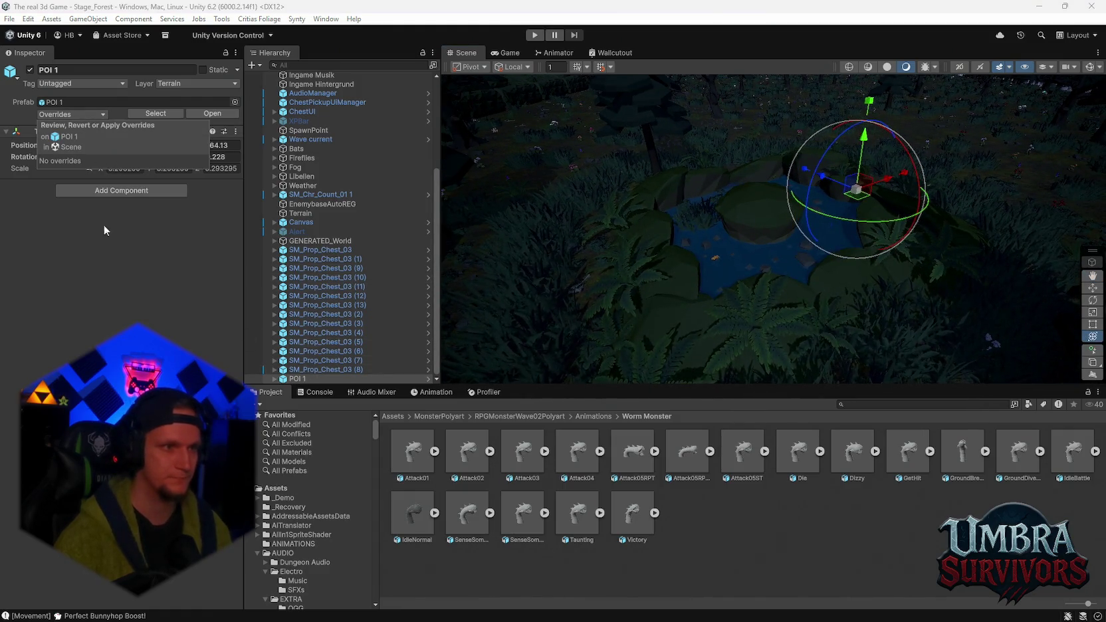
{"action": "left_click", "coordinate": [831, 334]}
{"action": "mouse_move", "coordinate": [832, 334]}
{"action": "left_mouse_down"}
{"action": "mouse_move", "coordinate": [832, 324]}
{"action": "mouse_move", "coordinate": [761, 299]}
{"action": "mouse_move", "coordinate": [704, 234]}
{"action": "mouse_move", "coordinate": [783, 275]}
{"action": "mouse_move", "coordinate": [826, 244]}
{"action": "mouse_move", "coordinate": [860, 281]}
{"action": "mouse_move", "coordinate": [795, 254]}
{"action": "mouse_move", "coordinate": [801, 246]}
{"action": "mouse_move", "coordinate": [763, 248]}
{"action": "mouse_move", "coordinate": [810, 331]}
{"action": "mouse_move", "coordinate": [758, 170]}
{"action": "mouse_move", "coordinate": [790, 294]}
{"action": "mouse_move", "coordinate": [762, 267]}
{"action": "mouse_move", "coordinate": [760, 299]}
{"action": "mouse_move", "coordinate": [713, 309]}
{"action": "mouse_move", "coordinate": [687, 286]}
{"action": "mouse_move", "coordinate": [775, 323]}
{"action": "mouse_move", "coordinate": [773, 302]}
{"action": "mouse_move", "coordinate": [807, 326]}
{"action": "mouse_move", "coordinate": [905, 332]}
{"action": "mouse_move", "coordinate": [753, 283]}
{"action": "mouse_move", "coordinate": [805, 253]}
{"action": "mouse_move", "coordinate": [692, 221]}
{"action": "mouse_move", "coordinate": [864, 255]}
{"action": "mouse_move", "coordinate": [785, 256]}
{"action": "mouse_move", "coordinate": [784, 280]}
{"action": "left_mouse_up"}
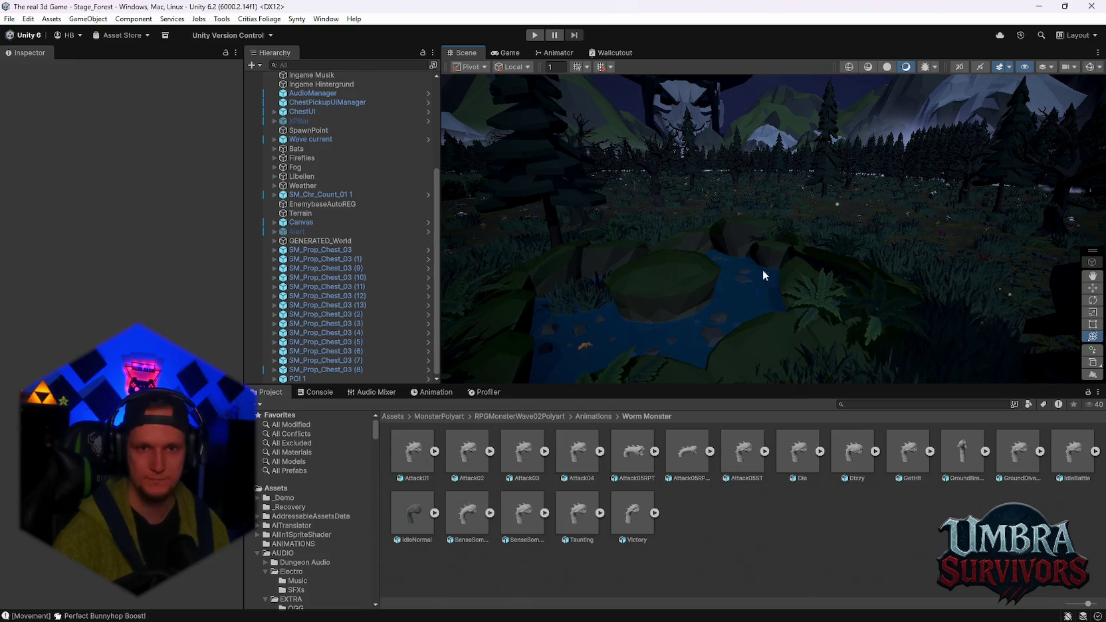
{"action": "mouse_move", "coordinate": [853, 277]}
{"action": "left_mouse_down"}
{"action": "mouse_move", "coordinate": [799, 270]}
{"action": "mouse_move", "coordinate": [705, 197]}
{"action": "mouse_move", "coordinate": [757, 245]}
{"action": "mouse_move", "coordinate": [741, 240]}
{"action": "mouse_move", "coordinate": [806, 328]}
{"action": "mouse_move", "coordinate": [781, 255]}
{"action": "mouse_move", "coordinate": [745, 215]}
{"action": "mouse_move", "coordinate": [805, 217]}
{"action": "mouse_move", "coordinate": [844, 153]}
{"action": "mouse_move", "coordinate": [913, 180]}
{"action": "mouse_move", "coordinate": [795, 168]}
{"action": "mouse_move", "coordinate": [854, 210]}
{"action": "mouse_move", "coordinate": [850, 266]}
{"action": "mouse_move", "coordinate": [832, 278]}
{"action": "left_mouse_up"}
{"action": "scroll", "coordinate": [840, 263], "scroll_direction": "down", "scroll_amount": 3}
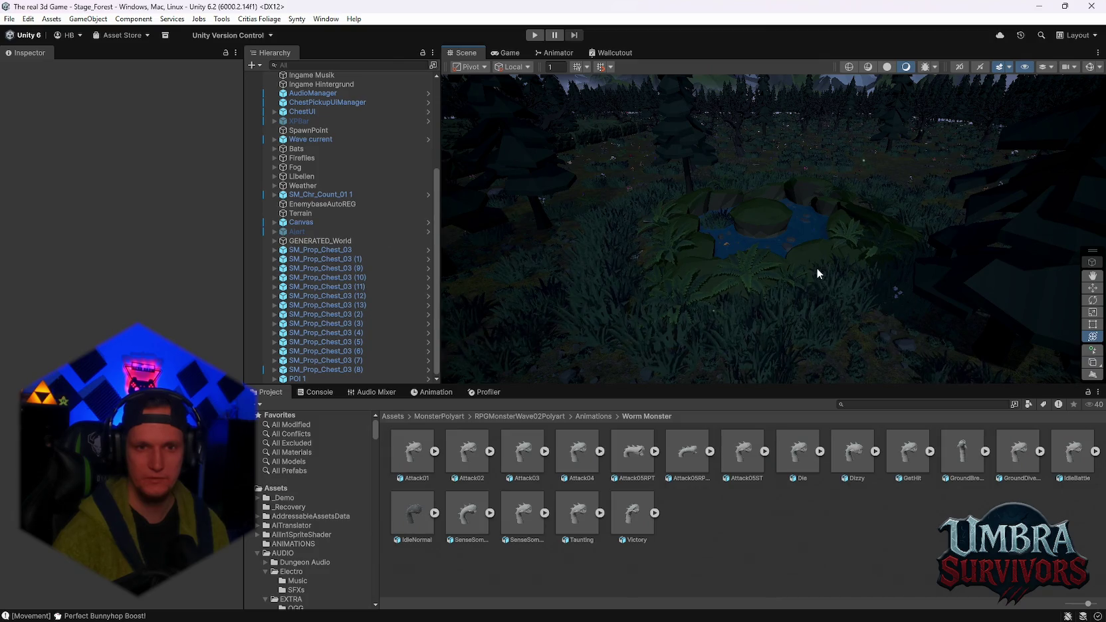
{"action": "mouse_move", "coordinate": [810, 269]}
{"action": "left_mouse_down"}
{"action": "mouse_move", "coordinate": [645, 223]}
{"action": "mouse_move", "coordinate": [786, 231]}
{"action": "mouse_move", "coordinate": [777, 243]}
{"action": "left_mouse_up"}
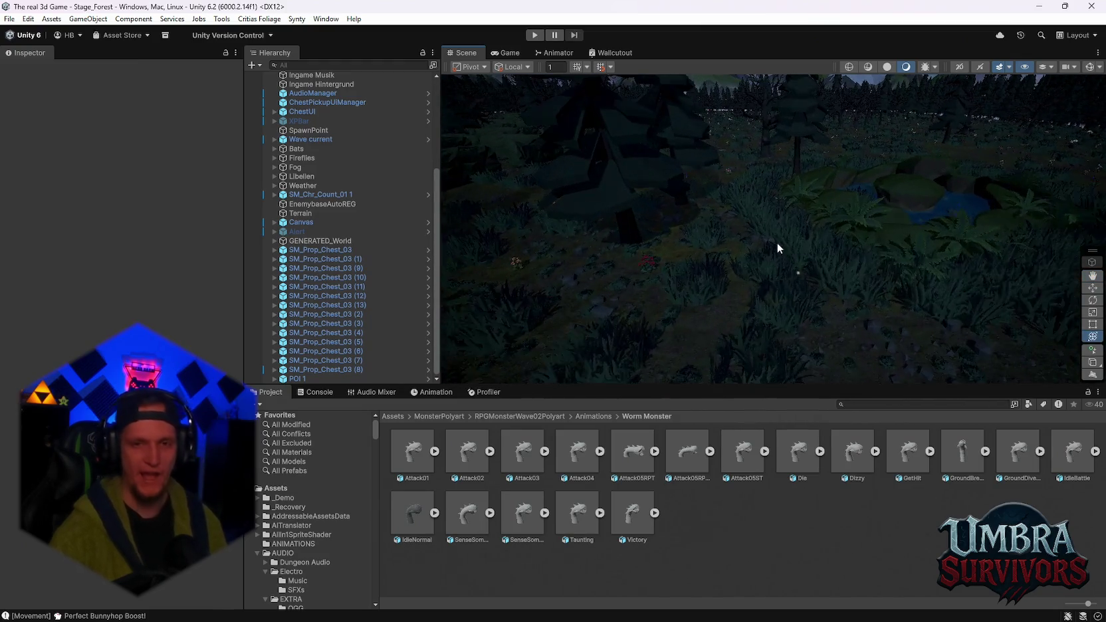
{"action": "scroll", "coordinate": [764, 246], "scroll_direction": "up", "scroll_amount": 3}
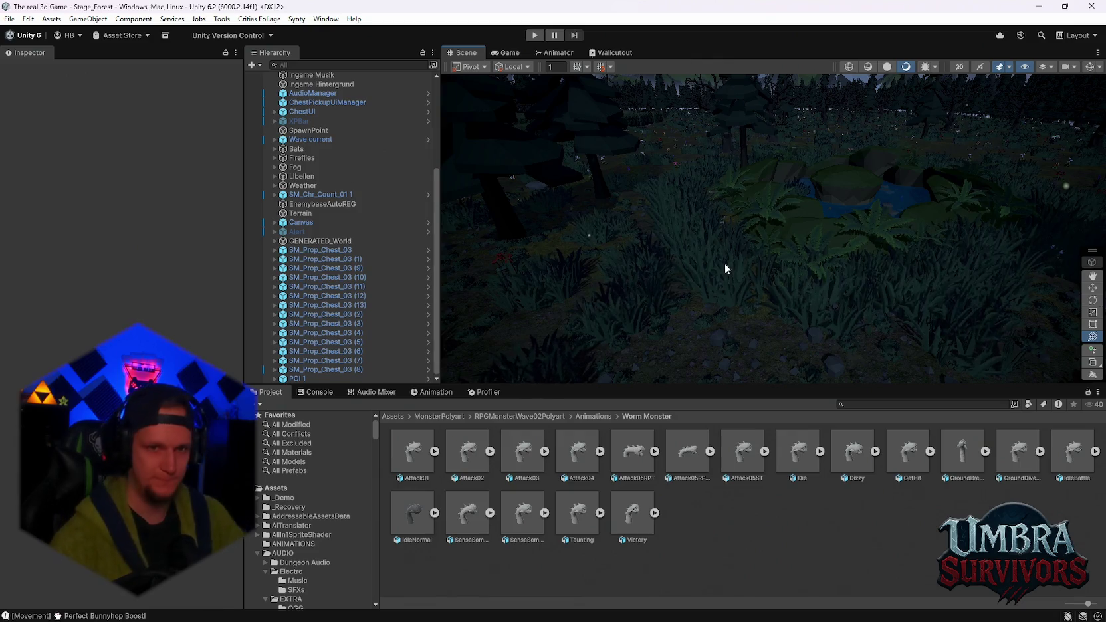
{"action": "scroll", "coordinate": [733, 235], "scroll_direction": "down", "scroll_amount": 10}
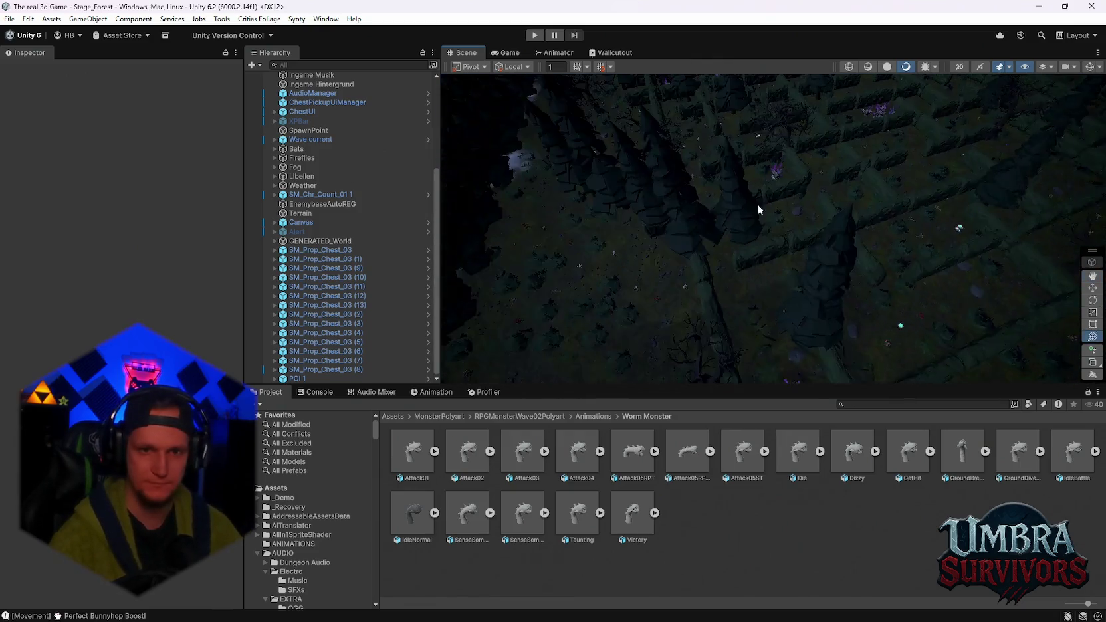
{"action": "scroll", "coordinate": [758, 204], "scroll_direction": "down", "scroll_amount": 5}
{"action": "scroll", "coordinate": [773, 206], "scroll_direction": "up", "scroll_amount": 3}
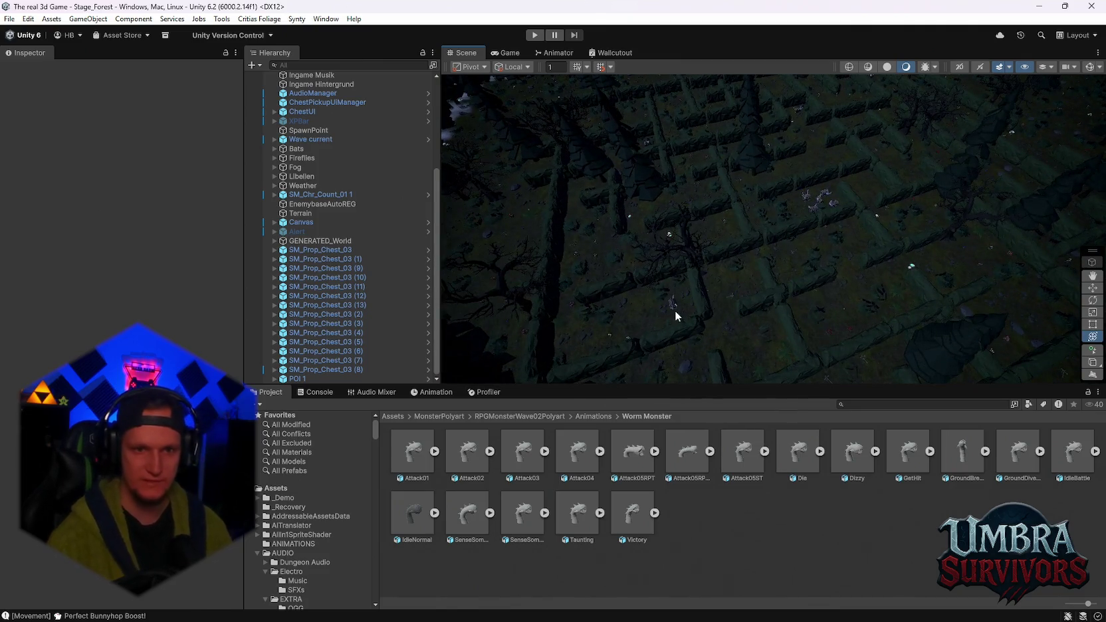
{"action": "scroll", "coordinate": [706, 292], "scroll_direction": "up", "scroll_amount": 6}
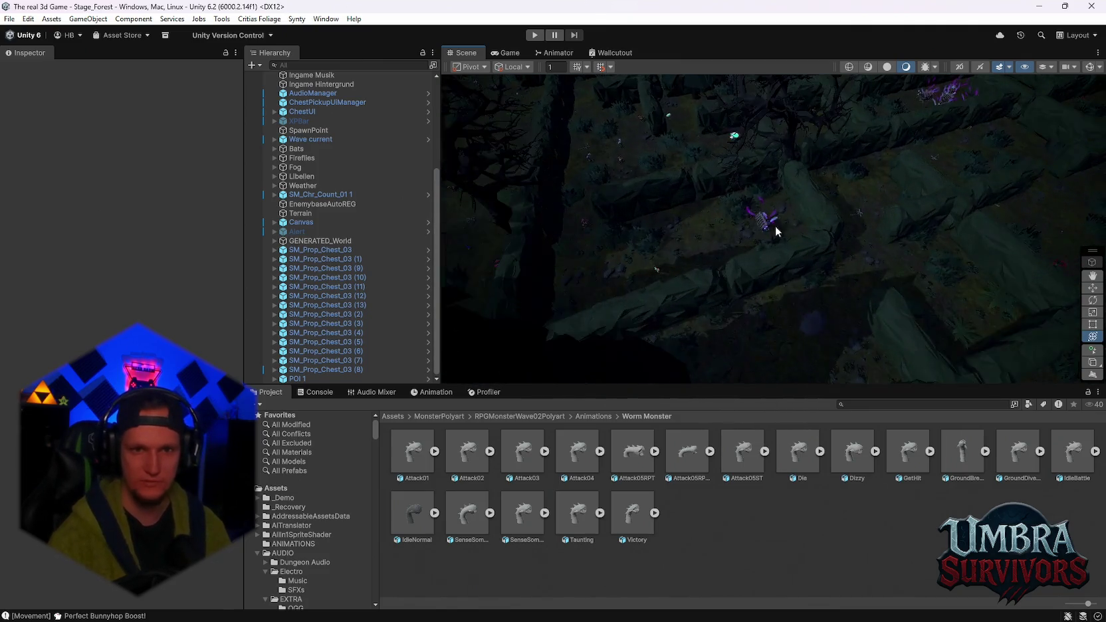
{"action": "scroll", "coordinate": [768, 221], "scroll_direction": "down", "scroll_amount": 5}
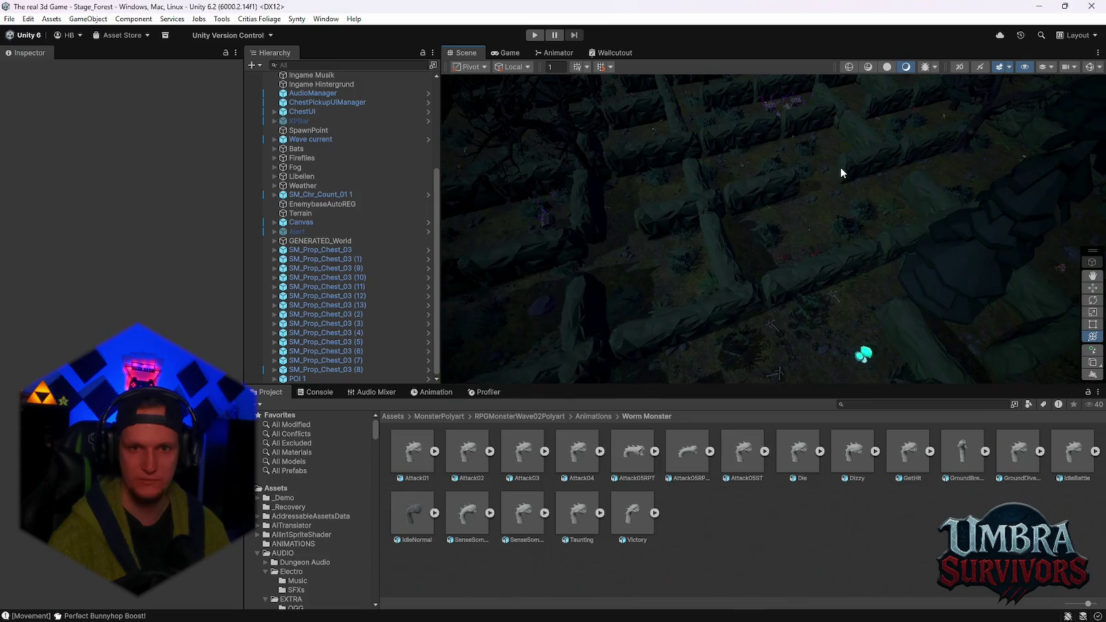
{"action": "mouse_move", "coordinate": [809, 165]}
{"action": "left_mouse_down"}
{"action": "mouse_move", "coordinate": [788, 173]}
{"action": "mouse_move", "coordinate": [816, 218]}
{"action": "mouse_move", "coordinate": [779, 194]}
{"action": "left_mouse_up"}
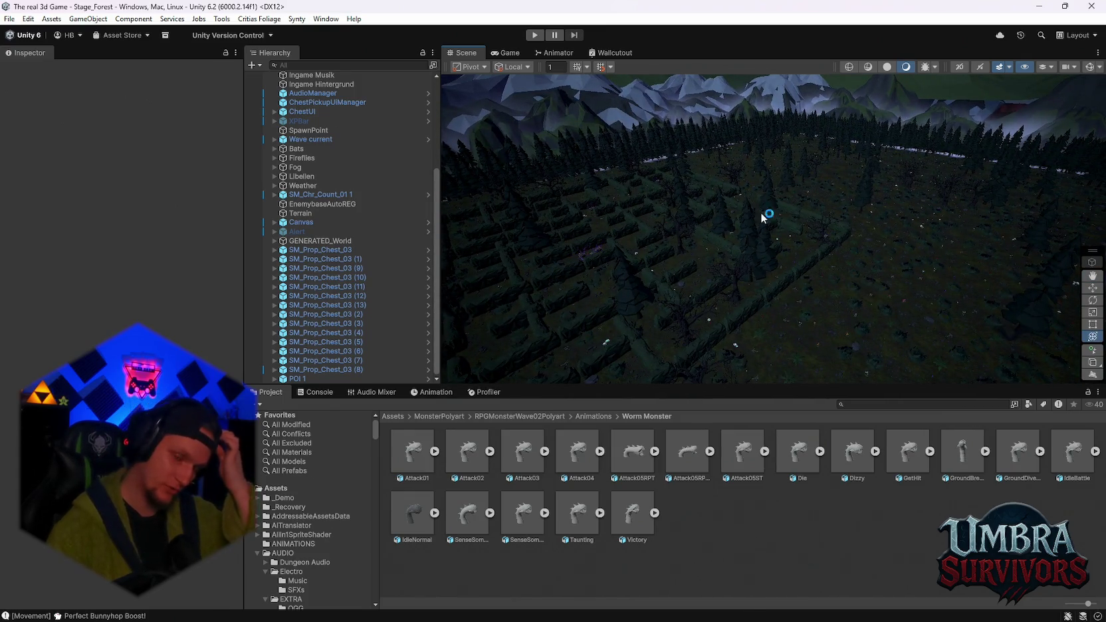
{"action": "scroll", "coordinate": [831, 258], "scroll_direction": "up", "scroll_amount": 8}
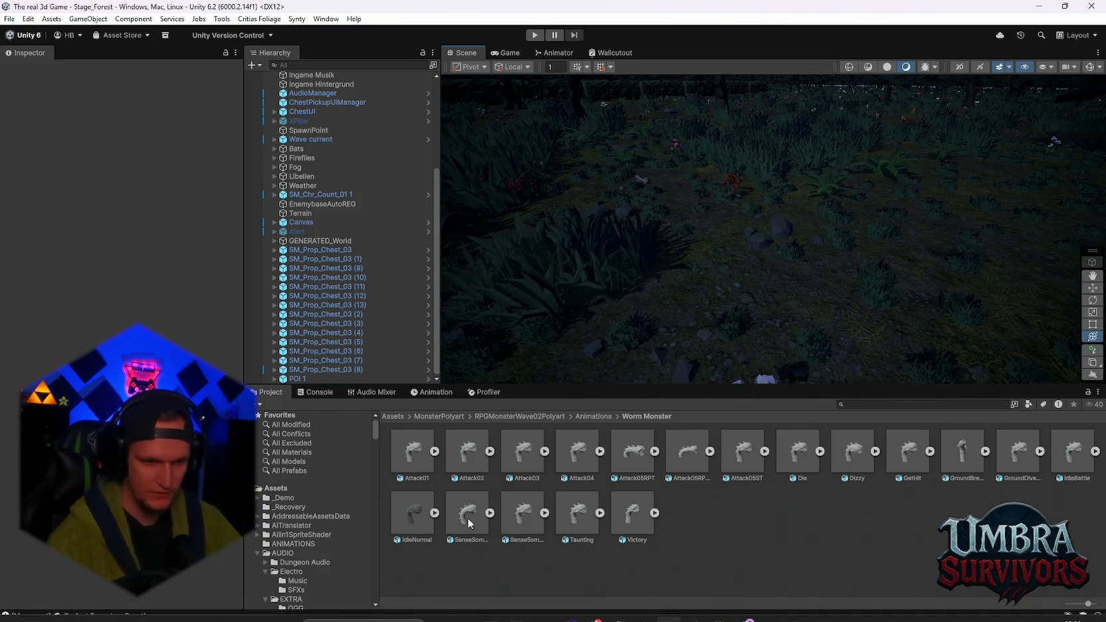
Browse the Worm Monster animation and Polygonal Golem texture and animator folders
{"action": "scroll", "coordinate": [313, 518], "scroll_direction": "down", "scroll_amount": 10}
{"action": "scroll", "coordinate": [299, 544], "scroll_direction": "down", "scroll_amount": 3}
{"action": "mouse_move", "coordinate": [722, 349]}
{"action": "left_mouse_down"}
{"action": "mouse_move", "coordinate": [594, 350]}
{"action": "mouse_move", "coordinate": [617, 361]}
{"action": "mouse_move", "coordinate": [659, 317]}
{"action": "mouse_move", "coordinate": [343, 528]}
{"action": "left_mouse_up"}
{"action": "scroll", "coordinate": [328, 527], "scroll_direction": "down", "scroll_amount": 10}
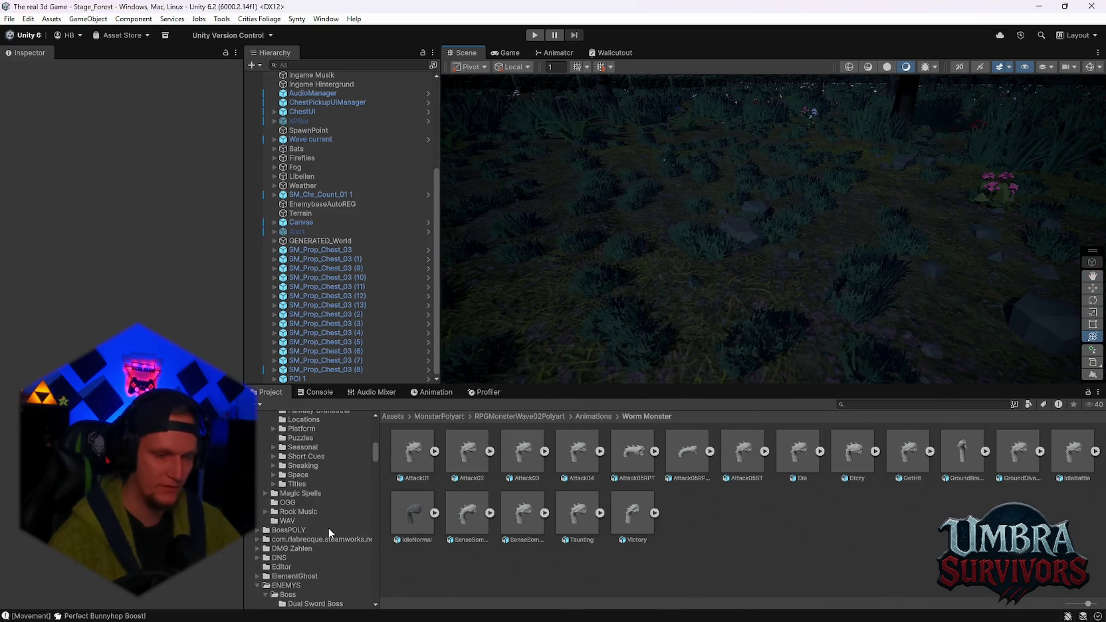
{"action": "scroll", "coordinate": [330, 525], "scroll_direction": "up", "scroll_amount": 3}
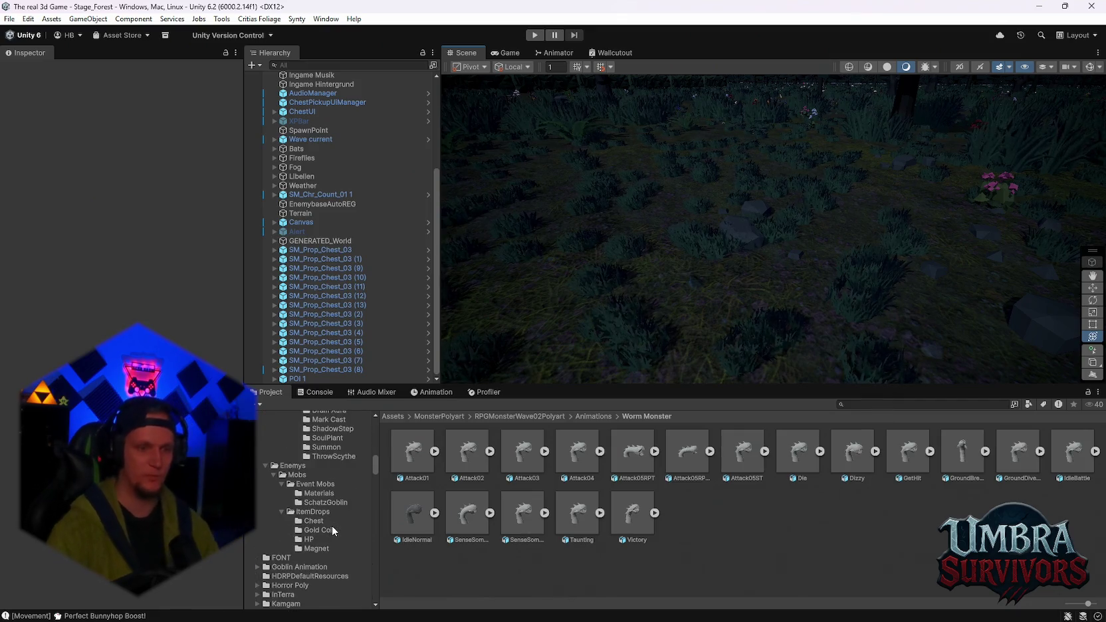
{"action": "scroll", "coordinate": [329, 531], "scroll_direction": "down", "scroll_amount": 3}
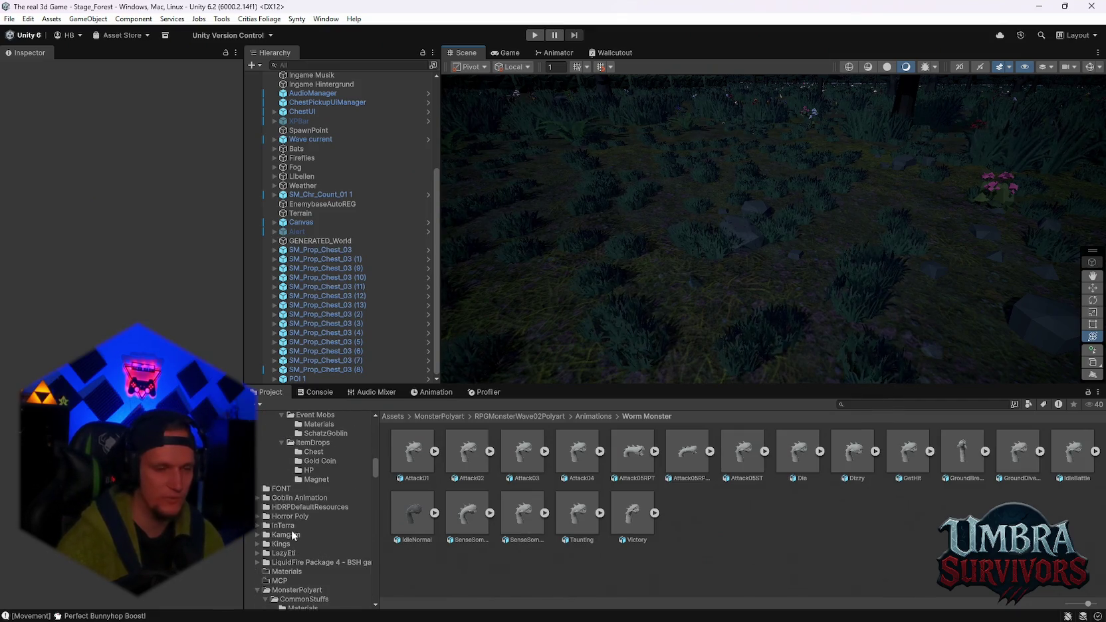
{"action": "scroll", "coordinate": [290, 511], "scroll_direction": "down", "scroll_amount": 3}
{"action": "scroll", "coordinate": [313, 538], "scroll_direction": "down", "scroll_amount": 4}
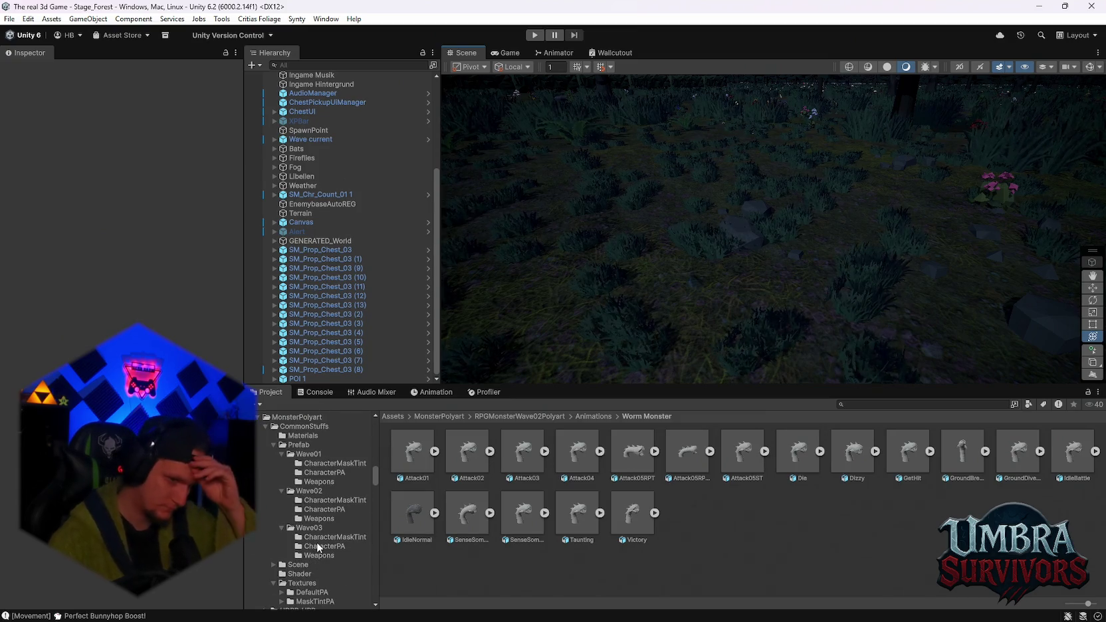
{"action": "scroll", "coordinate": [319, 551], "scroll_direction": "down", "scroll_amount": 6}
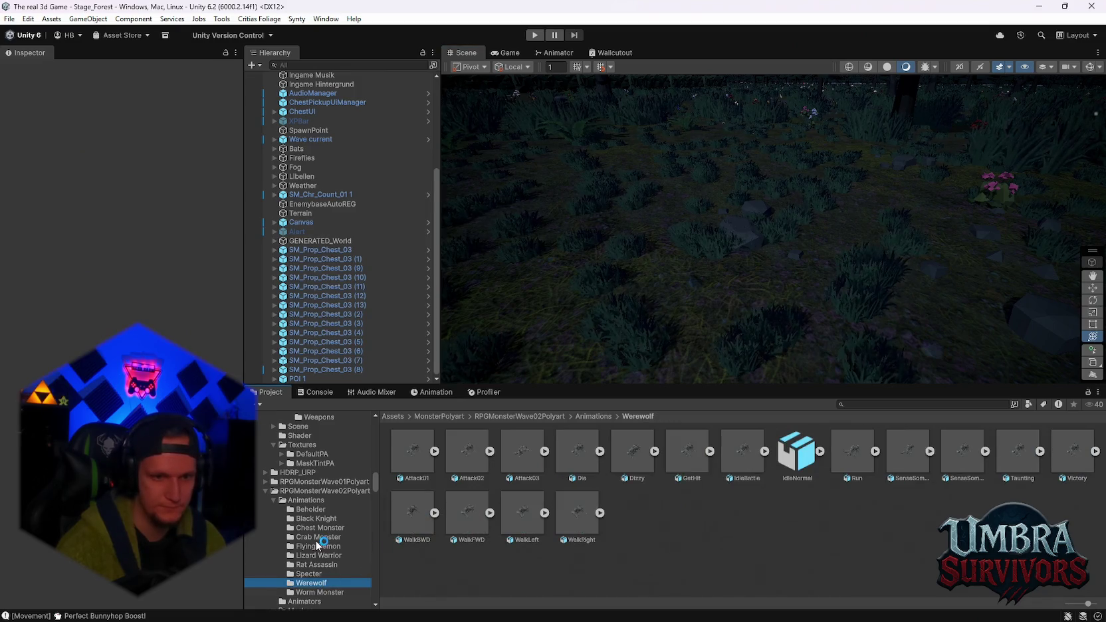
{"action": "scroll", "coordinate": [309, 552], "scroll_direction": "down", "scroll_amount": 2}
{"action": "left_click", "coordinate": [308, 558]}
{"action": "left_click", "coordinate": [323, 568]}
{"action": "scroll", "coordinate": [319, 564], "scroll_direction": "down", "scroll_amount": 3}
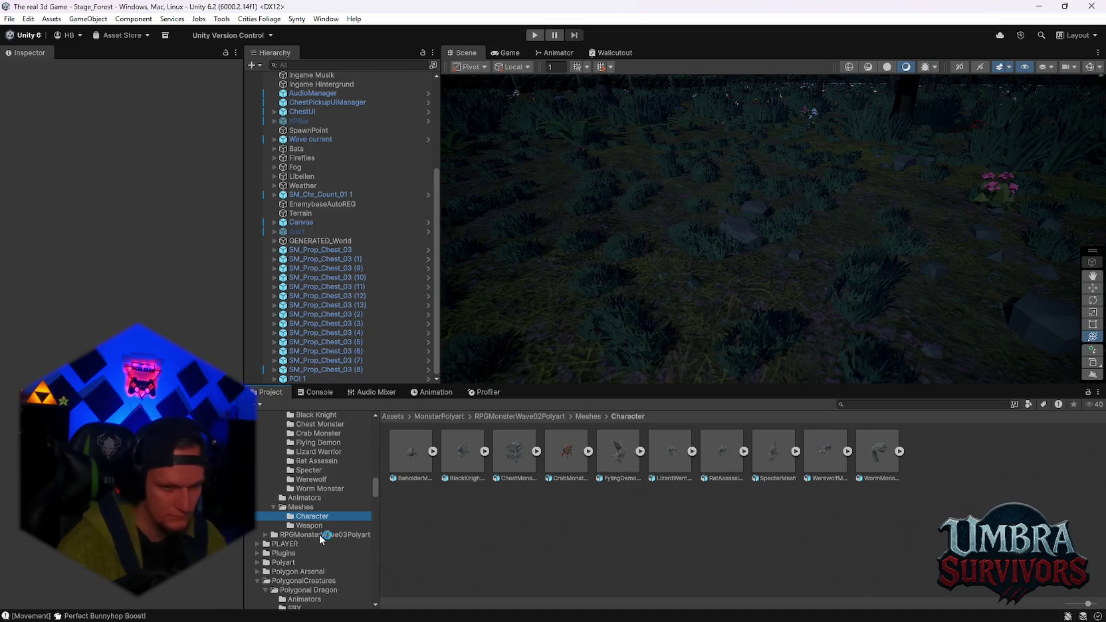
{"action": "scroll", "coordinate": [321, 539], "scroll_direction": "down", "scroll_amount": 5}
{"action": "left_click", "coordinate": [302, 521]}
{"action": "left_click", "coordinate": [299, 539]}
{"action": "scroll", "coordinate": [322, 553], "scroll_direction": "up", "scroll_amount": 15}
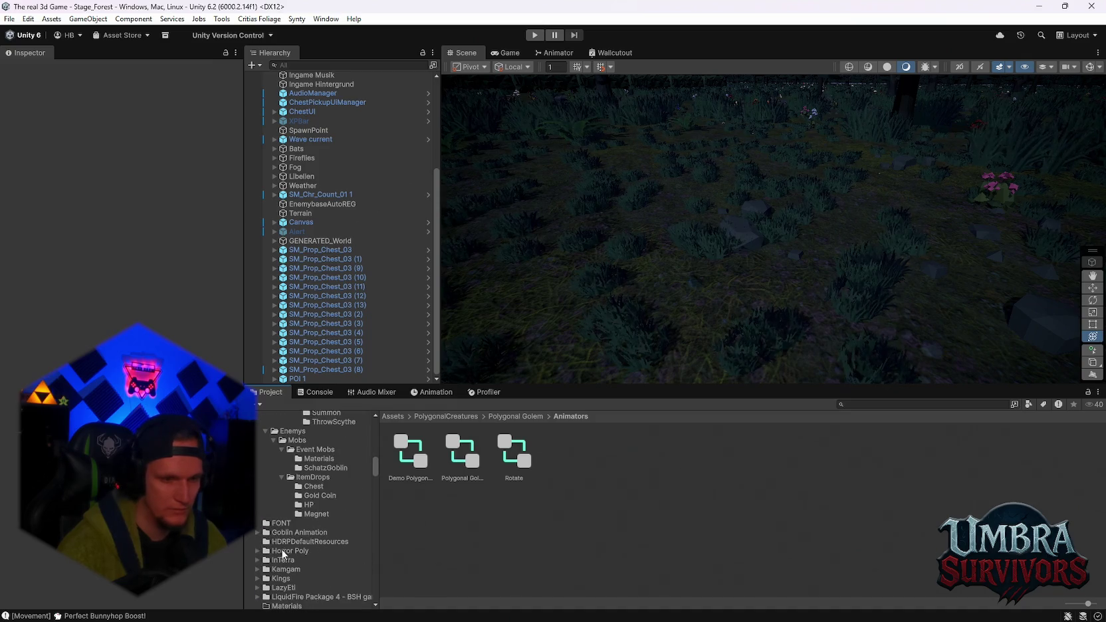
{"action": "scroll", "coordinate": [294, 548], "scroll_direction": "up", "scroll_amount": 3}
Look through Event Mobs, SchatzGoblin, Drain Aura and Medusa folders, then collapse AUDIO
{"action": "left_click", "coordinate": [319, 519]}
{"action": "left_click", "coordinate": [317, 535]}
{"action": "scroll", "coordinate": [319, 532], "scroll_direction": "up", "scroll_amount": 3}
{"action": "left_click", "coordinate": [329, 525]}
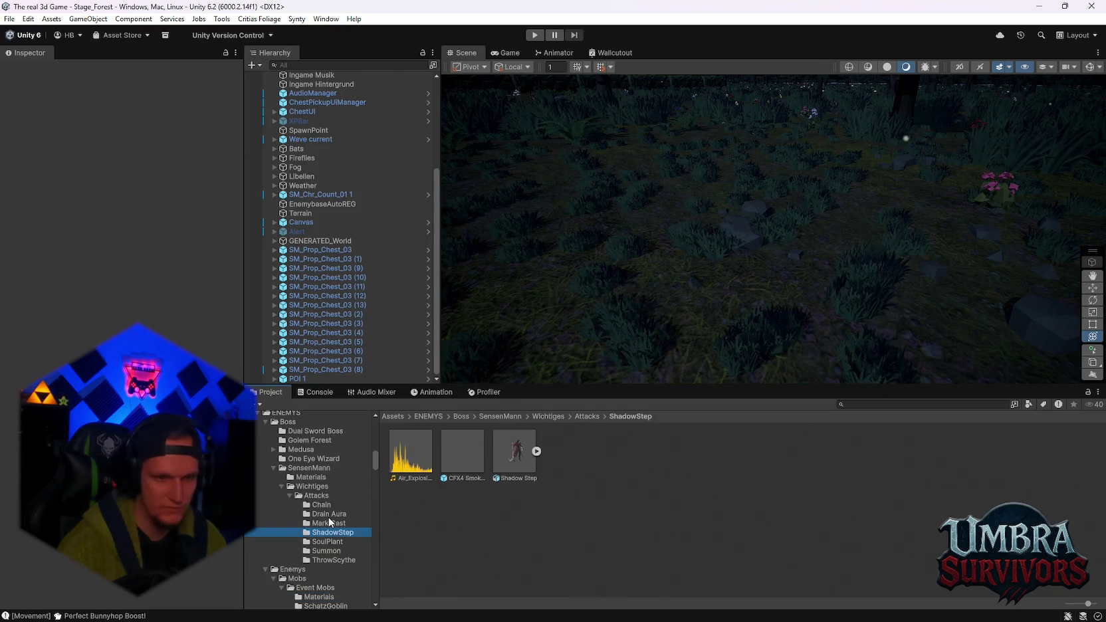
{"action": "scroll", "coordinate": [330, 521], "scroll_direction": "up", "scroll_amount": 2}
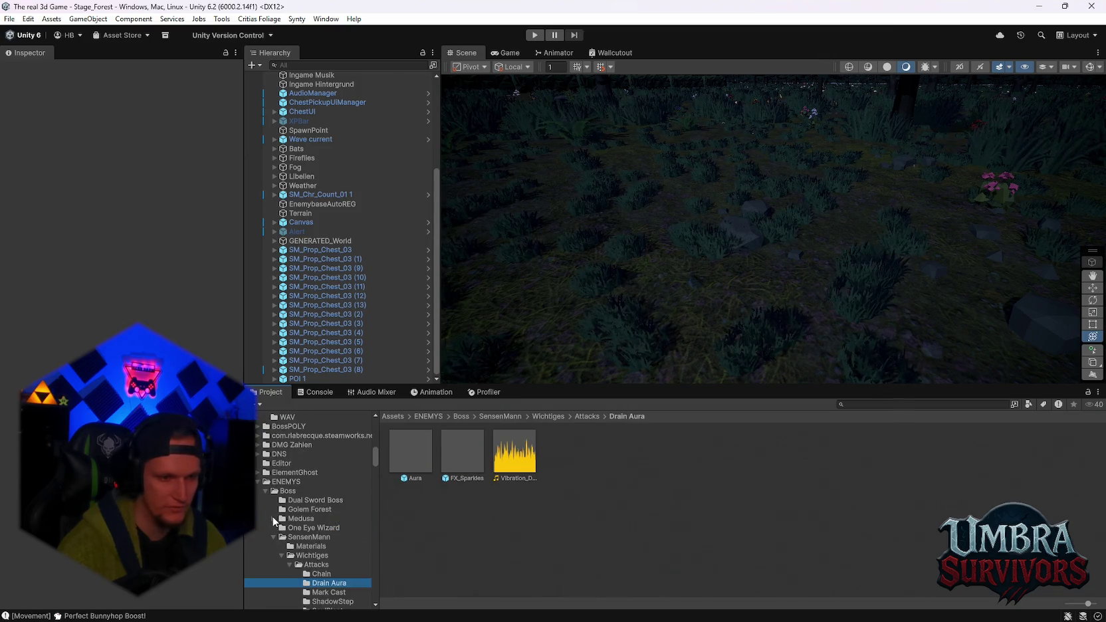
{"action": "left_click", "coordinate": [274, 518]}
{"action": "scroll", "coordinate": [306, 519], "scroll_direction": "up", "scroll_amount": 3}
{"action": "scroll", "coordinate": [287, 524], "scroll_direction": "up", "scroll_amount": 4}
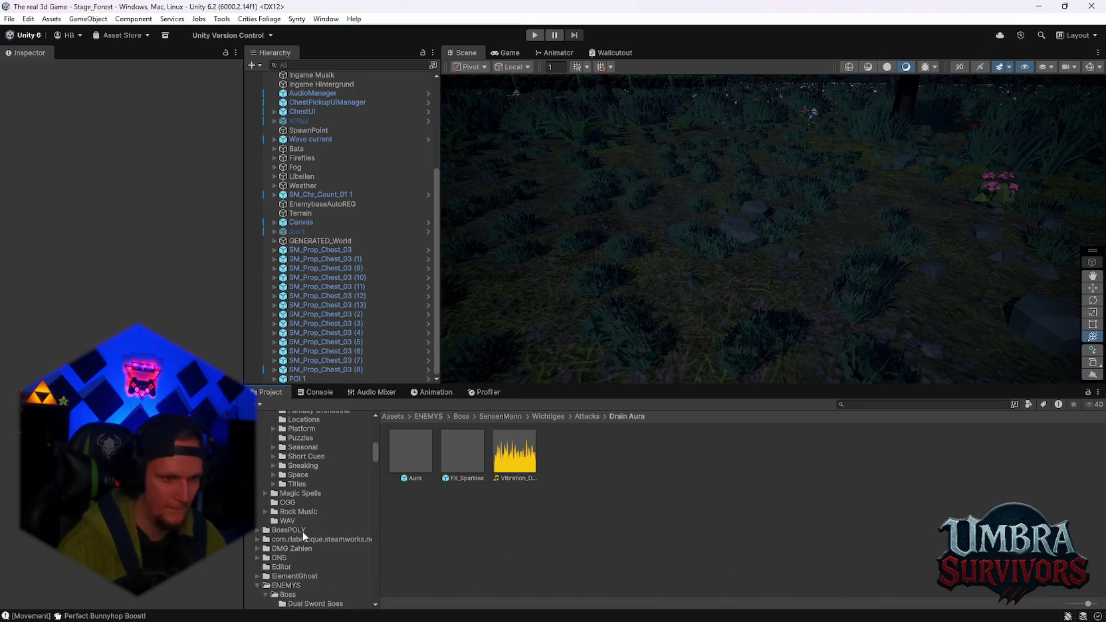
{"action": "scroll", "coordinate": [308, 518], "scroll_direction": "up", "scroll_amount": 2}
{"action": "scroll", "coordinate": [308, 518], "scroll_direction": "up", "scroll_amount": 3}
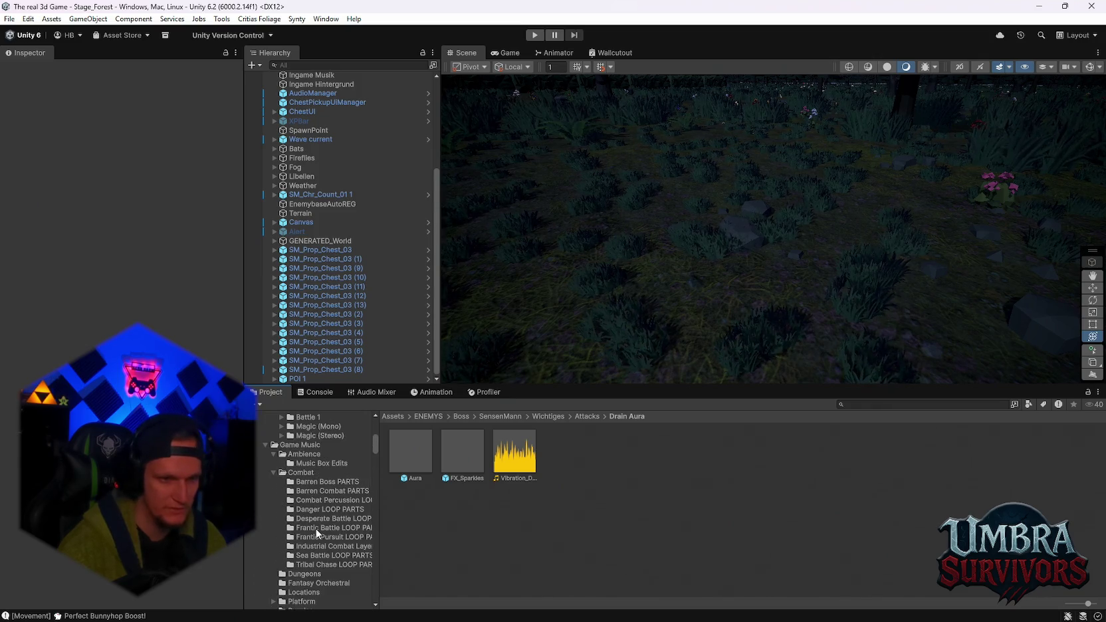
{"action": "scroll", "coordinate": [315, 532], "scroll_direction": "up", "scroll_amount": 5}
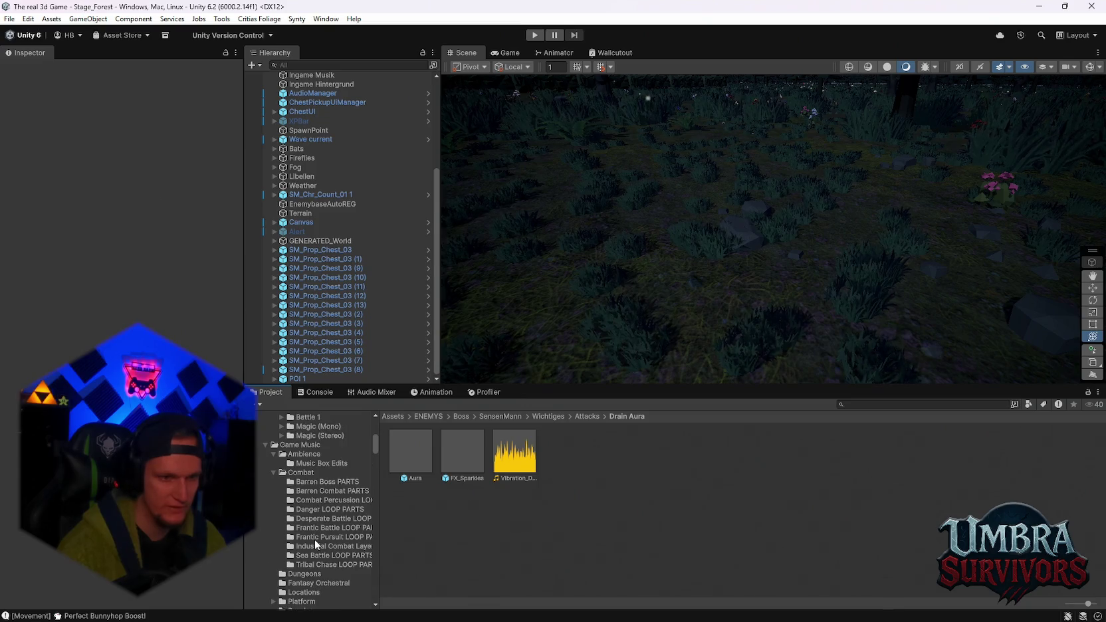
{"action": "scroll", "coordinate": [312, 536], "scroll_direction": "up", "scroll_amount": 1}
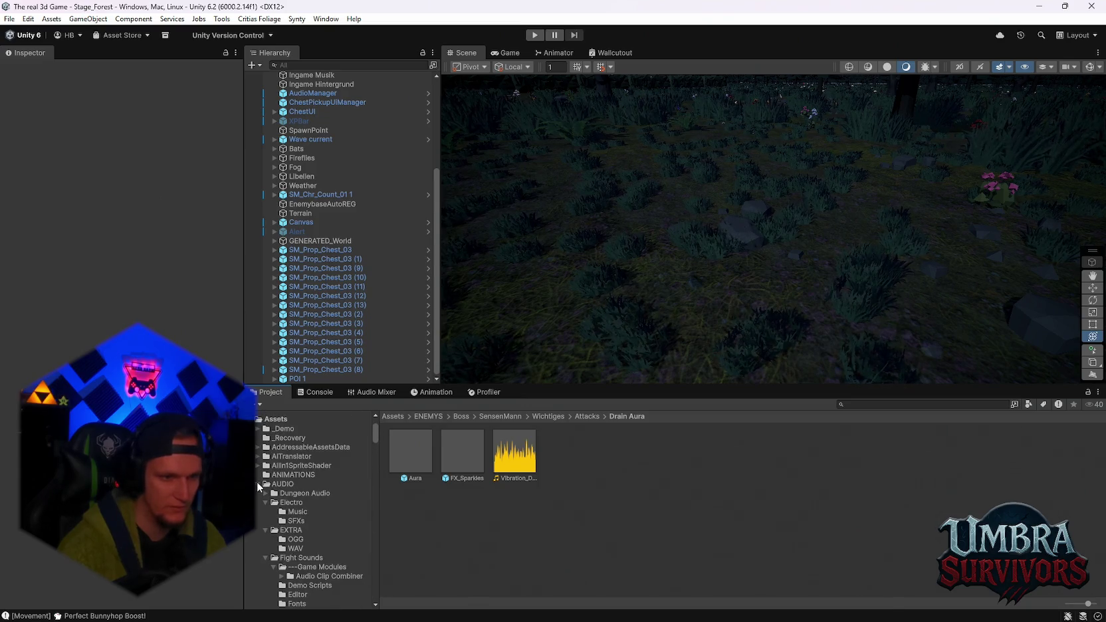
{"action": "left_click", "coordinate": [257, 483]}
{"action": "scroll", "coordinate": [315, 515], "scroll_direction": "down", "scroll_amount": 2}
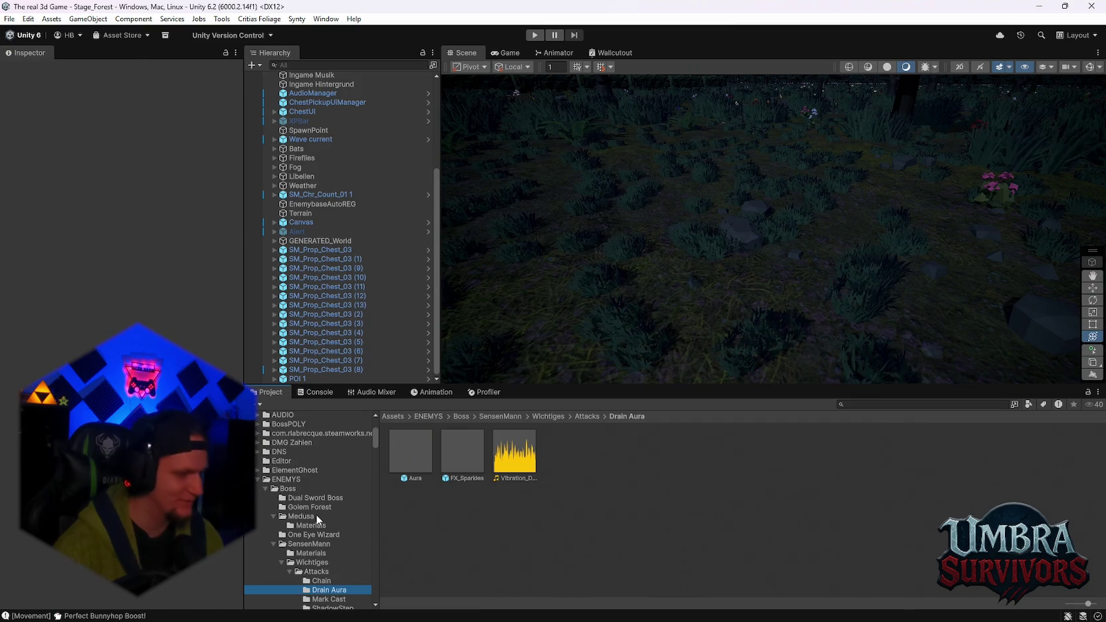
{"action": "scroll", "coordinate": [312, 532], "scroll_direction": "down", "scroll_amount": 4}
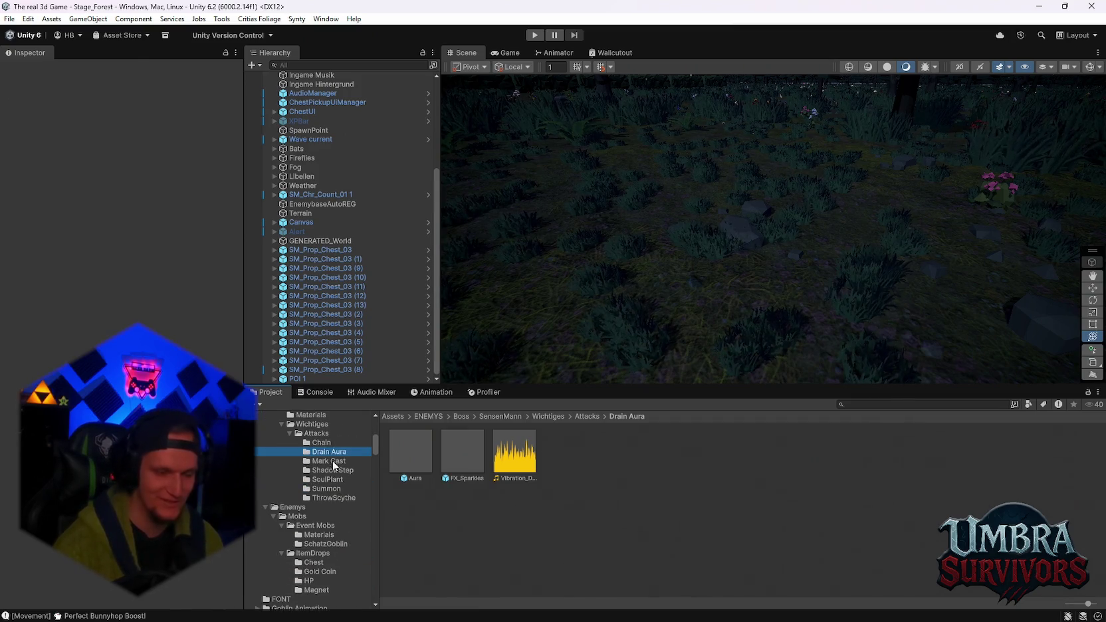
{"action": "scroll", "coordinate": [335, 478], "scroll_direction": "down", "scroll_amount": 5}
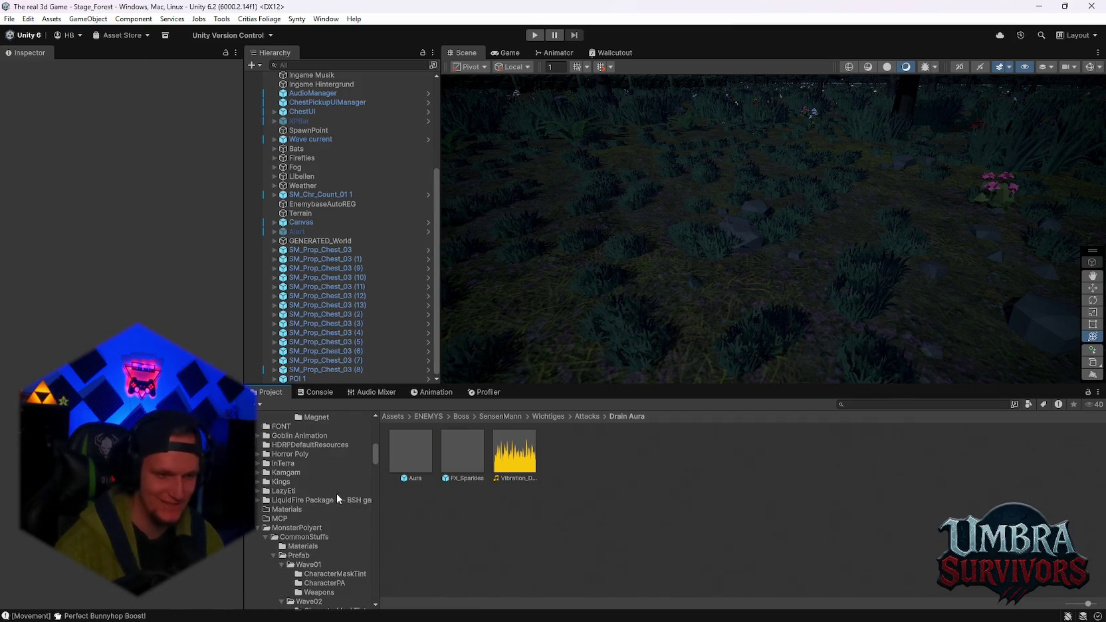
Check the LazyEti FakePointLight URP prefabs, then collapse LazyEti again
{"action": "left_click", "coordinate": [258, 491]}
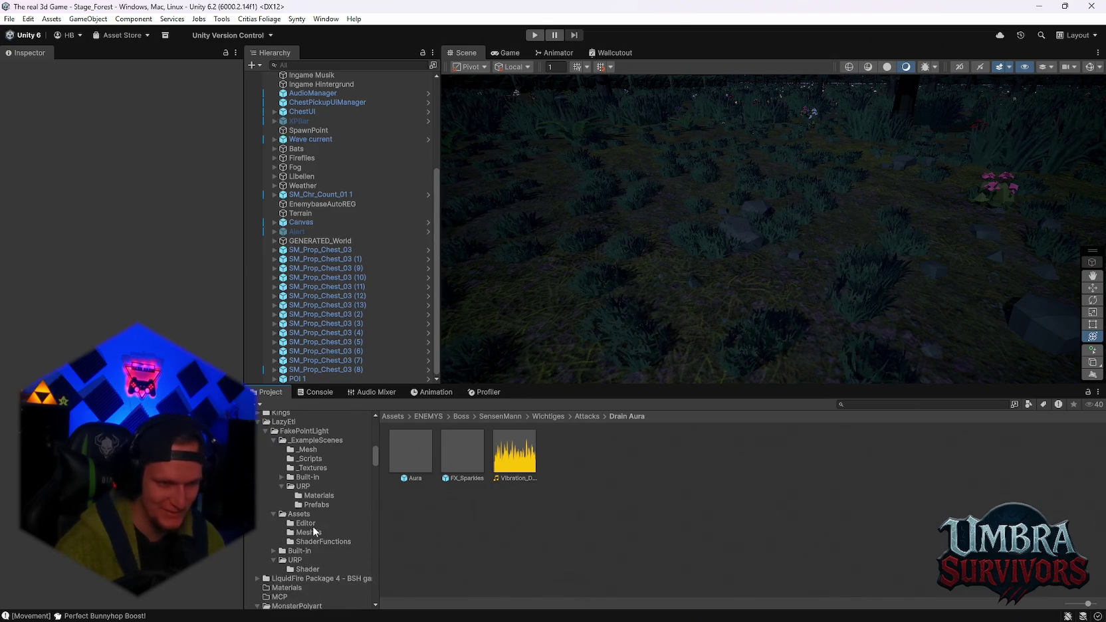
{"action": "left_click", "coordinate": [312, 505]}
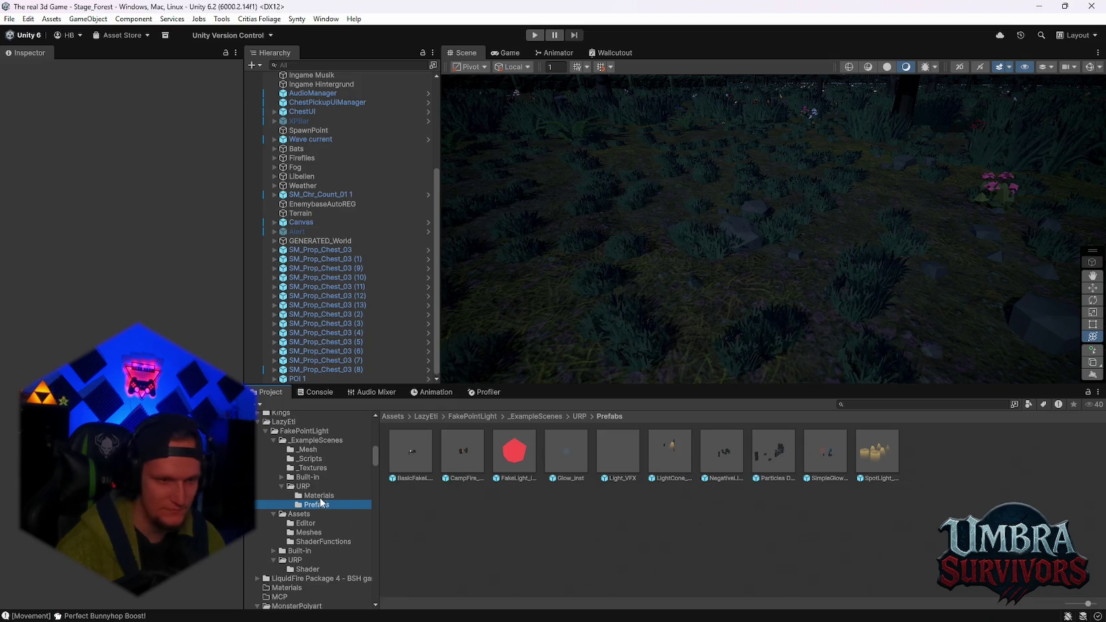
{"action": "scroll", "coordinate": [268, 508], "scroll_direction": "up", "scroll_amount": 2}
{"action": "left_click", "coordinate": [257, 490]}
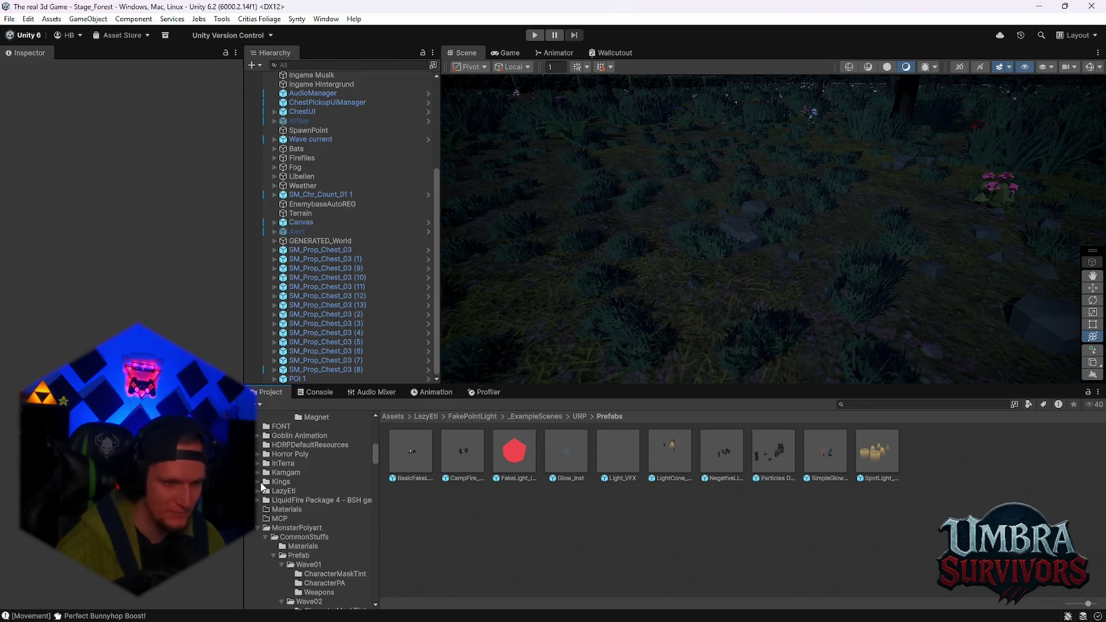
View the Kings building and castle prefabs, then select PolygonDungeon Environments > Wood
{"action": "left_click", "coordinate": [261, 482]}
{"action": "scroll", "coordinate": [311, 545], "scroll_direction": "down", "scroll_amount": 3}
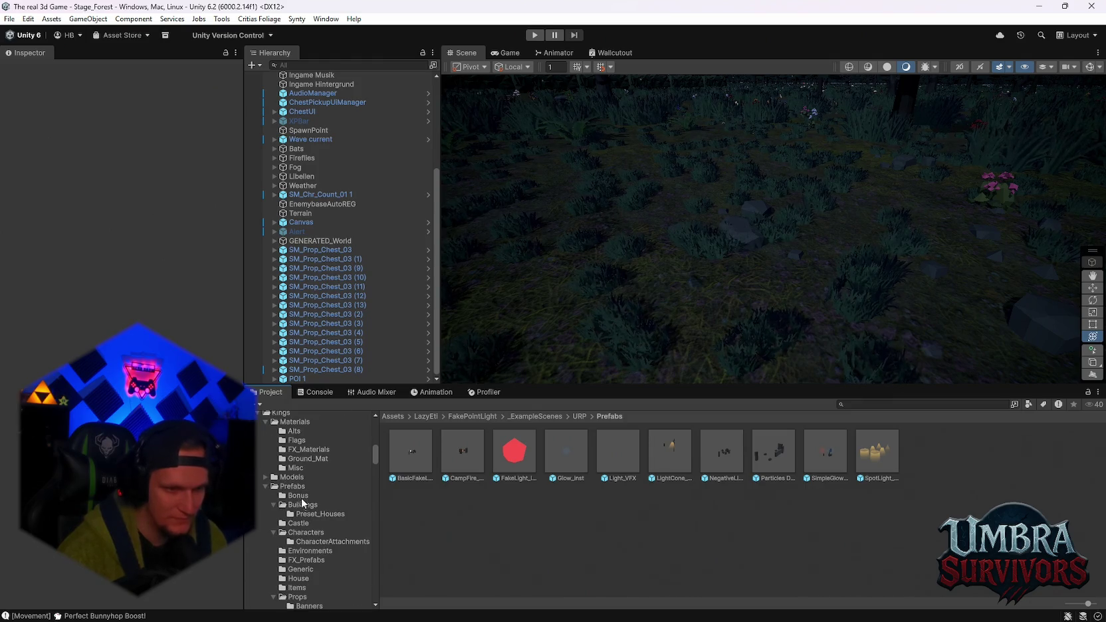
{"action": "left_click", "coordinate": [303, 505]}
{"action": "left_click", "coordinate": [298, 523]}
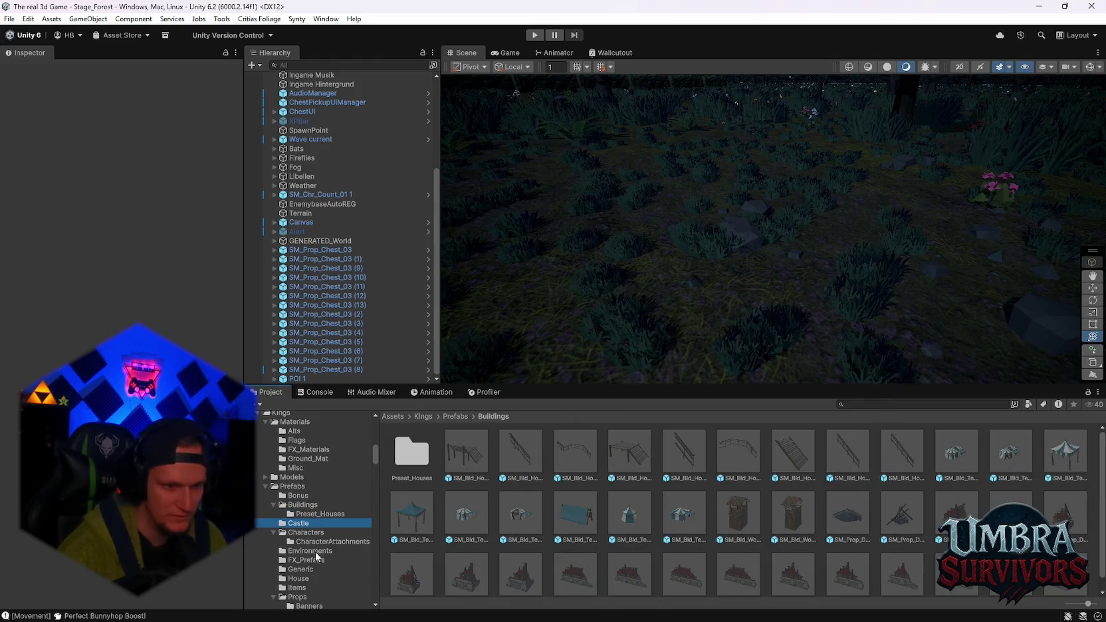
{"action": "scroll", "coordinate": [312, 545], "scroll_direction": "down", "scroll_amount": 10}
{"action": "scroll", "coordinate": [314, 544], "scroll_direction": "down", "scroll_amount": 15}
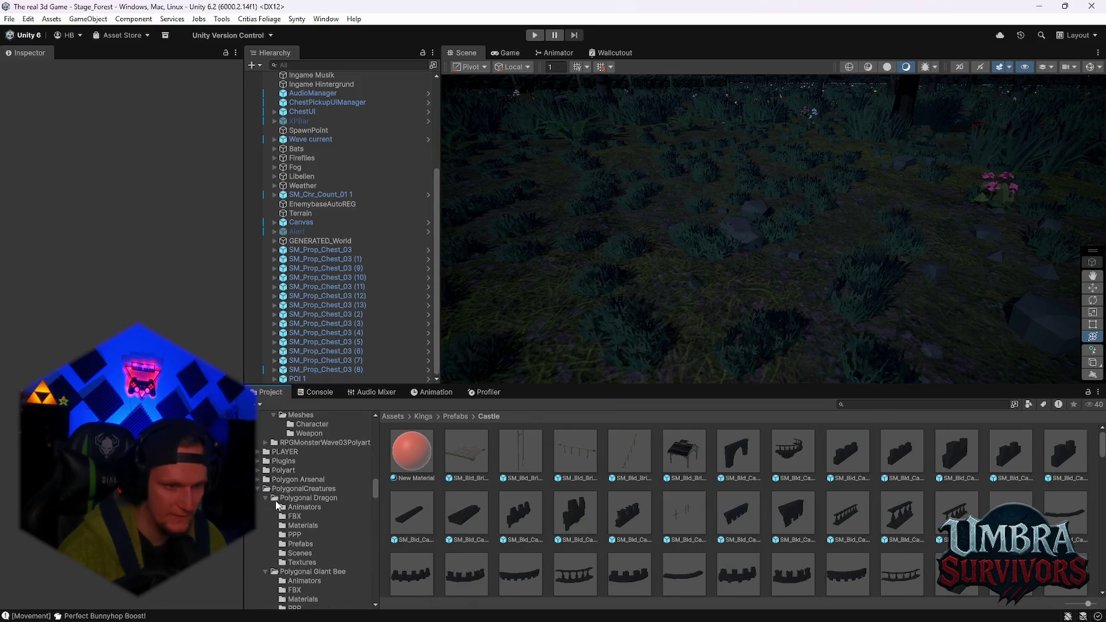
{"action": "scroll", "coordinate": [279, 498], "scroll_direction": "down", "scroll_amount": 7}
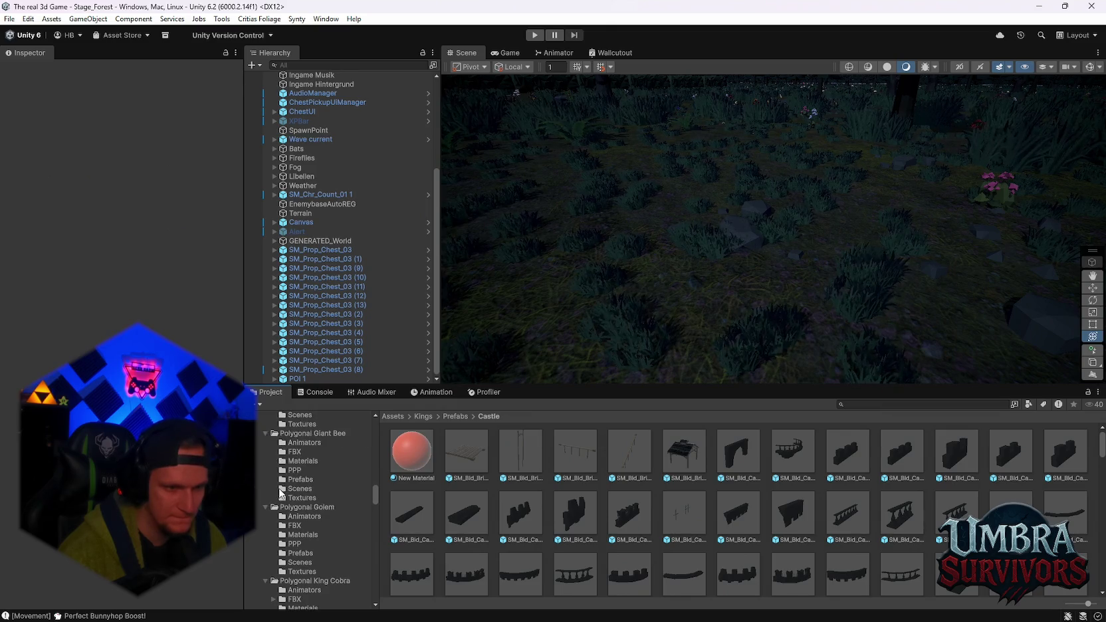
{"action": "scroll", "coordinate": [282, 504], "scroll_direction": "down", "scroll_amount": 9}
{"action": "scroll", "coordinate": [283, 536], "scroll_direction": "down", "scroll_amount": 5}
{"action": "left_click", "coordinate": [308, 563]}
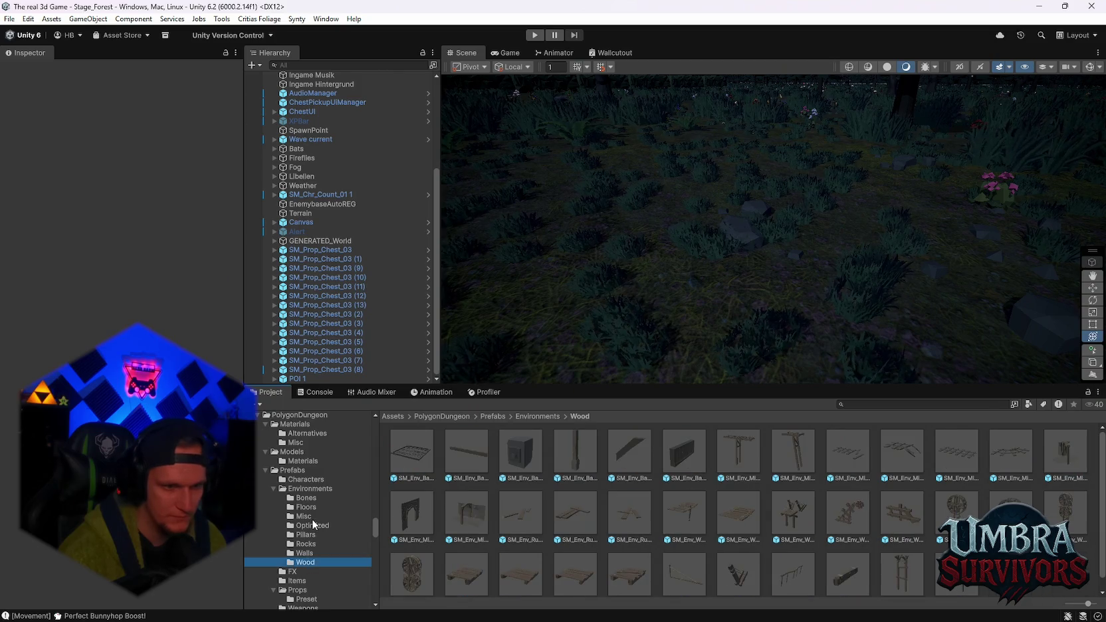
Show the Misc dungeon prefabs and inspect SM_Env_Obelisk_01 and SM_Env_Moss_Patch_01
{"action": "left_click", "coordinate": [304, 517]}
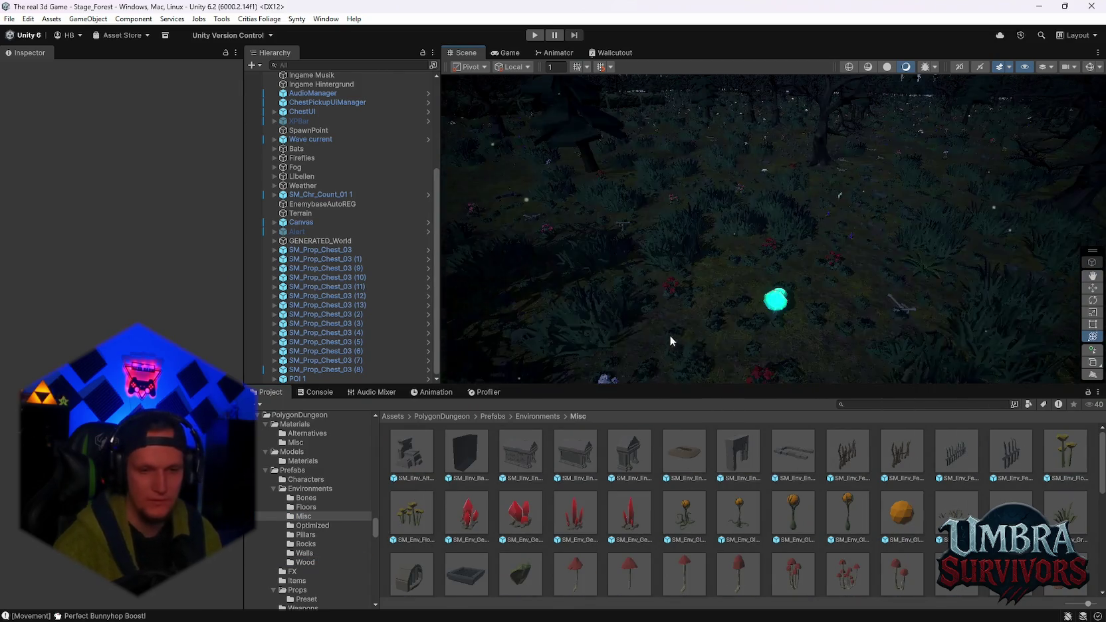
{"action": "scroll", "coordinate": [758, 441], "scroll_direction": "down", "scroll_amount": 10}
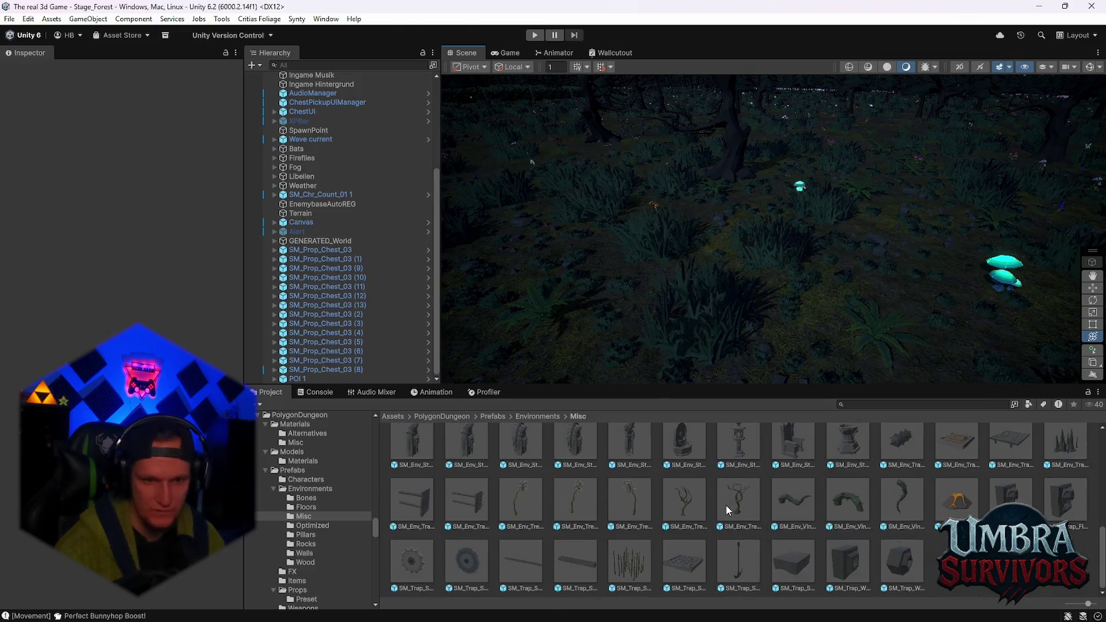
{"action": "scroll", "coordinate": [718, 515], "scroll_direction": "up", "scroll_amount": 3}
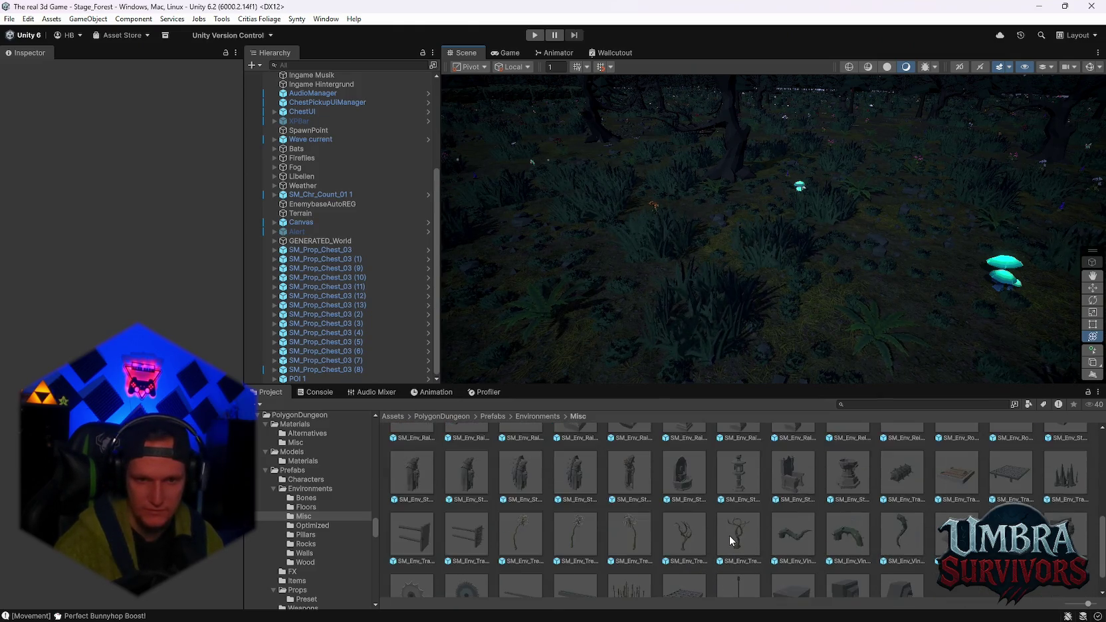
{"action": "scroll", "coordinate": [729, 535], "scroll_direction": "up", "scroll_amount": 2}
{"action": "scroll", "coordinate": [730, 537], "scroll_direction": "up", "scroll_amount": 5}
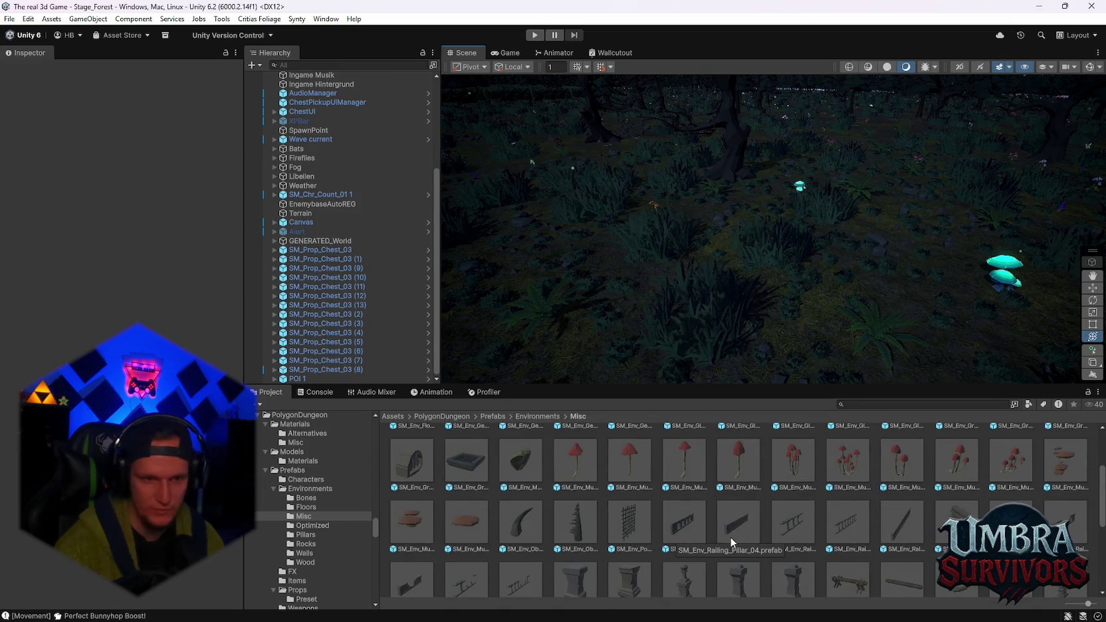
{"action": "scroll", "coordinate": [730, 536], "scroll_direction": "up", "scroll_amount": 2}
{"action": "left_click", "coordinate": [511, 555]}
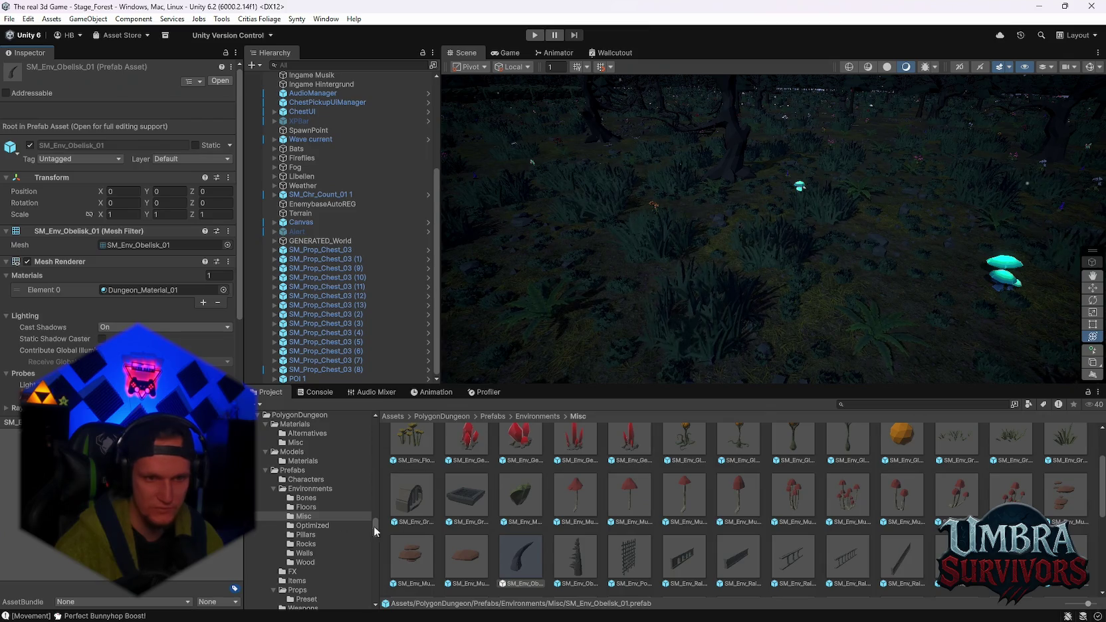
{"action": "scroll", "coordinate": [517, 510], "scroll_direction": "up", "scroll_amount": 1}
{"action": "left_click", "coordinate": [524, 542]}
Browse the Optimized, Pillars and Rocks prefabs, then switch to the browser's shrine image search
{"action": "scroll", "coordinate": [734, 543], "scroll_direction": "up", "scroll_amount": 2}
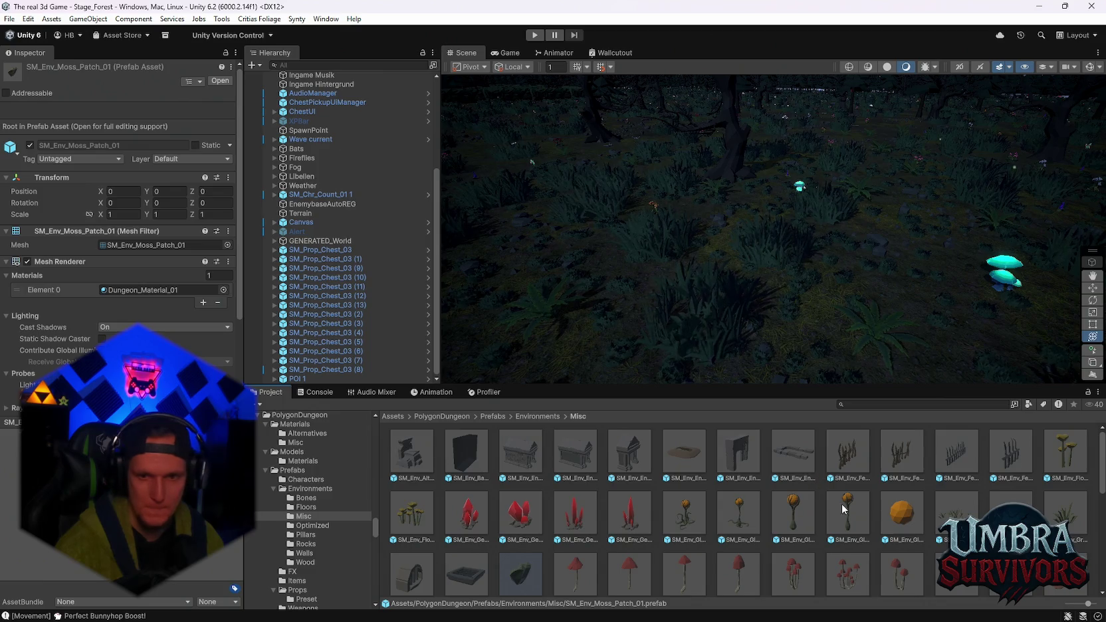
{"action": "scroll", "coordinate": [734, 507], "scroll_direction": "down", "scroll_amount": 2}
{"action": "left_click", "coordinate": [327, 528]}
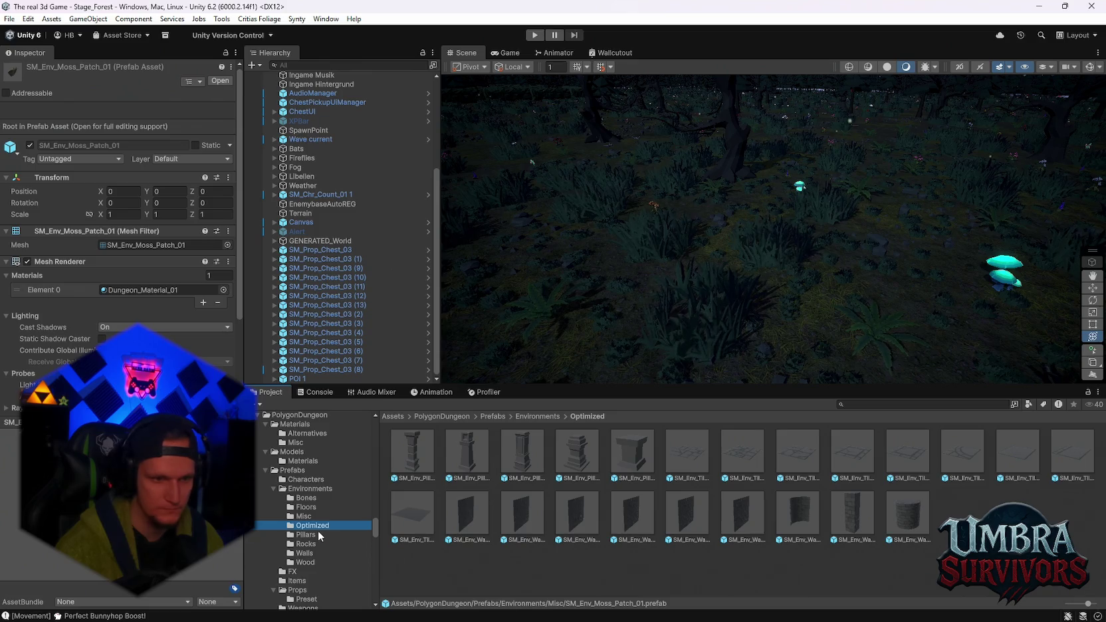
{"action": "left_click", "coordinate": [317, 534]}
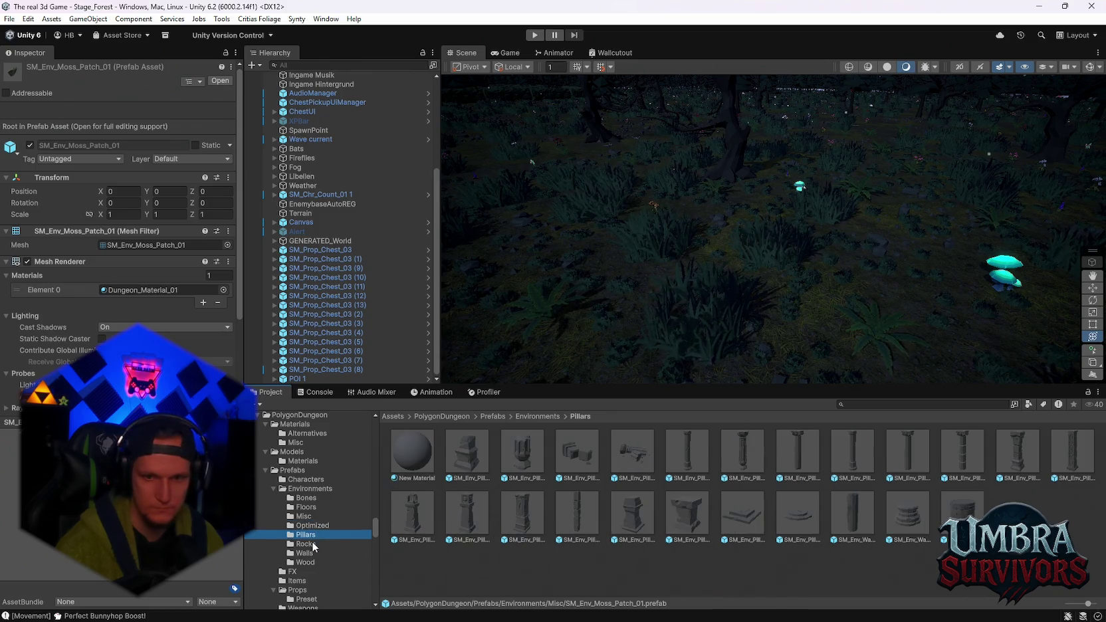
{"action": "left_click", "coordinate": [313, 544]}
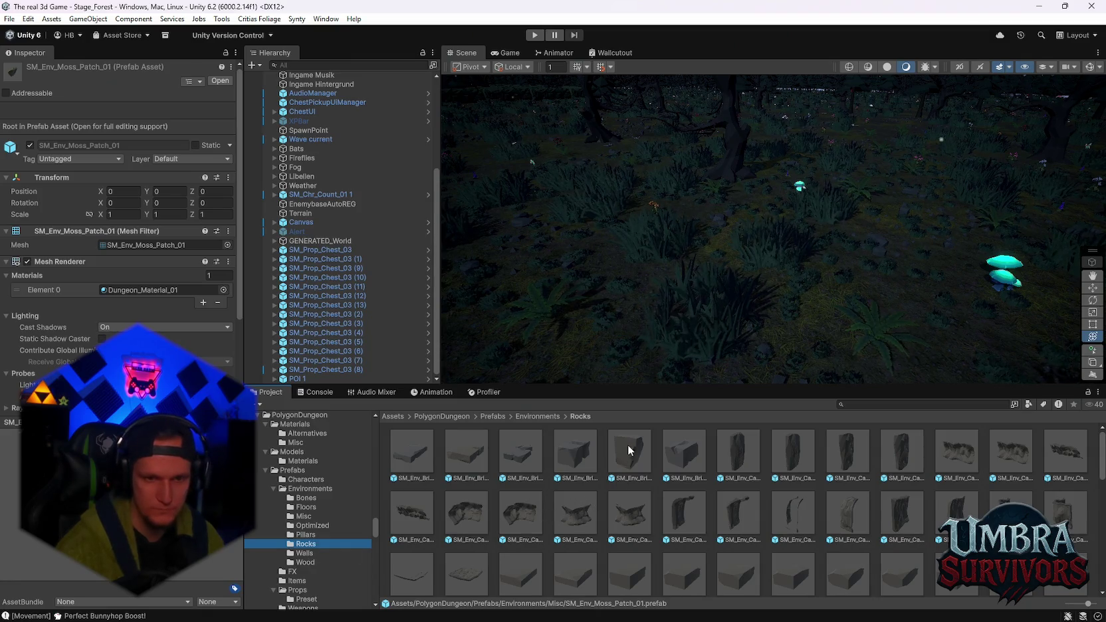
{"action": "scroll", "coordinate": [609, 493], "scroll_direction": "down", "scroll_amount": 6}
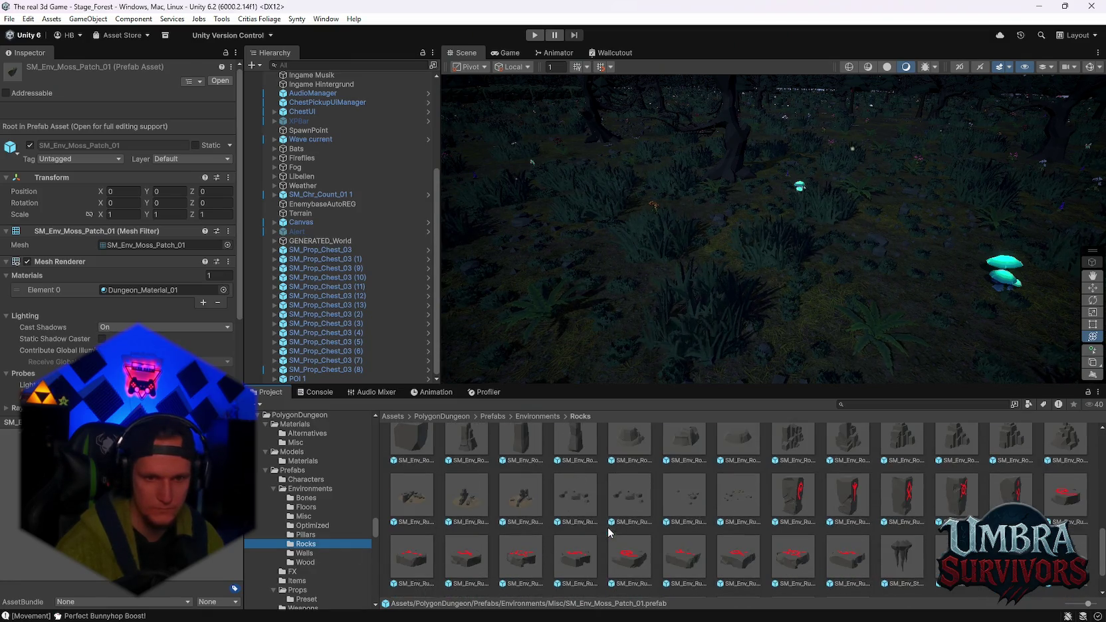
{"action": "key", "text": "alt+Tab"}
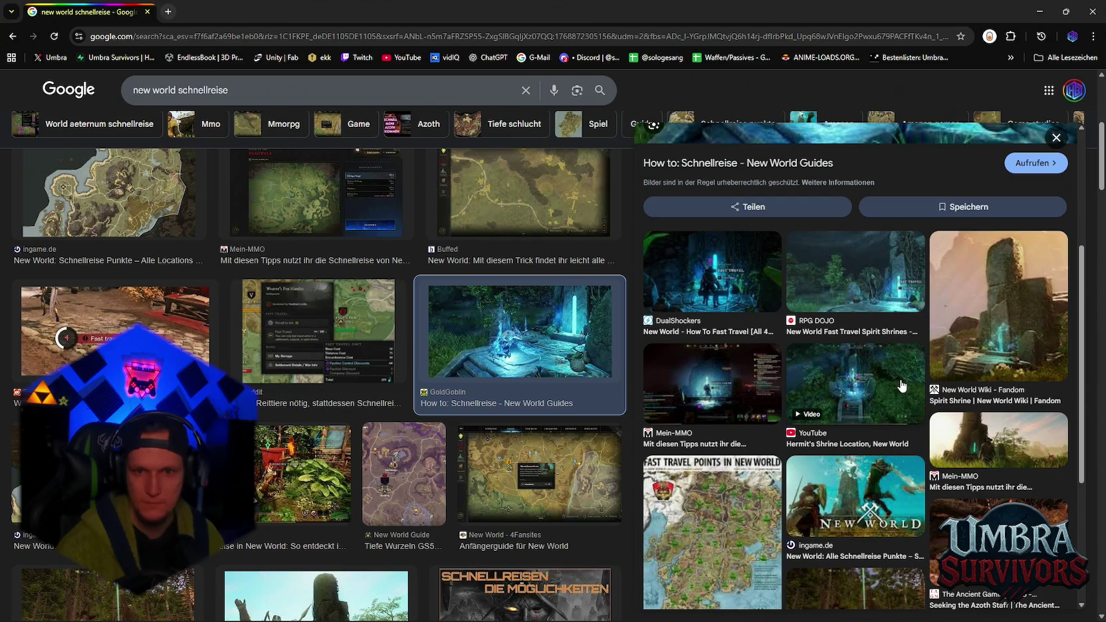
Open the Spirit Shrine reference image in its own tab at 125%, then close it and return to Unity
{"action": "left_click", "coordinate": [1000, 336]}
{"action": "right_click", "coordinate": [781, 324]}
{"action": "left_click", "coordinate": [831, 482]}
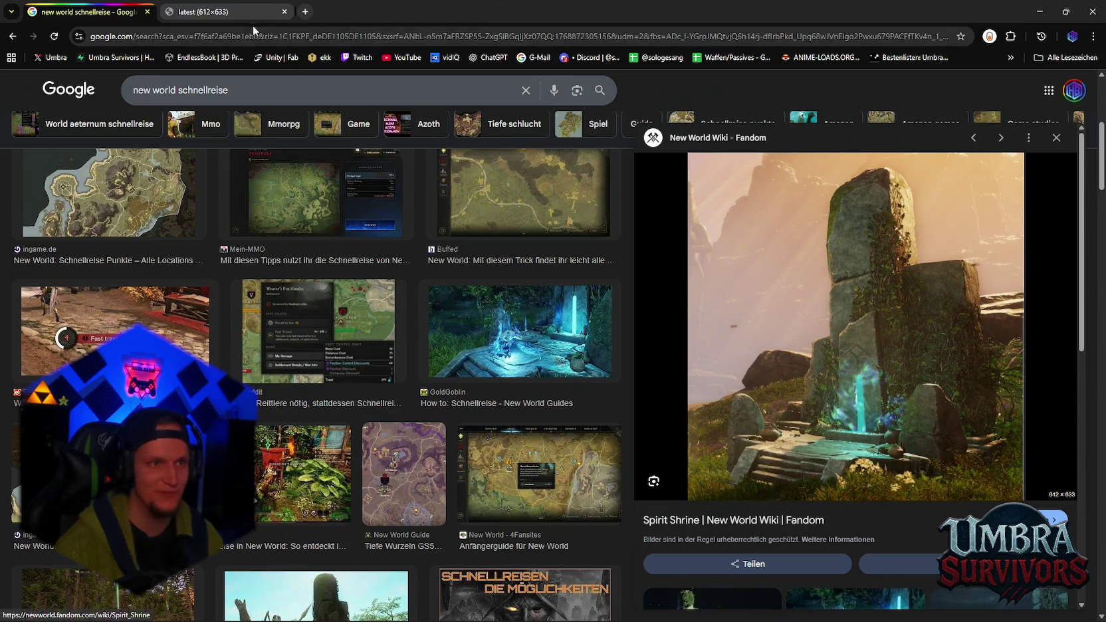
{"action": "left_click", "coordinate": [252, 12]}
{"action": "key", "text": "ctrl+plus"}
{"action": "key", "text": "ctrl+plus"}
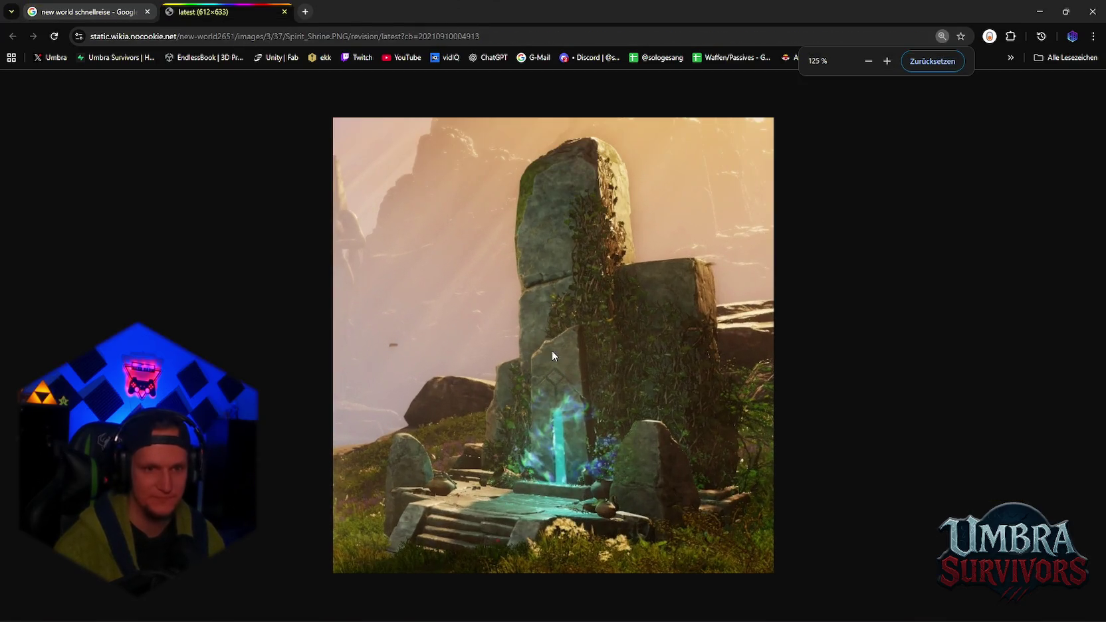
{"action": "key", "text": "ctrl+w"}
{"action": "key", "text": "alt+Tab"}
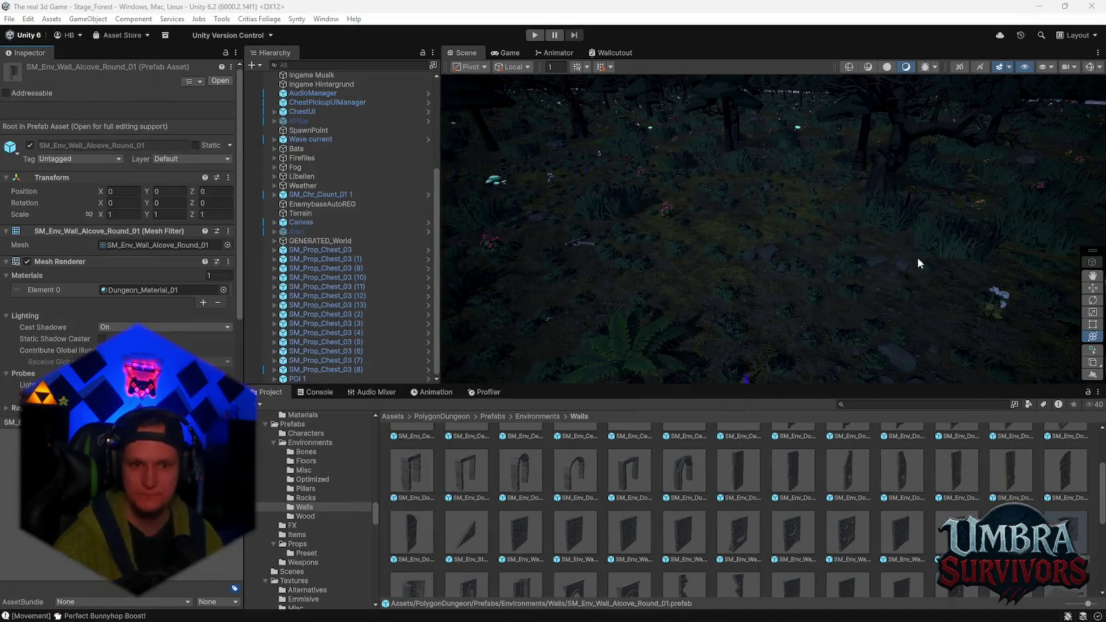
Browse Optimized, Pillars and Floors prefabs and inspect the SM_Env_Tiles_Rune_05 rune tile
{"action": "scroll", "coordinate": [466, 483], "scroll_direction": "up", "scroll_amount": 2}
{"action": "scroll", "coordinate": [328, 518], "scroll_direction": "up", "scroll_amount": 2}
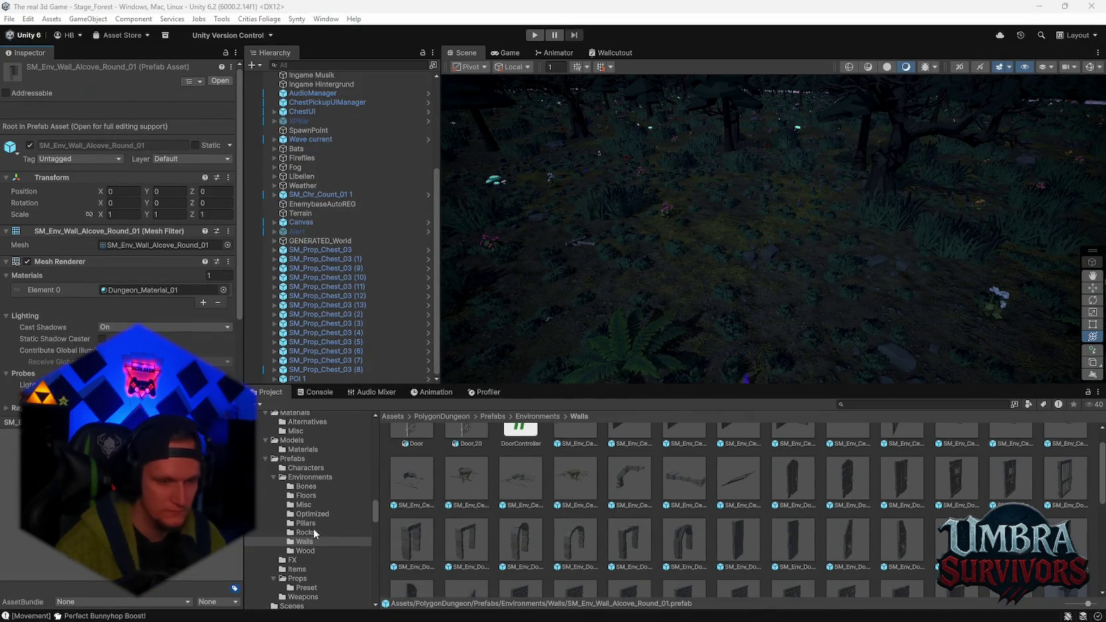
{"action": "left_click", "coordinate": [310, 514]}
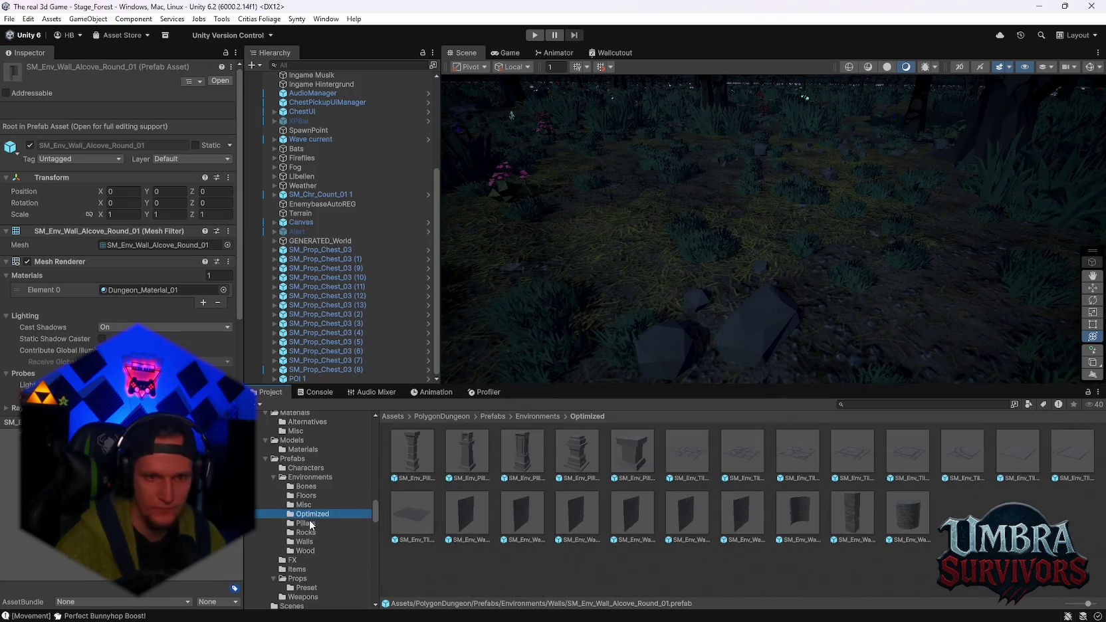
{"action": "left_click", "coordinate": [307, 524]}
{"action": "left_click", "coordinate": [305, 495]}
{"action": "left_click", "coordinate": [306, 486]}
{"action": "left_click", "coordinate": [306, 495]}
{"action": "scroll", "coordinate": [708, 482], "scroll_direction": "down", "scroll_amount": 1}
{"action": "scroll", "coordinate": [708, 478], "scroll_direction": "down", "scroll_amount": 1}
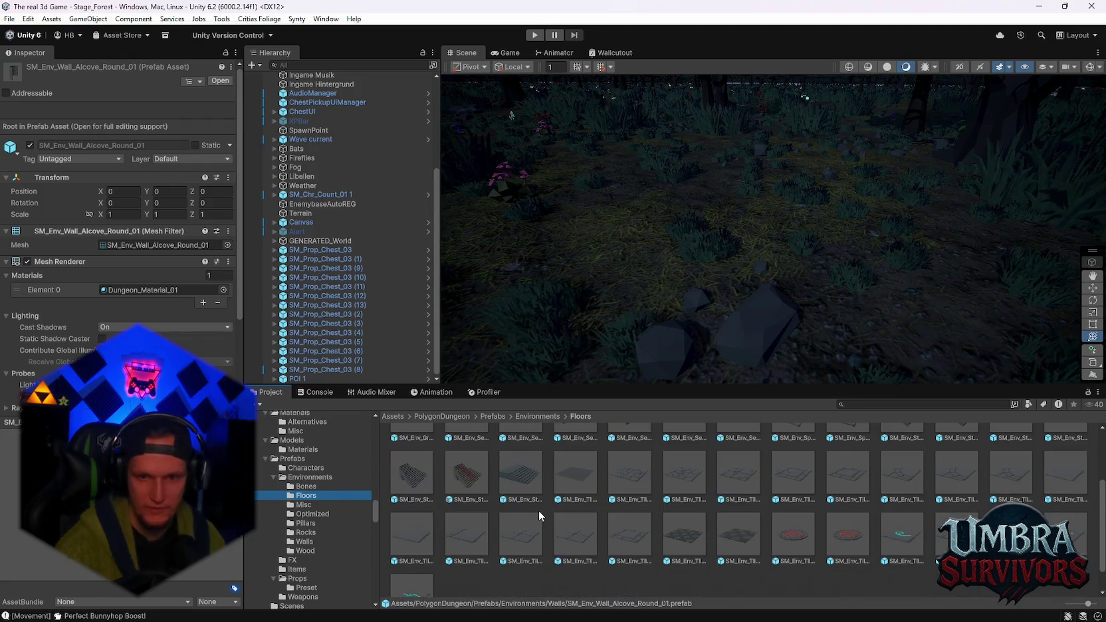
{"action": "left_click", "coordinate": [425, 588]}
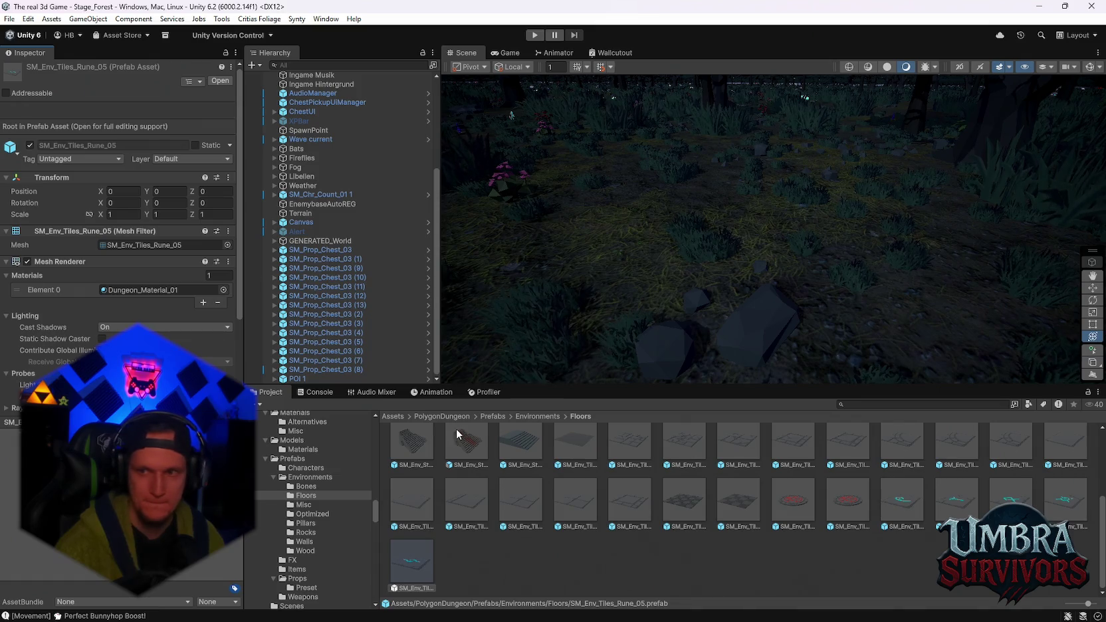
Inspect SM_Env_Pillar_Square_Base_01 and SM_Env_Pillar_Square_Round_01 pillars, then select the Rocks folder
{"action": "left_click", "coordinate": [304, 507]}
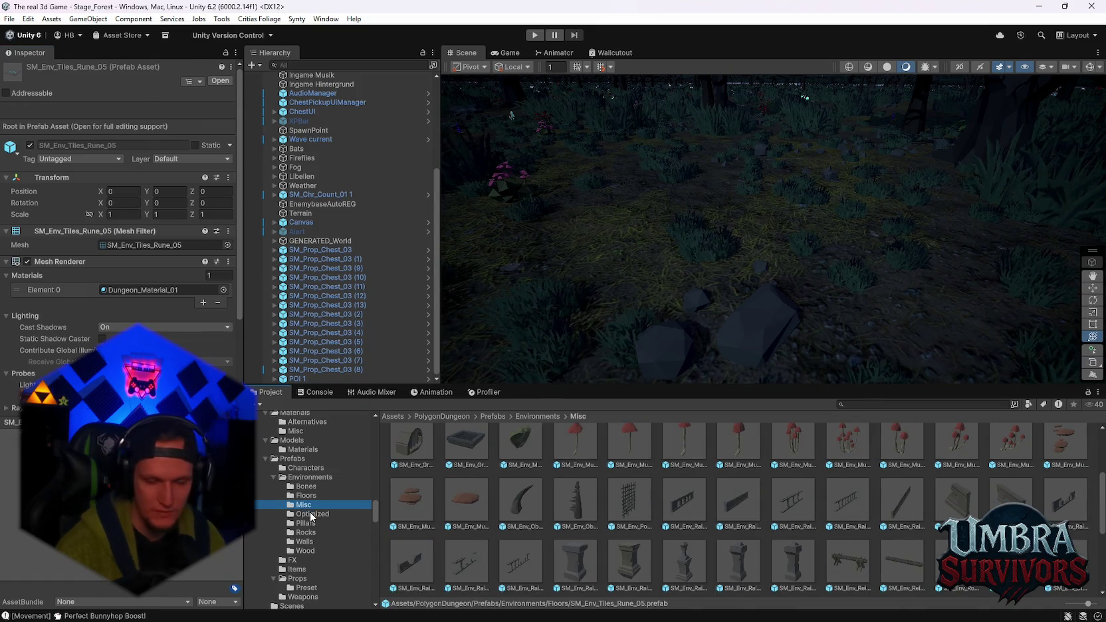
{"action": "left_click", "coordinate": [312, 515]}
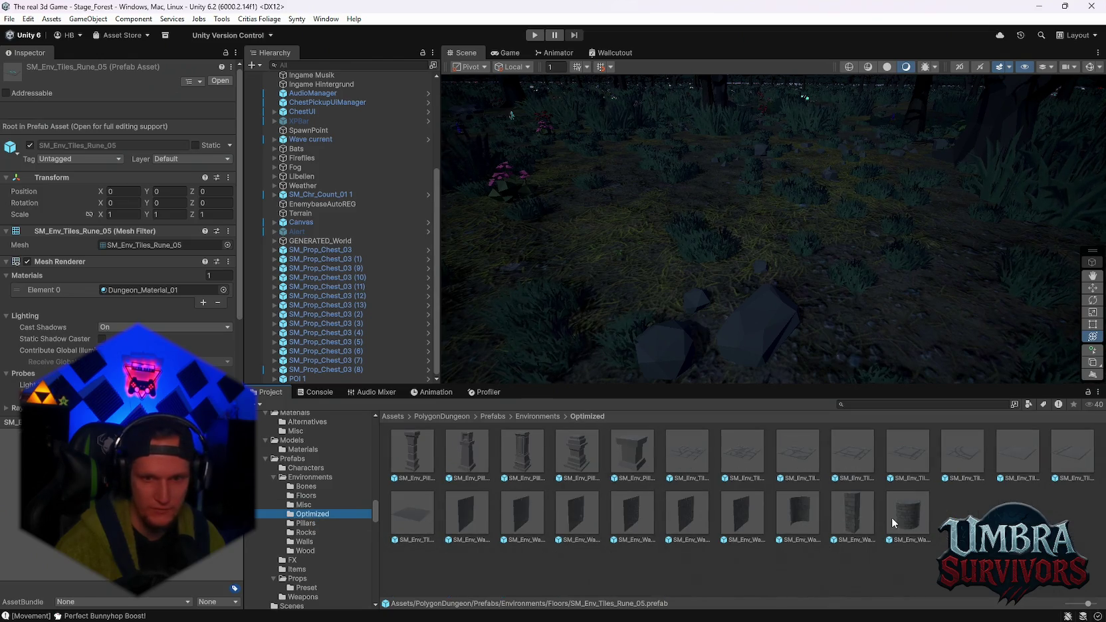
{"action": "left_click", "coordinate": [307, 523]}
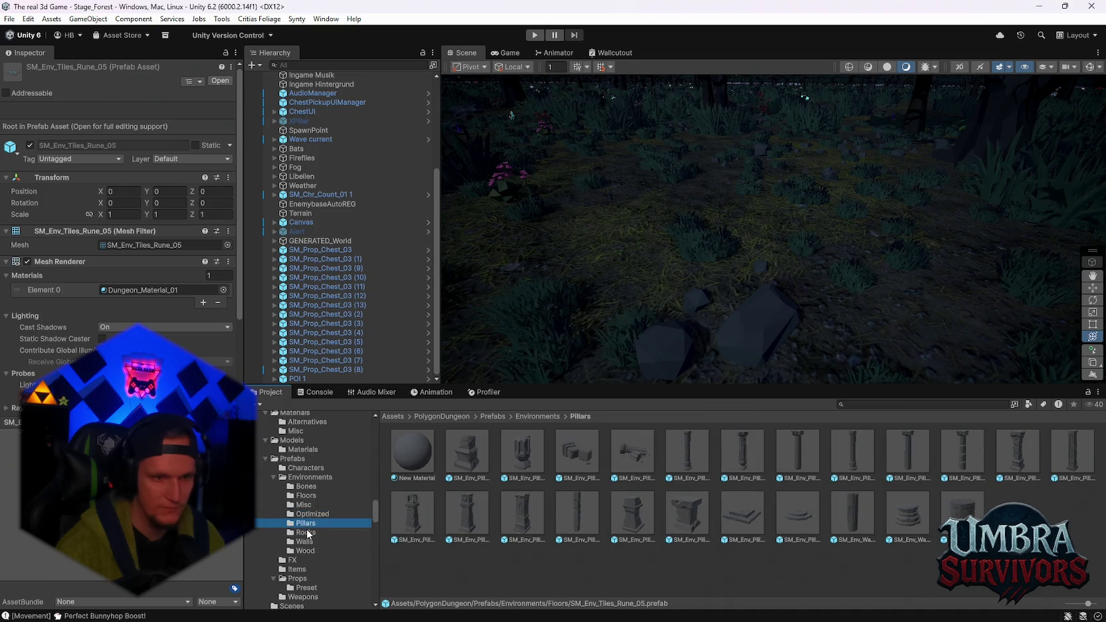
{"action": "left_click", "coordinate": [758, 513]}
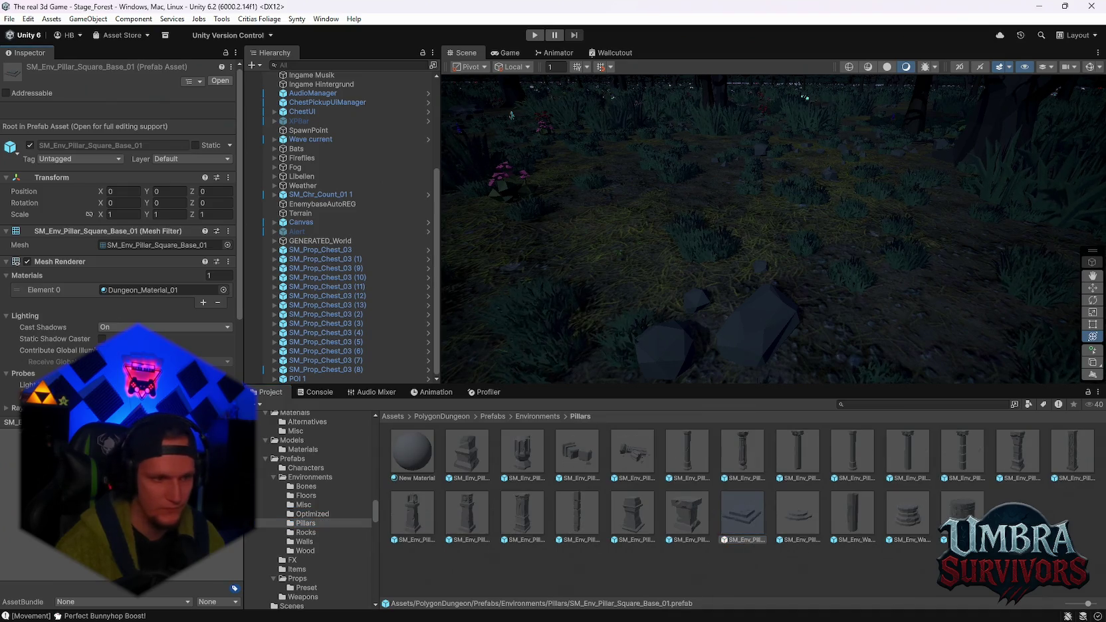
{"action": "left_click", "coordinate": [792, 510]}
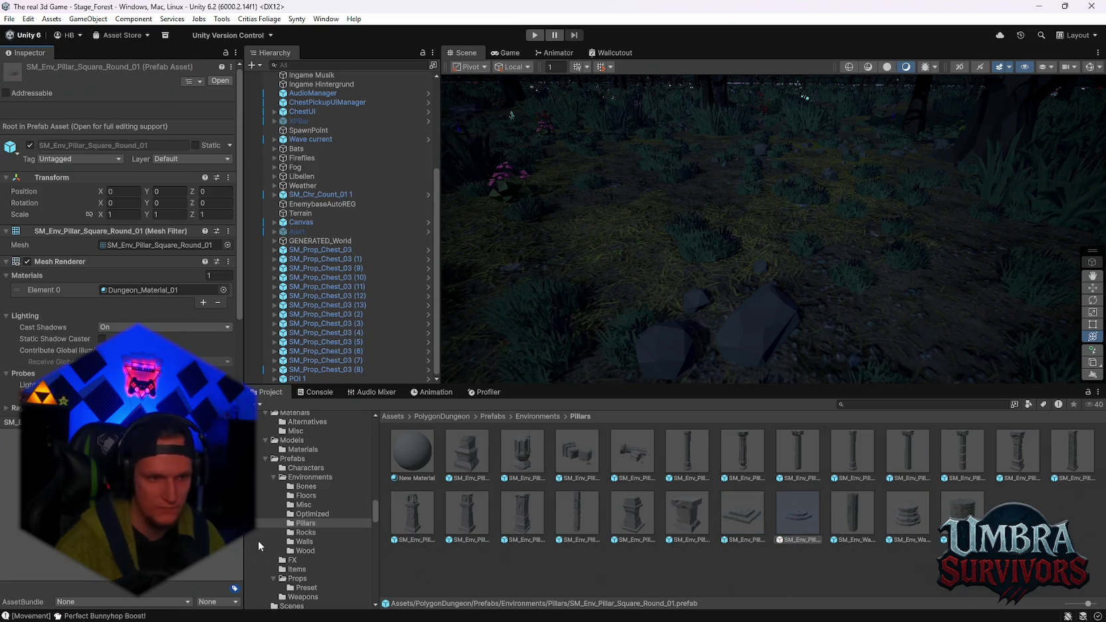
{"action": "left_click", "coordinate": [305, 532]}
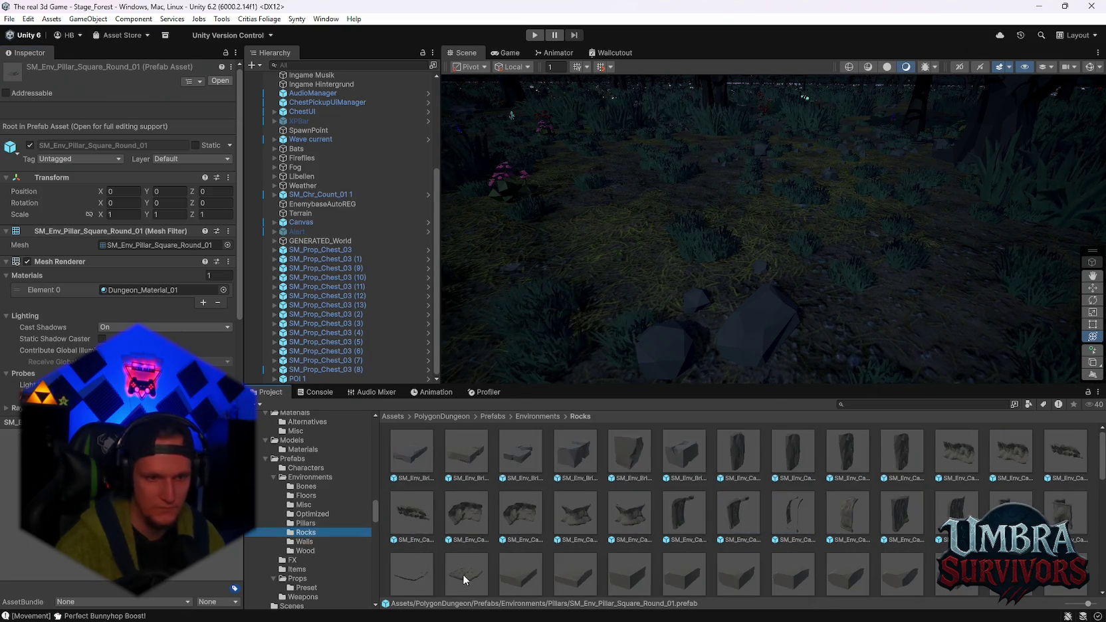
{"action": "scroll", "coordinate": [557, 527], "scroll_direction": "down", "scroll_amount": 1}
{"action": "left_click", "coordinate": [422, 545]}
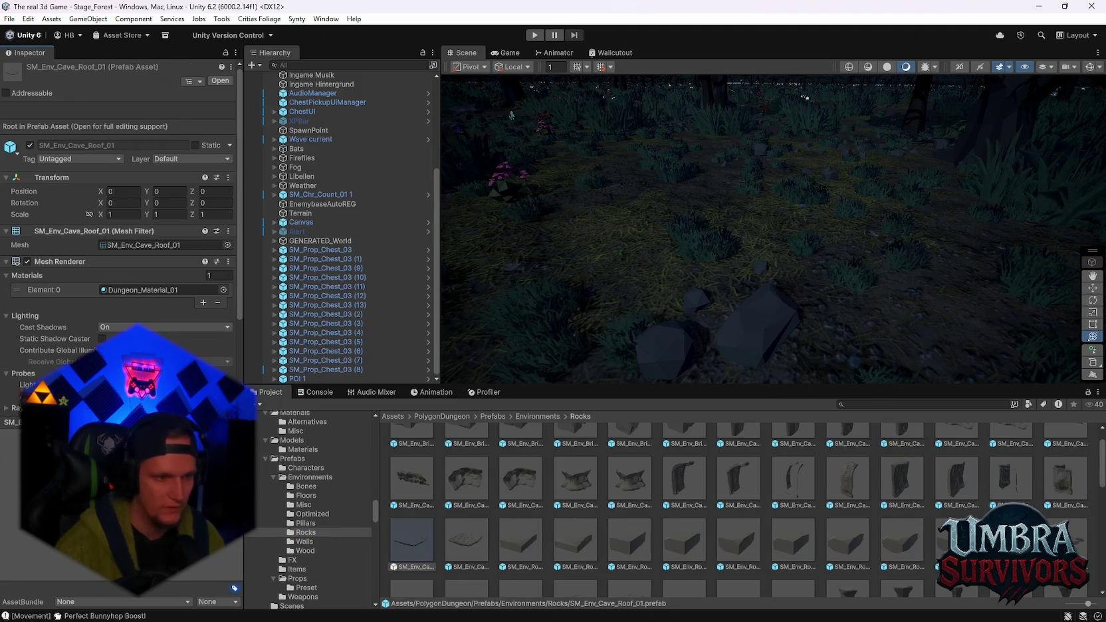
{"action": "left_click", "coordinate": [508, 538]}
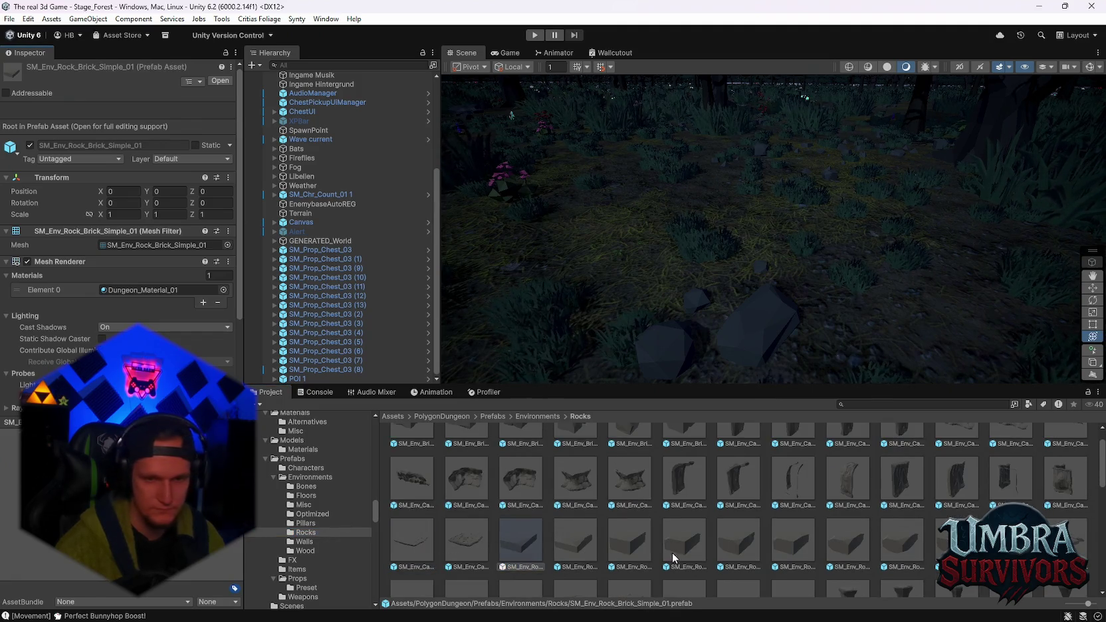
{"action": "scroll", "coordinate": [675, 557], "scroll_direction": "down", "scroll_amount": 5}
{"action": "scroll", "coordinate": [691, 567], "scroll_direction": "up", "scroll_amount": 5}
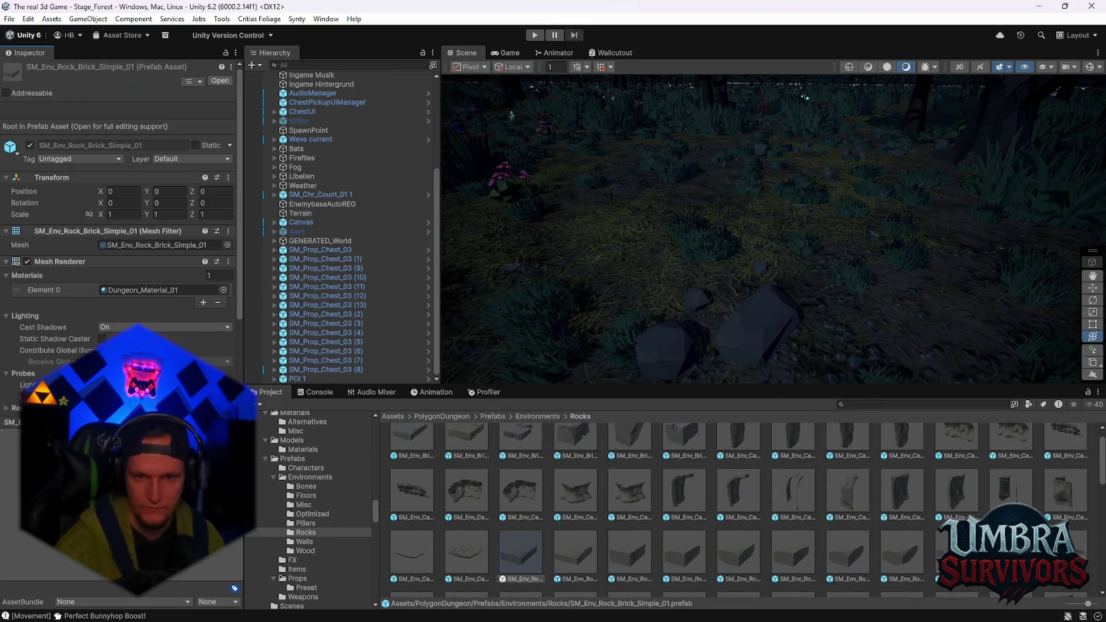
{"action": "key", "text": "Right"}
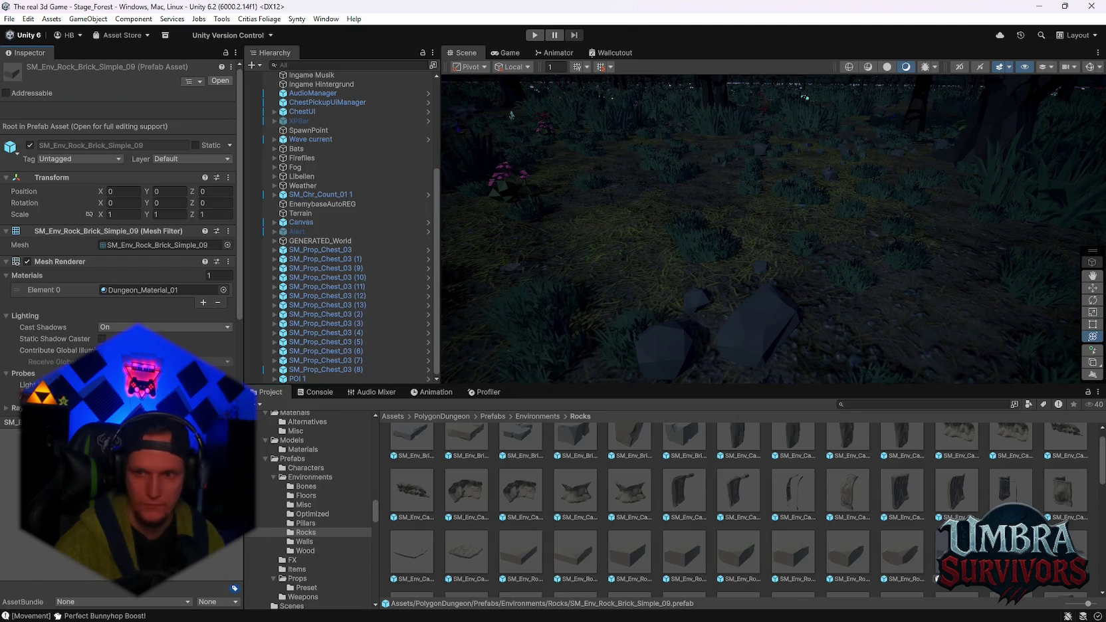
{"action": "scroll", "coordinate": [777, 321], "scroll_direction": "up", "scroll_amount": 3}
{"action": "scroll", "coordinate": [777, 321], "scroll_direction": "down", "scroll_amount": 3}
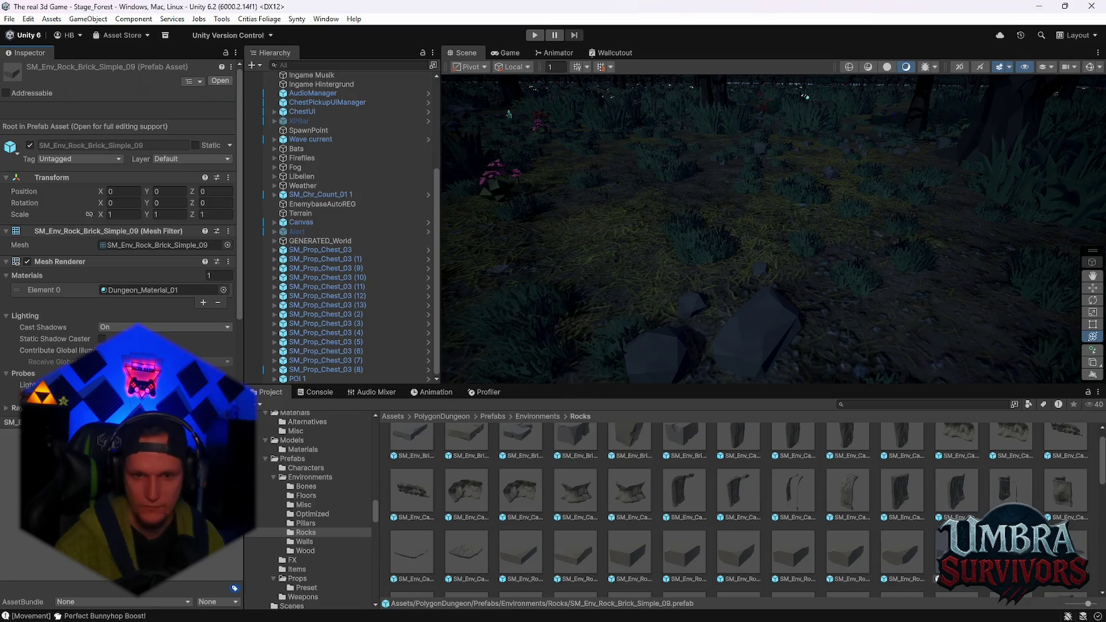
{"action": "scroll", "coordinate": [911, 540], "scroll_direction": "up", "scroll_amount": 1}
{"action": "left_click", "coordinate": [425, 462]}
{"action": "left_click", "coordinate": [448, 460]}
{"action": "left_click", "coordinate": [535, 462]}
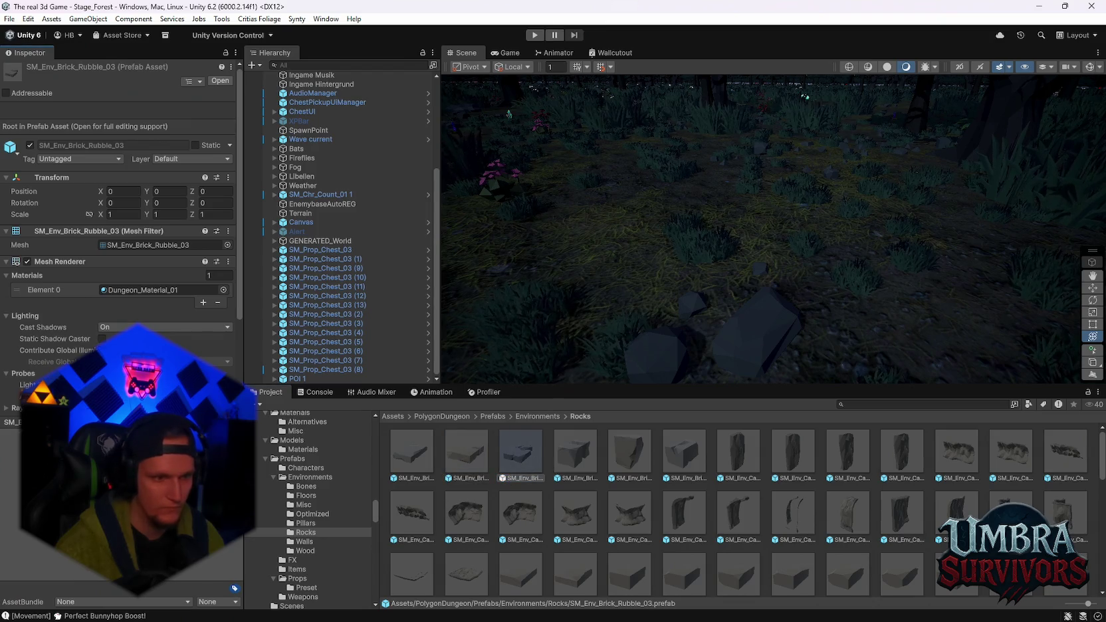
{"action": "left_click", "coordinate": [571, 459]}
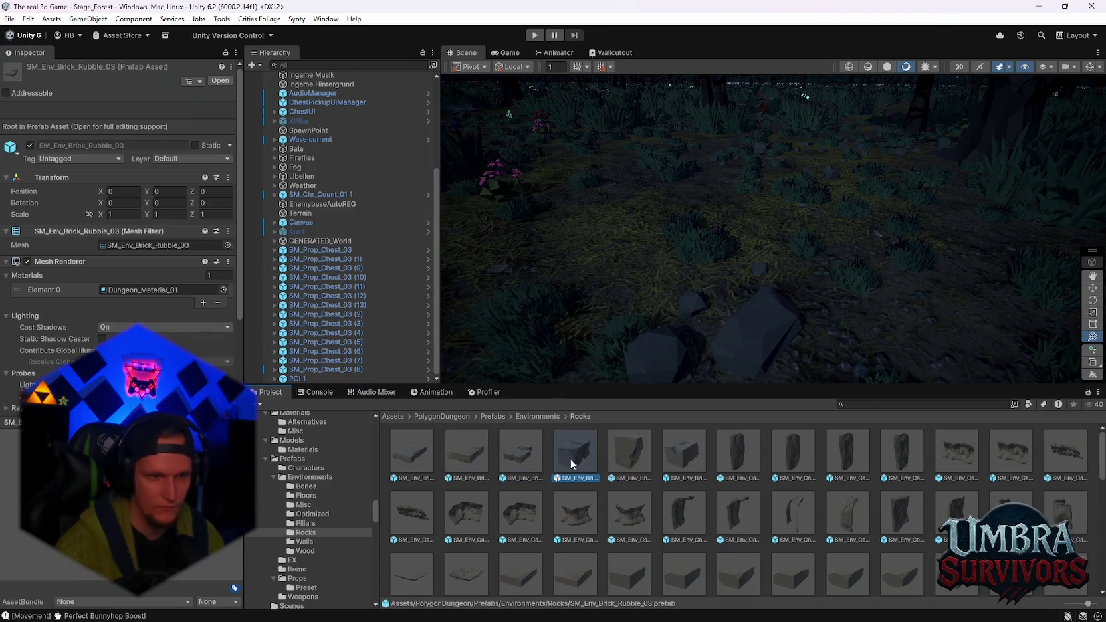
{"action": "left_click", "coordinate": [619, 468]}
{"action": "left_click", "coordinate": [680, 455]}
{"action": "left_click", "coordinate": [412, 455]}
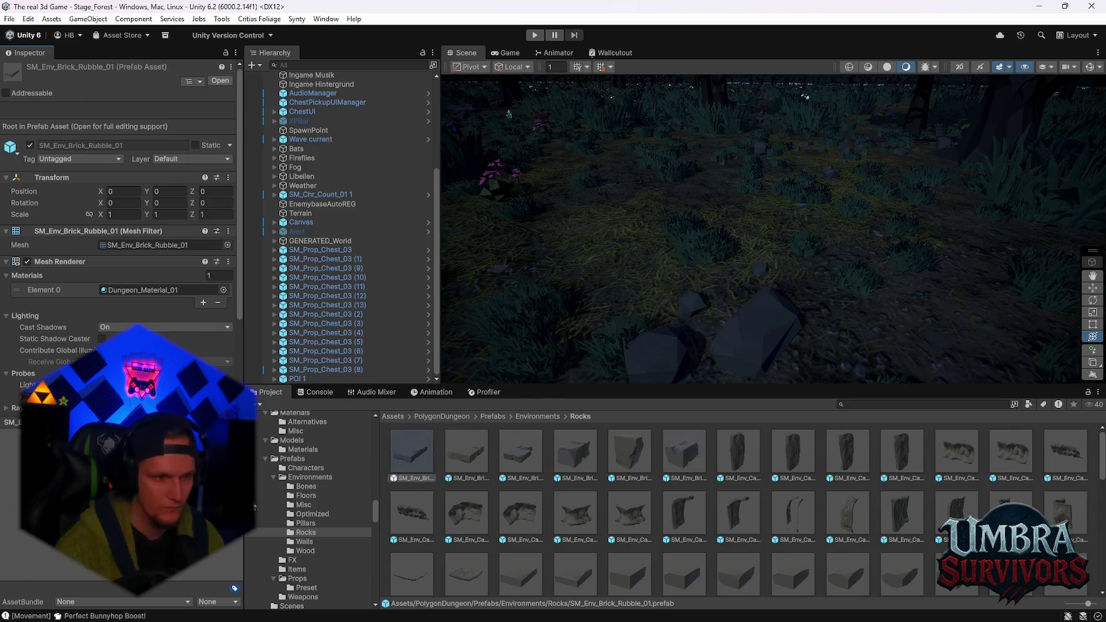
{"action": "right_click", "coordinate": [418, 452]}
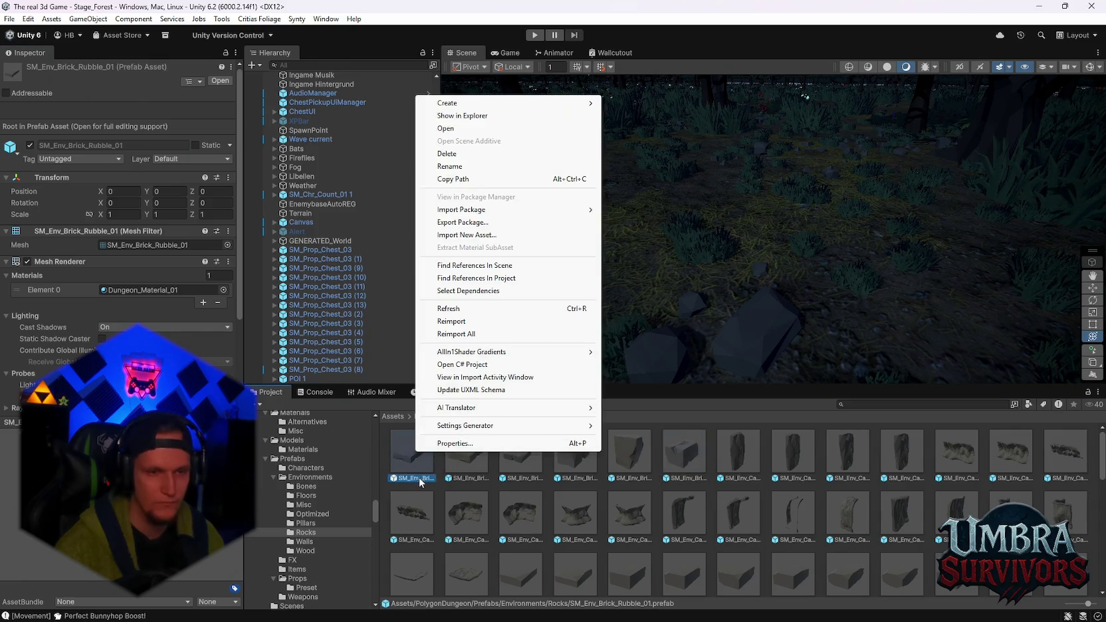
{"action": "left_click", "coordinate": [406, 464]}
{"action": "double_click", "coordinate": [404, 462]}
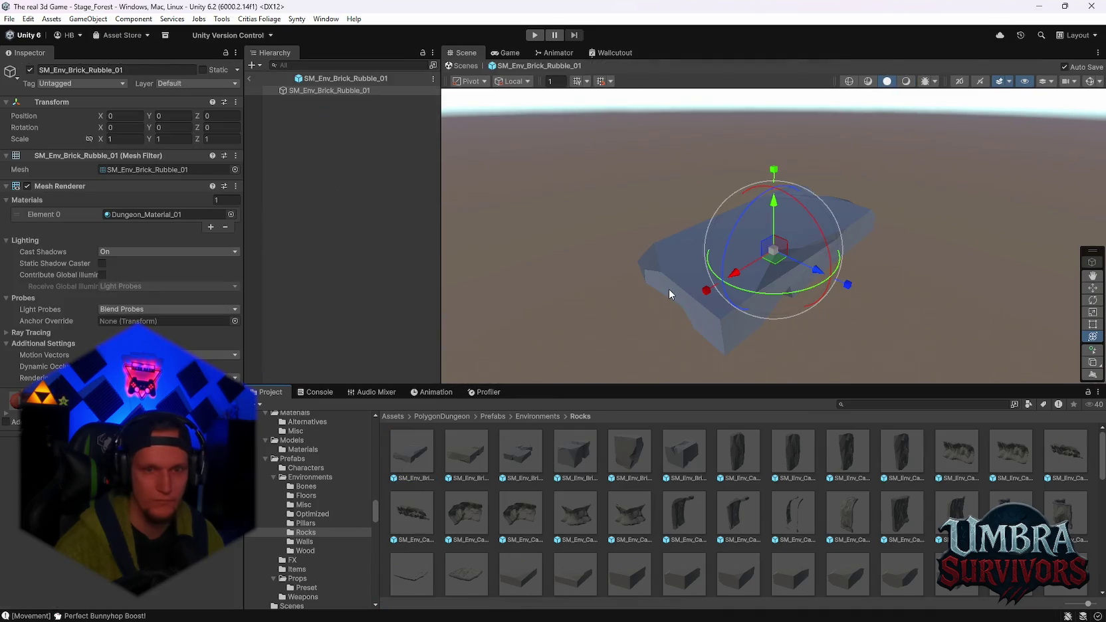
{"action": "left_click", "coordinate": [249, 77]}
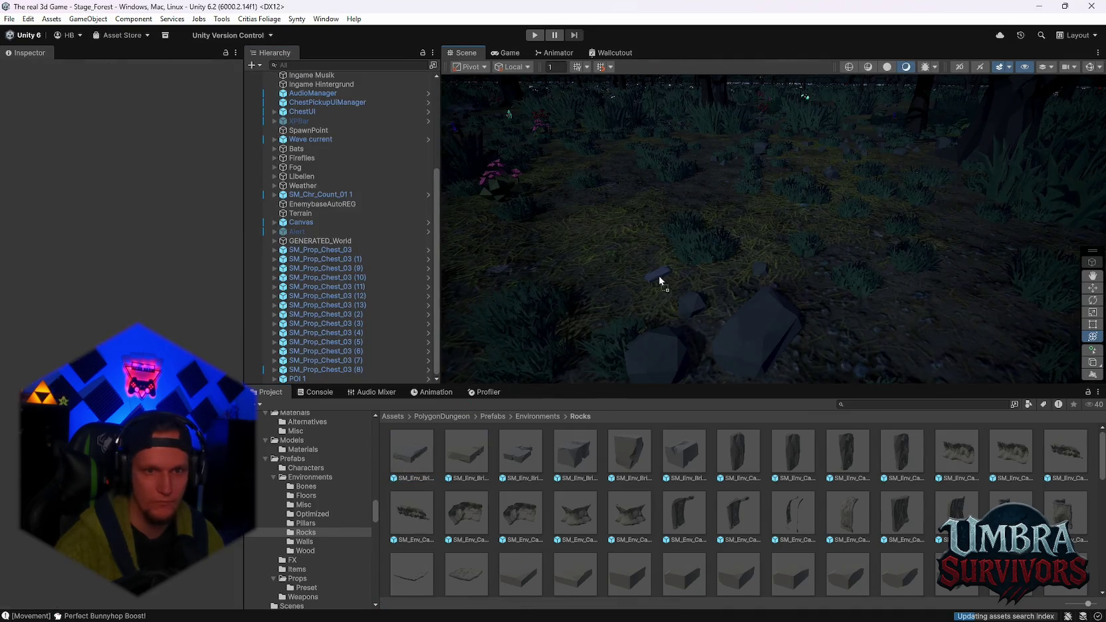
Place an SM_Env_Brick_Rubble_01 block in the scene, frame it, and scale it to about 11
{"action": "left_click_drag", "start_coordinate": [656, 287], "coordinate": [692, 217]}
{"action": "key", "text": "f"}
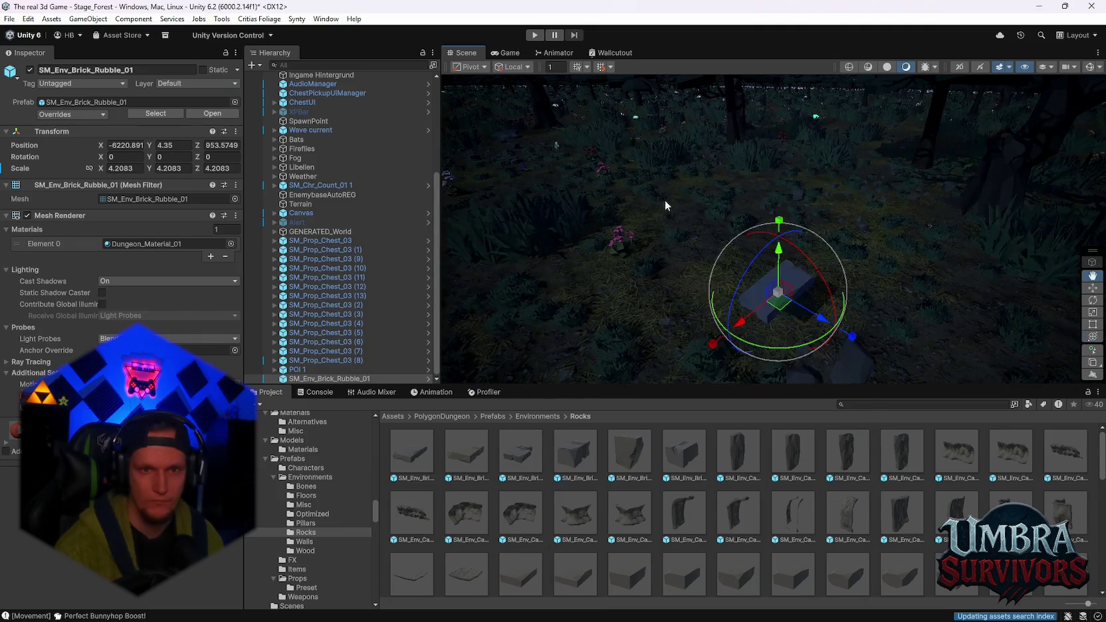
{"action": "left_click_drag", "start_coordinate": [827, 252], "coordinate": [895, 253]}
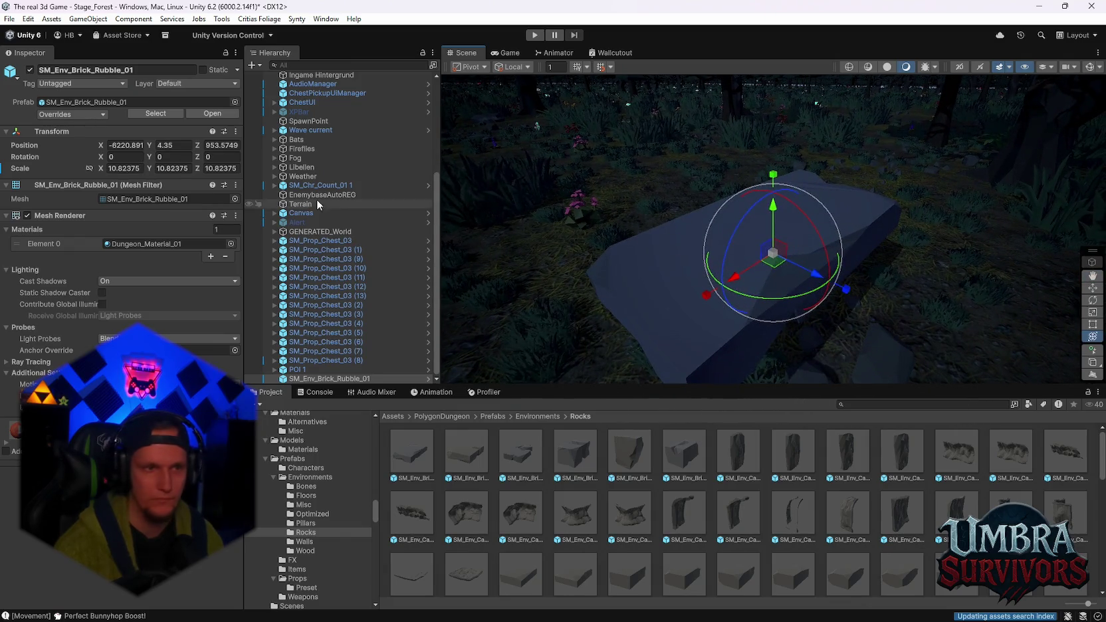
{"action": "right_click", "coordinate": [308, 379]}
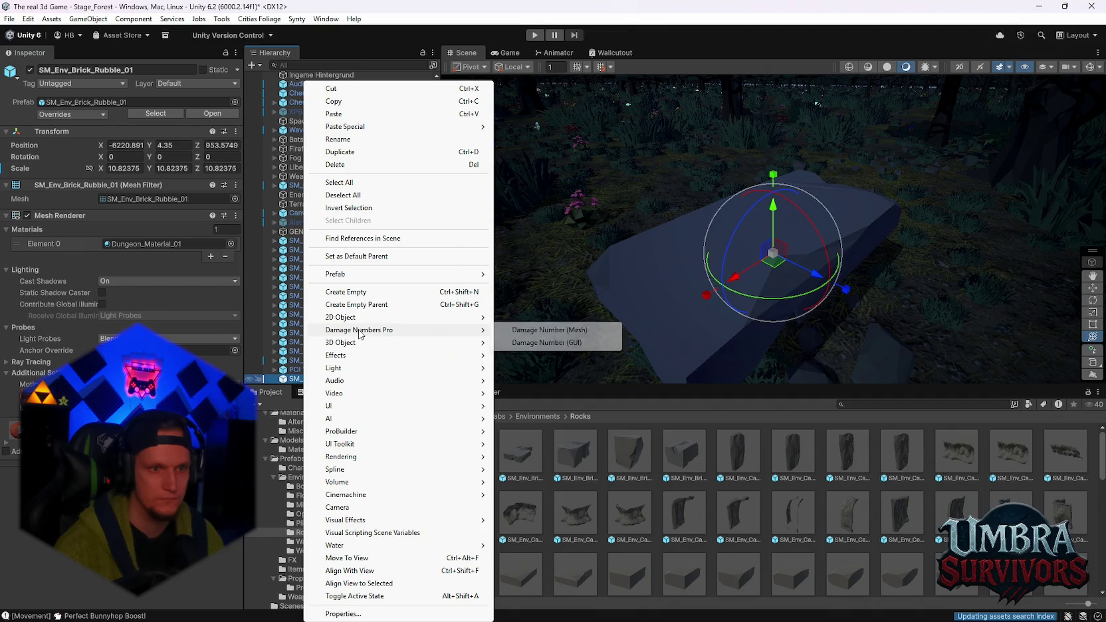
{"action": "left_click", "coordinate": [275, 504]}
Search the project for 'forest' and open the Stage_Forest prefab folder
{"action": "left_click", "coordinate": [854, 405]}
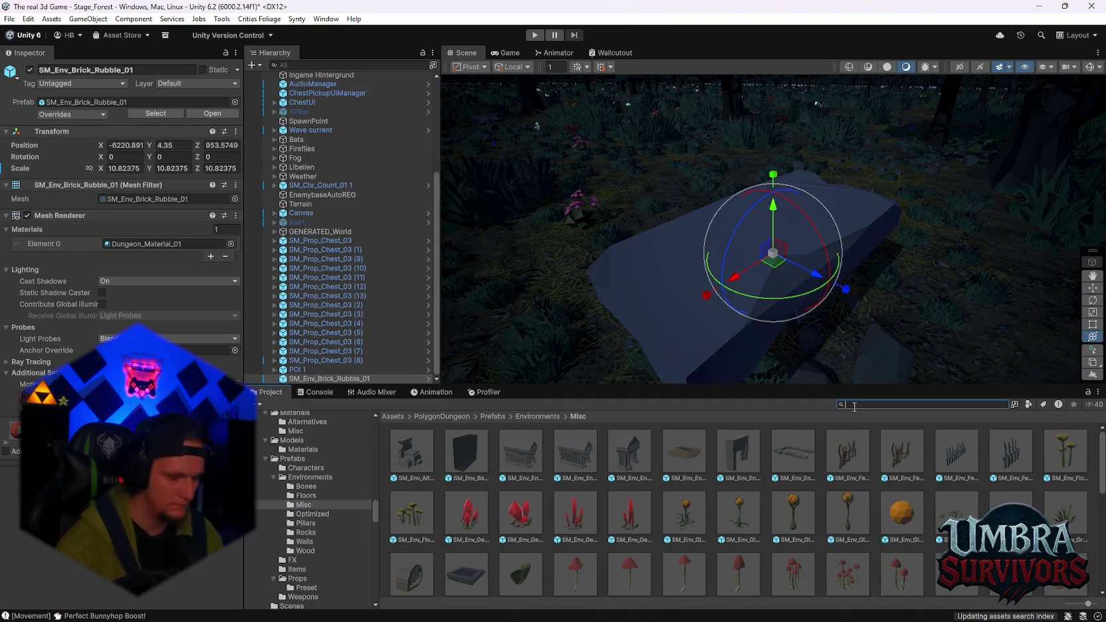
{"action": "type", "text": "forest_sta"}
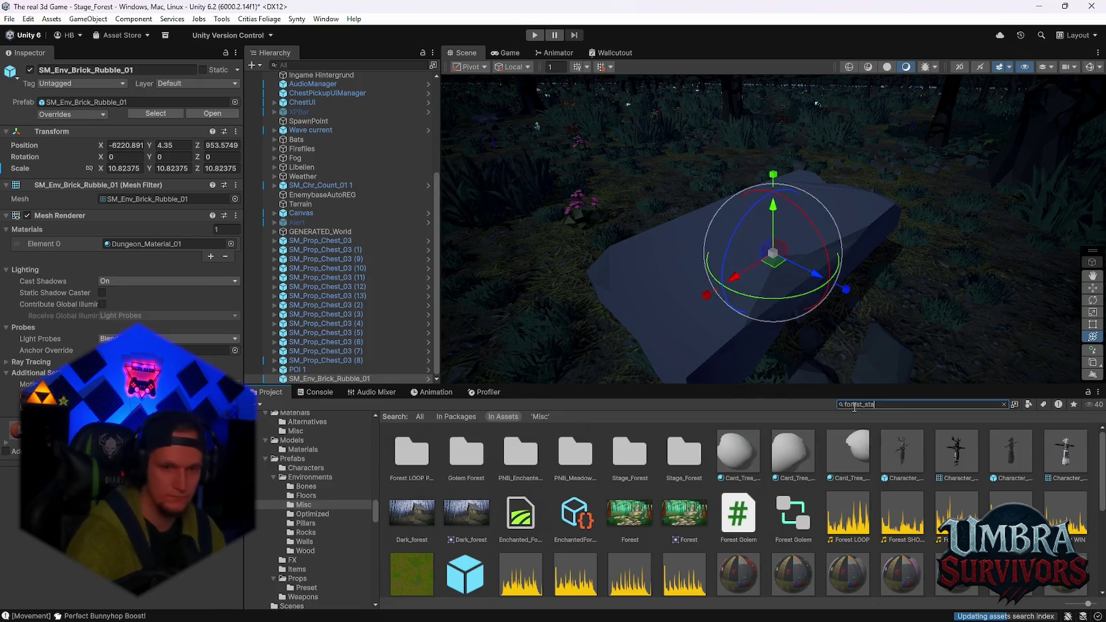
{"action": "type", "text": "ge"}
{"action": "key", "text": "BackSpace"}
{"action": "key", "text": "BackSpace"}
{"action": "key", "text": "BackSpace"}
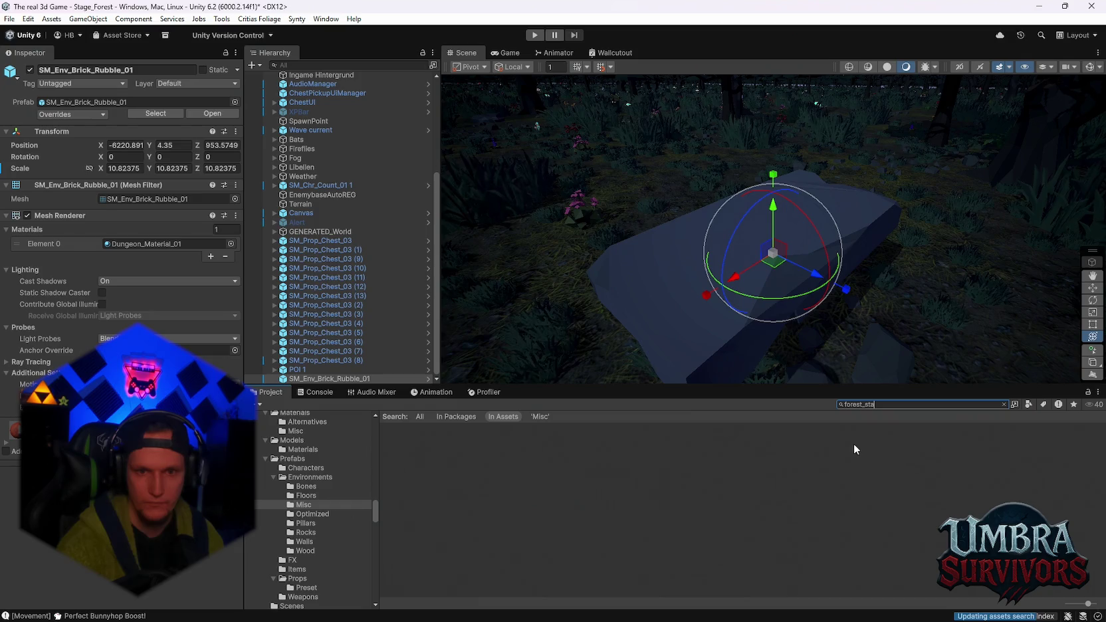
{"action": "key", "text": "BackSpace"}
{"action": "key", "text": "BackSpace"}
{"action": "key", "text": "BackSpace"}
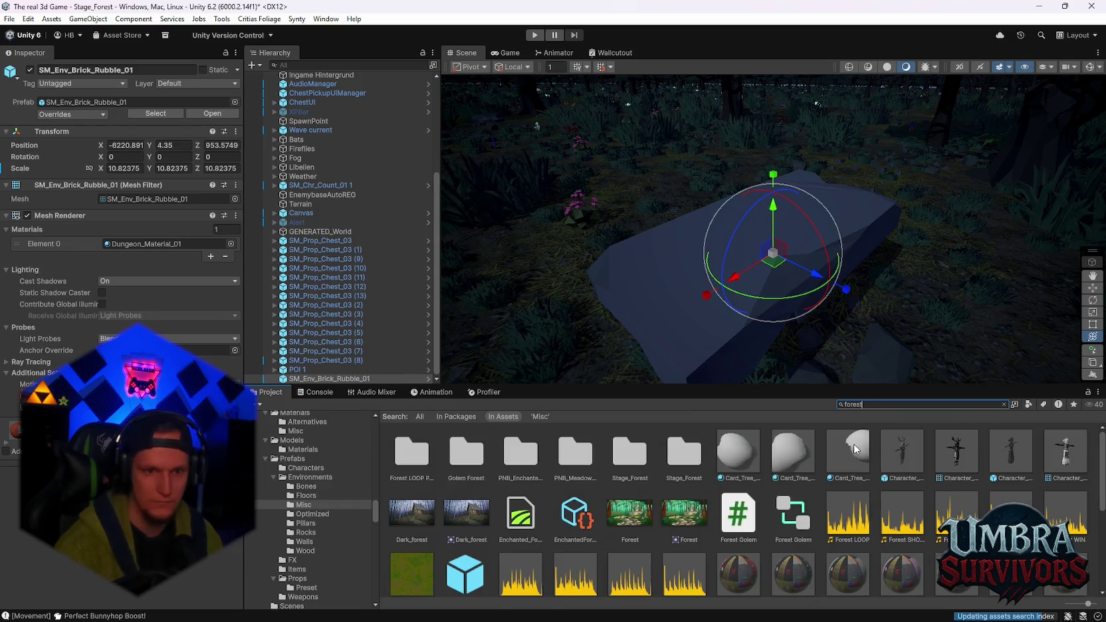
{"action": "double_click", "coordinate": [673, 456]}
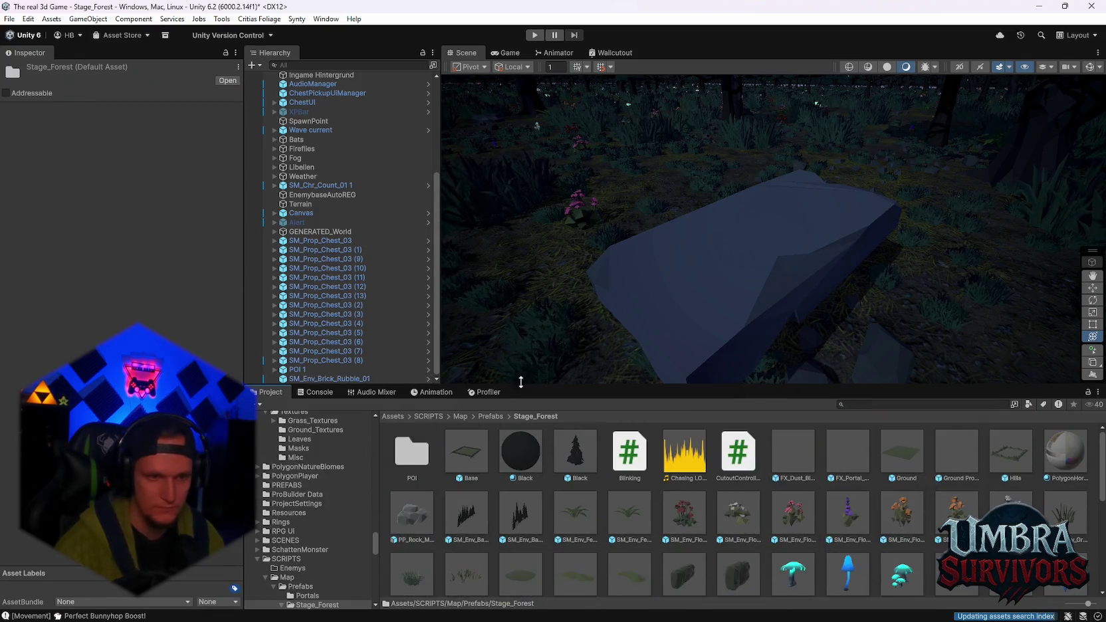
Create a Spawn folder in Stage_Forest and save SM_Env_Brick_Rubble_01 there as an original prefab
{"action": "scroll", "coordinate": [408, 469], "scroll_direction": "down", "scroll_amount": 5}
{"action": "right_click", "coordinate": [775, 533]}
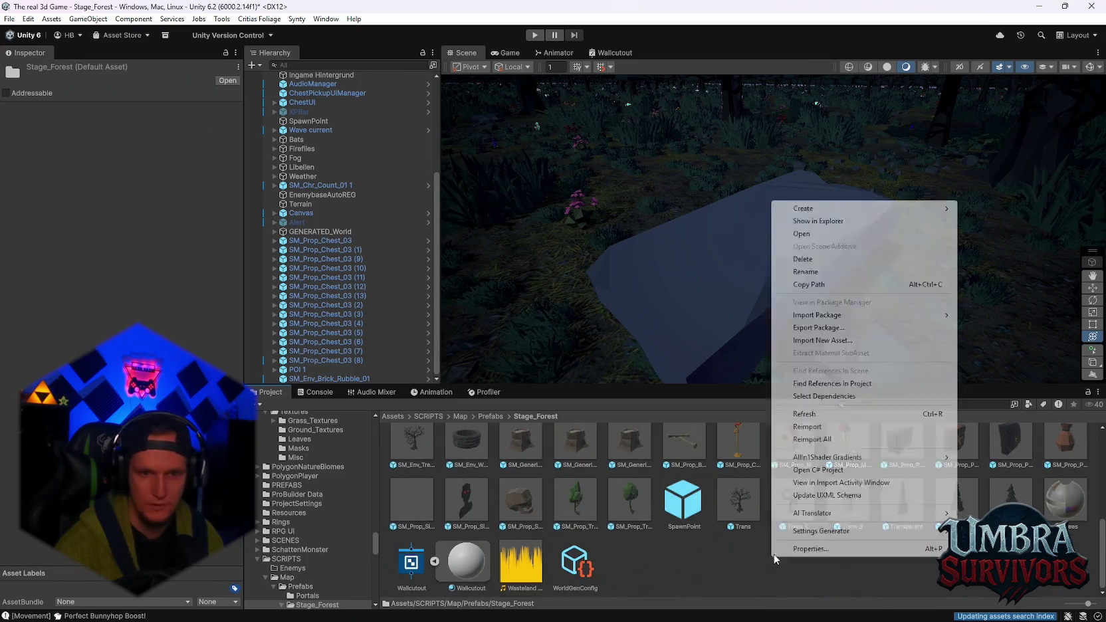
{"action": "mouse_move", "coordinate": [823, 212]}
{"action": "left_click", "coordinate": [998, 96]}
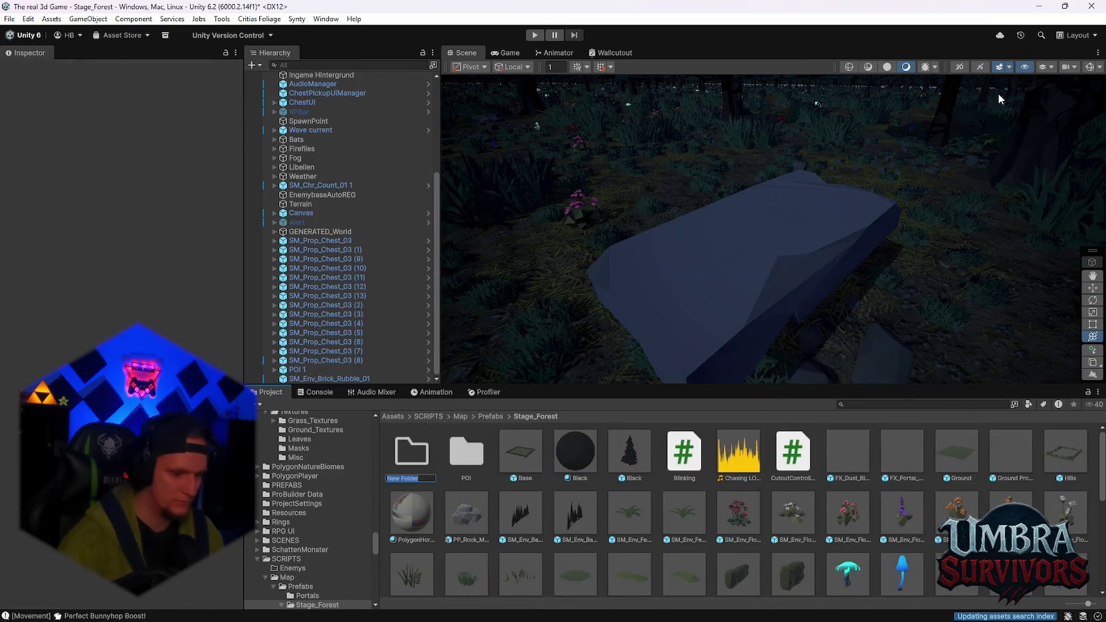
{"action": "type", "text": "Spawn"}
{"action": "key", "text": "Return"}
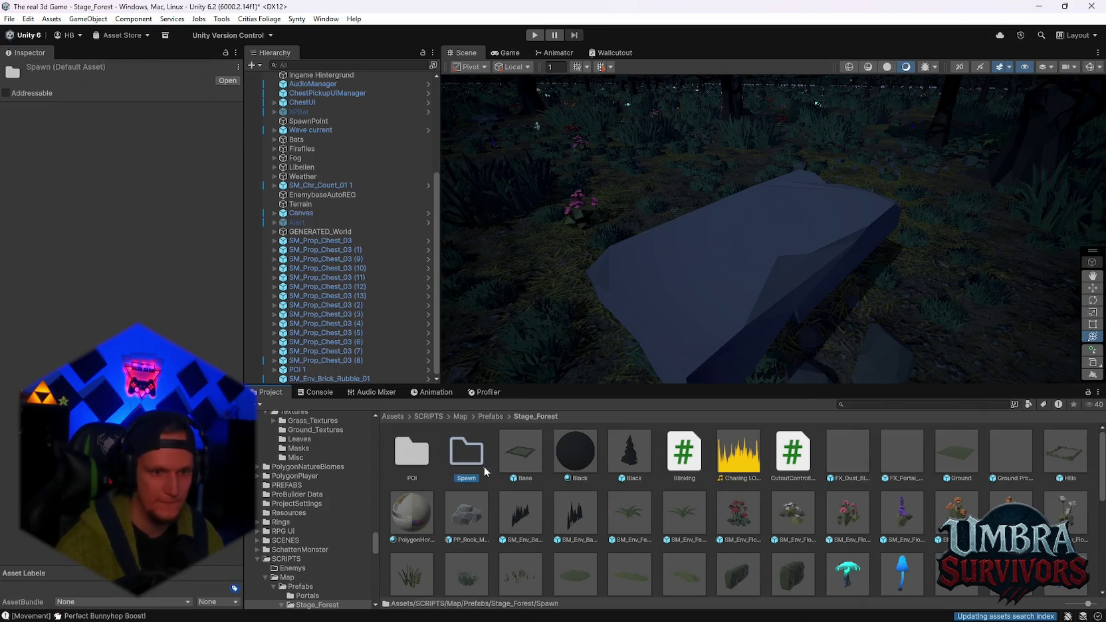
{"action": "double_click", "coordinate": [483, 465]}
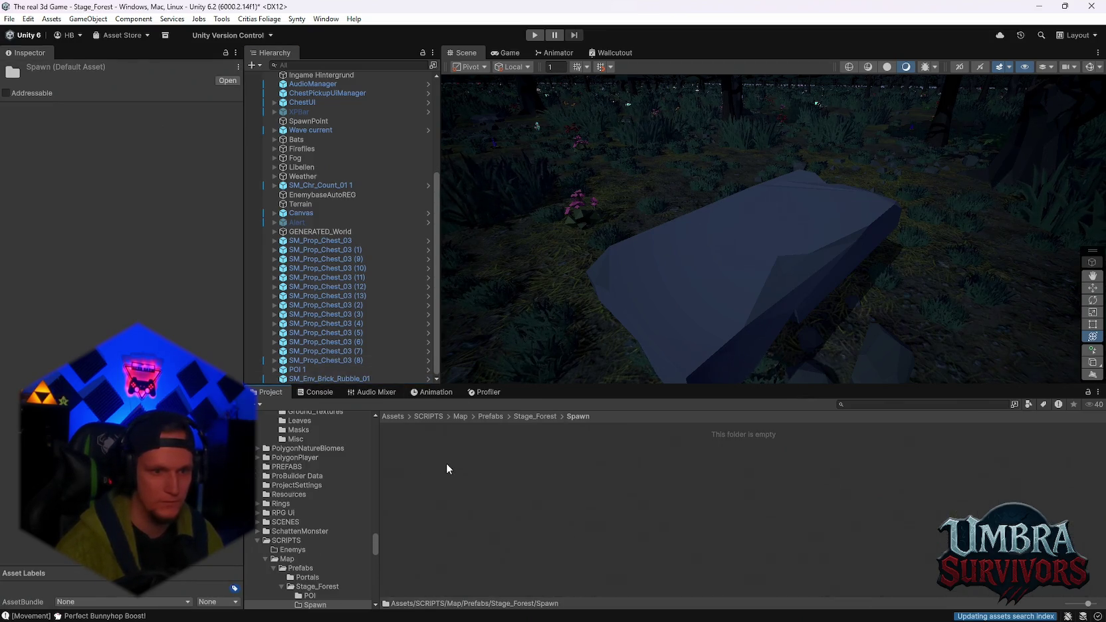
{"action": "left_click_drag", "start_coordinate": [307, 376], "coordinate": [437, 467]}
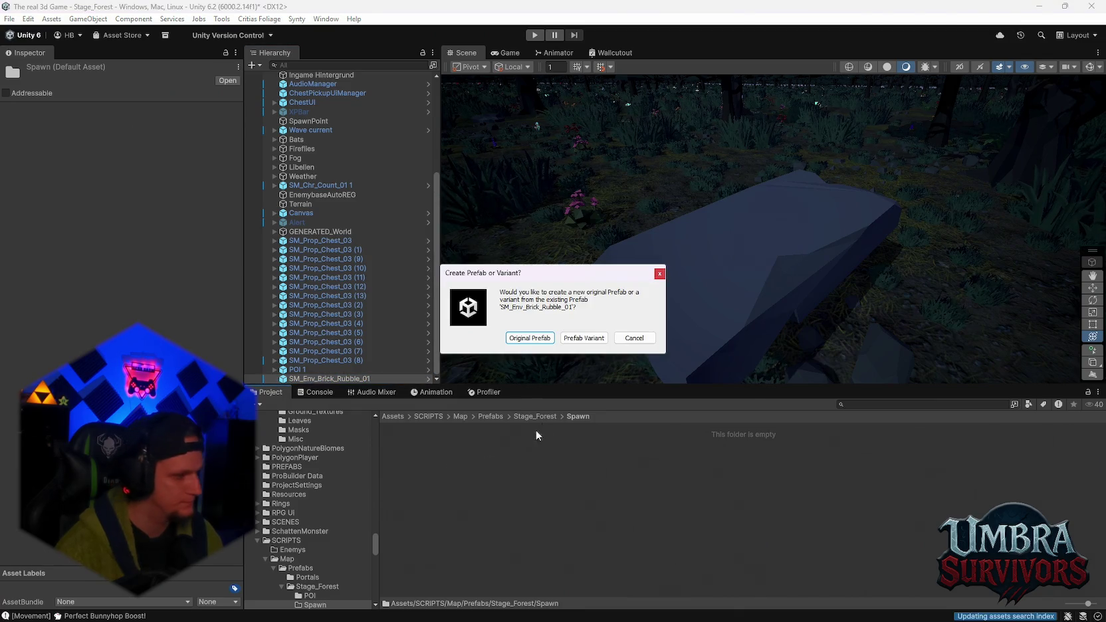
{"action": "left_click", "coordinate": [530, 338]}
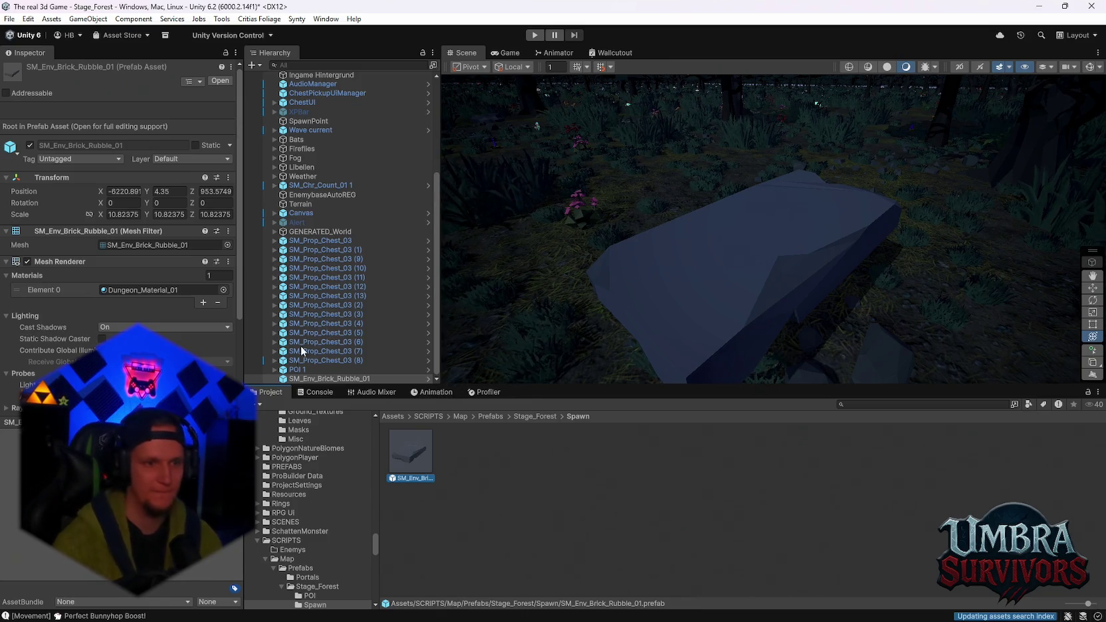
Open the SM_Env_Brick_Rubble_01 prefab asset in isolation
{"action": "right_click", "coordinate": [302, 378]}
{"action": "mouse_move", "coordinate": [402, 275]}
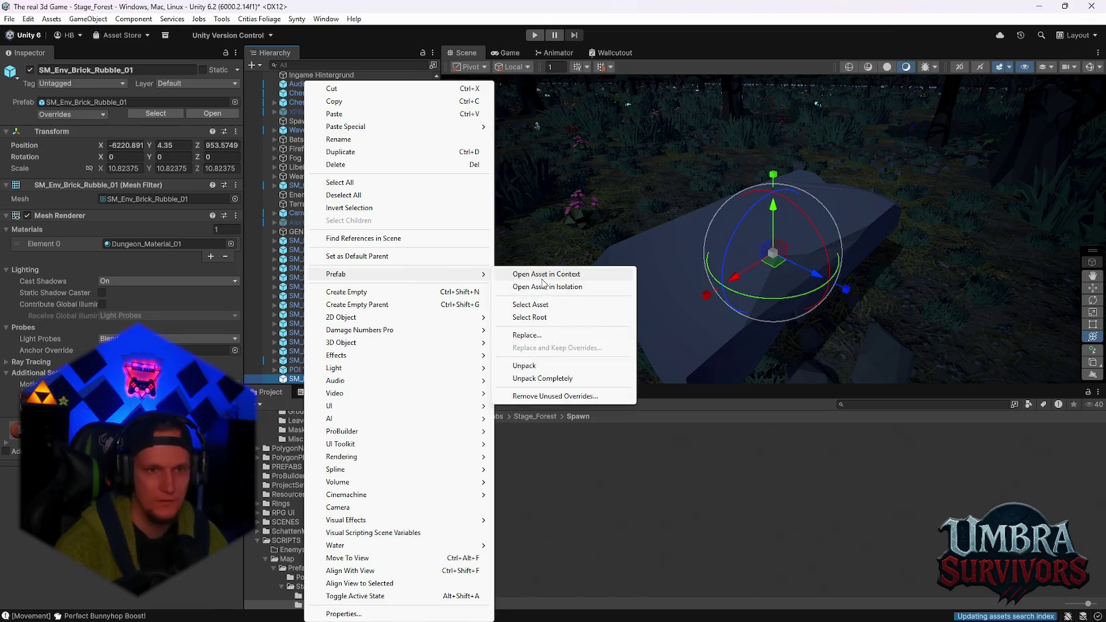
{"action": "left_click", "coordinate": [544, 287]}
{"action": "scroll", "coordinate": [290, 510], "scroll_direction": "down", "scroll_amount": 5}
{"action": "scroll", "coordinate": [317, 528], "scroll_direction": "up", "scroll_amount": 10}
{"action": "scroll", "coordinate": [322, 527], "scroll_direction": "up", "scroll_amount": 5}
Stretch the rubble base wider on X and deeper on Z
{"action": "left_click", "coordinate": [311, 539]}
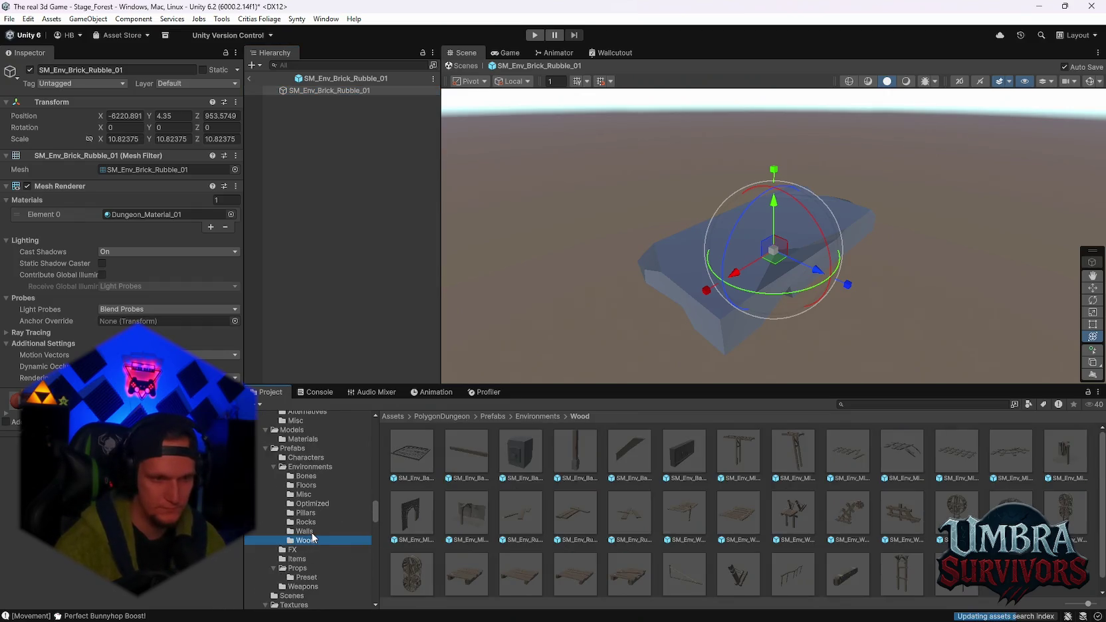
{"action": "left_click", "coordinate": [311, 535]}
{"action": "mouse_move", "coordinate": [695, 245]}
{"action": "left_mouse_down"}
{"action": "mouse_move", "coordinate": [670, 196]}
{"action": "mouse_move", "coordinate": [764, 232]}
{"action": "mouse_move", "coordinate": [879, 242]}
{"action": "mouse_move", "coordinate": [845, 253]}
{"action": "left_mouse_up"}
{"action": "mouse_move", "coordinate": [859, 277]}
{"action": "left_mouse_down"}
{"action": "mouse_move", "coordinate": [772, 302]}
{"action": "mouse_move", "coordinate": [763, 280]}
{"action": "mouse_move", "coordinate": [858, 288]}
{"action": "left_mouse_up"}
{"action": "scroll", "coordinate": [797, 324], "scroll_direction": "down", "scroll_amount": 2}
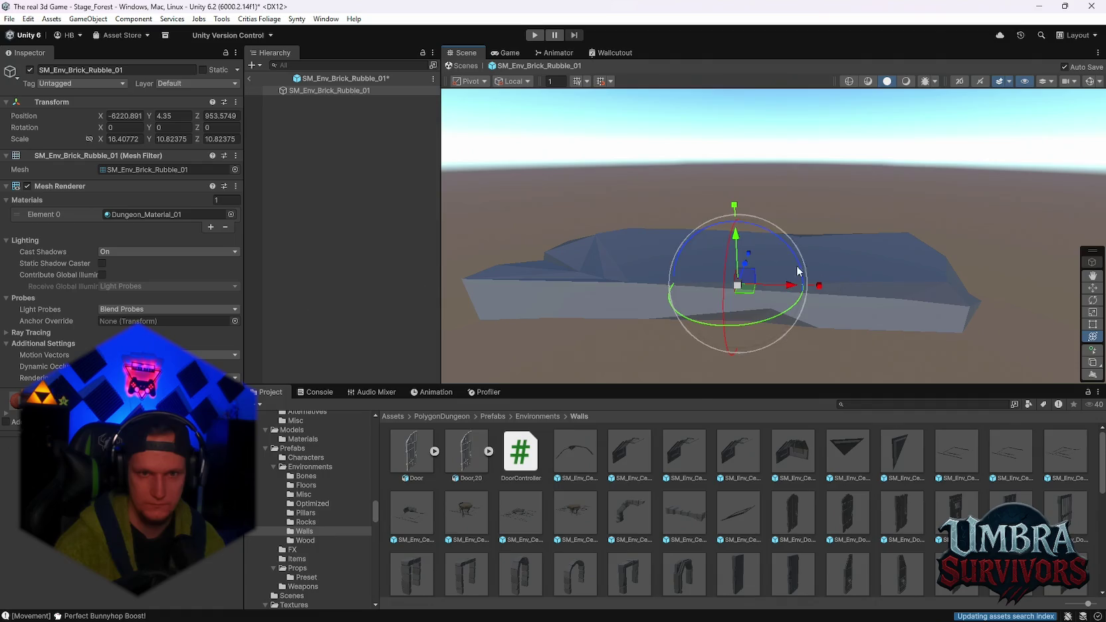
{"action": "left_click_drag", "start_coordinate": [746, 255], "coordinate": [742, 344]}
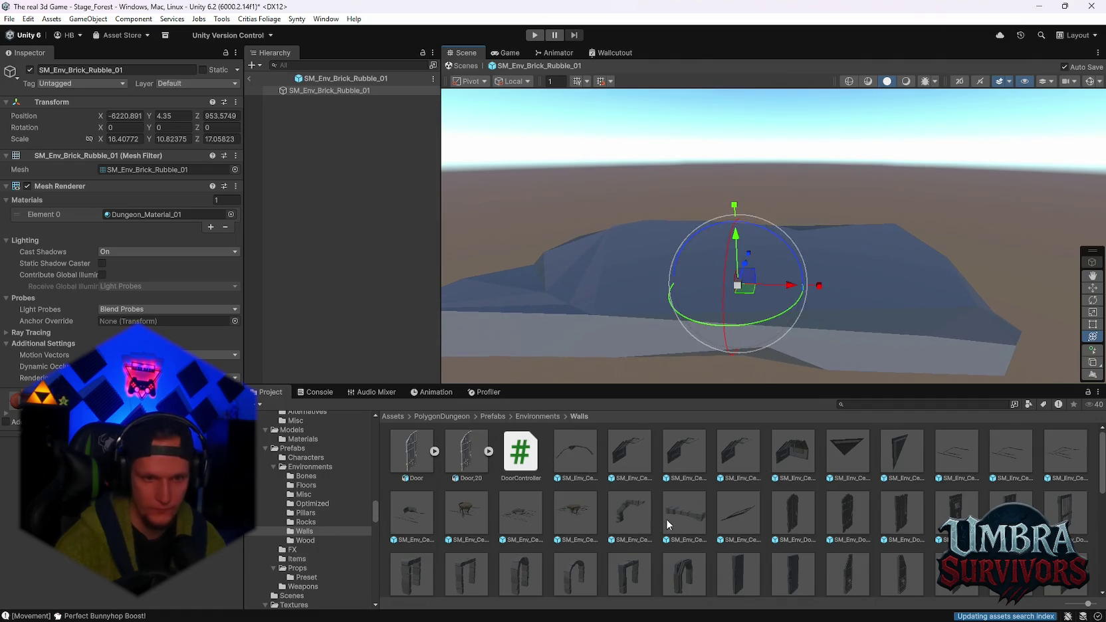
{"action": "scroll", "coordinate": [666, 518], "scroll_direction": "down", "scroll_amount": 3}
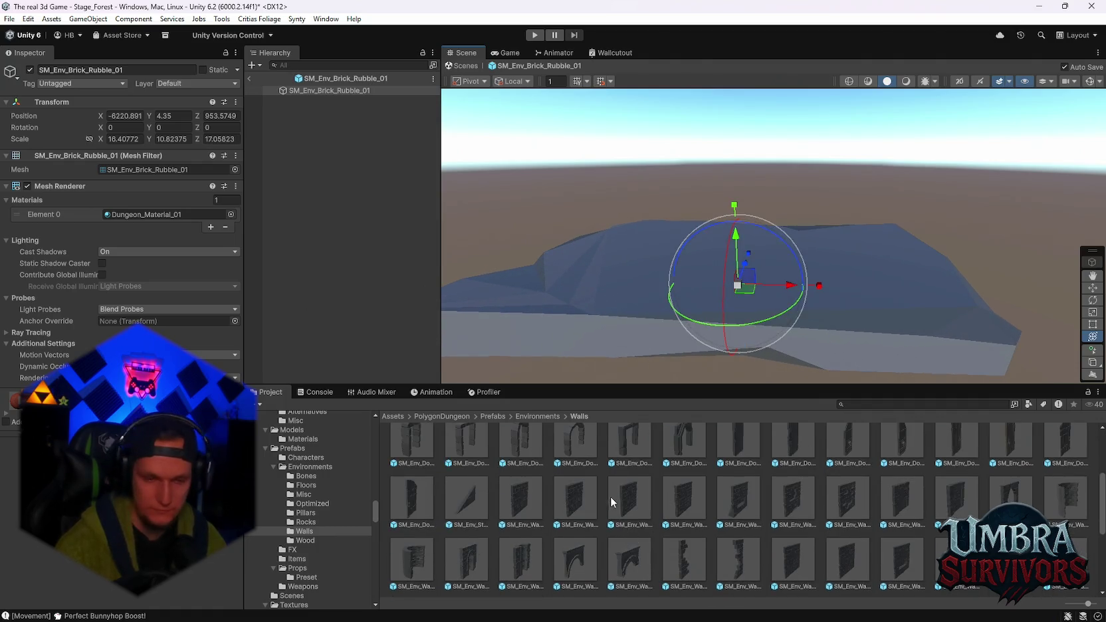
Browse the PolygonDungeon Rocks prefabs and preview a rock pile
{"action": "left_click", "coordinate": [307, 486]}
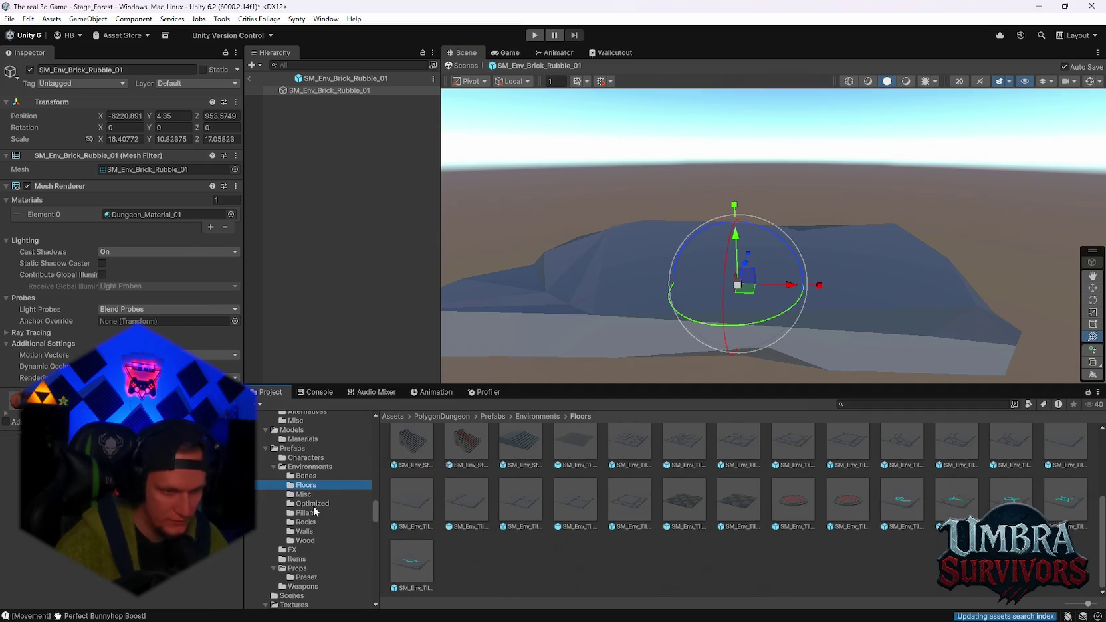
{"action": "left_click", "coordinate": [305, 531]}
{"action": "left_click", "coordinate": [307, 523]}
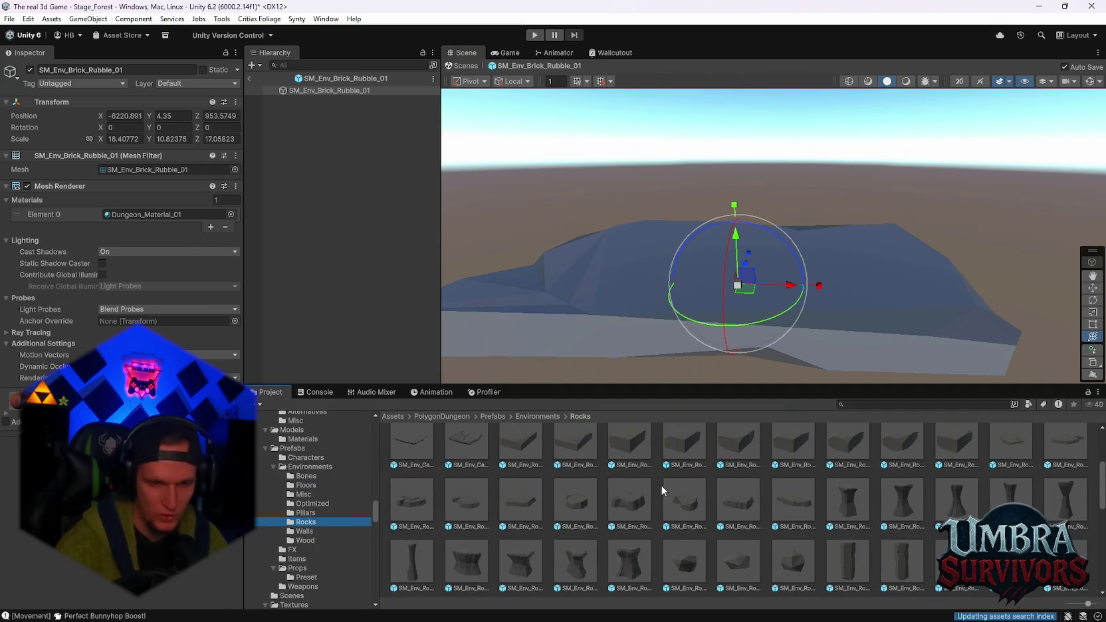
{"action": "scroll", "coordinate": [708, 515], "scroll_direction": "down", "scroll_amount": 5}
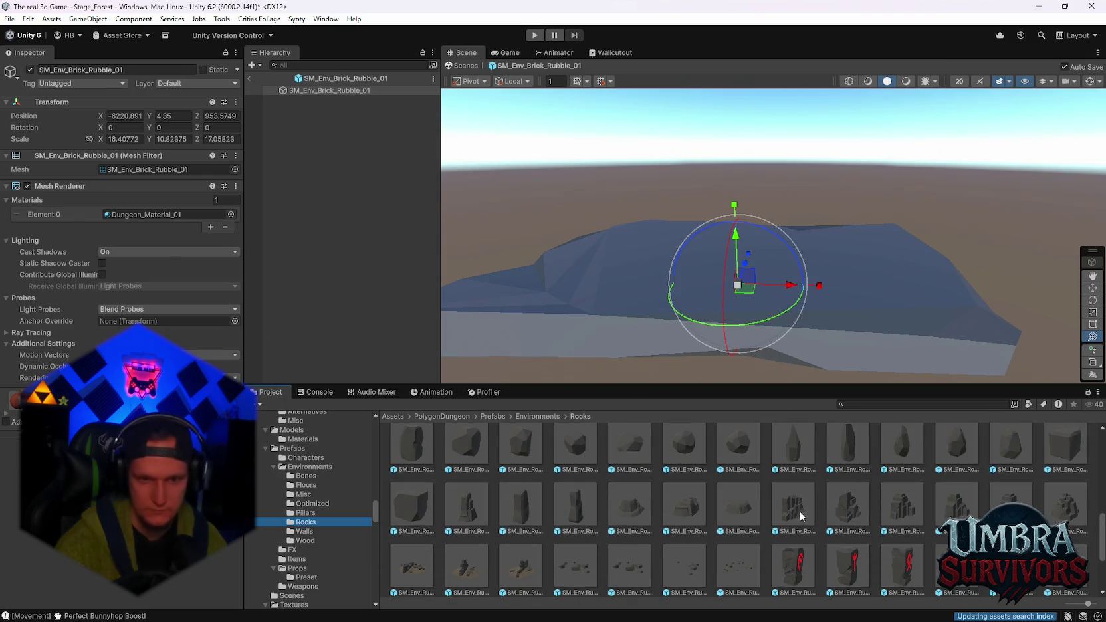
{"action": "left_click", "coordinate": [794, 507]}
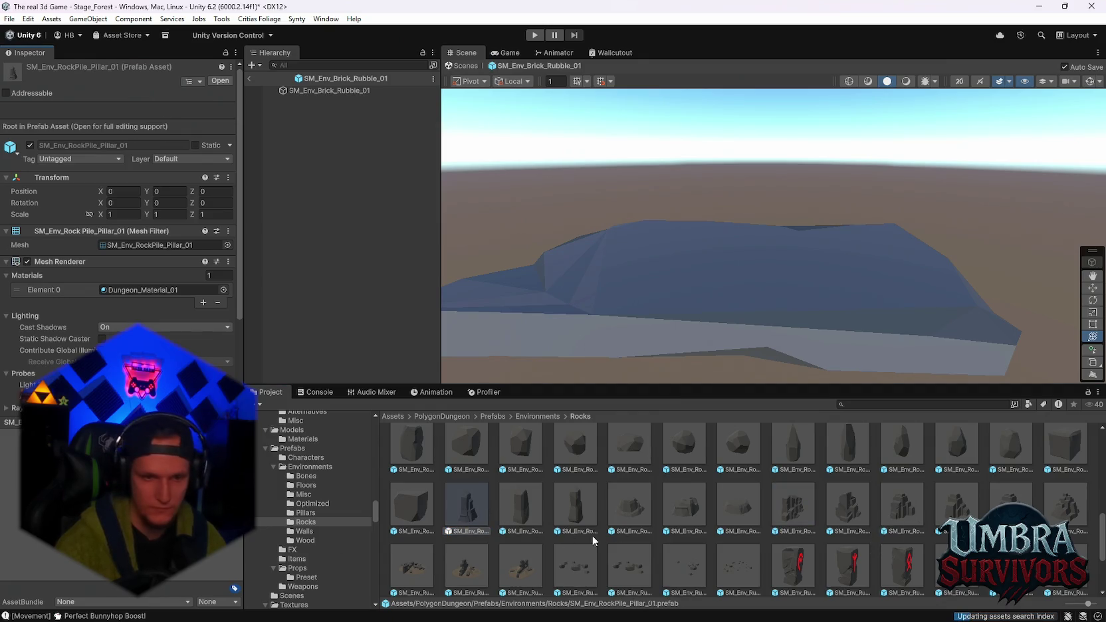
{"action": "scroll", "coordinate": [620, 532], "scroll_direction": "up", "scroll_amount": 3}
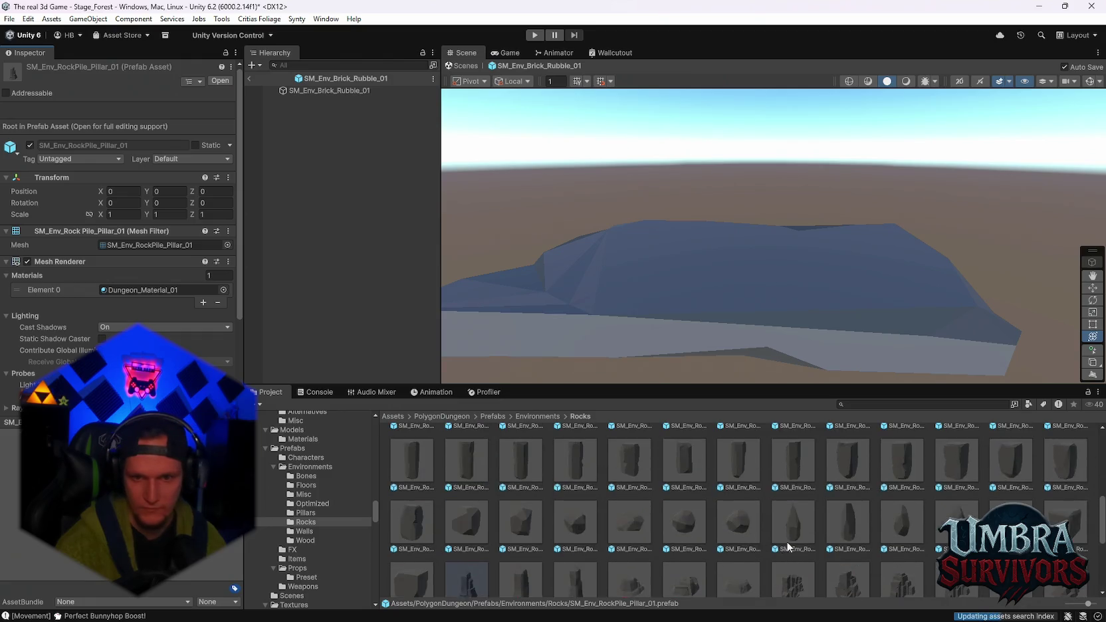
{"action": "scroll", "coordinate": [788, 547], "scroll_direction": "up", "scroll_amount": 2}
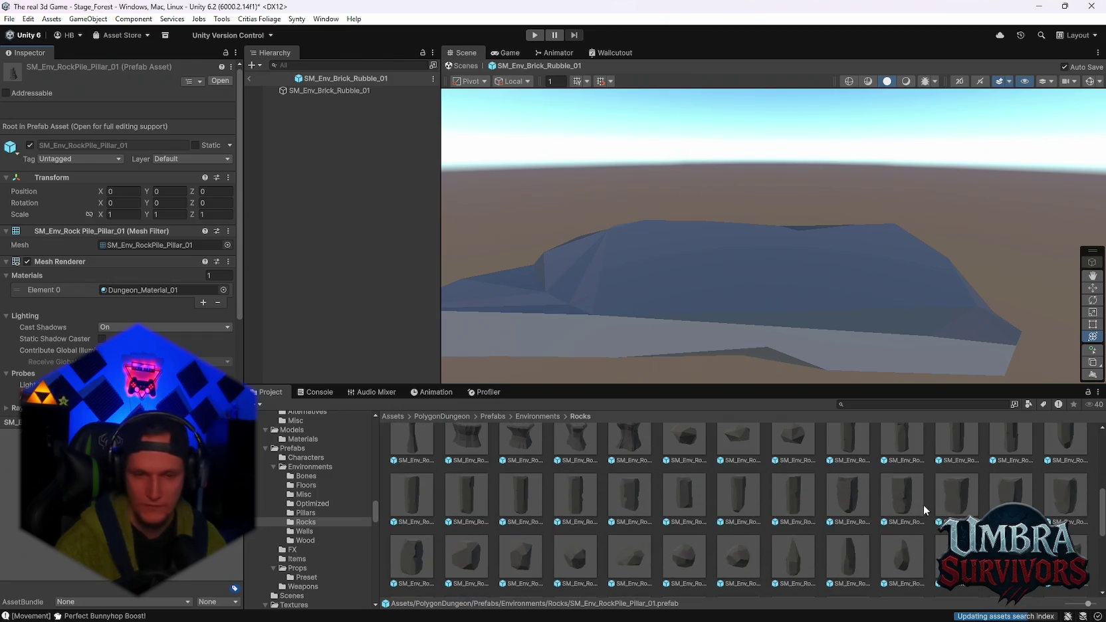
{"action": "scroll", "coordinate": [663, 521], "scroll_direction": "down", "scroll_amount": 2}
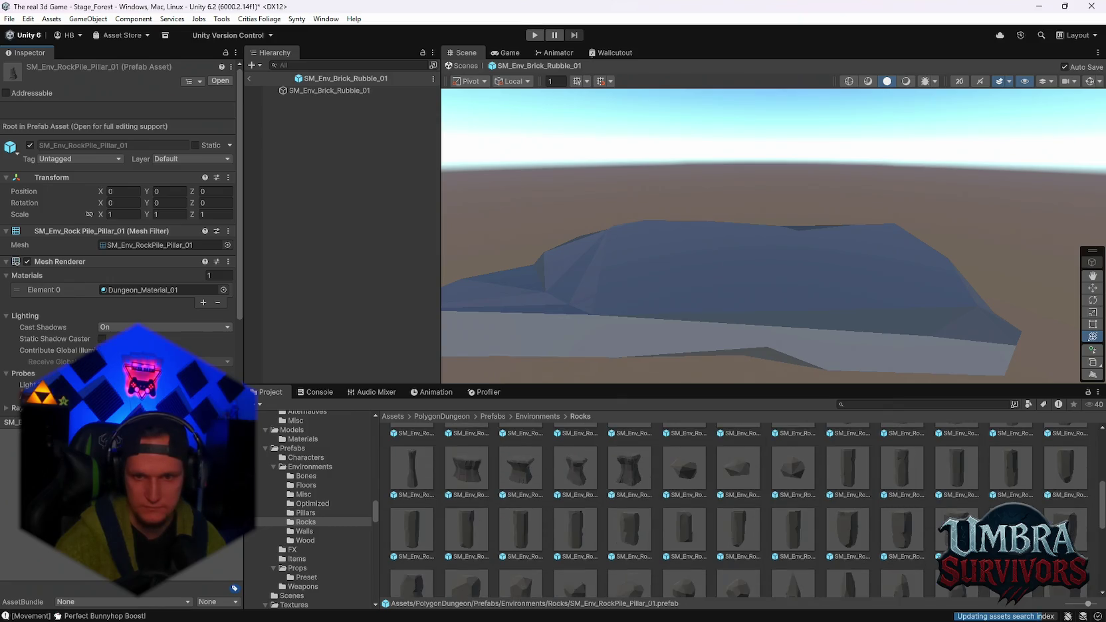
{"action": "scroll", "coordinate": [952, 496], "scroll_direction": "up", "scroll_amount": 2}
Position the first SM_Env_Rock_Rectangle_03 block on the rubble base and make it slightly shorter
{"action": "left_click", "coordinate": [965, 502]}
{"action": "left_click_drag", "start_coordinate": [833, 341], "coordinate": [817, 319]}
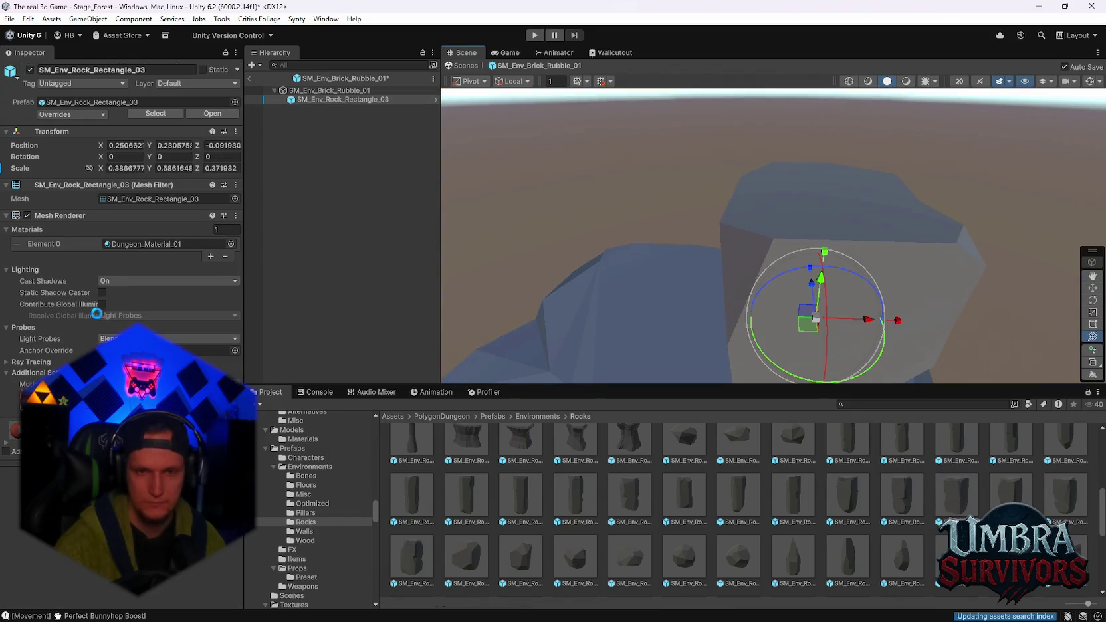
{"action": "mouse_move", "coordinate": [908, 268]}
{"action": "left_mouse_down"}
{"action": "mouse_move", "coordinate": [791, 252]}
{"action": "mouse_move", "coordinate": [902, 230]}
{"action": "mouse_move", "coordinate": [909, 239]}
{"action": "left_mouse_up"}
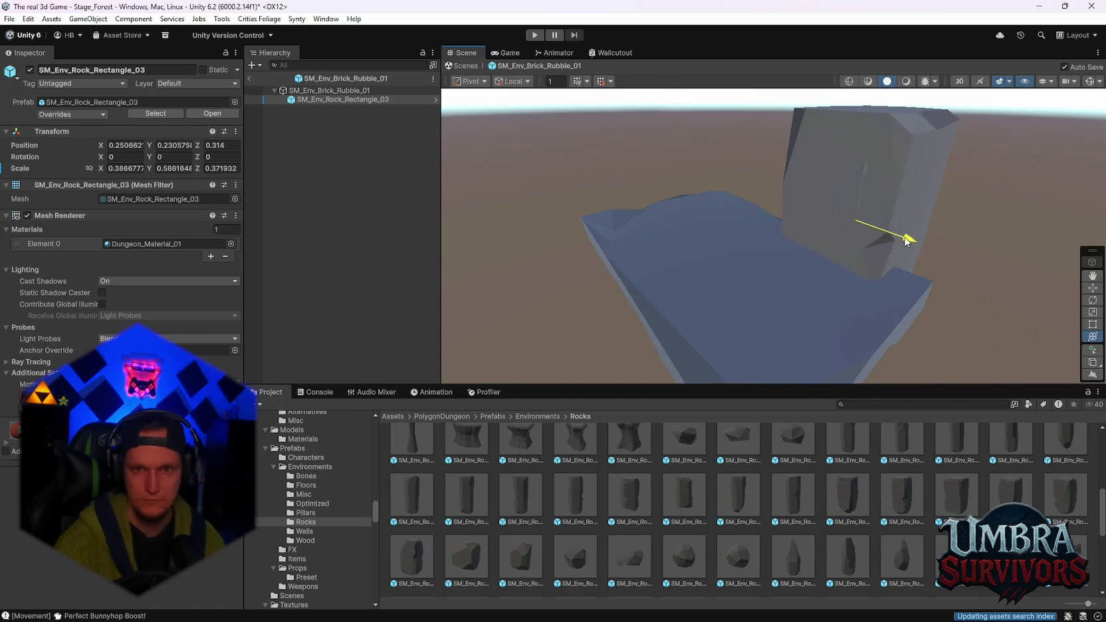
{"action": "right_click", "coordinate": [808, 195]}
{"action": "mouse_move", "coordinate": [787, 165]}
{"action": "left_mouse_down"}
{"action": "mouse_move", "coordinate": [842, 194]}
{"action": "mouse_move", "coordinate": [822, 104]}
{"action": "left_mouse_up"}
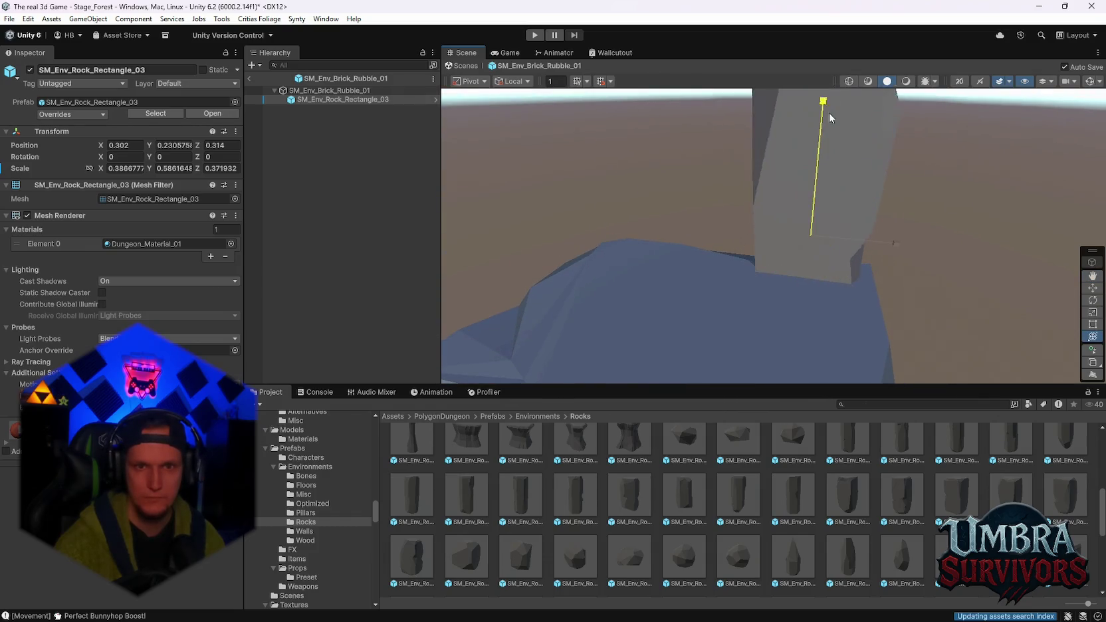
{"action": "scroll", "coordinate": [864, 252], "scroll_direction": "down", "scroll_amount": 3}
{"action": "left_click_drag", "start_coordinate": [892, 266], "coordinate": [855, 244]}
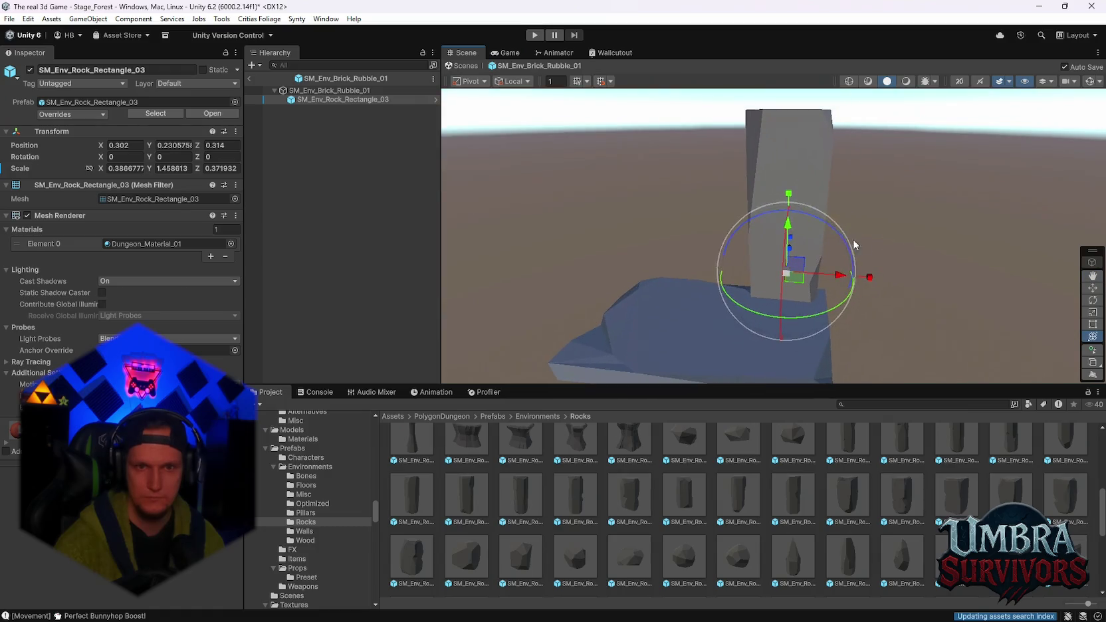
{"action": "left_click_drag", "start_coordinate": [789, 195], "coordinate": [789, 208]}
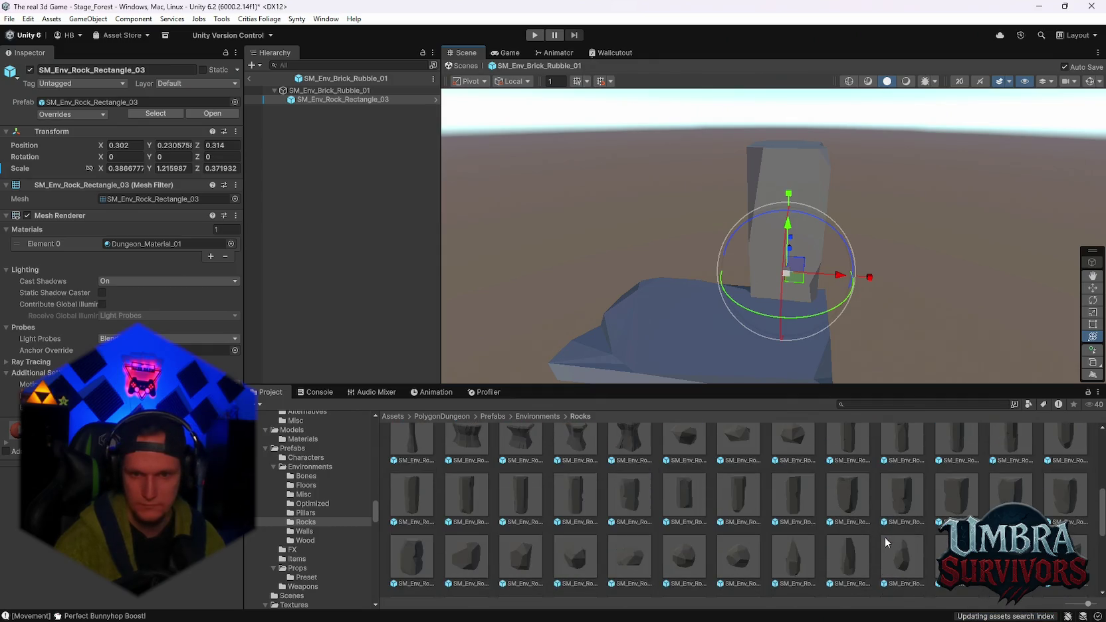
Add a second Rock_Rectangle_03, lower it slightly and line it up beside the first
{"action": "mouse_move", "coordinate": [959, 499]}
{"action": "left_mouse_down"}
{"action": "mouse_move", "coordinate": [715, 307]}
{"action": "mouse_move", "coordinate": [814, 285]}
{"action": "left_mouse_up"}
{"action": "scroll", "coordinate": [691, 310], "scroll_direction": "up", "scroll_amount": 3}
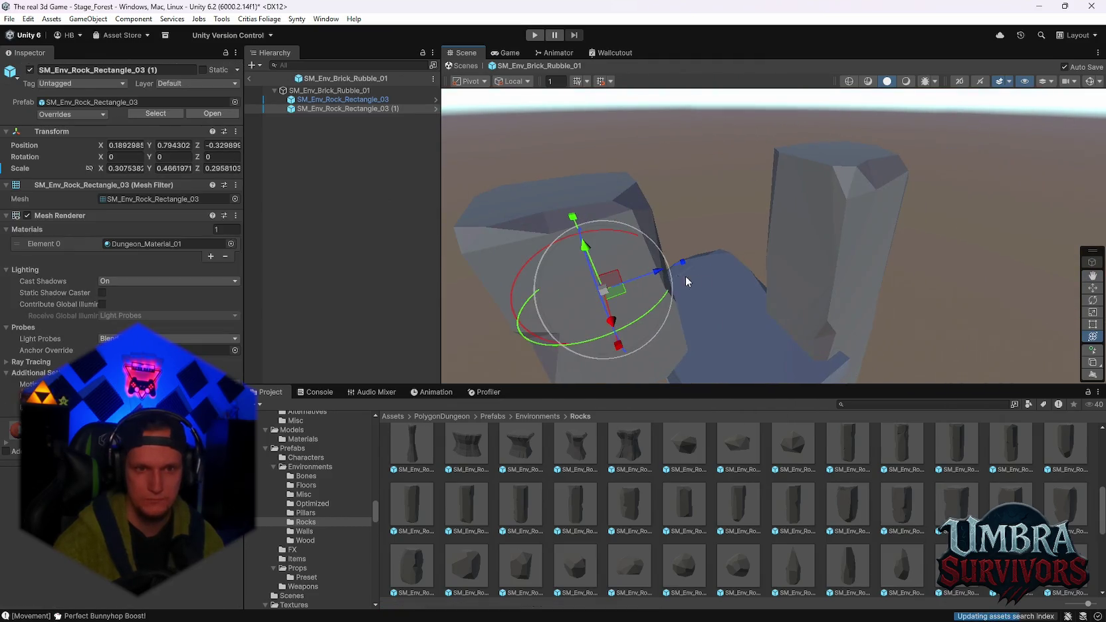
{"action": "left_click_drag", "start_coordinate": [684, 279], "coordinate": [800, 221]}
{"action": "mouse_move", "coordinate": [754, 179]}
{"action": "left_mouse_down"}
{"action": "mouse_move", "coordinate": [755, 222]}
{"action": "mouse_move", "coordinate": [773, 229]}
{"action": "mouse_move", "coordinate": [784, 257]}
{"action": "mouse_move", "coordinate": [733, 264]}
{"action": "mouse_move", "coordinate": [795, 256]}
{"action": "mouse_move", "coordinate": [693, 255]}
{"action": "left_mouse_up"}
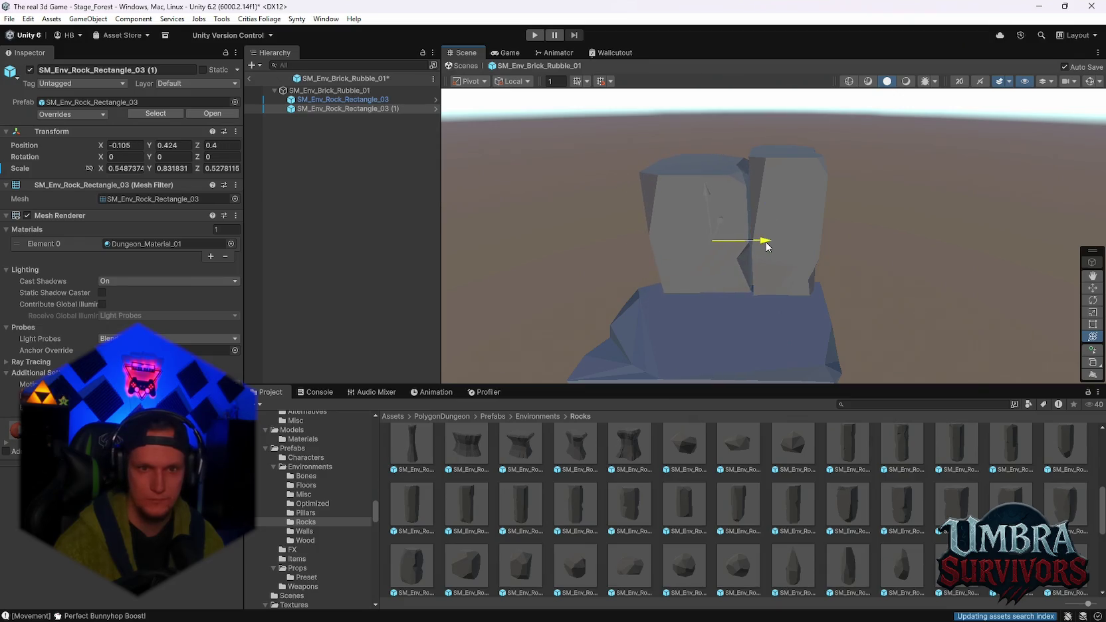
{"action": "mouse_move", "coordinate": [771, 277]}
{"action": "left_mouse_down"}
{"action": "mouse_move", "coordinate": [805, 148]}
{"action": "mouse_move", "coordinate": [768, 232]}
{"action": "mouse_move", "coordinate": [806, 235]}
{"action": "left_mouse_up"}
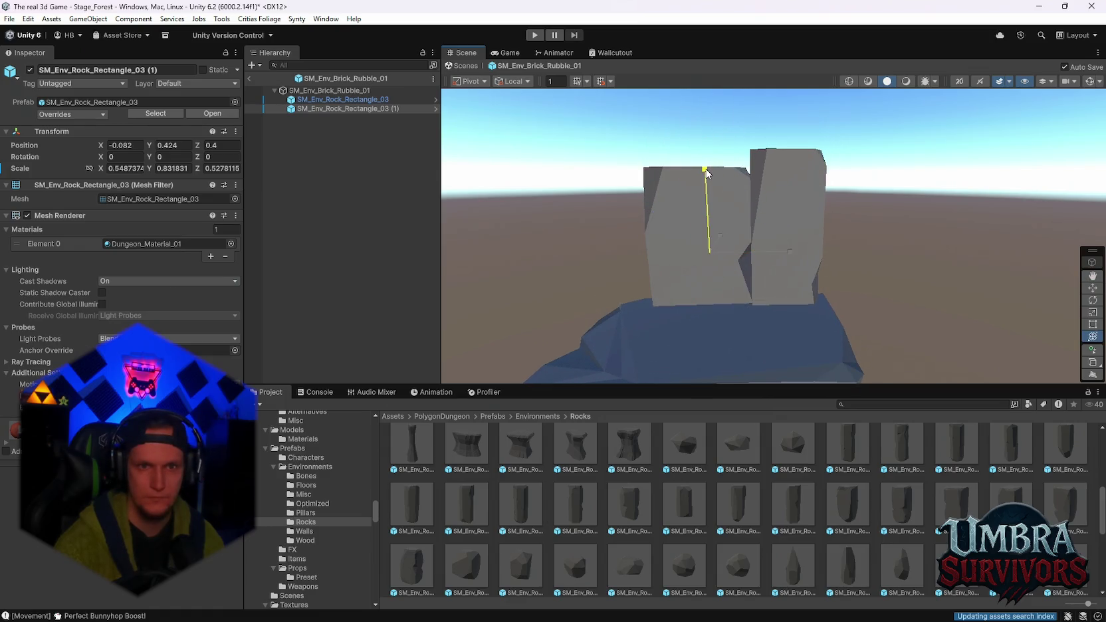
{"action": "mouse_move", "coordinate": [787, 197]}
{"action": "left_mouse_down"}
{"action": "mouse_move", "coordinate": [829, 154]}
{"action": "mouse_move", "coordinate": [864, 174]}
{"action": "mouse_move", "coordinate": [833, 86]}
{"action": "mouse_move", "coordinate": [819, 192]}
{"action": "left_mouse_up"}
Shorten the second rock to about 0.55 × 0.73 × 0.53 and inspect the pair from several angles
{"action": "scroll", "coordinate": [817, 246], "scroll_direction": "up", "scroll_amount": 3}
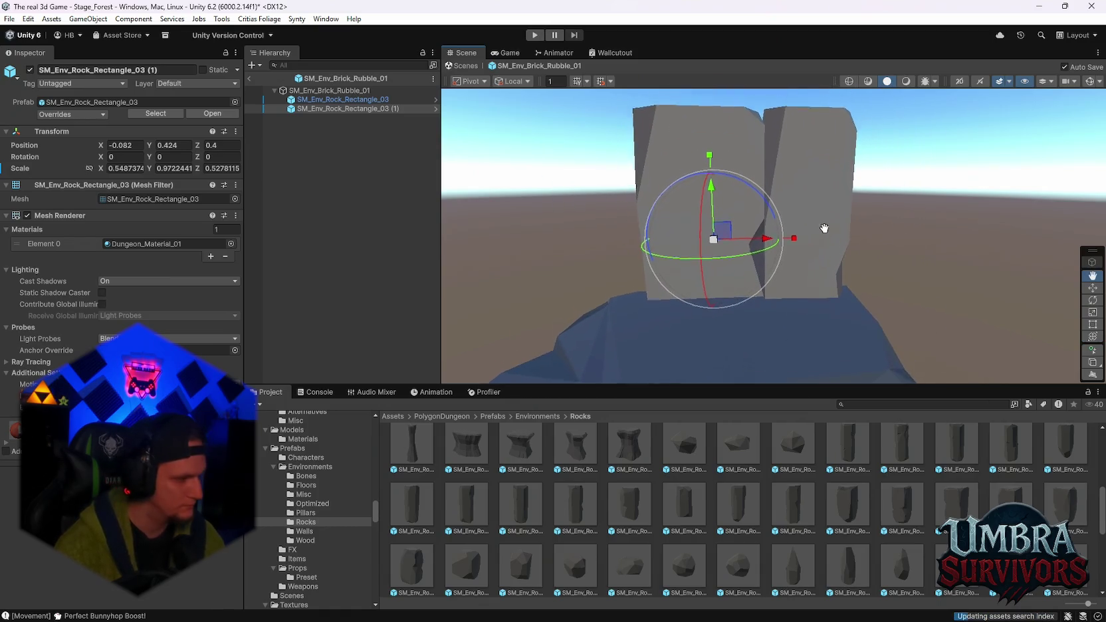
{"action": "scroll", "coordinate": [825, 230], "scroll_direction": "up", "scroll_amount": 2}
{"action": "mouse_move", "coordinate": [815, 243]}
{"action": "left_mouse_down"}
{"action": "mouse_move", "coordinate": [800, 279]}
{"action": "mouse_move", "coordinate": [804, 166]}
{"action": "mouse_move", "coordinate": [823, 212]}
{"action": "mouse_move", "coordinate": [779, 267]}
{"action": "mouse_move", "coordinate": [744, 165]}
{"action": "mouse_move", "coordinate": [747, 174]}
{"action": "left_mouse_up"}
{"action": "left_click_drag", "start_coordinate": [743, 131], "coordinate": [746, 185]}
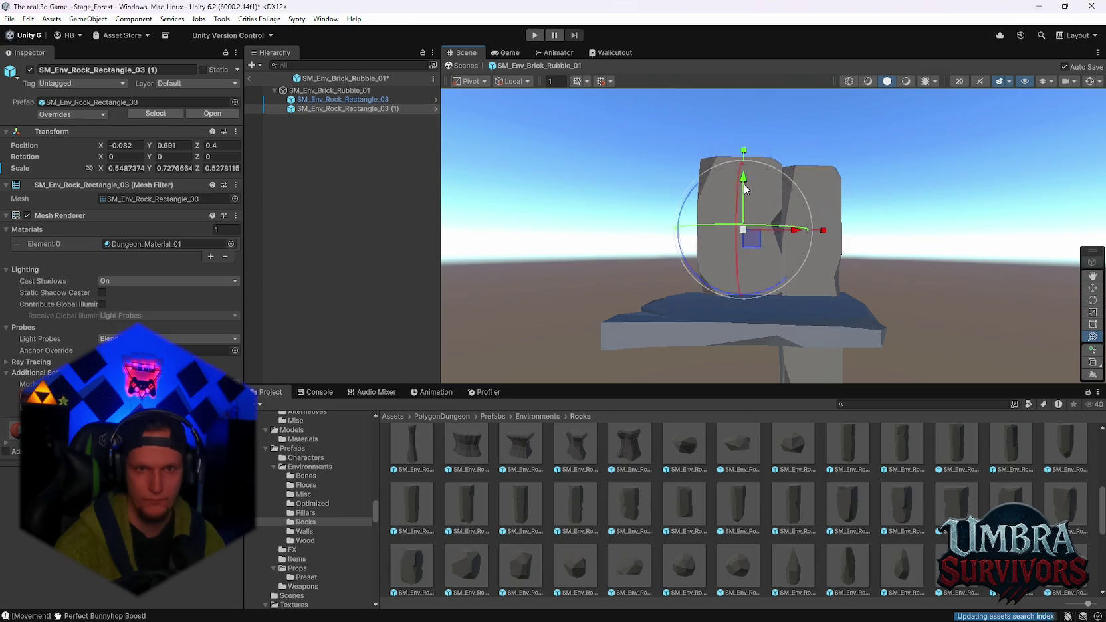
{"action": "scroll", "coordinate": [774, 279], "scroll_direction": "up", "scroll_amount": 3}
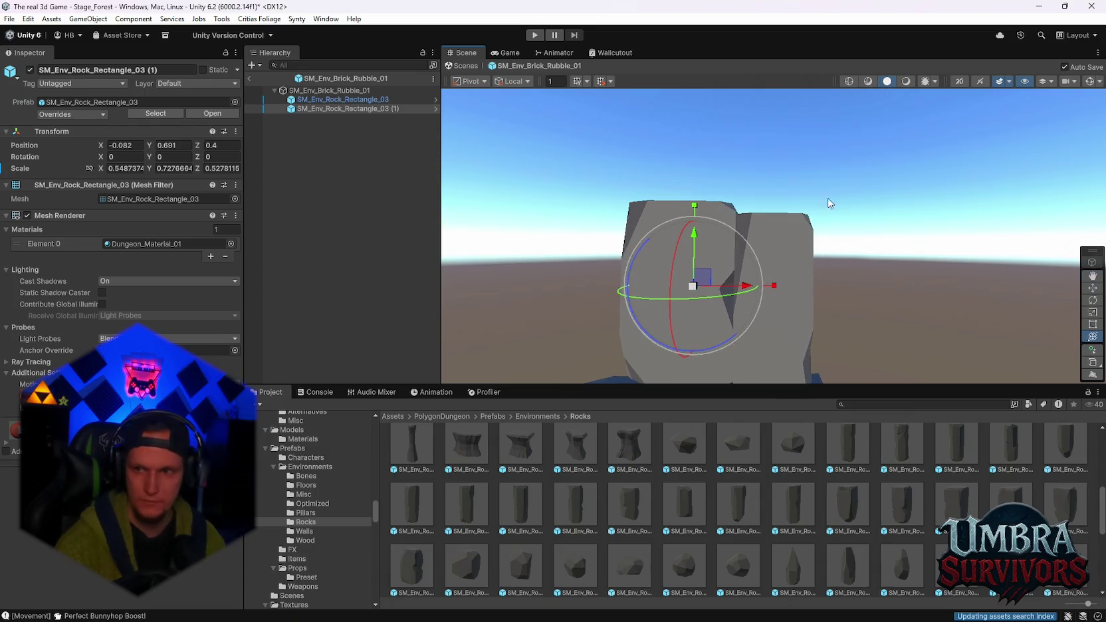
{"action": "mouse_move", "coordinate": [871, 218]}
{"action": "left_mouse_down"}
{"action": "mouse_move", "coordinate": [867, 348]}
{"action": "mouse_move", "coordinate": [850, 266]}
{"action": "left_mouse_up"}
{"action": "scroll", "coordinate": [638, 545], "scroll_direction": "down", "scroll_amount": 2}
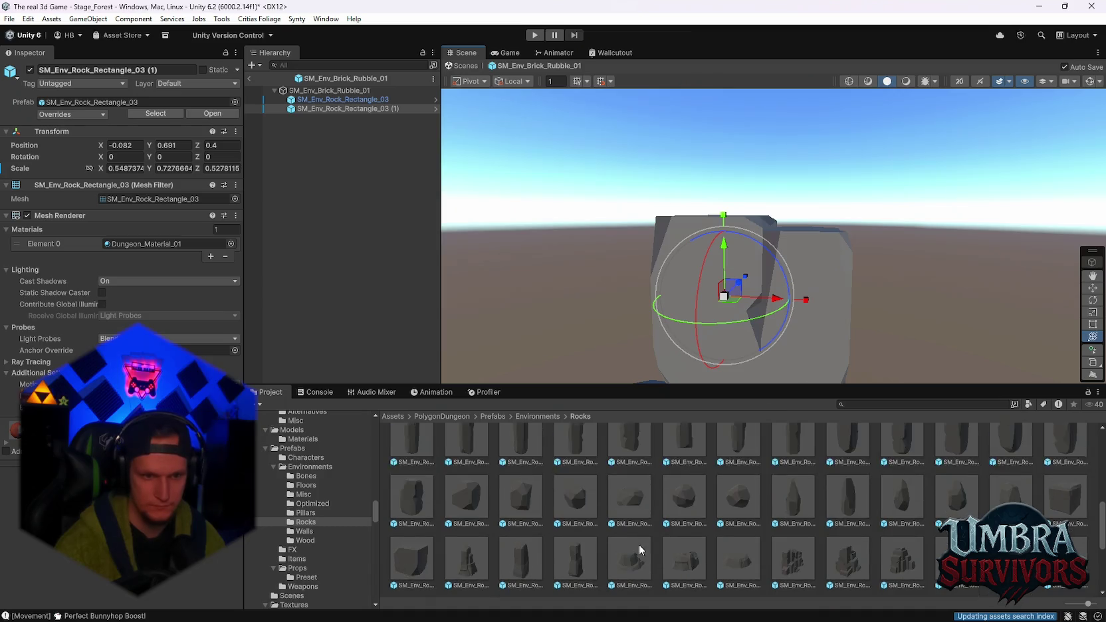
{"action": "scroll", "coordinate": [547, 522], "scroll_direction": "down", "scroll_amount": 1}
{"action": "scroll", "coordinate": [452, 503], "scroll_direction": "up", "scroll_amount": 3}
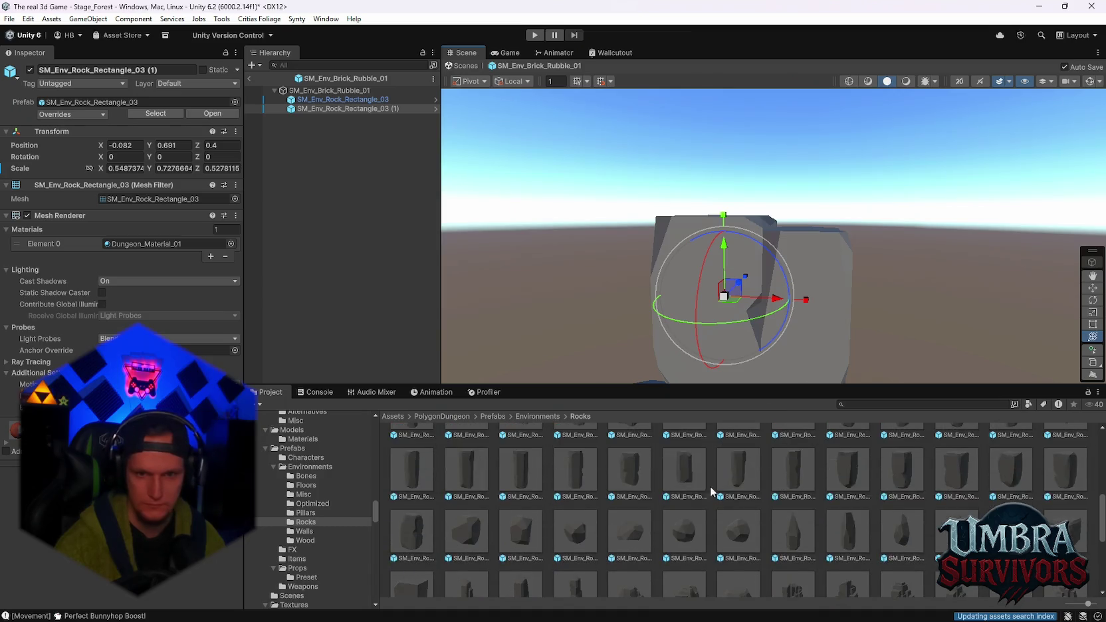
Drop SM_Env_Rock_Rectangle_06 into the rubble prefab over the blocks and enlarge it
{"action": "left_click_drag", "start_coordinate": [983, 220], "coordinate": [991, 280]}
{"action": "mouse_move", "coordinate": [415, 565]}
{"action": "left_mouse_down"}
{"action": "mouse_move", "coordinate": [684, 344]}
{"action": "mouse_move", "coordinate": [685, 332]}
{"action": "left_mouse_up"}
{"action": "left_click_drag", "start_coordinate": [762, 276], "coordinate": [616, 294]}
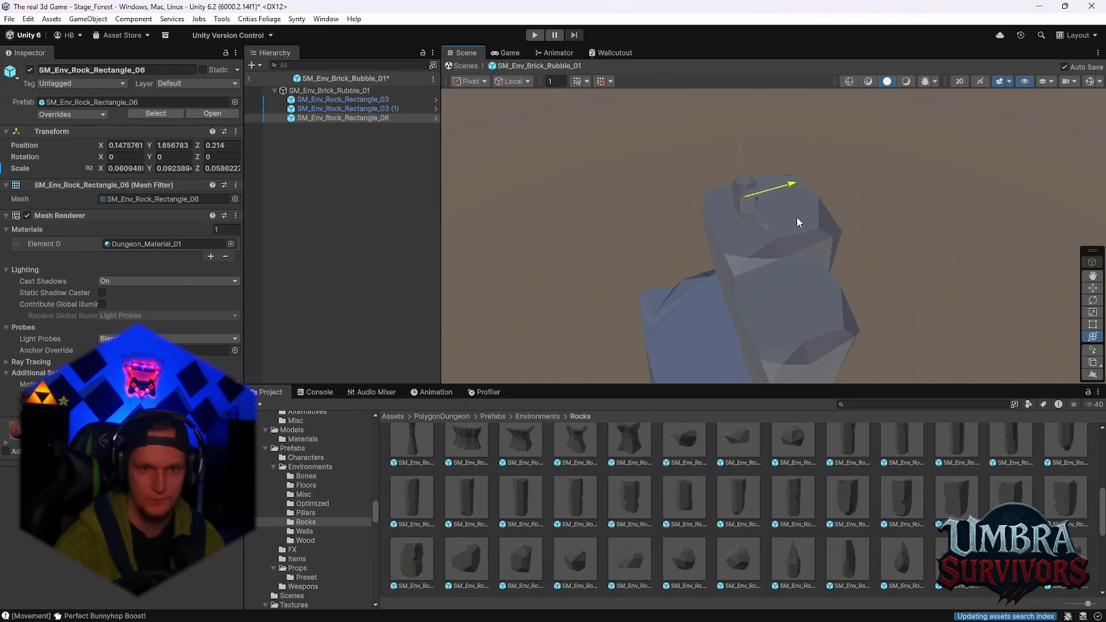
{"action": "mouse_move", "coordinate": [753, 241]}
{"action": "left_mouse_down"}
{"action": "mouse_move", "coordinate": [745, 280]}
{"action": "mouse_move", "coordinate": [732, 232]}
{"action": "mouse_move", "coordinate": [751, 239]}
{"action": "left_mouse_up"}
{"action": "mouse_move", "coordinate": [864, 213]}
{"action": "left_mouse_down"}
{"action": "mouse_move", "coordinate": [830, 194]}
{"action": "mouse_move", "coordinate": [878, 224]}
{"action": "mouse_move", "coordinate": [872, 193]}
{"action": "mouse_move", "coordinate": [861, 240]}
{"action": "mouse_move", "coordinate": [832, 208]}
{"action": "left_mouse_up"}
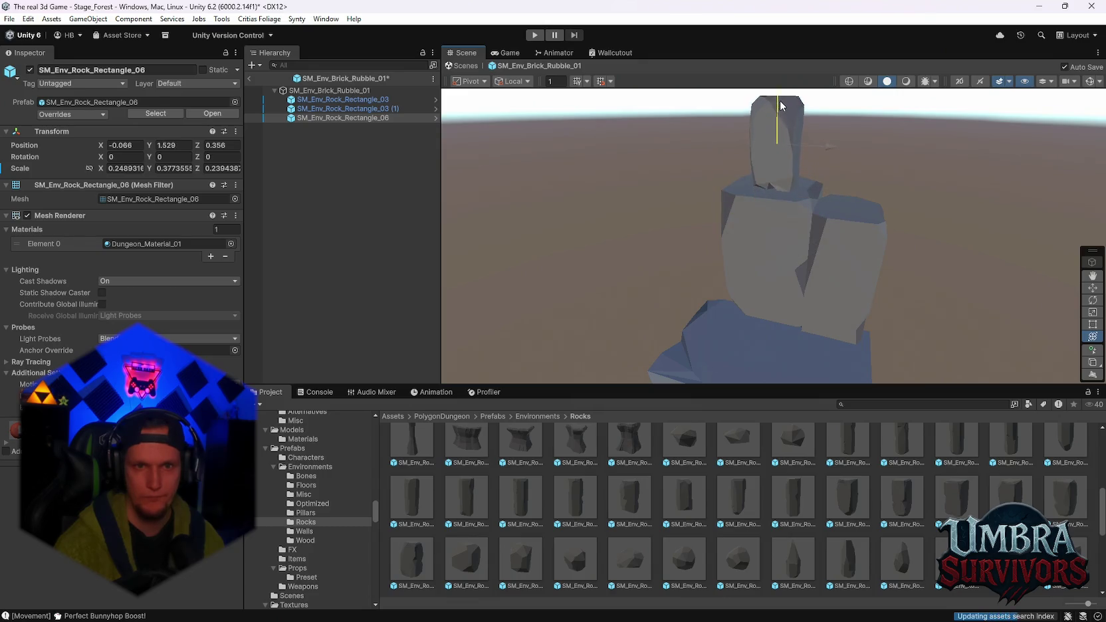
Fine-tune the top rock along X and Z so it rests on the pair, then deselect
{"action": "scroll", "coordinate": [781, 116], "scroll_direction": "down", "scroll_amount": 3}
{"action": "mouse_move", "coordinate": [781, 115]}
{"action": "left_mouse_down"}
{"action": "mouse_move", "coordinate": [615, 210]}
{"action": "mouse_move", "coordinate": [790, 174]}
{"action": "left_mouse_up"}
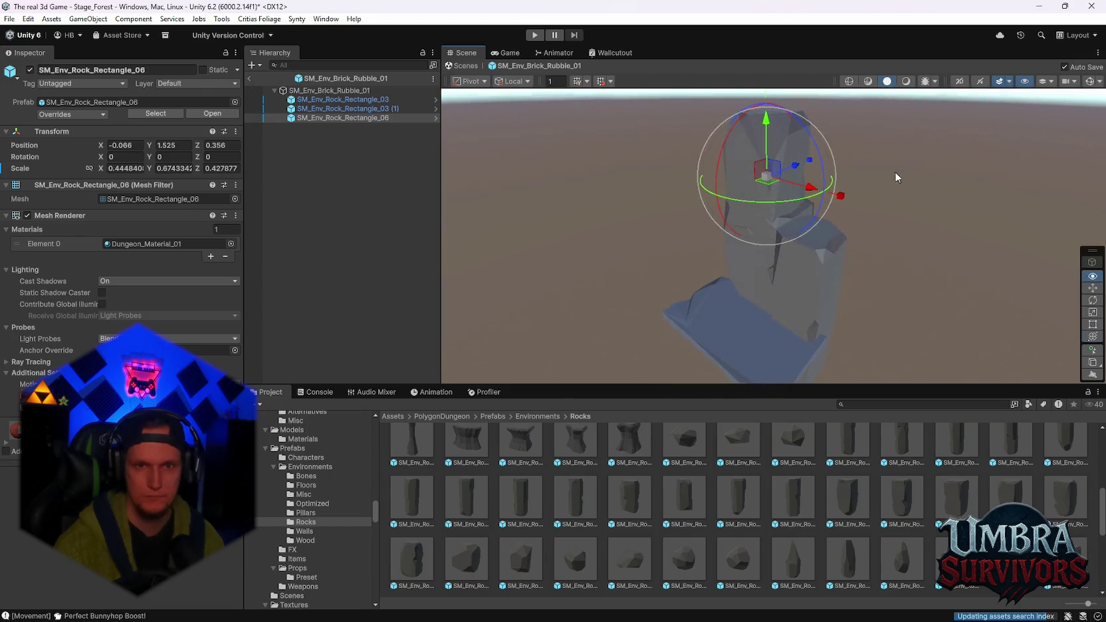
{"action": "scroll", "coordinate": [810, 168], "scroll_direction": "up", "scroll_amount": 3}
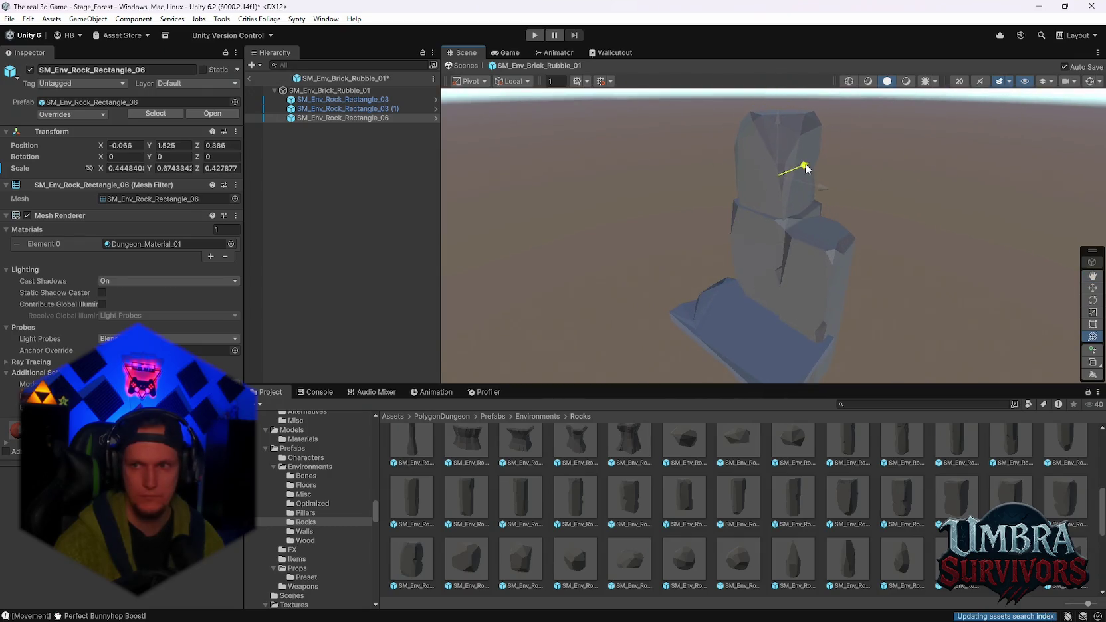
{"action": "mouse_move", "coordinate": [805, 169]}
{"action": "left_mouse_down"}
{"action": "mouse_move", "coordinate": [681, 252]}
{"action": "mouse_move", "coordinate": [780, 309]}
{"action": "mouse_move", "coordinate": [884, 227]}
{"action": "left_mouse_up"}
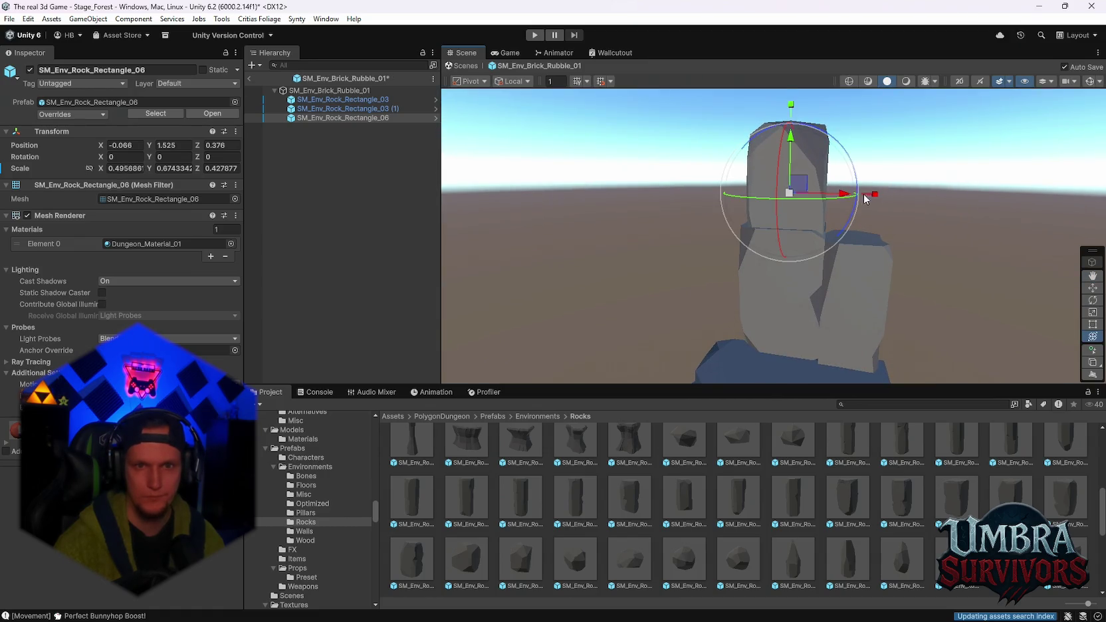
{"action": "mouse_move", "coordinate": [706, 150]}
{"action": "left_mouse_down"}
{"action": "mouse_move", "coordinate": [844, 262]}
{"action": "mouse_move", "coordinate": [807, 247]}
{"action": "mouse_move", "coordinate": [808, 271]}
{"action": "left_mouse_up"}
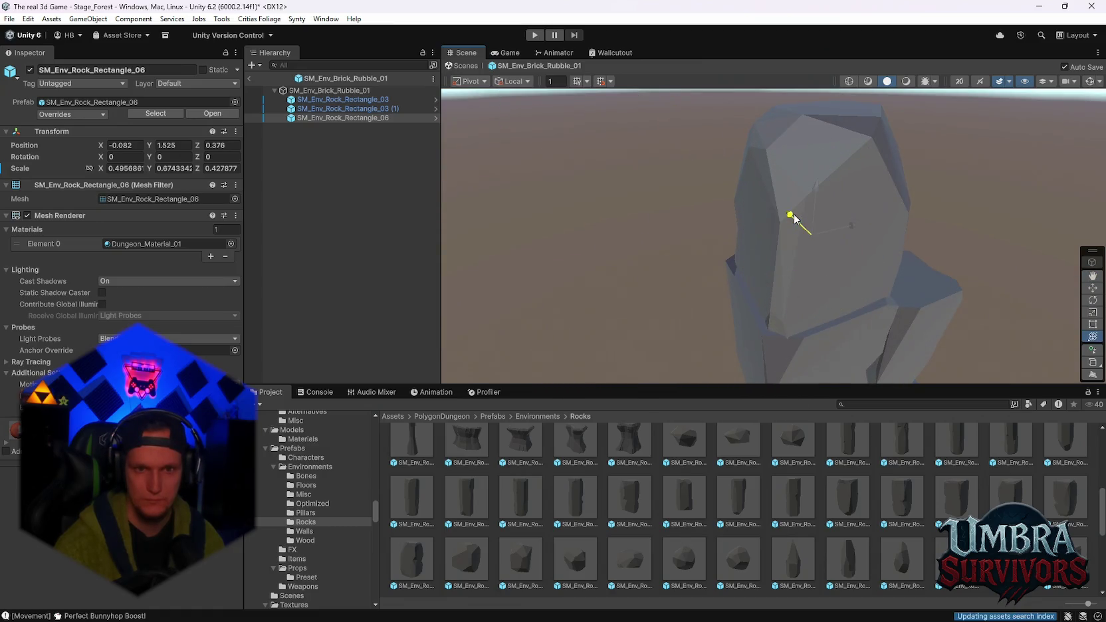
{"action": "mouse_move", "coordinate": [791, 216]}
{"action": "left_mouse_down"}
{"action": "mouse_move", "coordinate": [851, 229]}
{"action": "mouse_move", "coordinate": [847, 245]}
{"action": "mouse_move", "coordinate": [753, 208]}
{"action": "mouse_move", "coordinate": [767, 242]}
{"action": "mouse_move", "coordinate": [846, 170]}
{"action": "mouse_move", "coordinate": [938, 173]}
{"action": "mouse_move", "coordinate": [902, 203]}
{"action": "mouse_move", "coordinate": [916, 222]}
{"action": "mouse_move", "coordinate": [908, 279]}
{"action": "left_mouse_up"}
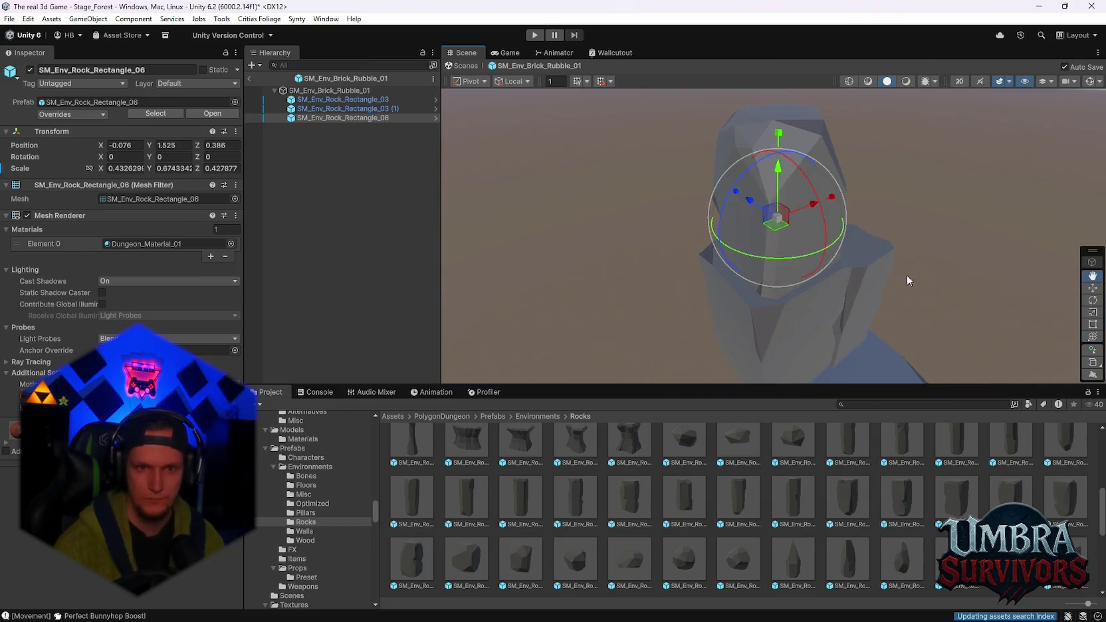
{"action": "left_click_drag", "start_coordinate": [749, 204], "coordinate": [751, 205]}
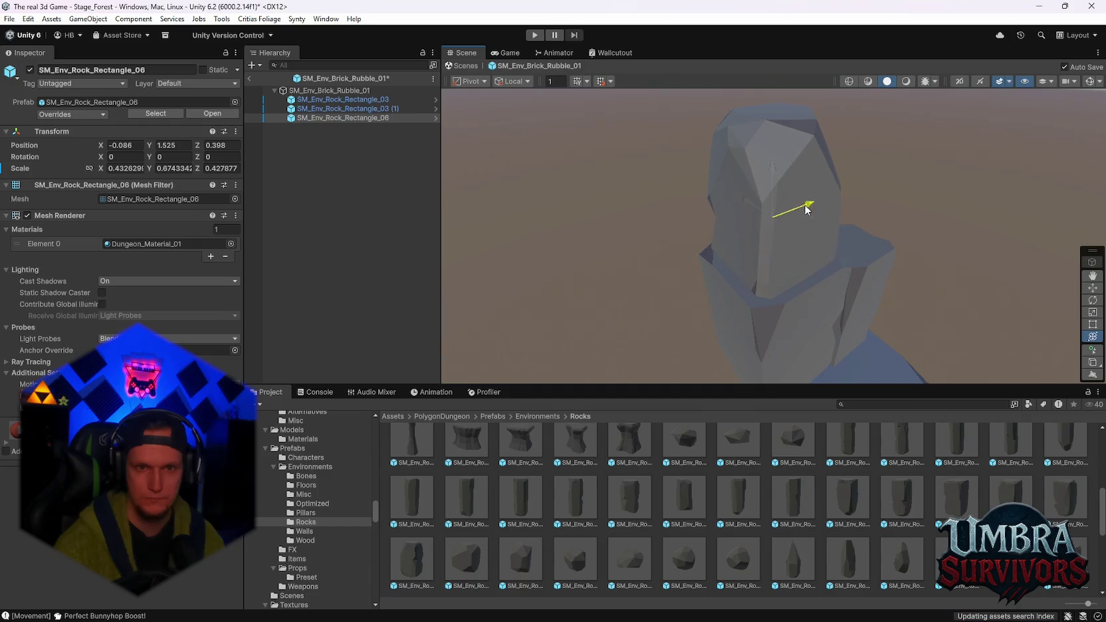
{"action": "mouse_move", "coordinate": [826, 202]}
{"action": "left_mouse_down"}
{"action": "mouse_move", "coordinate": [889, 242]}
{"action": "mouse_move", "coordinate": [901, 177]}
{"action": "mouse_move", "coordinate": [903, 249]}
{"action": "mouse_move", "coordinate": [803, 299]}
{"action": "mouse_move", "coordinate": [876, 262]}
{"action": "mouse_move", "coordinate": [883, 284]}
{"action": "mouse_move", "coordinate": [862, 276]}
{"action": "left_mouse_up"}
{"action": "left_click", "coordinate": [909, 215]}
{"action": "mouse_move", "coordinate": [785, 291]}
{"action": "left_mouse_down"}
{"action": "mouse_move", "coordinate": [788, 306]}
{"action": "mouse_move", "coordinate": [795, 264]}
{"action": "mouse_move", "coordinate": [812, 274]}
{"action": "mouse_move", "coordinate": [708, 514]}
{"action": "left_mouse_up"}
Browse the Walls, Misc and Floors prefab folders and select the SM_Env_Tiles_Rune_02 tile
{"action": "scroll", "coordinate": [702, 523], "scroll_direction": "down", "scroll_amount": 2}
{"action": "scroll", "coordinate": [724, 513], "scroll_direction": "up", "scroll_amount": 5}
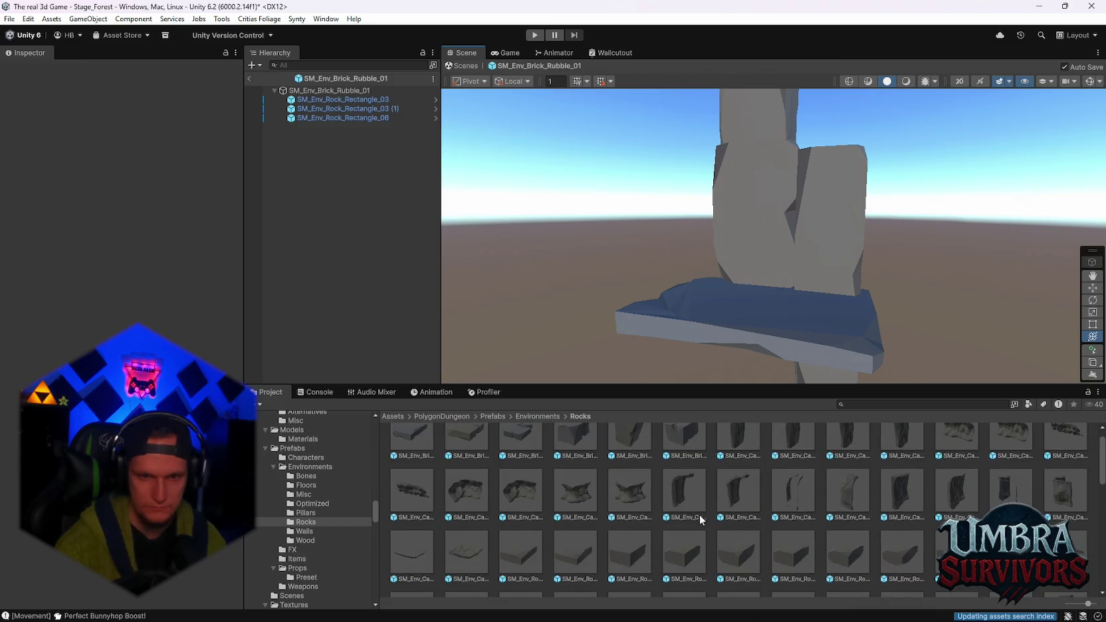
{"action": "left_click", "coordinate": [300, 535]}
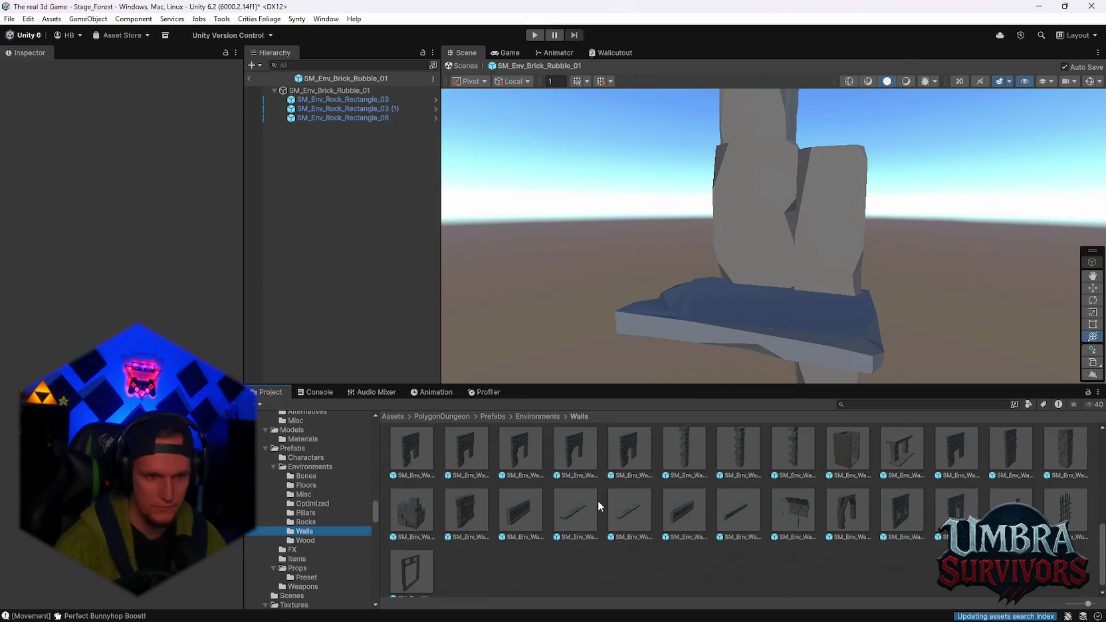
{"action": "scroll", "coordinate": [600, 500], "scroll_direction": "up", "scroll_amount": 3}
{"action": "scroll", "coordinate": [631, 515], "scroll_direction": "up", "scroll_amount": 3}
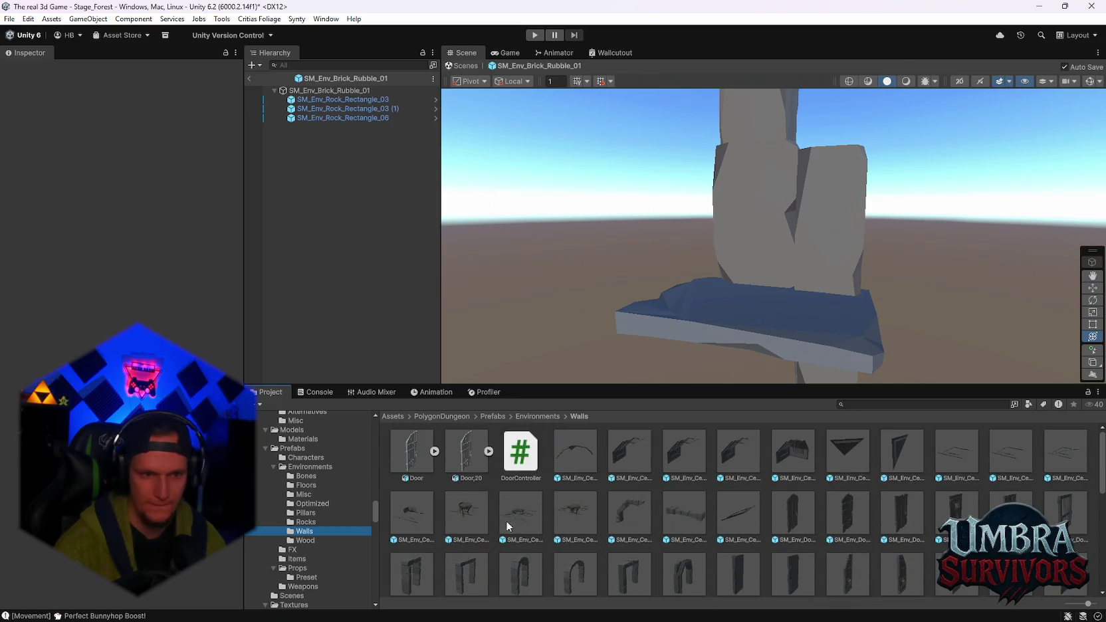
{"action": "left_click", "coordinate": [304, 494]}
{"action": "scroll", "coordinate": [599, 505], "scroll_direction": "down", "scroll_amount": 1}
{"action": "scroll", "coordinate": [616, 503], "scroll_direction": "up", "scroll_amount": 1}
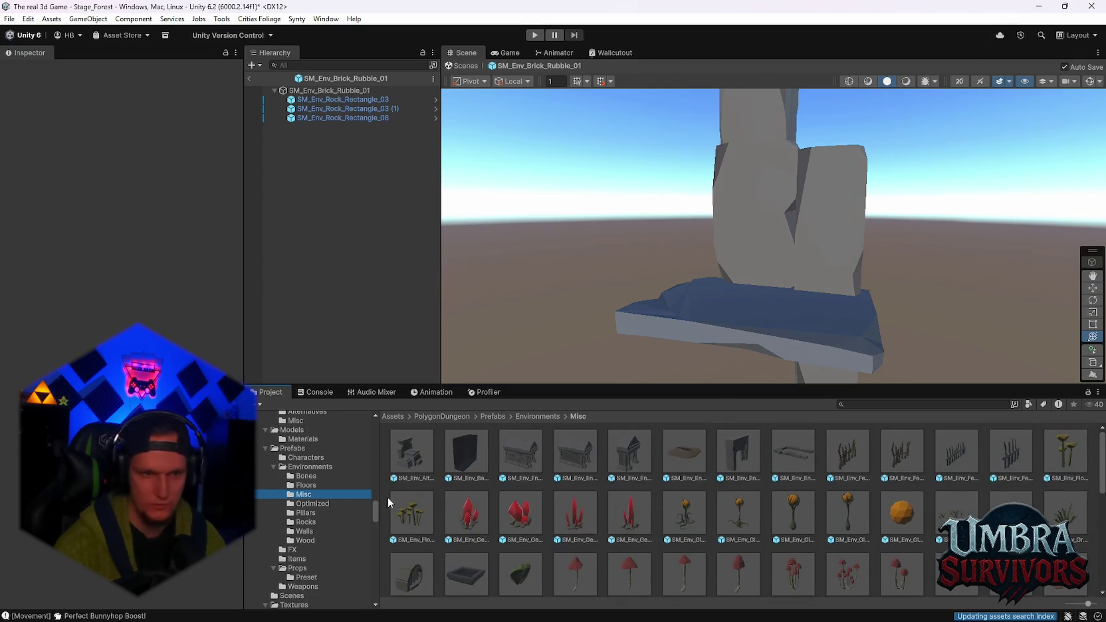
{"action": "left_click", "coordinate": [307, 486]}
{"action": "scroll", "coordinate": [638, 491], "scroll_direction": "down", "scroll_amount": 1}
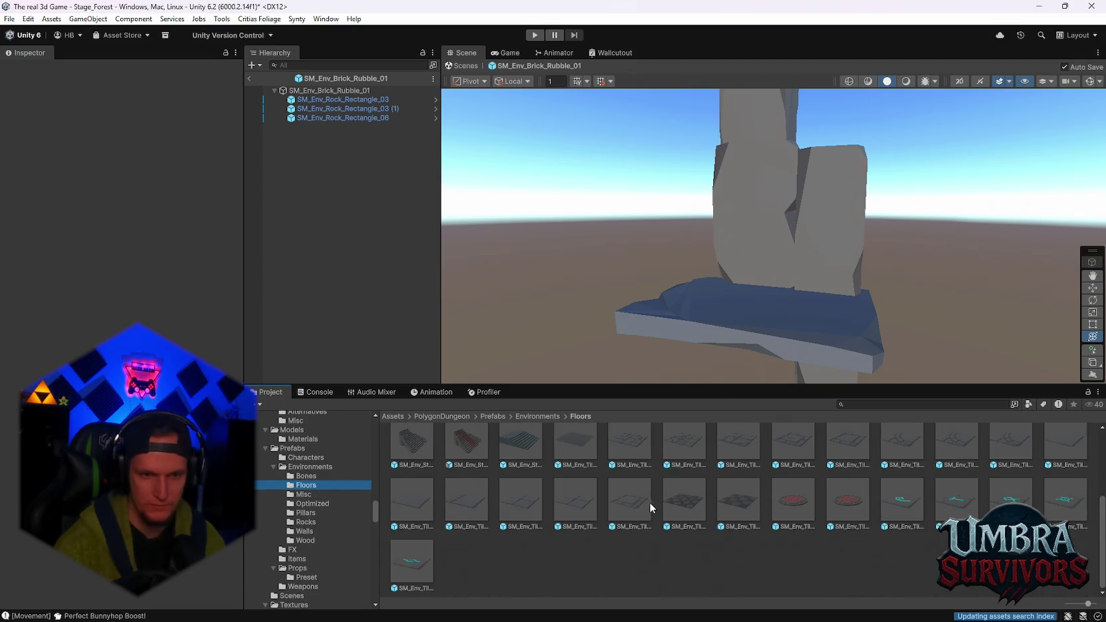
{"action": "left_click", "coordinate": [413, 565]}
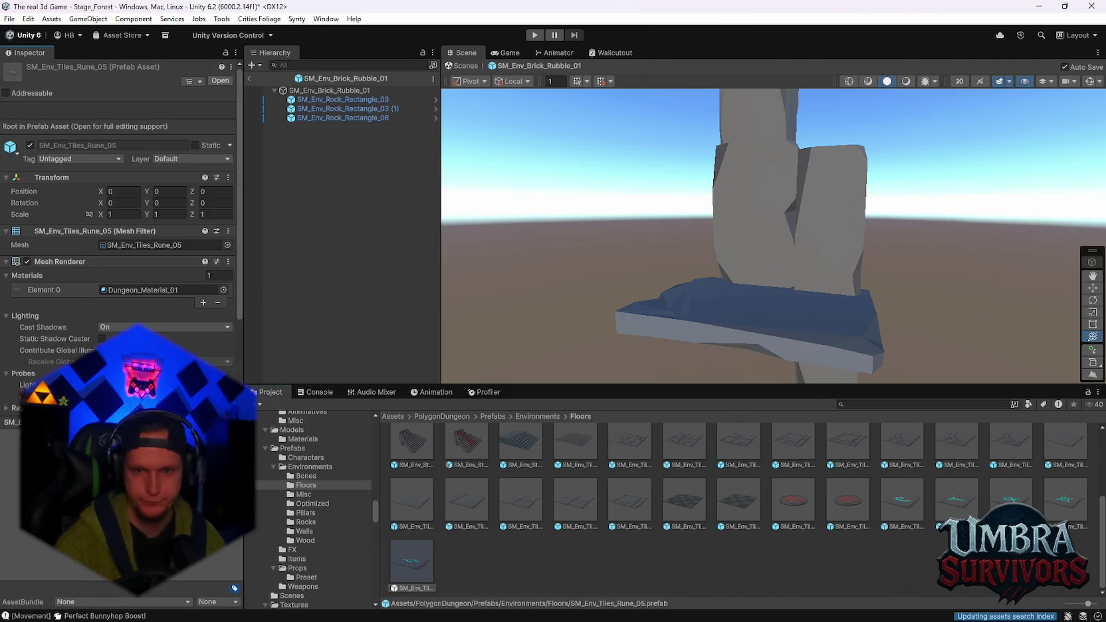
{"action": "key", "text": "Right"}
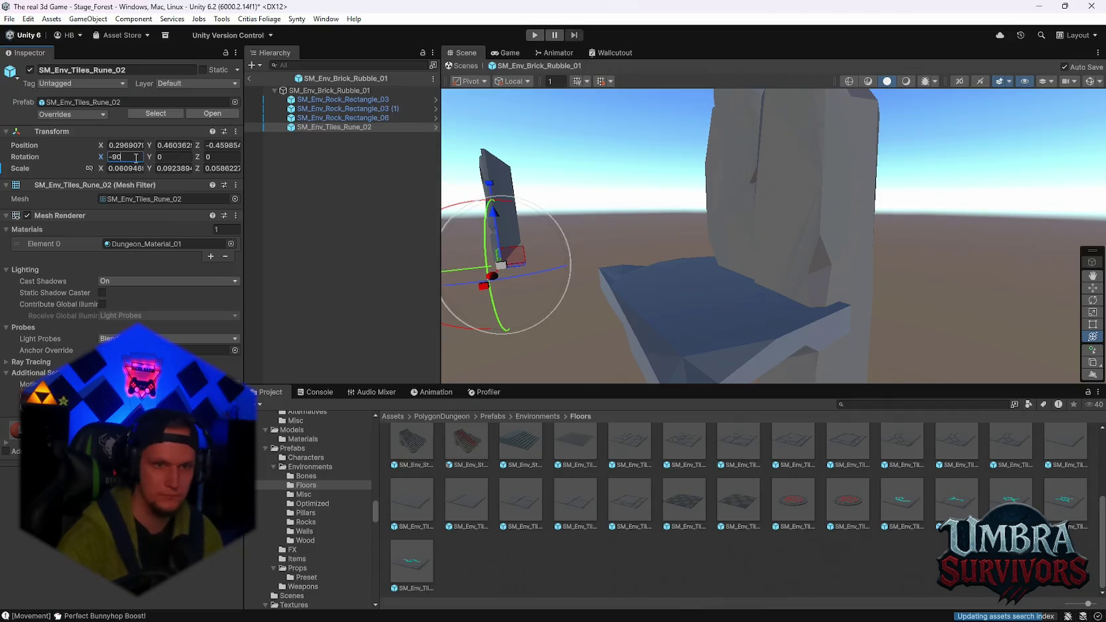
Place the Rune_02 tile against the rock wall and stretch it much taller
{"action": "mouse_move", "coordinate": [672, 219]}
{"action": "left_mouse_down"}
{"action": "mouse_move", "coordinate": [795, 199]}
{"action": "mouse_move", "coordinate": [855, 253]}
{"action": "mouse_move", "coordinate": [784, 218]}
{"action": "left_mouse_up"}
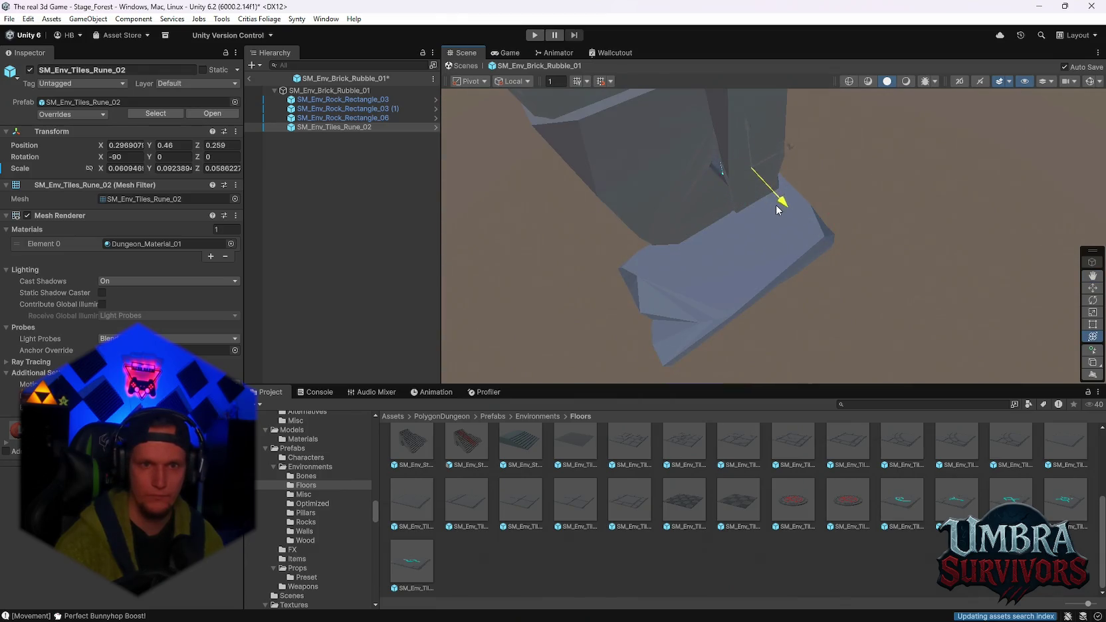
{"action": "left_click_drag", "start_coordinate": [755, 110], "coordinate": [745, 68]}
{"action": "right_click", "coordinate": [770, 110]}
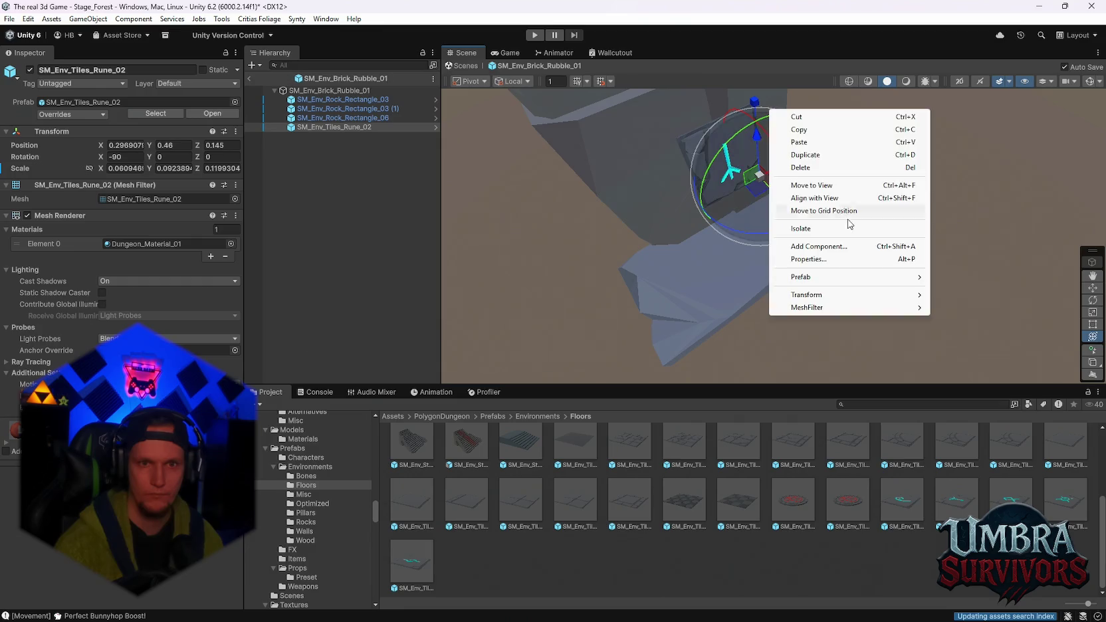
{"action": "mouse_move", "coordinate": [716, 246]}
{"action": "left_mouse_down"}
{"action": "mouse_move", "coordinate": [826, 175]}
{"action": "mouse_move", "coordinate": [815, 170]}
{"action": "left_mouse_up"}
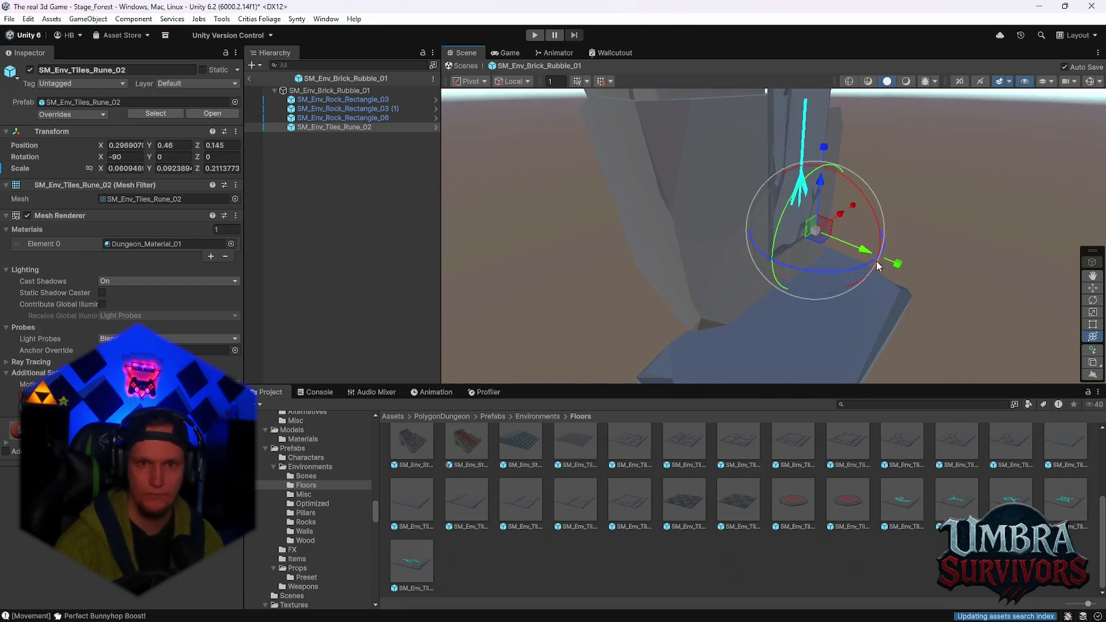
{"action": "left_click_drag", "start_coordinate": [997, 292], "coordinate": [1010, 298]}
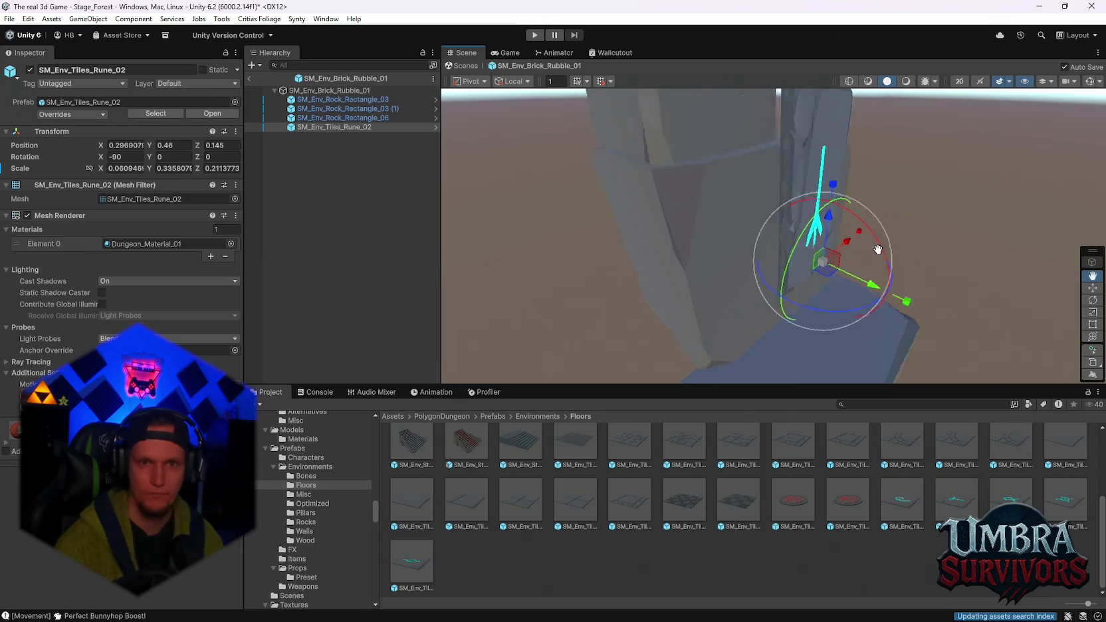
{"action": "mouse_move", "coordinate": [833, 248]}
{"action": "left_mouse_down"}
{"action": "mouse_move", "coordinate": [789, 303]}
{"action": "mouse_move", "coordinate": [793, 321]}
{"action": "mouse_move", "coordinate": [788, 270]}
{"action": "mouse_move", "coordinate": [798, 280]}
{"action": "mouse_move", "coordinate": [838, 255]}
{"action": "mouse_move", "coordinate": [888, 253]}
{"action": "mouse_move", "coordinate": [922, 279]}
{"action": "mouse_move", "coordinate": [941, 345]}
{"action": "mouse_move", "coordinate": [1015, 370]}
{"action": "left_mouse_up"}
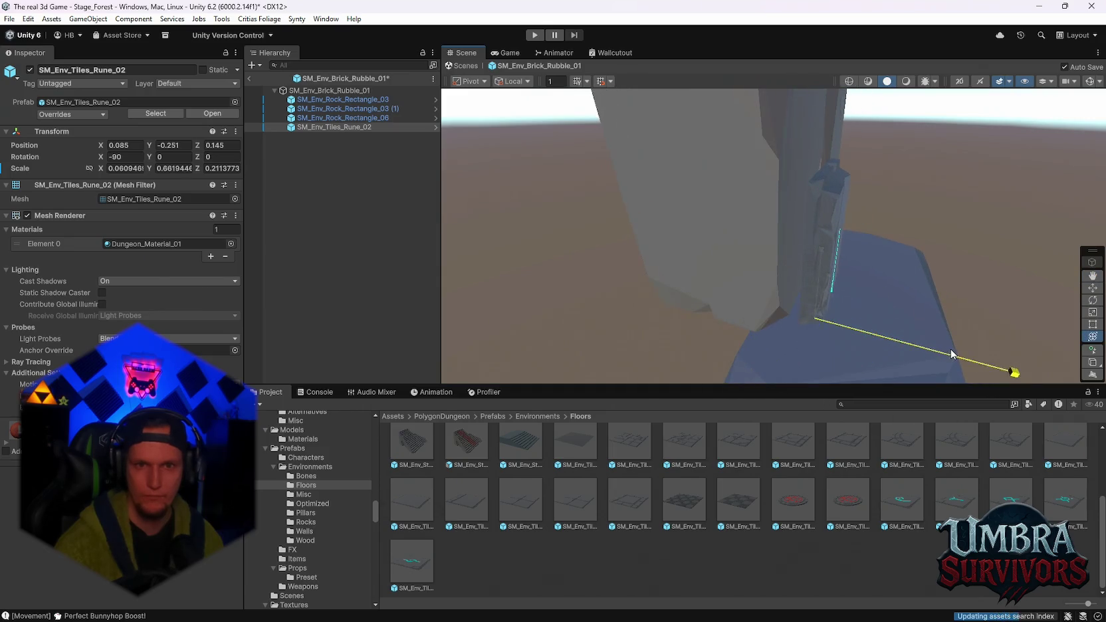
{"action": "mouse_move", "coordinate": [930, 299]}
{"action": "left_mouse_down"}
{"action": "mouse_move", "coordinate": [740, 229]}
{"action": "mouse_move", "coordinate": [850, 282]}
{"action": "mouse_move", "coordinate": [834, 287]}
{"action": "mouse_move", "coordinate": [897, 326]}
{"action": "mouse_move", "coordinate": [840, 299]}
{"action": "mouse_move", "coordinate": [857, 311]}
{"action": "mouse_move", "coordinate": [858, 340]}
{"action": "mouse_move", "coordinate": [824, 268]}
{"action": "mouse_move", "coordinate": [771, 299]}
{"action": "left_mouse_up"}
Adjust the rune tile's height, width and scale to about 0.077 × 0.99 × 0.22, undoing an accidental tilt
{"action": "scroll", "coordinate": [864, 312], "scroll_direction": "up", "scroll_amount": 3}
{"action": "mouse_move", "coordinate": [756, 340]}
{"action": "left_mouse_down"}
{"action": "mouse_move", "coordinate": [821, 283]}
{"action": "mouse_move", "coordinate": [774, 224]}
{"action": "left_mouse_up"}
{"action": "scroll", "coordinate": [791, 343], "scroll_direction": "down", "scroll_amount": 2}
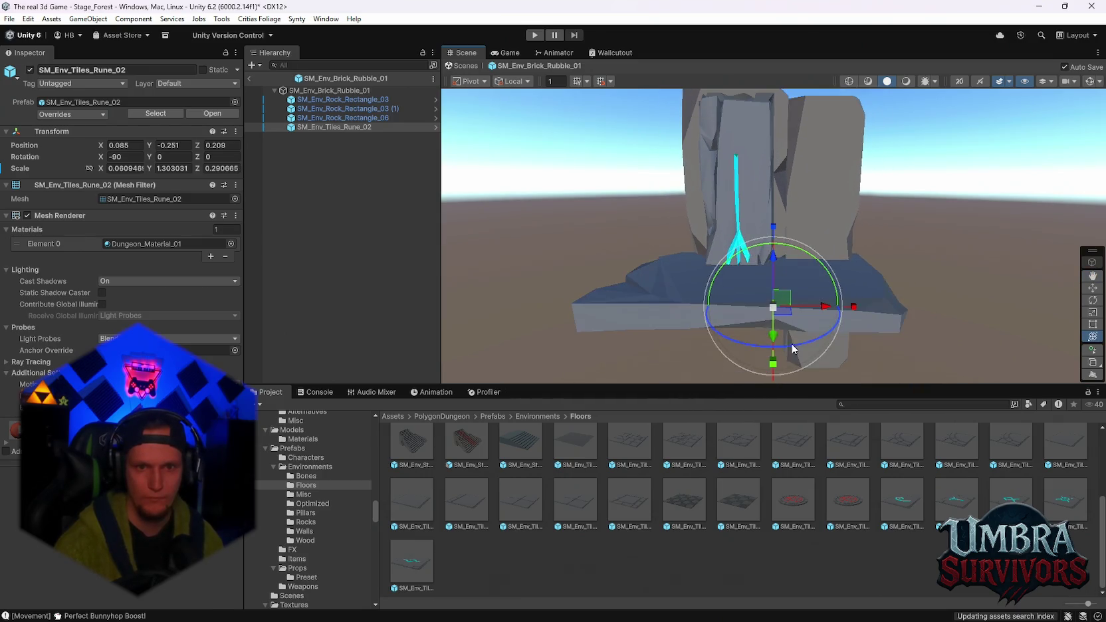
{"action": "left_click_drag", "start_coordinate": [775, 263], "coordinate": [774, 267]}
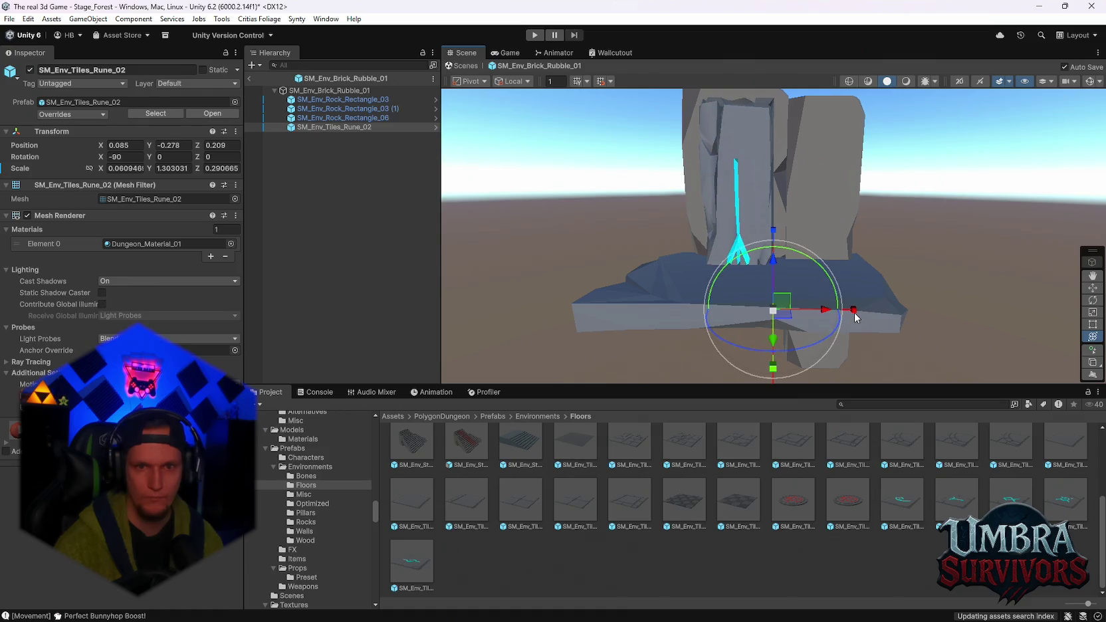
{"action": "left_click_drag", "start_coordinate": [854, 311], "coordinate": [841, 312]}
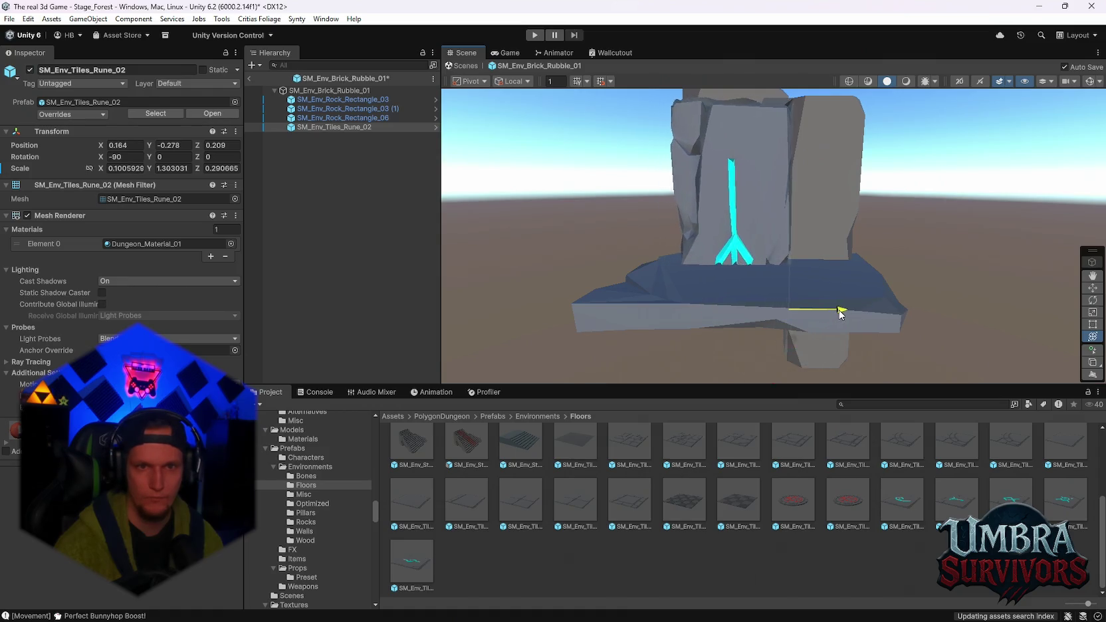
{"action": "mouse_move", "coordinate": [782, 292]}
{"action": "left_mouse_down"}
{"action": "mouse_move", "coordinate": [794, 260]}
{"action": "mouse_move", "coordinate": [796, 280]}
{"action": "mouse_move", "coordinate": [729, 234]}
{"action": "mouse_move", "coordinate": [729, 262]}
{"action": "mouse_move", "coordinate": [784, 303]}
{"action": "mouse_move", "coordinate": [745, 219]}
{"action": "mouse_move", "coordinate": [735, 277]}
{"action": "mouse_move", "coordinate": [818, 279]}
{"action": "mouse_move", "coordinate": [893, 254]}
{"action": "mouse_move", "coordinate": [812, 240]}
{"action": "mouse_move", "coordinate": [938, 305]}
{"action": "mouse_move", "coordinate": [916, 263]}
{"action": "left_mouse_up"}
{"action": "left_click_drag", "start_coordinate": [751, 297], "coordinate": [751, 288]}
{"action": "mouse_move", "coordinate": [753, 344]}
{"action": "left_mouse_down"}
{"action": "mouse_move", "coordinate": [751, 279]}
{"action": "mouse_move", "coordinate": [789, 334]}
{"action": "mouse_move", "coordinate": [714, 264]}
{"action": "mouse_move", "coordinate": [740, 296]}
{"action": "mouse_move", "coordinate": [726, 330]}
{"action": "left_mouse_up"}
{"action": "key", "text": "ctrl+z"}
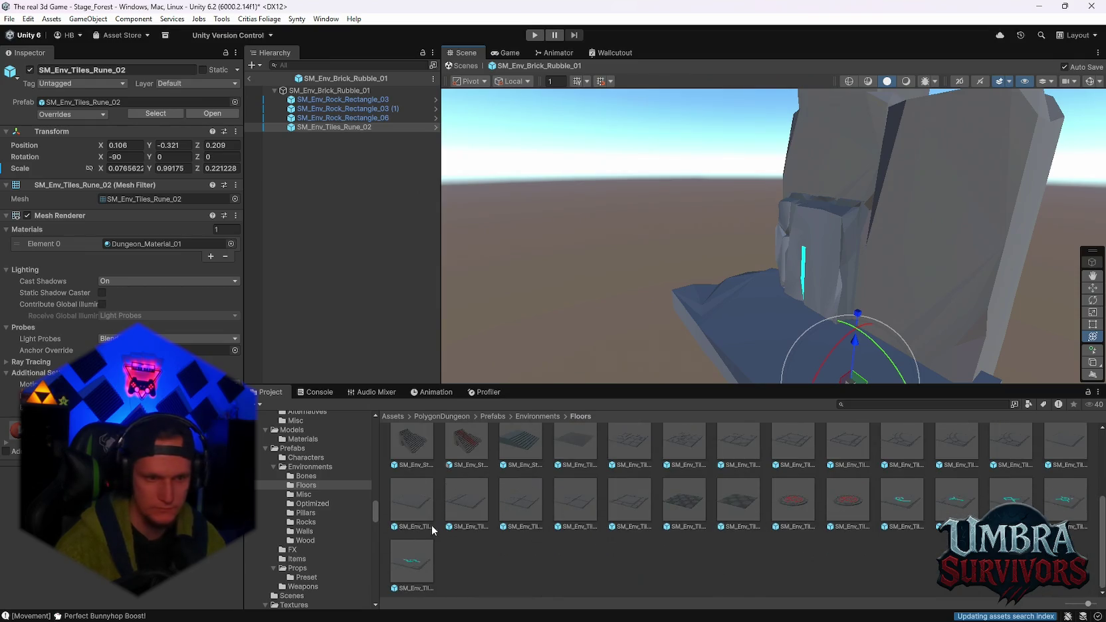
Look through the Walls, Rocks, Floors, Bones and Misc prefab folders
{"action": "left_click", "coordinate": [305, 531]}
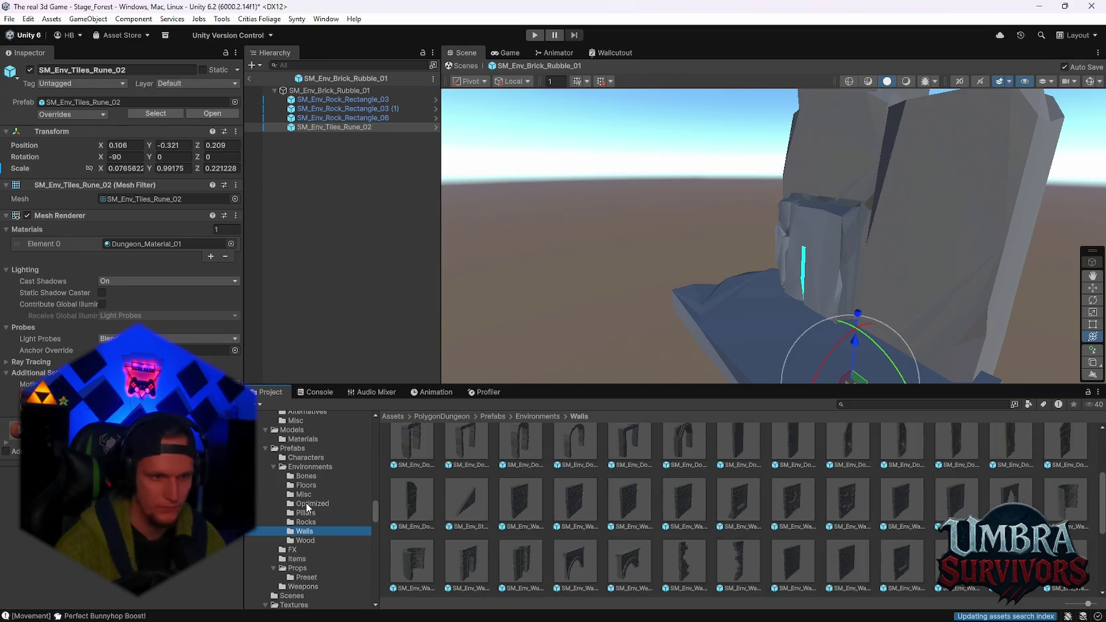
{"action": "left_click", "coordinate": [307, 522]}
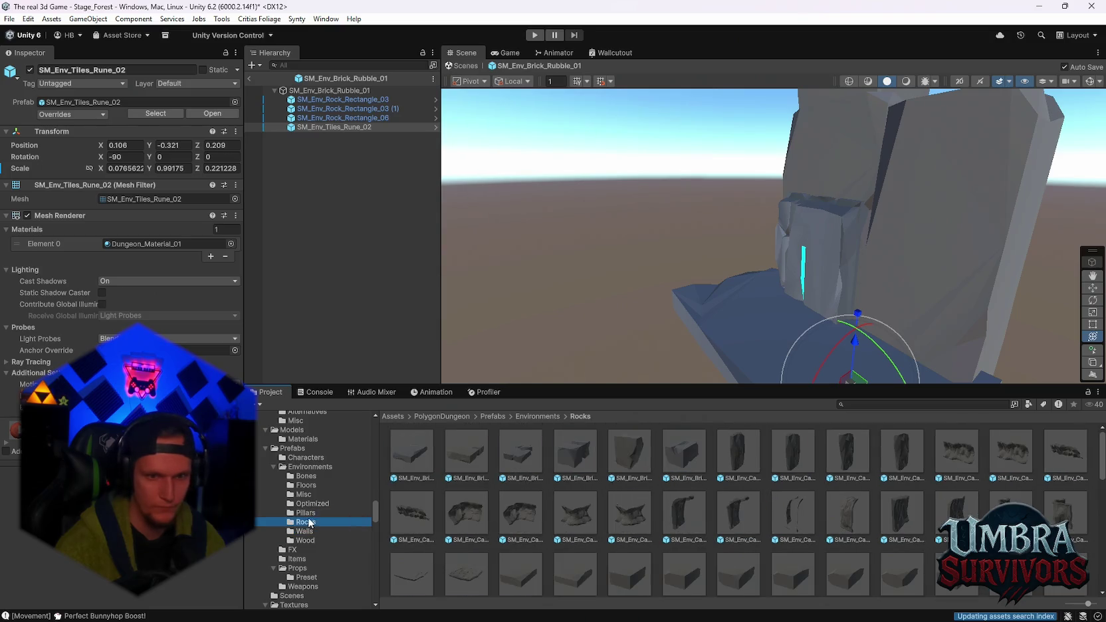
{"action": "scroll", "coordinate": [626, 516], "scroll_direction": "down", "scroll_amount": 10}
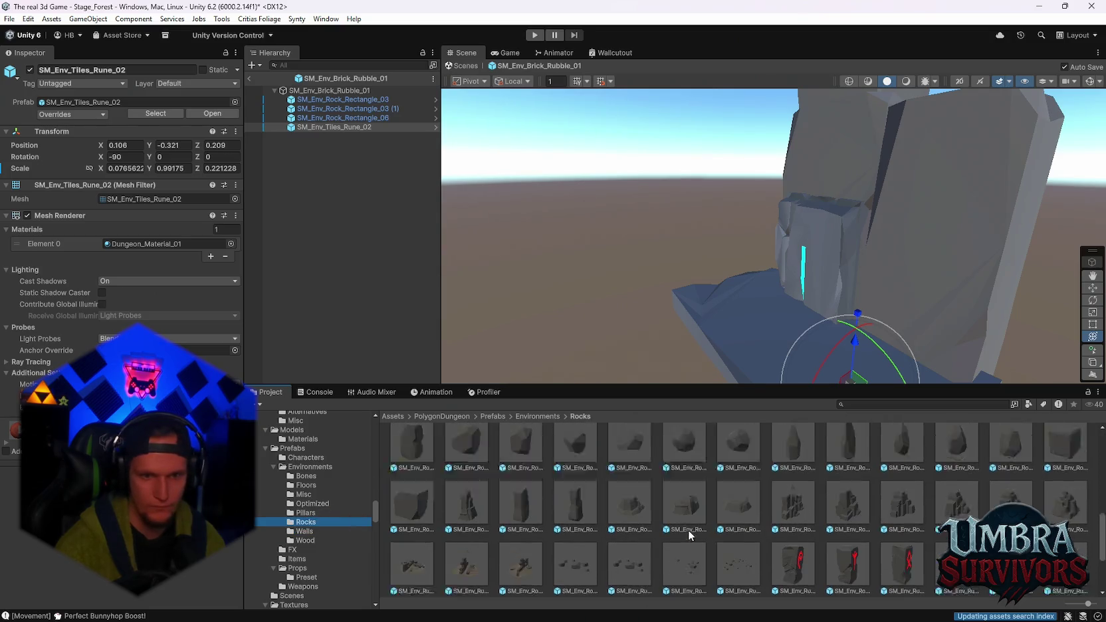
{"action": "scroll", "coordinate": [691, 539], "scroll_direction": "up", "scroll_amount": 5}
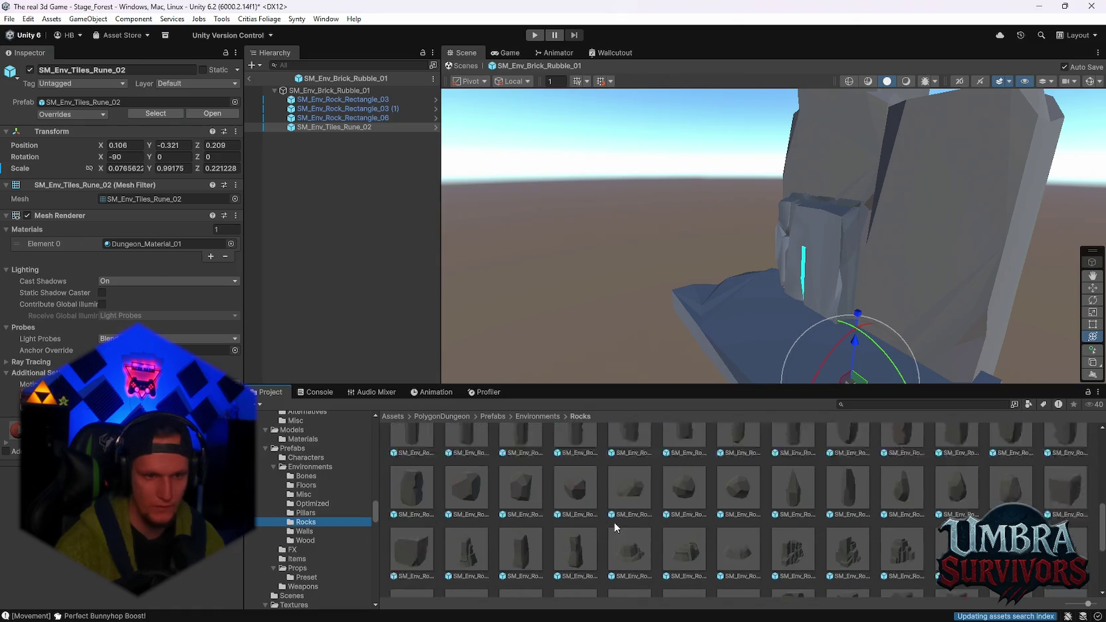
{"action": "scroll", "coordinate": [776, 530], "scroll_direction": "up", "scroll_amount": 3}
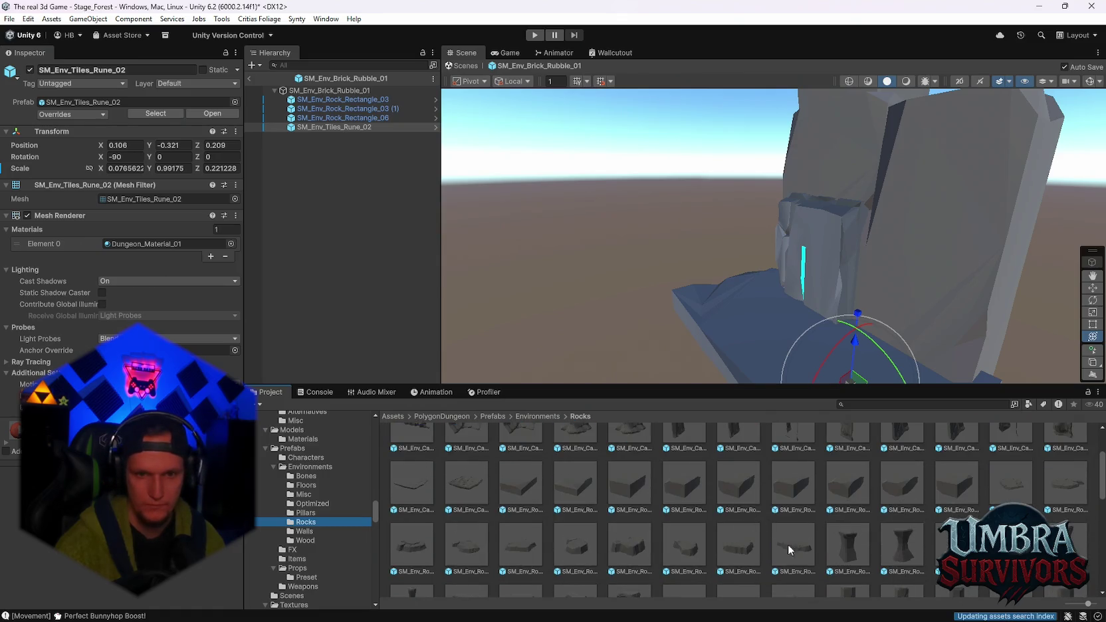
{"action": "scroll", "coordinate": [645, 521], "scroll_direction": "up", "scroll_amount": 1}
{"action": "scroll", "coordinate": [610, 525], "scroll_direction": "up", "scroll_amount": 2}
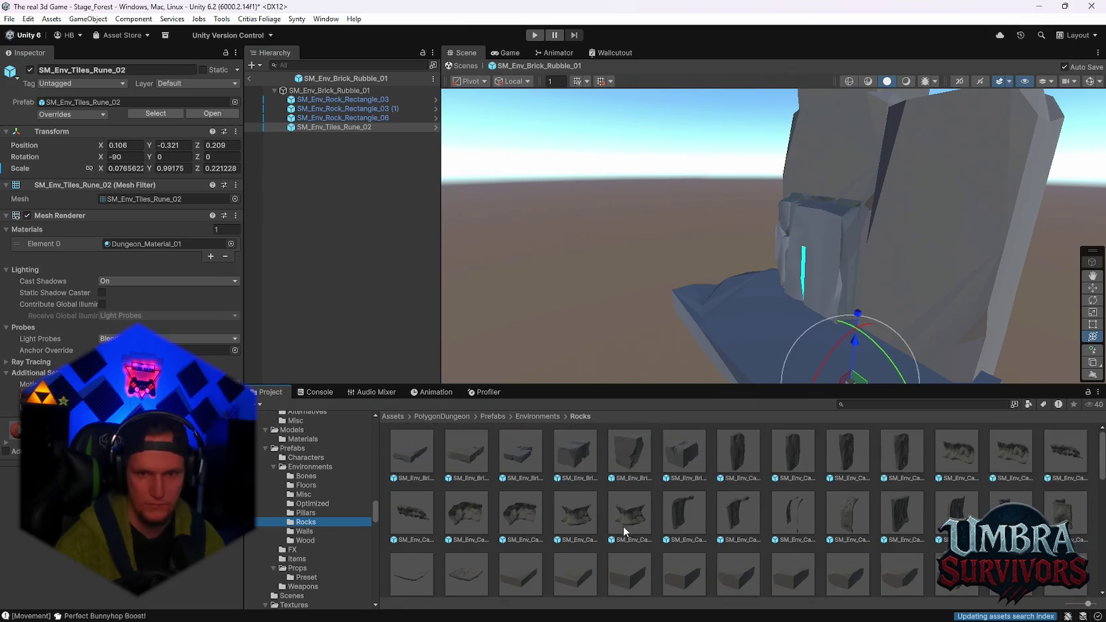
{"action": "left_click", "coordinate": [310, 486]}
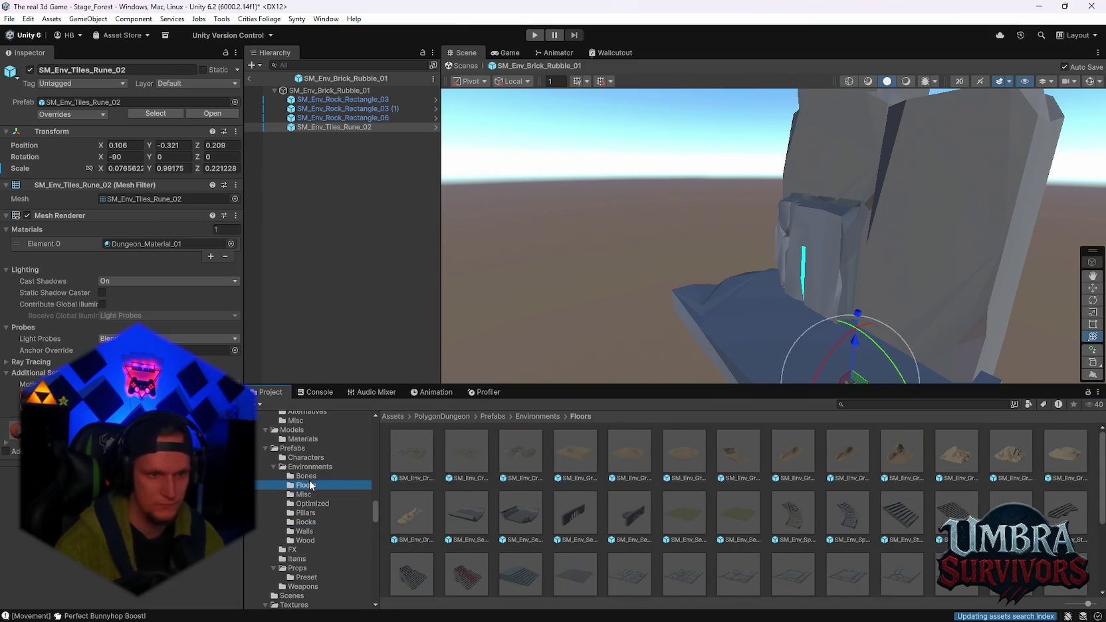
{"action": "left_click", "coordinate": [310, 477]}
{"action": "left_click", "coordinate": [308, 496]}
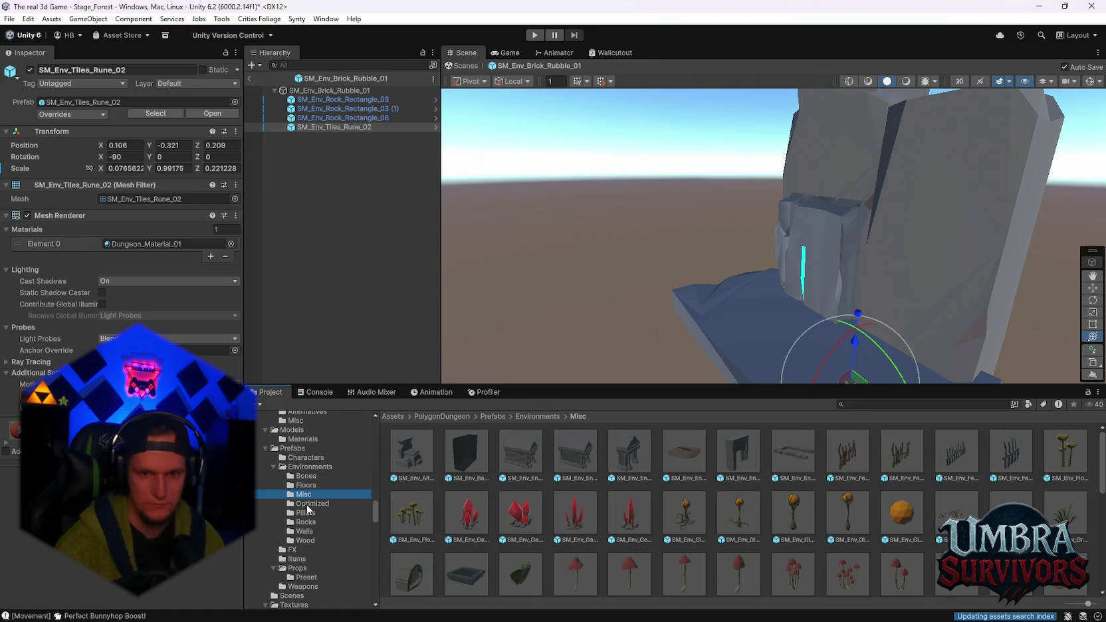
{"action": "scroll", "coordinate": [583, 515], "scroll_direction": "down", "scroll_amount": 3}
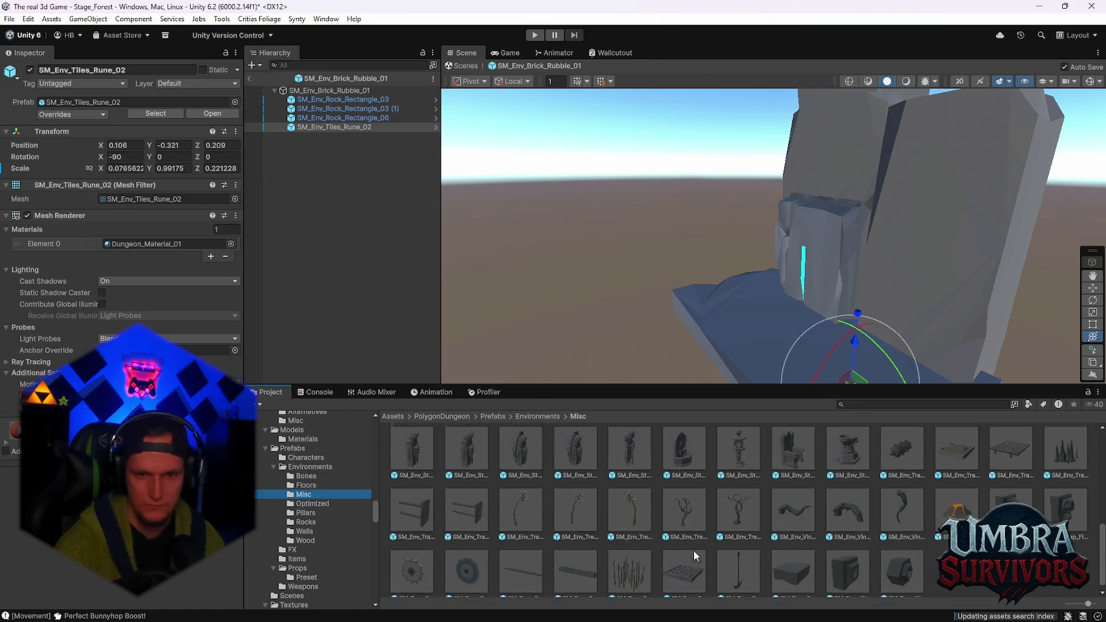
{"action": "scroll", "coordinate": [751, 552], "scroll_direction": "up", "scroll_amount": 1}
{"action": "scroll", "coordinate": [737, 538], "scroll_direction": "up", "scroll_amount": 5}
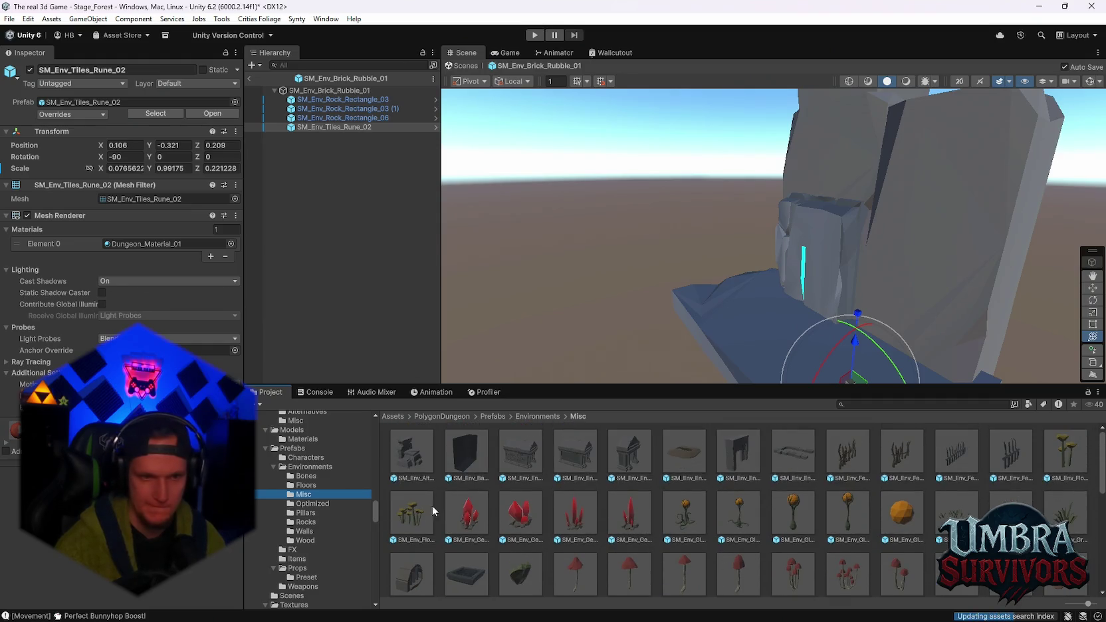
Check Optimized, Walls, Wood and Floors, then return to Rocks and select SM_Env_Rock_Spike_01
{"action": "left_click", "coordinate": [313, 503]}
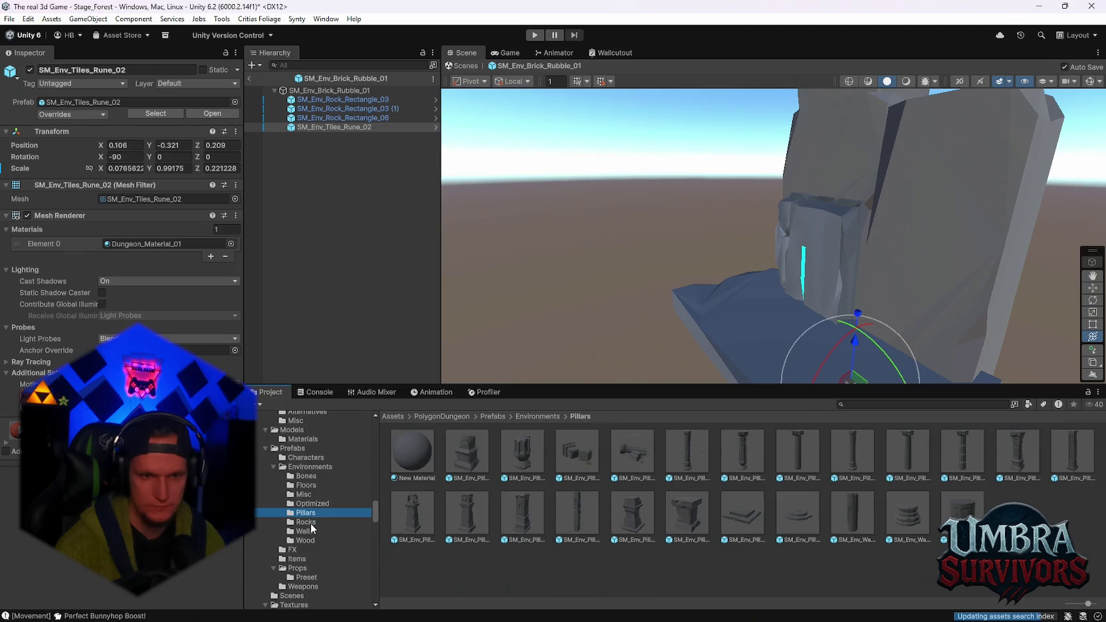
{"action": "left_click", "coordinate": [312, 523]}
{"action": "left_click", "coordinate": [313, 532]}
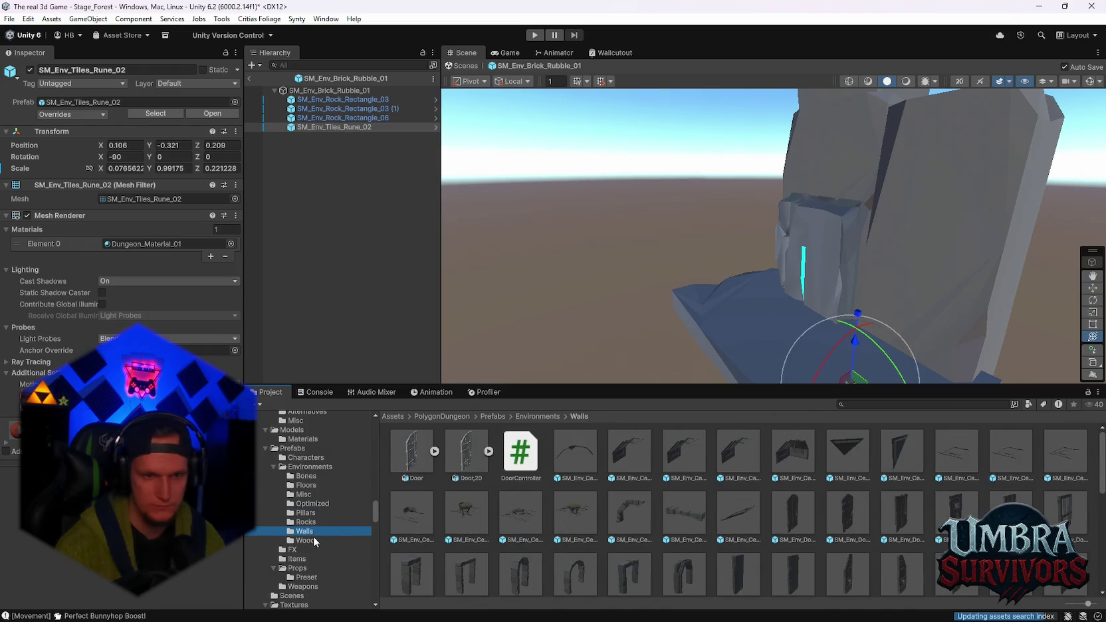
{"action": "left_click", "coordinate": [312, 540]}
{"action": "scroll", "coordinate": [537, 528], "scroll_direction": "down", "scroll_amount": 1}
{"action": "left_click", "coordinate": [309, 485]}
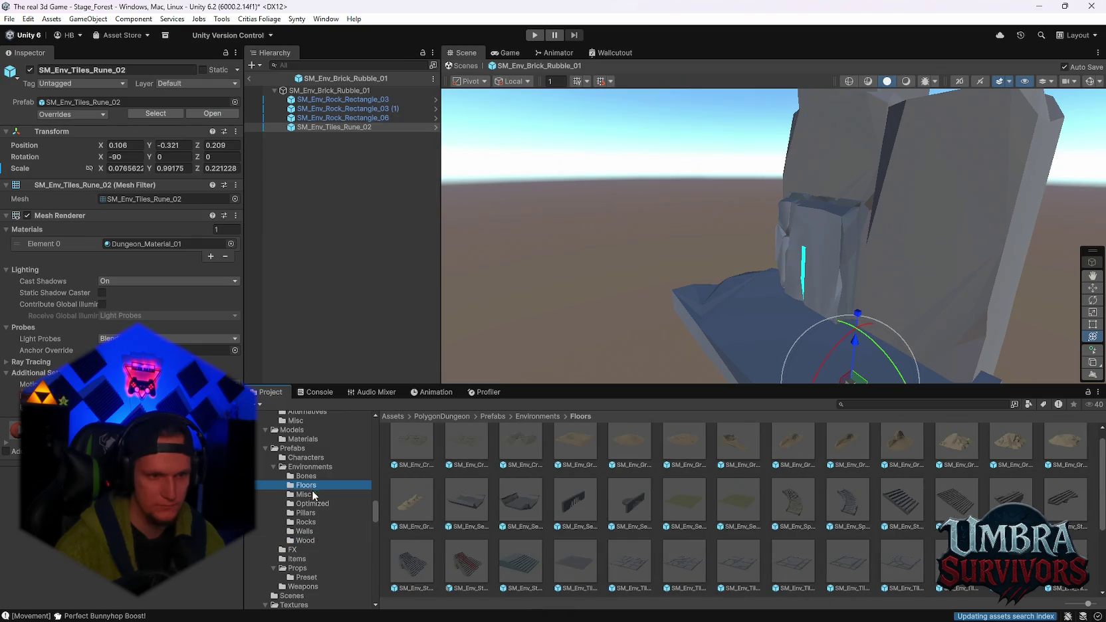
{"action": "left_click", "coordinate": [312, 522]}
{"action": "scroll", "coordinate": [731, 505], "scroll_direction": "down", "scroll_amount": 5}
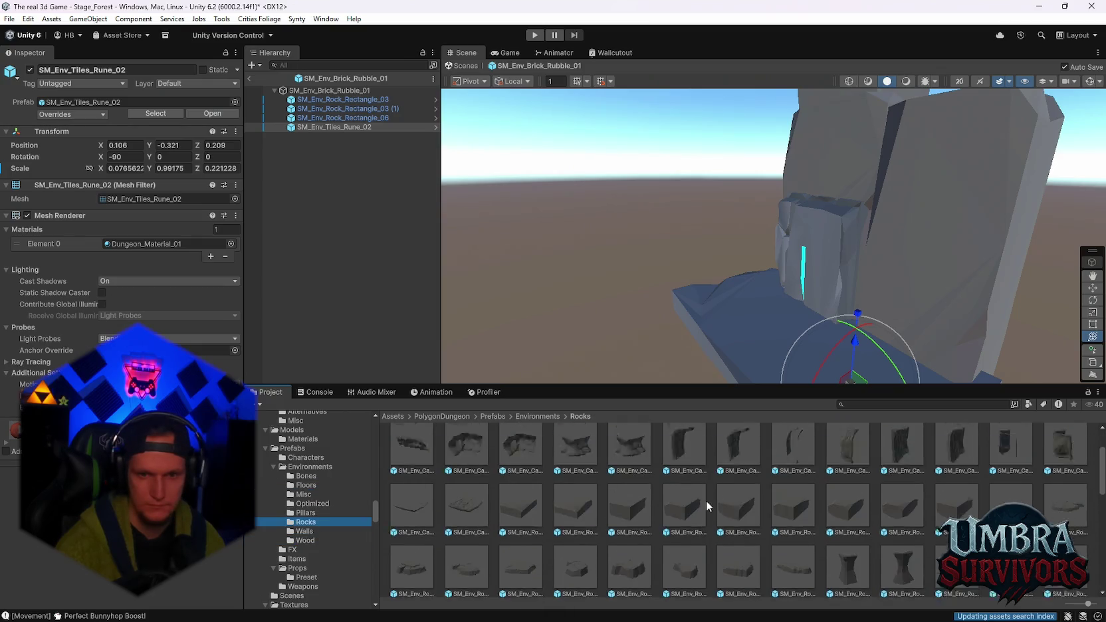
{"action": "mouse_move", "coordinate": [751, 263]}
{"action": "left_mouse_down"}
{"action": "mouse_move", "coordinate": [805, 257]}
{"action": "mouse_move", "coordinate": [879, 314]}
{"action": "mouse_move", "coordinate": [815, 357]}
{"action": "left_mouse_up"}
{"action": "scroll", "coordinate": [815, 522], "scroll_direction": "down", "scroll_amount": 1}
{"action": "left_click", "coordinate": [797, 512]}
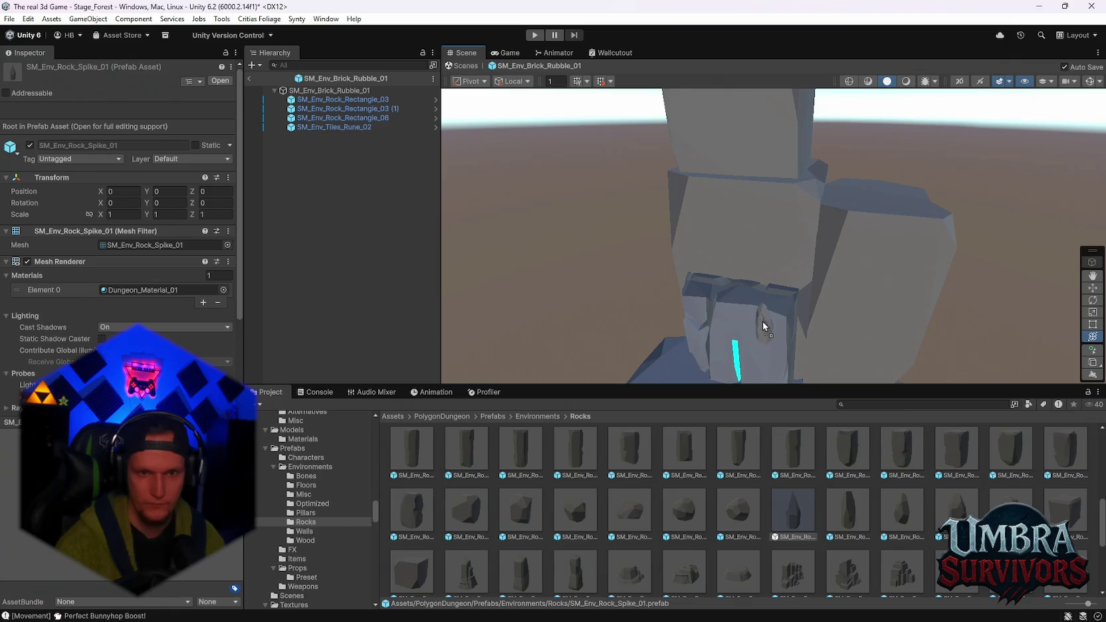
Place the rock spike atop the blocks, lower it slightly, and stretch it wider and taller
{"action": "left_click_drag", "start_coordinate": [763, 325], "coordinate": [752, 318]}
{"action": "mouse_move", "coordinate": [790, 271]}
{"action": "left_mouse_down"}
{"action": "mouse_move", "coordinate": [806, 286]}
{"action": "mouse_move", "coordinate": [822, 256]}
{"action": "mouse_move", "coordinate": [829, 308]}
{"action": "left_mouse_up"}
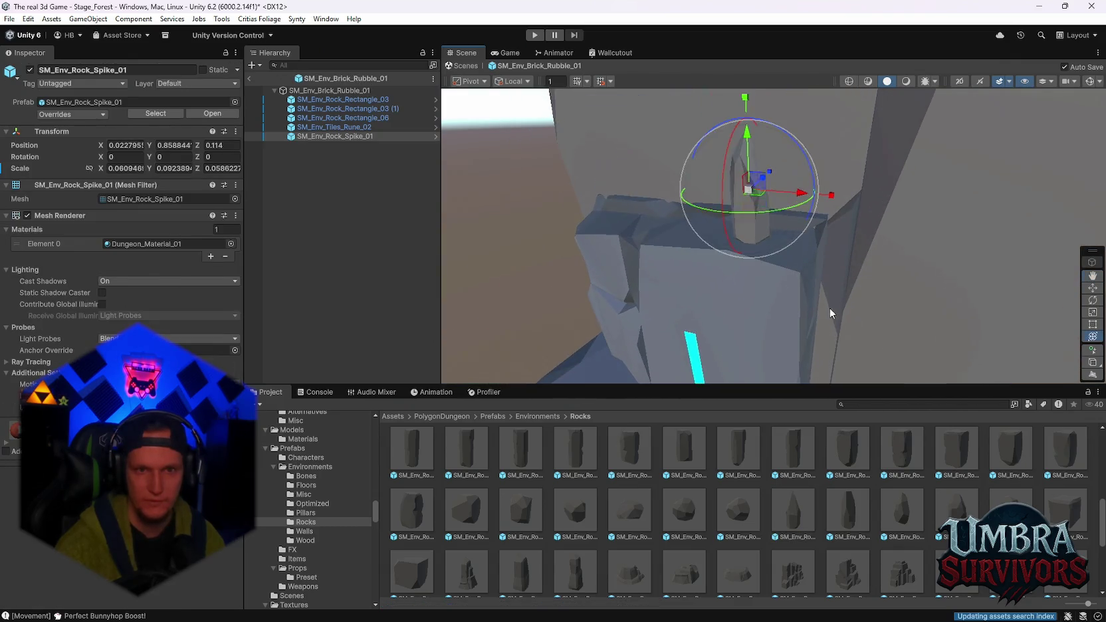
{"action": "mouse_move", "coordinate": [747, 181]}
{"action": "left_mouse_down"}
{"action": "mouse_move", "coordinate": [747, 198]}
{"action": "mouse_move", "coordinate": [796, 224]}
{"action": "mouse_move", "coordinate": [912, 247]}
{"action": "left_mouse_up"}
{"action": "mouse_move", "coordinate": [724, 293]}
{"action": "left_mouse_down"}
{"action": "mouse_move", "coordinate": [713, 300]}
{"action": "mouse_move", "coordinate": [748, 218]}
{"action": "mouse_move", "coordinate": [757, 242]}
{"action": "mouse_move", "coordinate": [739, 267]}
{"action": "mouse_move", "coordinate": [733, 241]}
{"action": "mouse_move", "coordinate": [749, 266]}
{"action": "mouse_move", "coordinate": [731, 260]}
{"action": "left_mouse_up"}
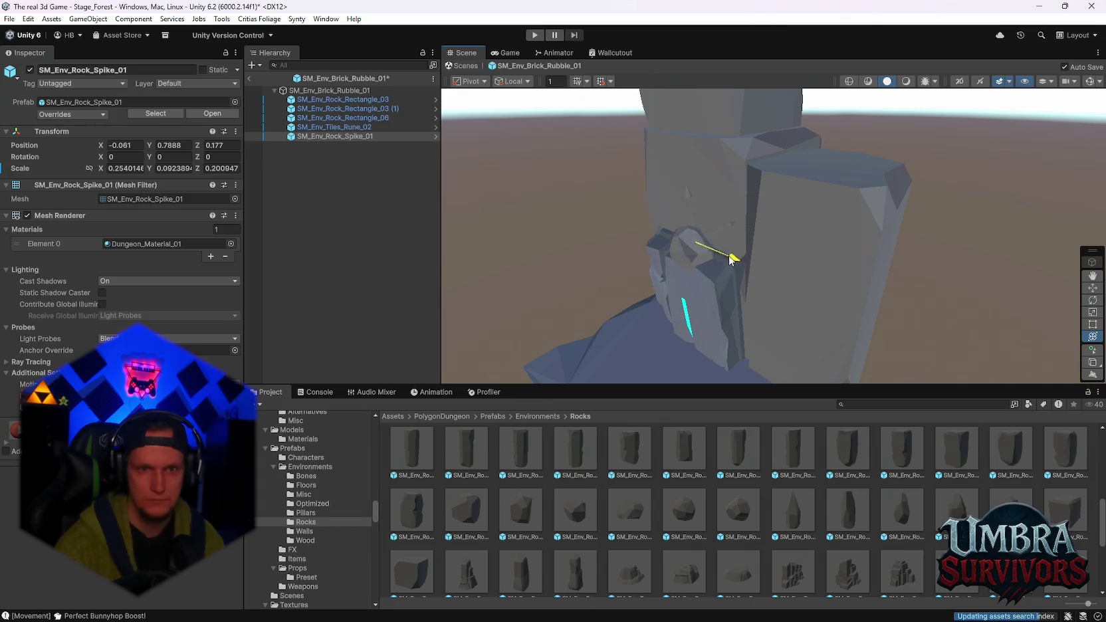
{"action": "left_click_drag", "start_coordinate": [675, 125], "coordinate": [675, 119]}
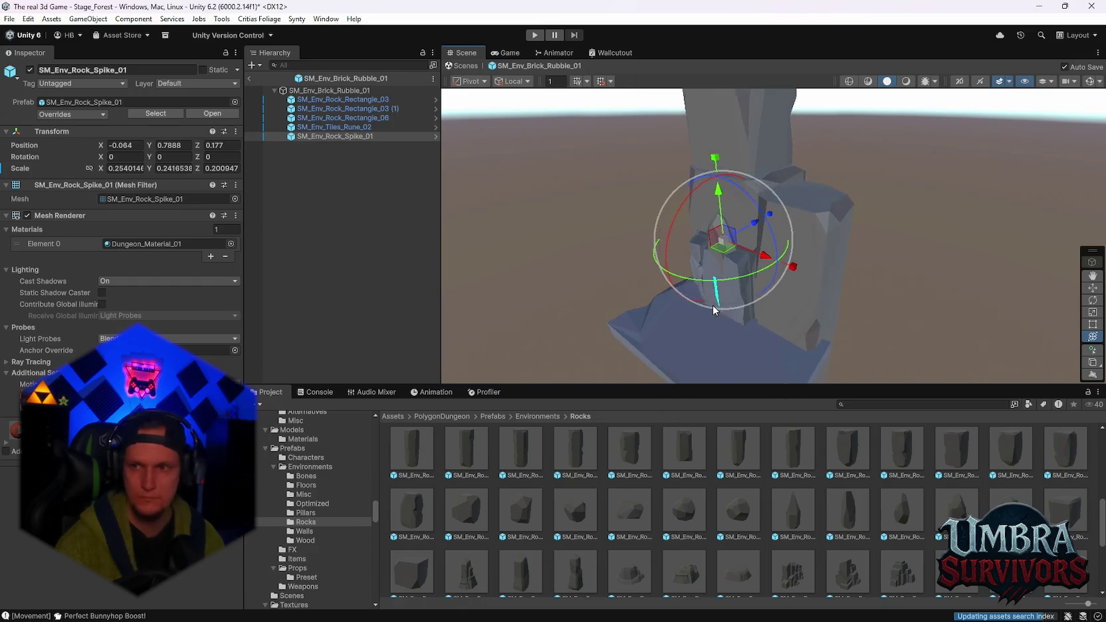
{"action": "key", "text": "f"}
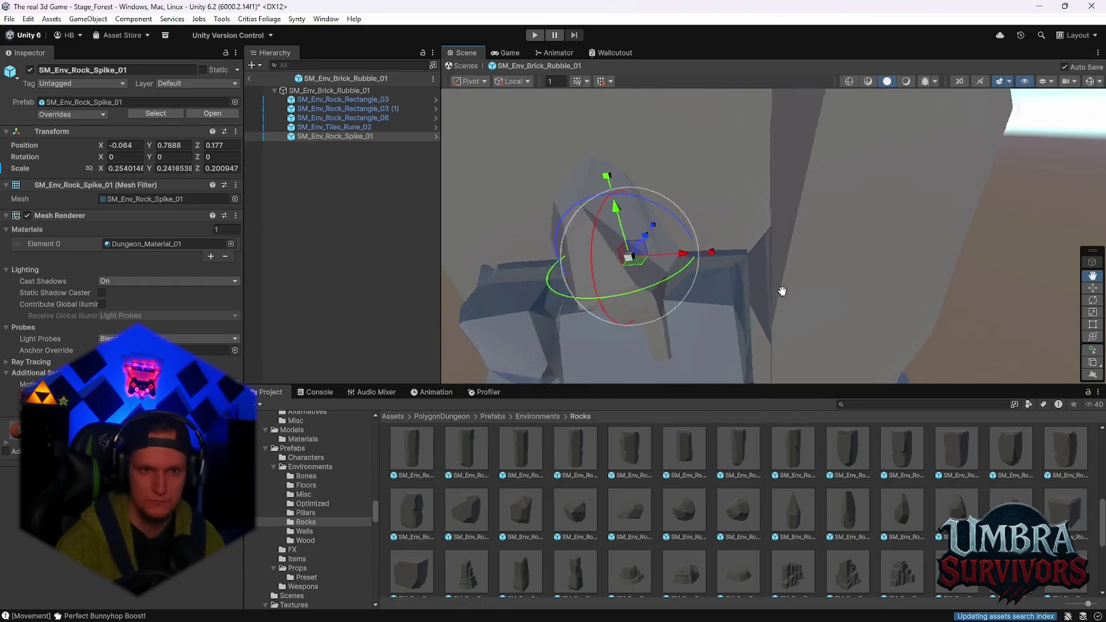
Nudge the spike along X and Z and settle its final height
{"action": "mouse_move", "coordinate": [758, 254]}
{"action": "left_mouse_down"}
{"action": "mouse_move", "coordinate": [839, 247]}
{"action": "mouse_move", "coordinate": [746, 268]}
{"action": "mouse_move", "coordinate": [807, 268]}
{"action": "left_mouse_up"}
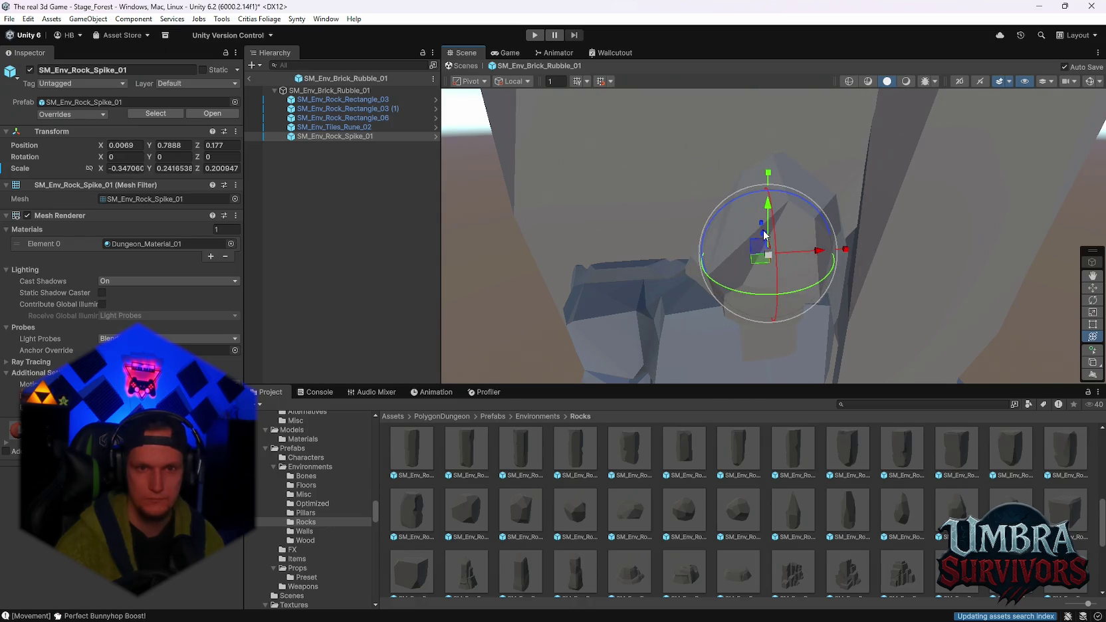
{"action": "left_click_drag", "start_coordinate": [763, 232], "coordinate": [796, 255]}
{"action": "scroll", "coordinate": [771, 247], "scroll_direction": "down", "scroll_amount": 3}
{"action": "scroll", "coordinate": [771, 247], "scroll_direction": "up", "scroll_amount": 2}
{"action": "left_click_drag", "start_coordinate": [755, 178], "coordinate": [753, 143]}
{"action": "mouse_move", "coordinate": [771, 248]}
{"action": "left_mouse_down"}
{"action": "mouse_move", "coordinate": [905, 259]}
{"action": "mouse_move", "coordinate": [796, 300]}
{"action": "mouse_move", "coordinate": [802, 284]}
{"action": "mouse_move", "coordinate": [765, 283]}
{"action": "mouse_move", "coordinate": [794, 286]}
{"action": "left_mouse_up"}
{"action": "scroll", "coordinate": [917, 266], "scroll_direction": "up", "scroll_amount": 3}
{"action": "scroll", "coordinate": [823, 324], "scroll_direction": "down", "scroll_amount": 3}
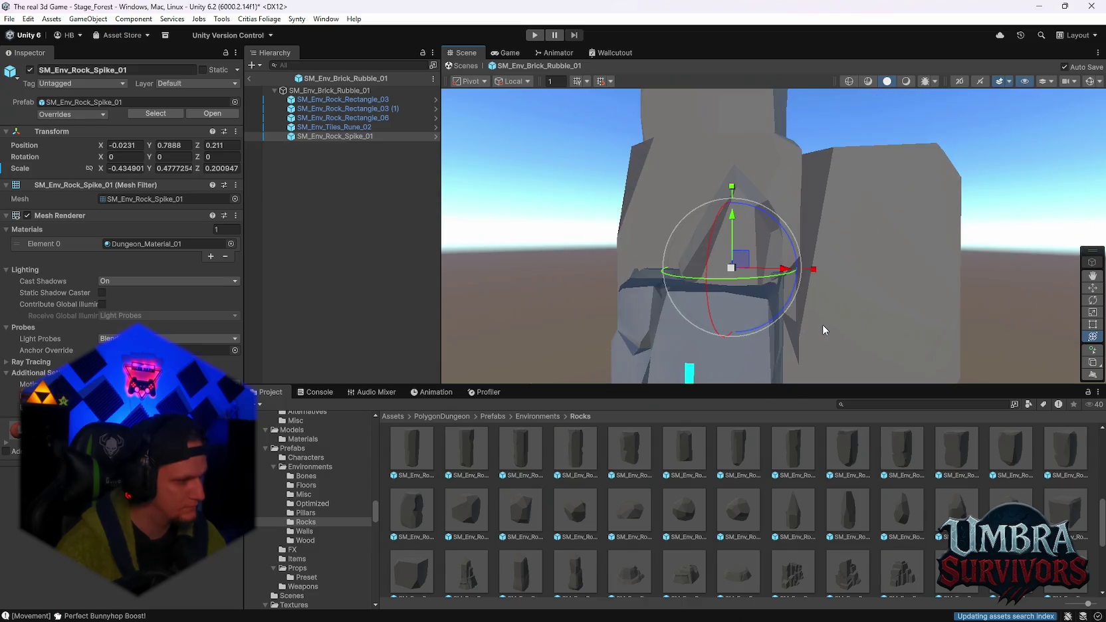
{"action": "mouse_move", "coordinate": [820, 325]}
{"action": "left_mouse_down"}
{"action": "mouse_move", "coordinate": [757, 338]}
{"action": "mouse_move", "coordinate": [859, 309]}
{"action": "mouse_move", "coordinate": [844, 317]}
{"action": "mouse_move", "coordinate": [840, 280]}
{"action": "mouse_move", "coordinate": [758, 279]}
{"action": "mouse_move", "coordinate": [929, 313]}
{"action": "mouse_move", "coordinate": [912, 280]}
{"action": "mouse_move", "coordinate": [891, 286]}
{"action": "left_mouse_up"}
{"action": "scroll", "coordinate": [708, 504], "scroll_direction": "down", "scroll_amount": 5}
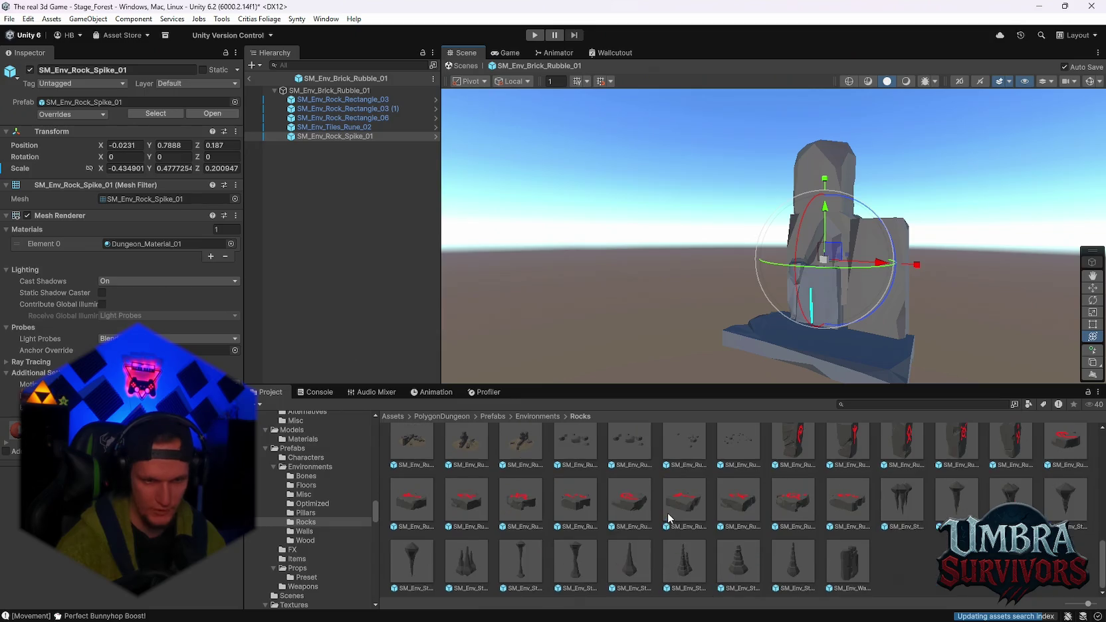
{"action": "scroll", "coordinate": [304, 519], "scroll_direction": "up", "scroll_amount": 3}
{"action": "left_click", "coordinate": [334, 100]}
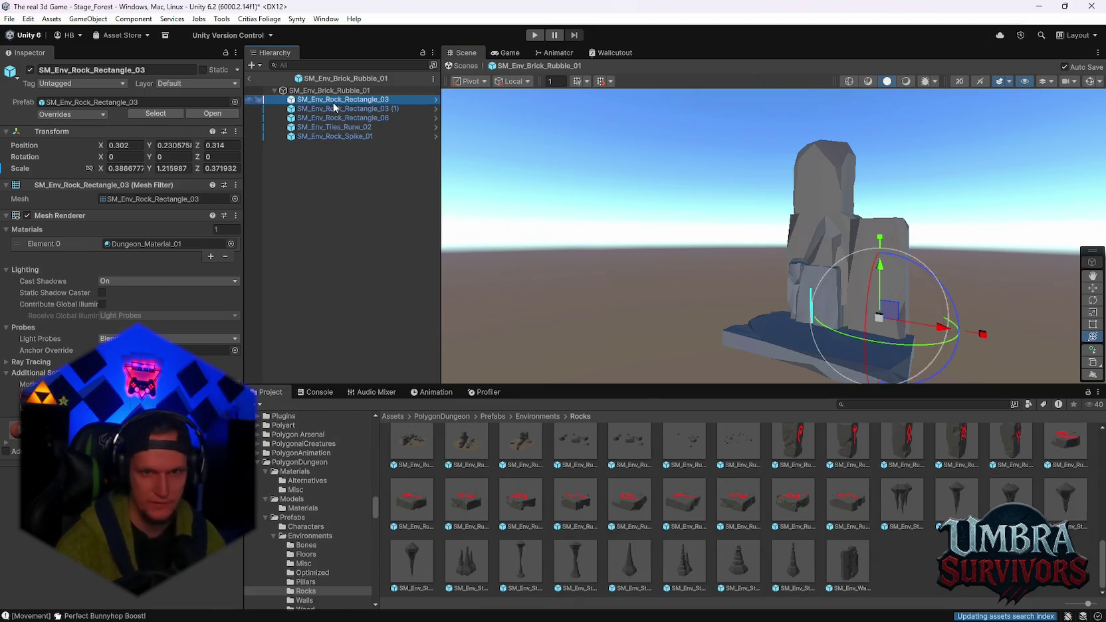
Delete the Rock_Rectangle_03 block and the four other added pieces, then list the Walls prefabs
{"action": "key", "text": "Delete"}
{"action": "left_click", "coordinate": [327, 127], "text": "shift"}
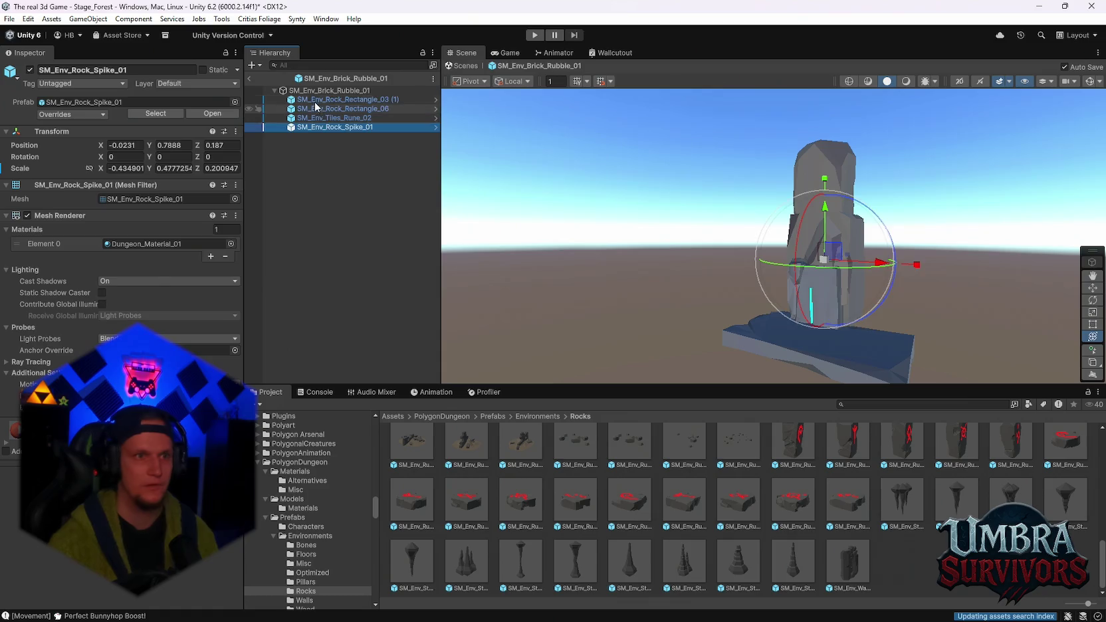
{"action": "key", "text": "Delete"}
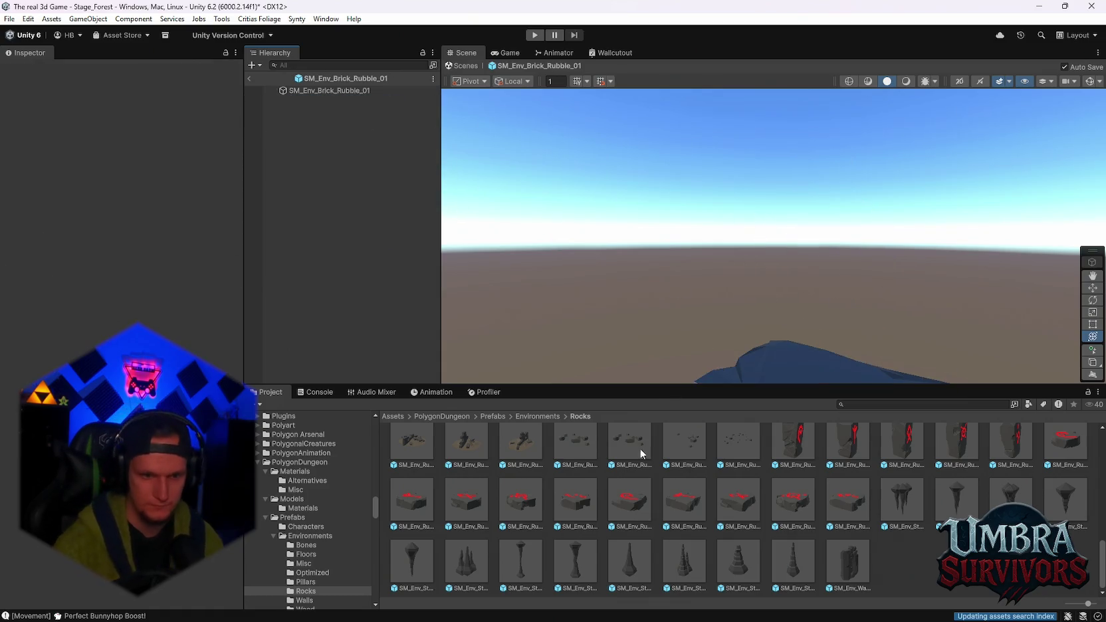
{"action": "scroll", "coordinate": [496, 478], "scroll_direction": "up", "scroll_amount": 5}
{"action": "scroll", "coordinate": [308, 506], "scroll_direction": "down", "scroll_amount": 5}
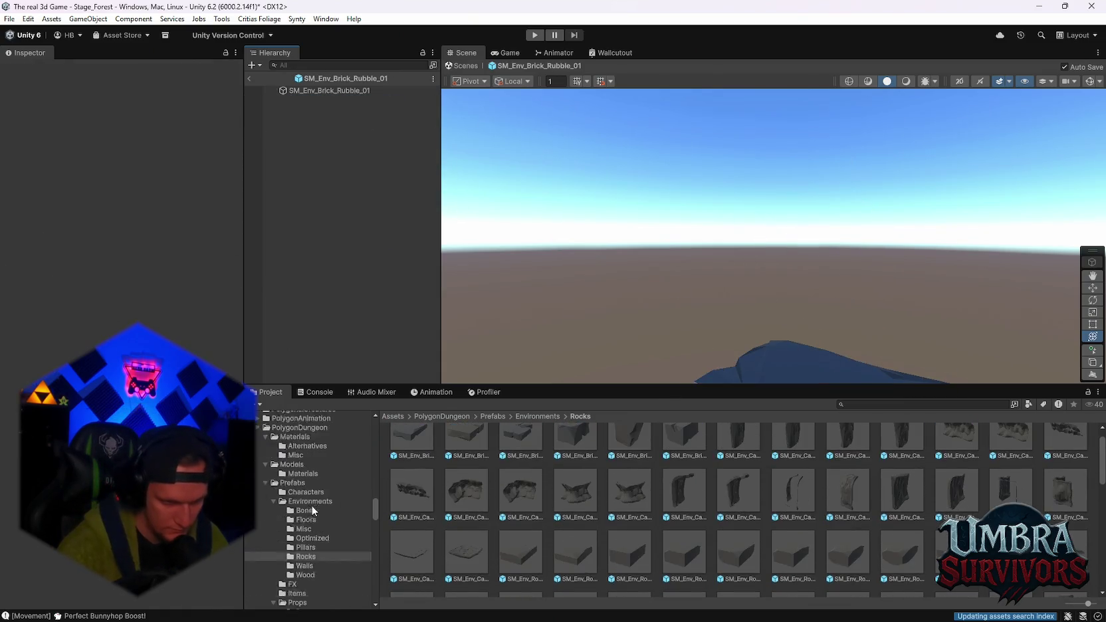
{"action": "left_click", "coordinate": [306, 497]}
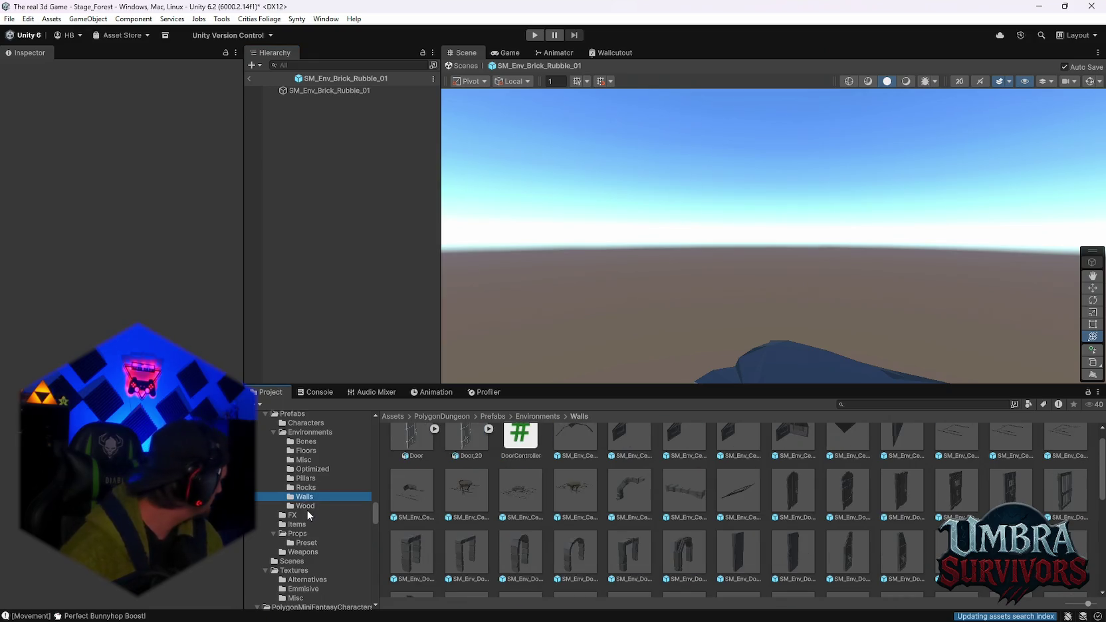
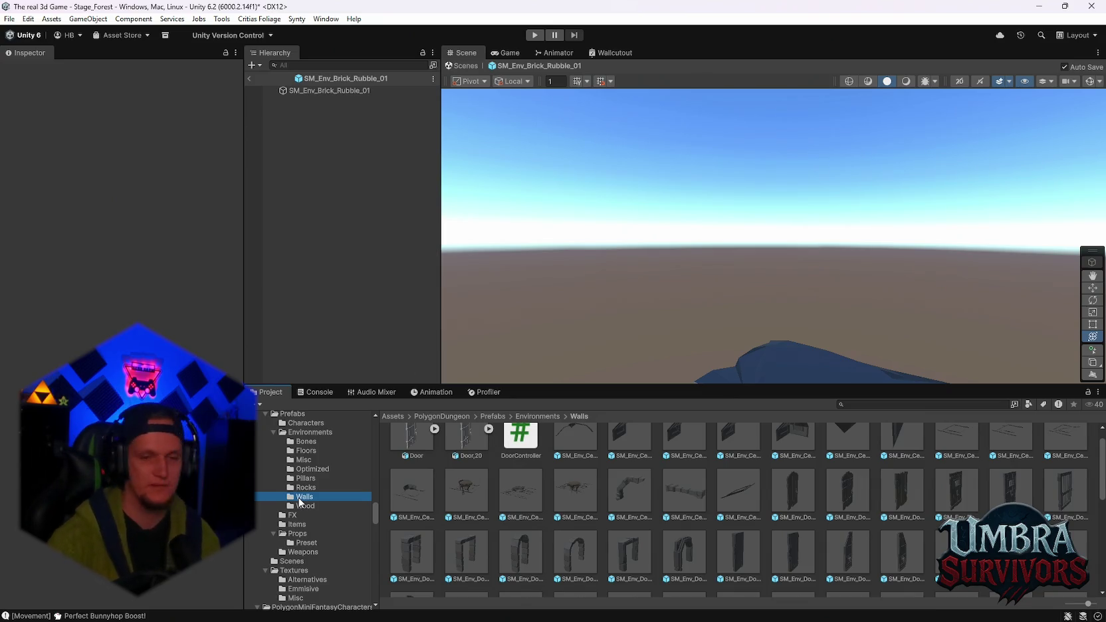
Browse from the Rocks folder to the Misc folder and select the SM_Env_Alter_01 altar prefab
{"action": "scroll", "coordinate": [663, 532], "scroll_direction": "up", "scroll_amount": 2}
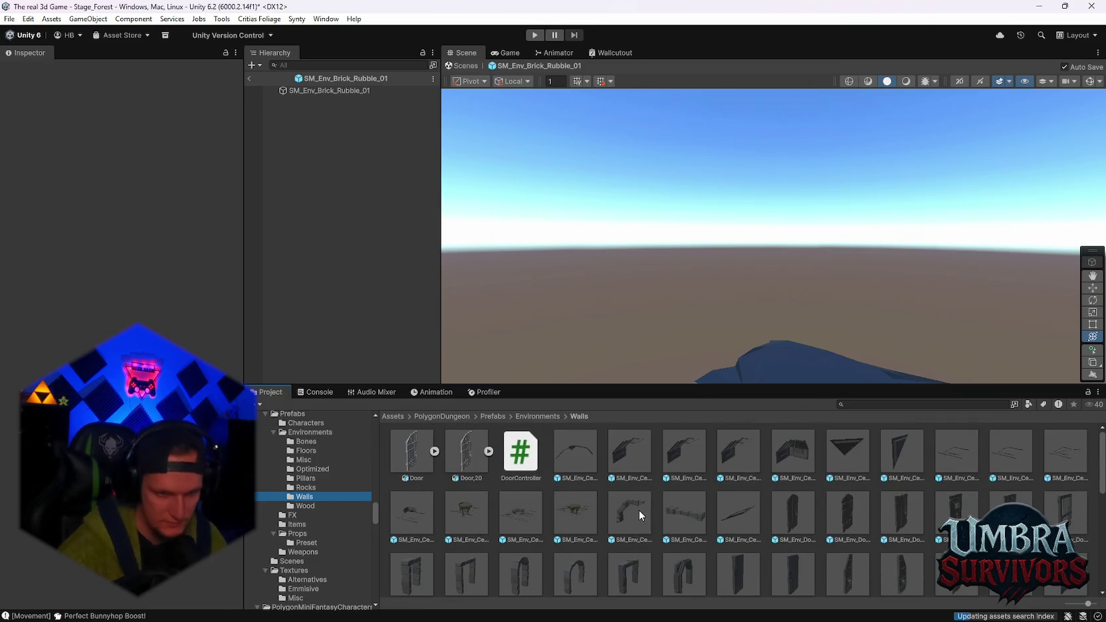
{"action": "scroll", "coordinate": [566, 453], "scroll_direction": "down", "scroll_amount": 5}
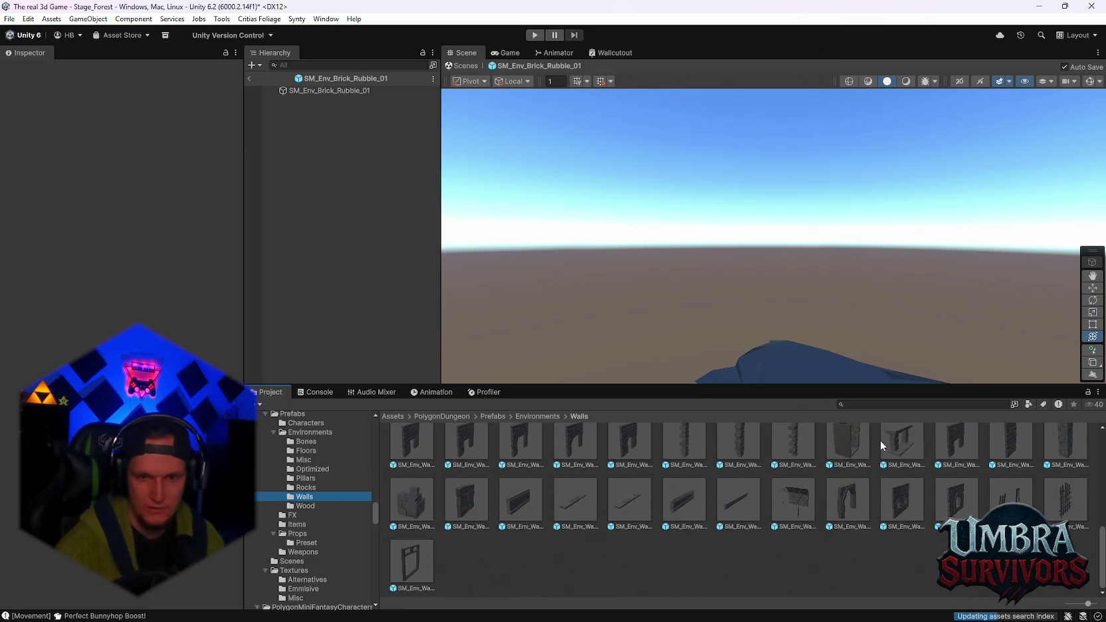
{"action": "scroll", "coordinate": [633, 507], "scroll_direction": "up", "scroll_amount": 5}
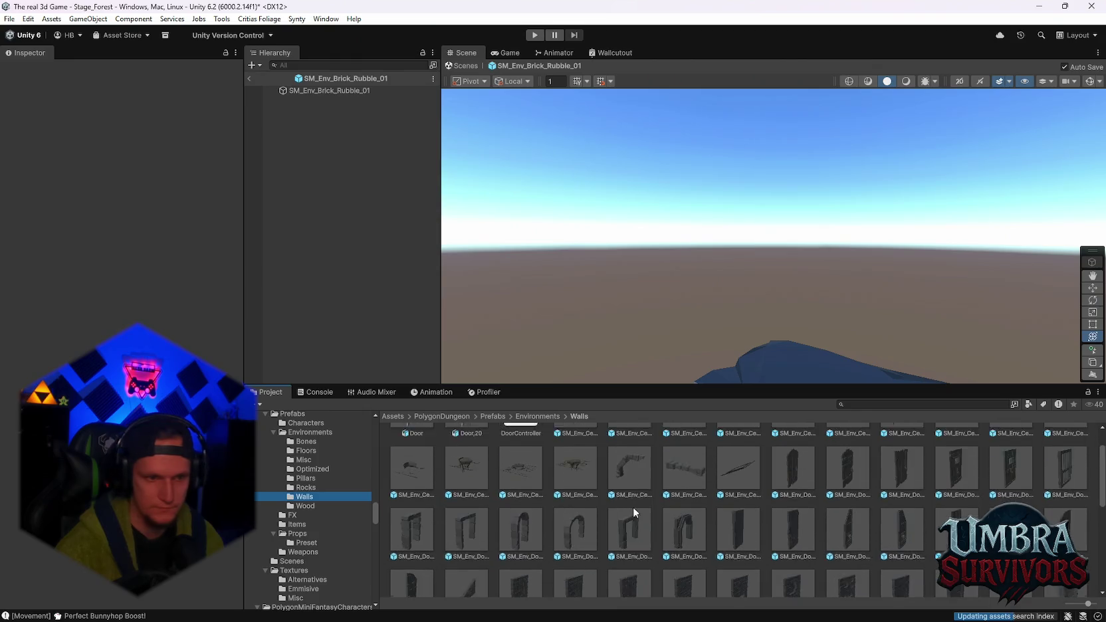
{"action": "left_click", "coordinate": [312, 487]}
{"action": "left_click", "coordinate": [305, 460]}
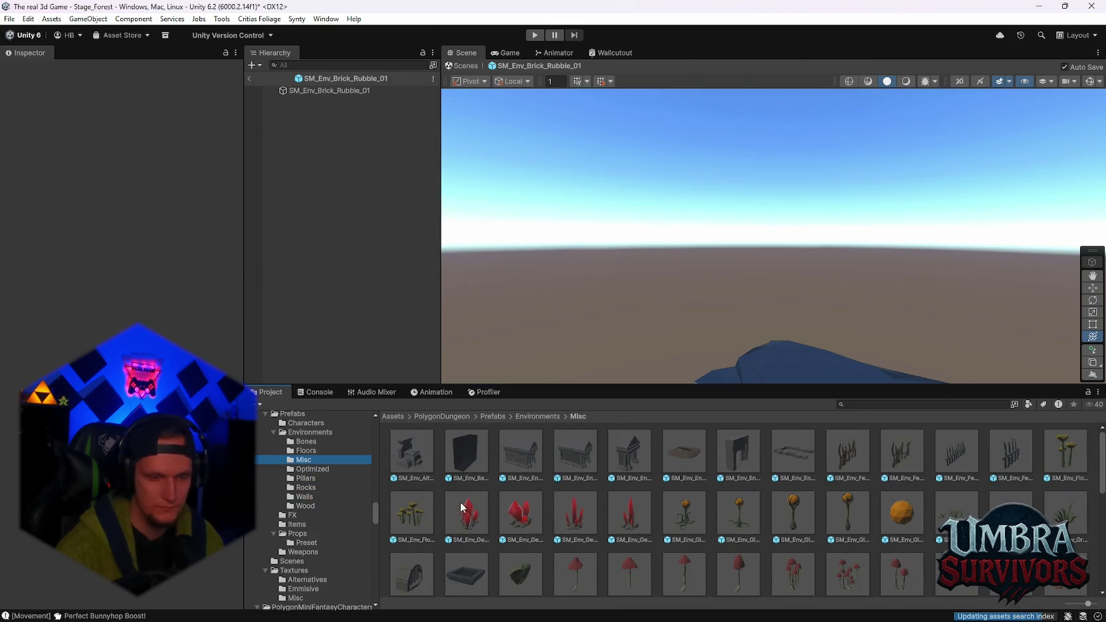
{"action": "left_click", "coordinate": [411, 452]}
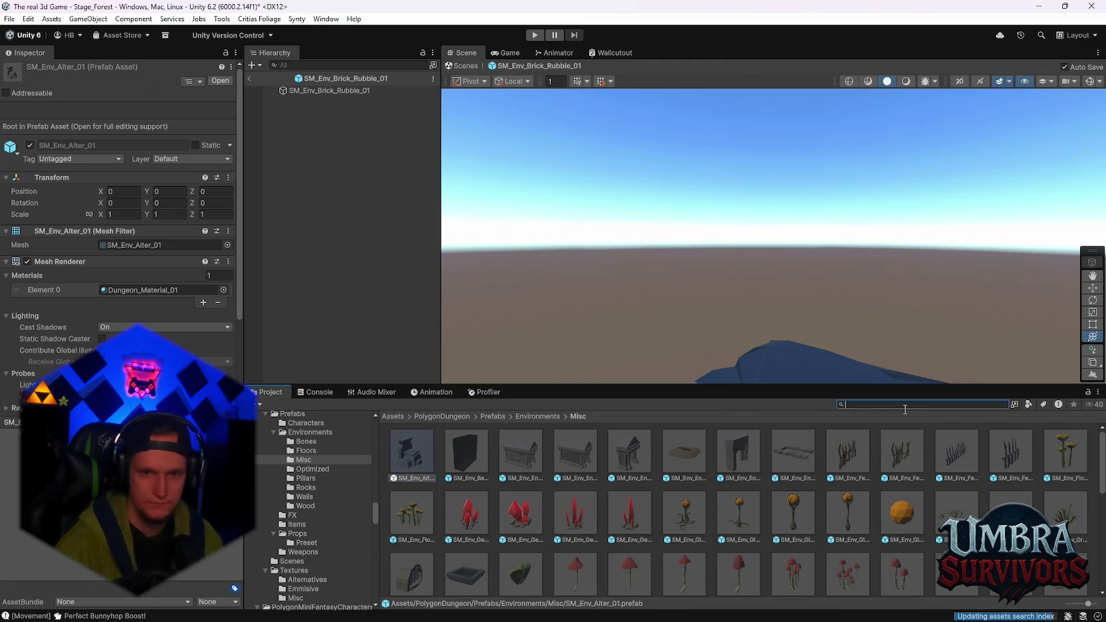
Search 'alter', drop SM_Env_Alter_01 onto the rubble platform, and turn it about 179°
{"action": "type", "text": "alter"}
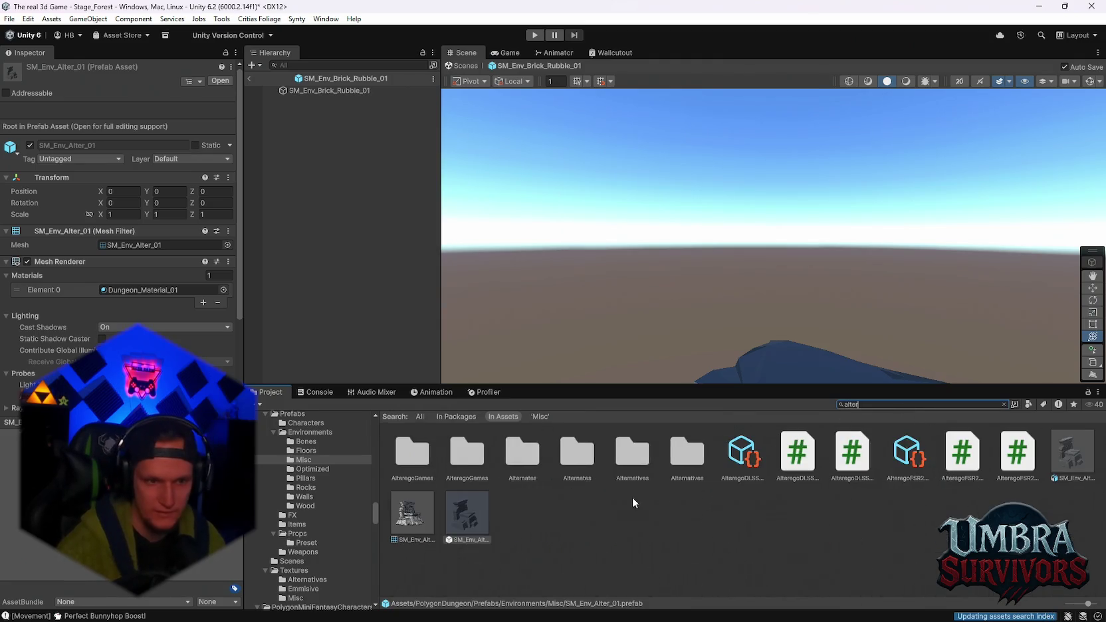
{"action": "mouse_move", "coordinate": [663, 309]}
{"action": "left_mouse_down"}
{"action": "mouse_move", "coordinate": [668, 319]}
{"action": "mouse_move", "coordinate": [807, 299]}
{"action": "mouse_move", "coordinate": [665, 406]}
{"action": "mouse_move", "coordinate": [657, 335]}
{"action": "mouse_move", "coordinate": [710, 300]}
{"action": "left_mouse_up"}
{"action": "mouse_move", "coordinate": [729, 339]}
{"action": "left_mouse_down"}
{"action": "mouse_move", "coordinate": [497, 352]}
{"action": "mouse_move", "coordinate": [217, 327]}
{"action": "mouse_move", "coordinate": [273, 326]}
{"action": "left_mouse_up"}
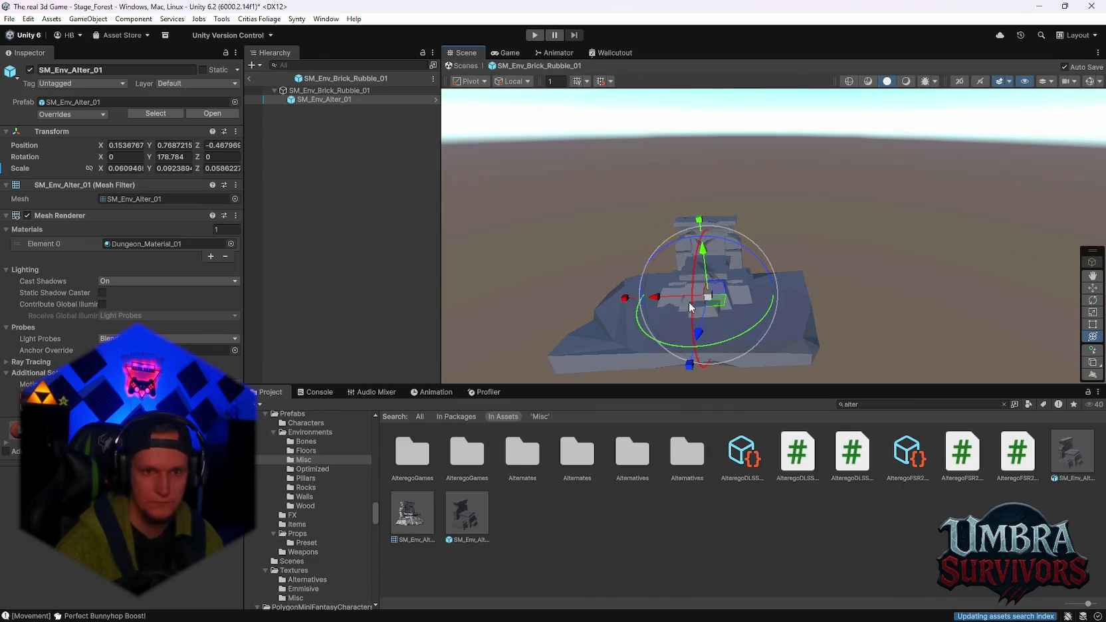
Scale the altar up roughly double and nudge it forward along Z on the rubble
{"action": "left_click_drag", "start_coordinate": [706, 296], "coordinate": [754, 290]}
{"action": "left_click_drag", "start_coordinate": [695, 325], "coordinate": [725, 281]}
{"action": "mouse_move", "coordinate": [858, 259]}
{"action": "left_mouse_down"}
{"action": "mouse_move", "coordinate": [891, 255]}
{"action": "mouse_move", "coordinate": [873, 267]}
{"action": "mouse_move", "coordinate": [862, 340]}
{"action": "mouse_move", "coordinate": [809, 286]}
{"action": "mouse_move", "coordinate": [764, 272]}
{"action": "mouse_move", "coordinate": [674, 278]}
{"action": "mouse_move", "coordinate": [725, 286]}
{"action": "mouse_move", "coordinate": [741, 254]}
{"action": "mouse_move", "coordinate": [789, 253]}
{"action": "left_mouse_up"}
{"action": "mouse_move", "coordinate": [724, 294]}
{"action": "left_mouse_down"}
{"action": "mouse_move", "coordinate": [723, 272]}
{"action": "mouse_move", "coordinate": [804, 226]}
{"action": "mouse_move", "coordinate": [895, 216]}
{"action": "mouse_move", "coordinate": [855, 314]}
{"action": "left_mouse_up"}
{"action": "left_click", "coordinate": [855, 315]}
Shift the rubble root and altar along Z and add a second rubble piece inside the prefab
{"action": "key", "text": "f"}
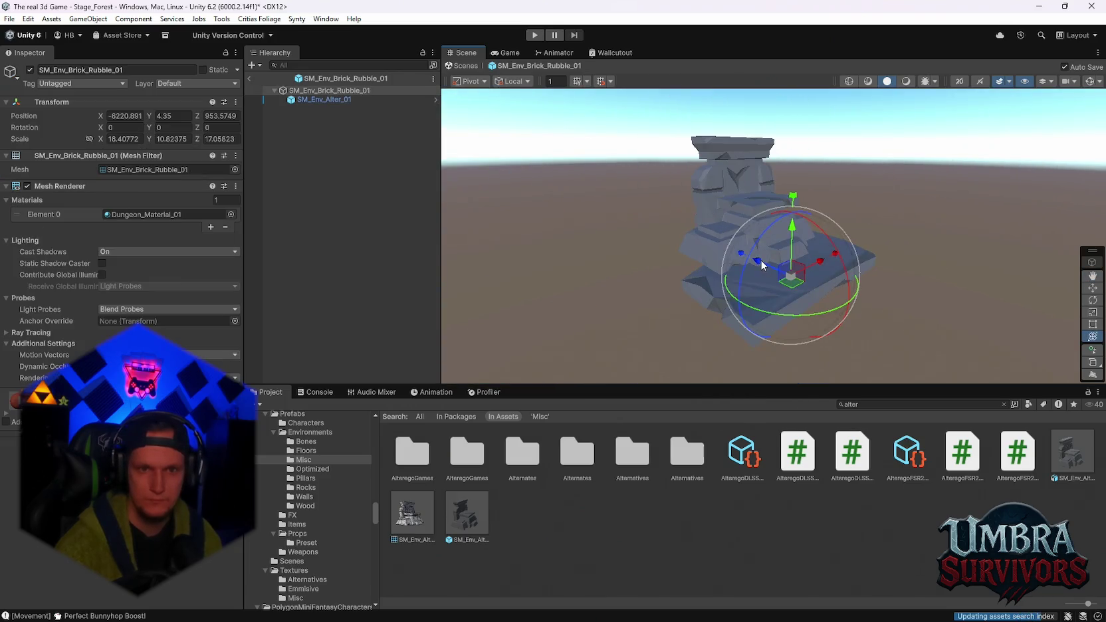
{"action": "left_click_drag", "start_coordinate": [760, 265], "coordinate": [745, 252]}
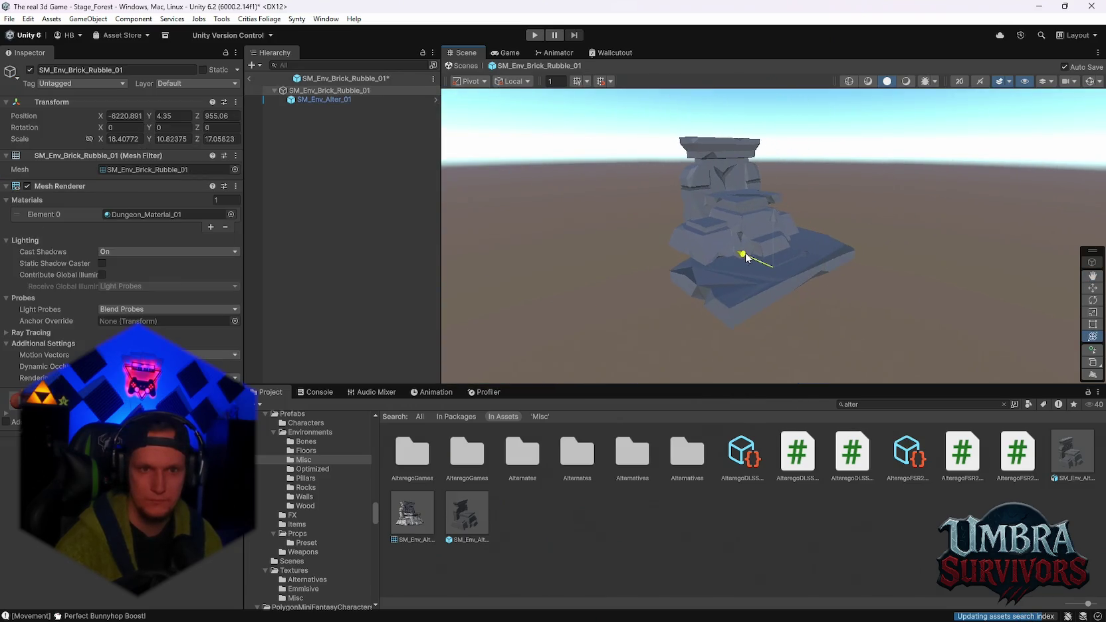
{"action": "left_click", "coordinate": [329, 99]}
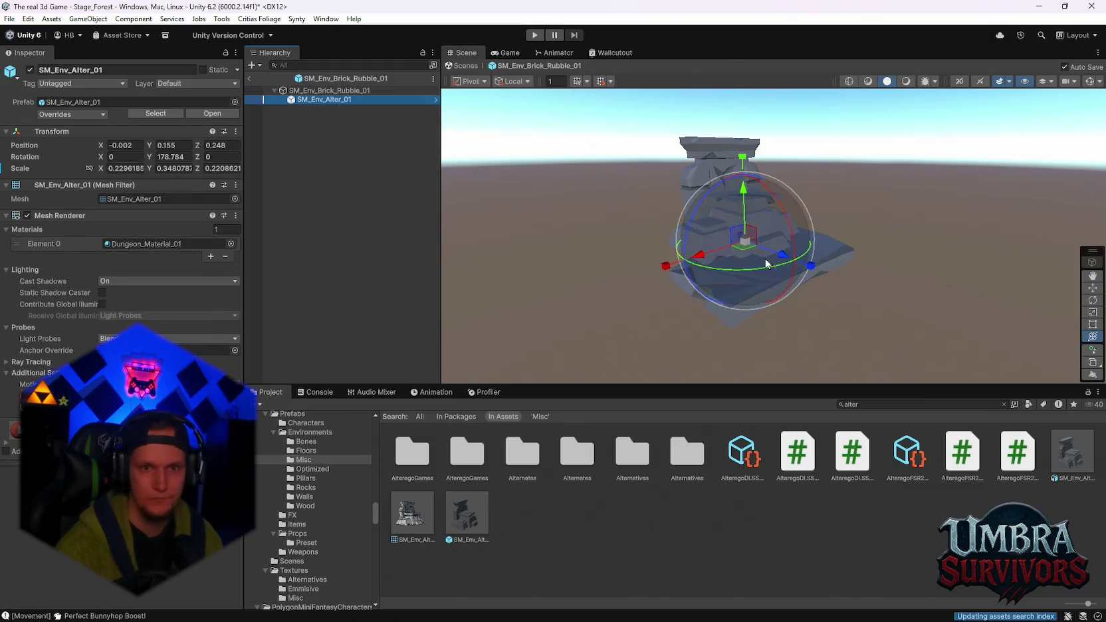
{"action": "left_click_drag", "start_coordinate": [772, 253], "coordinate": [806, 267]}
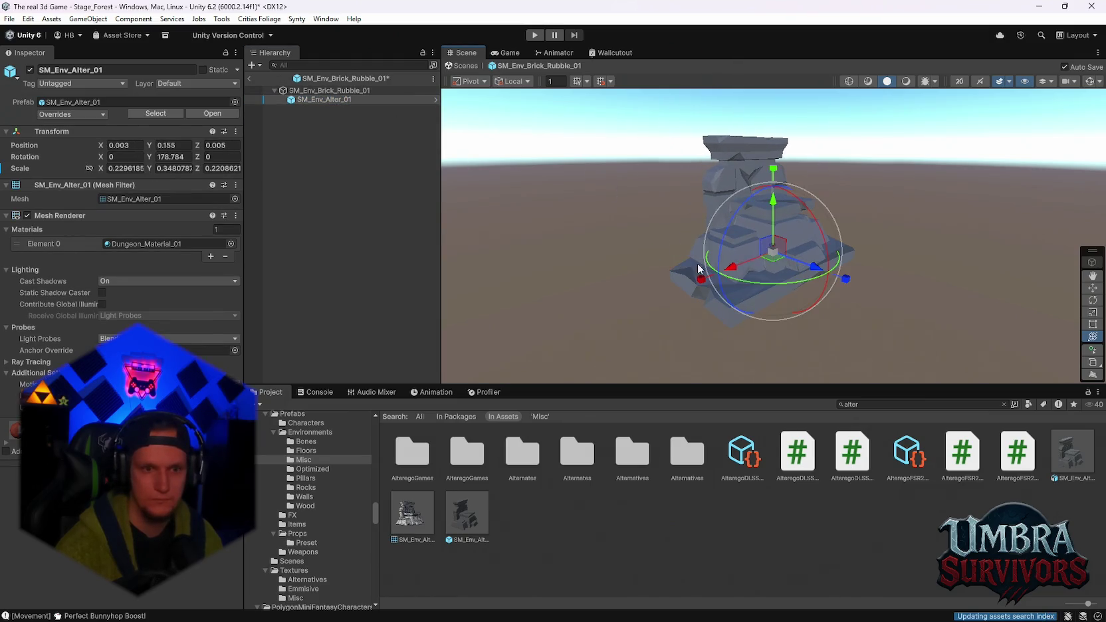
{"action": "key", "text": "ctrl+z"}
{"action": "left_click_drag", "start_coordinate": [825, 285], "coordinate": [802, 279]}
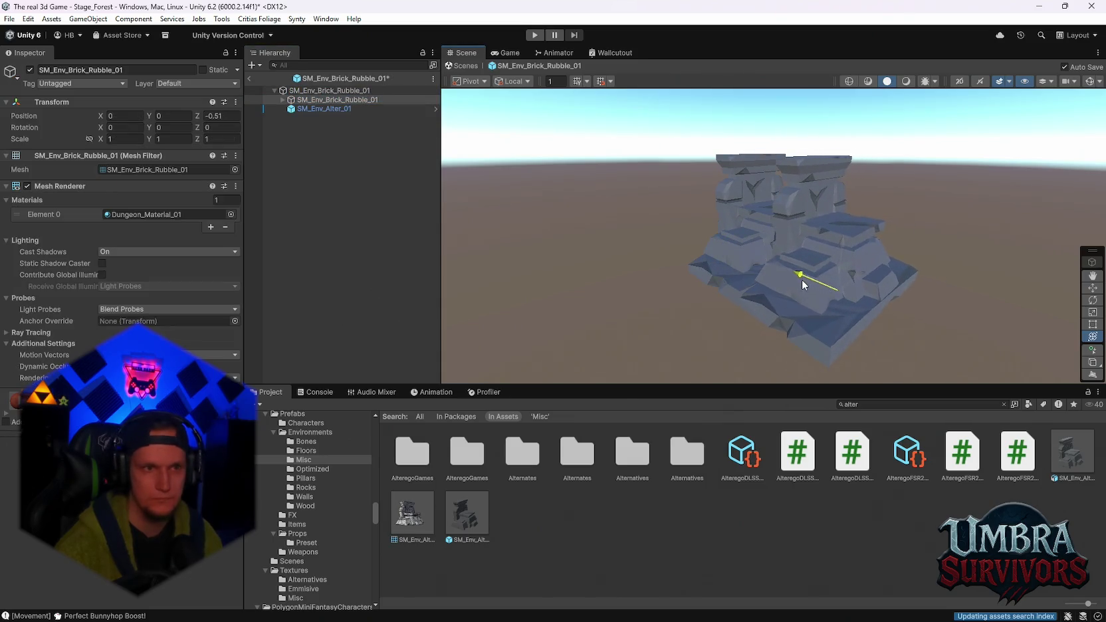
Nest the altar under the inner rubble, then duplicate that piece and slide the copy to X 0.921
{"action": "left_click_drag", "start_coordinate": [321, 110], "coordinate": [323, 103]}
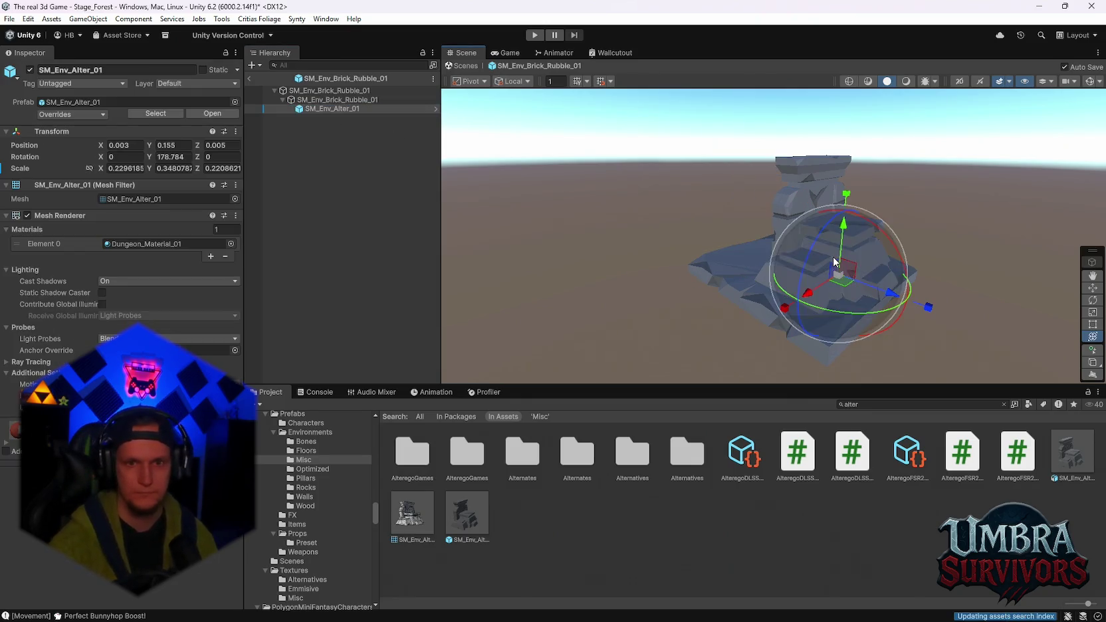
{"action": "mouse_move", "coordinate": [895, 296]}
{"action": "left_mouse_down"}
{"action": "mouse_move", "coordinate": [831, 271]}
{"action": "mouse_move", "coordinate": [914, 273]}
{"action": "left_mouse_up"}
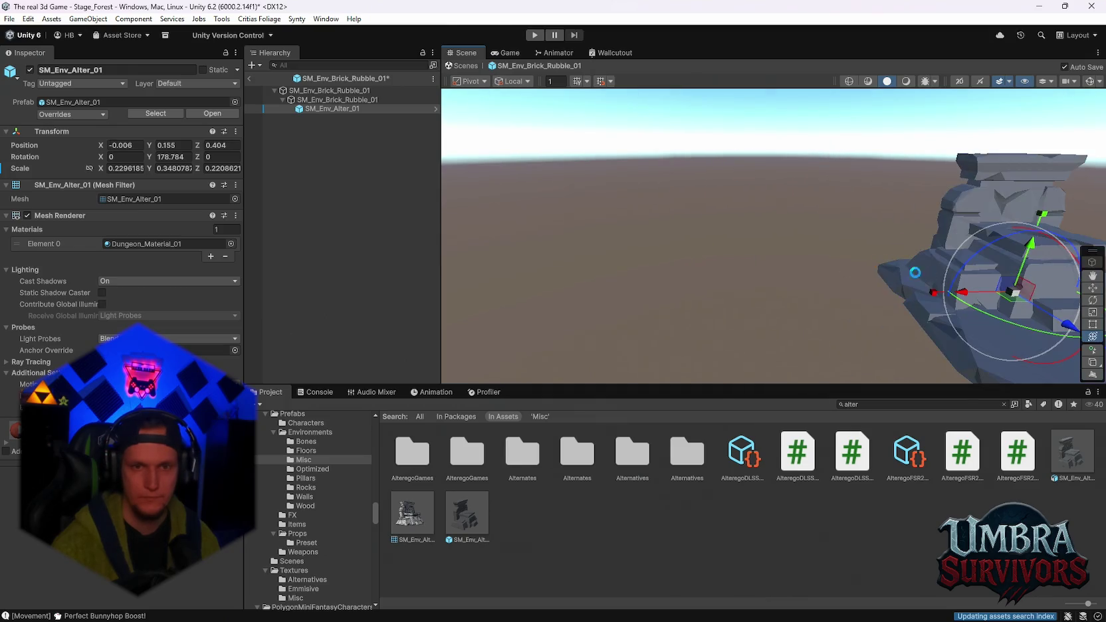
{"action": "key", "text": "f"}
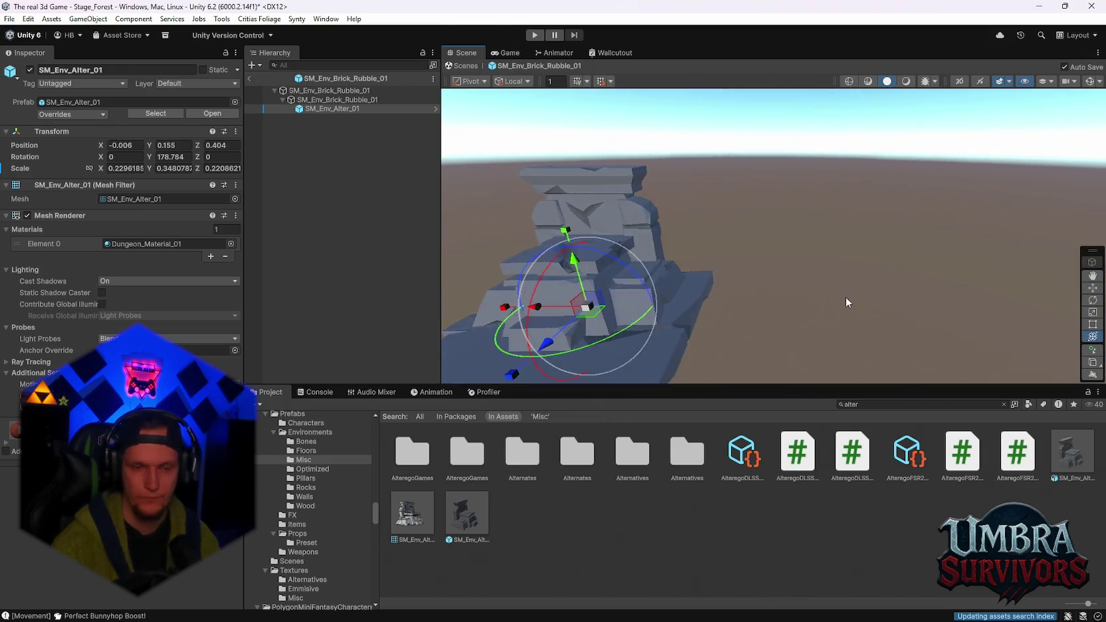
{"action": "left_click", "coordinate": [775, 313]}
{"action": "key", "text": "f"}
{"action": "key", "text": "ctrl+d"}
{"action": "mouse_move", "coordinate": [748, 304]}
{"action": "left_mouse_down"}
{"action": "mouse_move", "coordinate": [861, 383]}
{"action": "mouse_move", "coordinate": [843, 378]}
{"action": "left_mouse_up"}
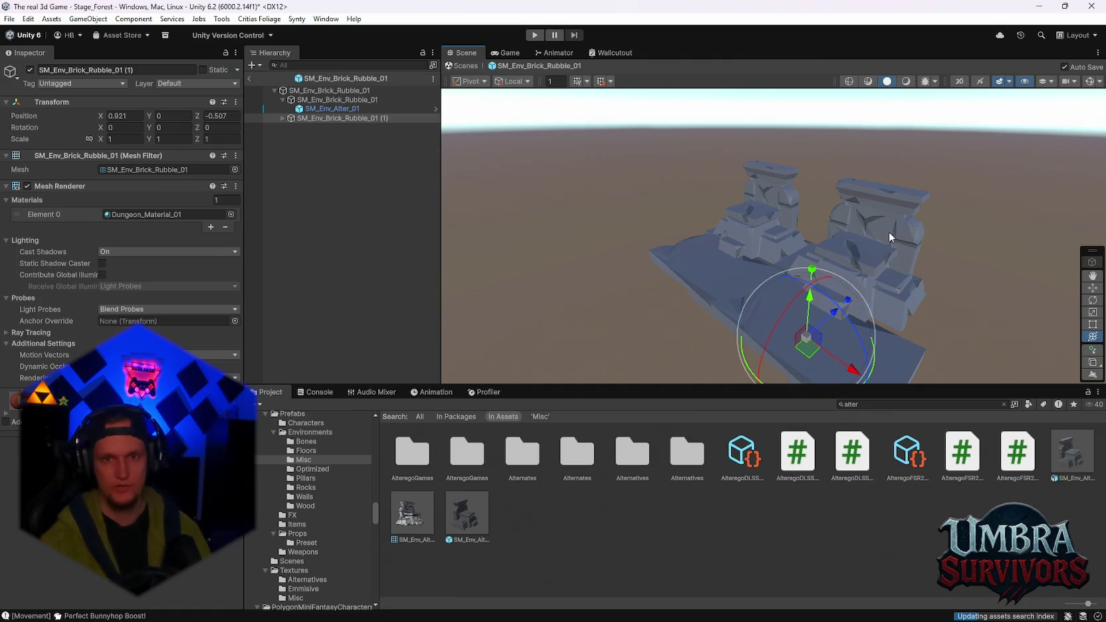
Experiment with duplicating the rubble copy and rotating it about 93°, undoing the changes
{"action": "key", "text": "Delete"}
{"action": "left_click", "coordinate": [313, 119]}
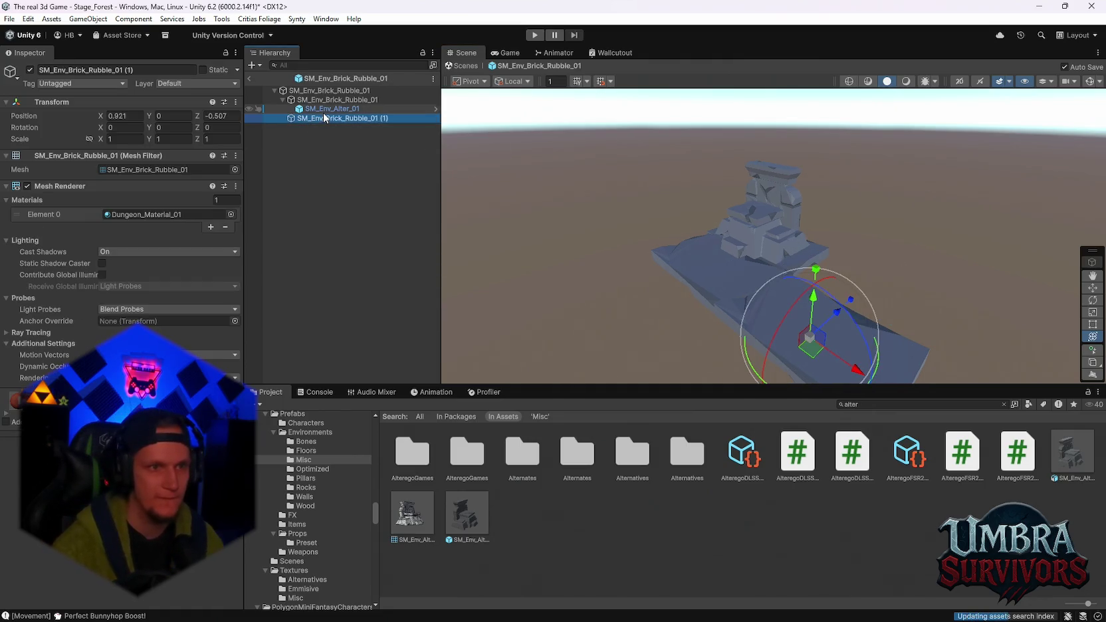
{"action": "key", "text": "ctrl+d"}
{"action": "mouse_move", "coordinate": [773, 303]}
{"action": "left_mouse_down"}
{"action": "mouse_move", "coordinate": [836, 287]}
{"action": "mouse_move", "coordinate": [740, 274]}
{"action": "mouse_move", "coordinate": [792, 277]}
{"action": "left_mouse_up"}
{"action": "key", "text": "ctrl+z"}
{"action": "key", "text": "ctrl+z"}
{"action": "key", "text": "ctrl+z"}
{"action": "scroll", "coordinate": [819, 326], "scroll_direction": "up", "scroll_amount": 3}
{"action": "key", "text": "ctrl+y"}
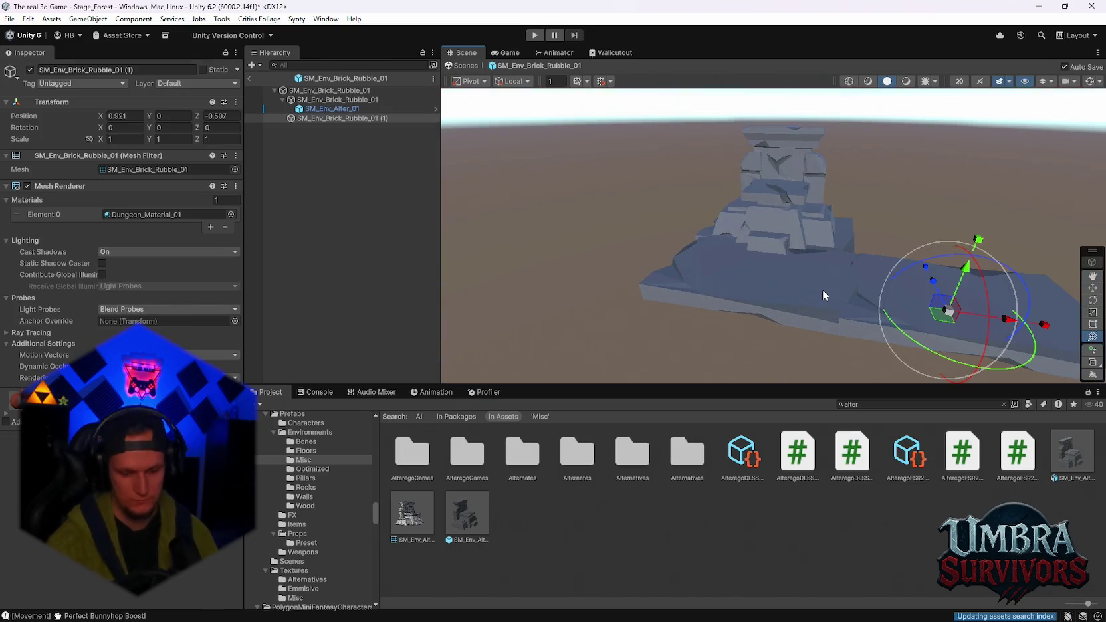
{"action": "key", "text": "f"}
{"action": "left_click_drag", "start_coordinate": [767, 342], "coordinate": [522, 361]}
{"action": "key", "text": "ctrl+z"}
{"action": "mouse_move", "coordinate": [769, 290]}
{"action": "left_mouse_down"}
{"action": "mouse_move", "coordinate": [800, 359]}
{"action": "mouse_move", "coordinate": [777, 242]}
{"action": "left_mouse_up"}
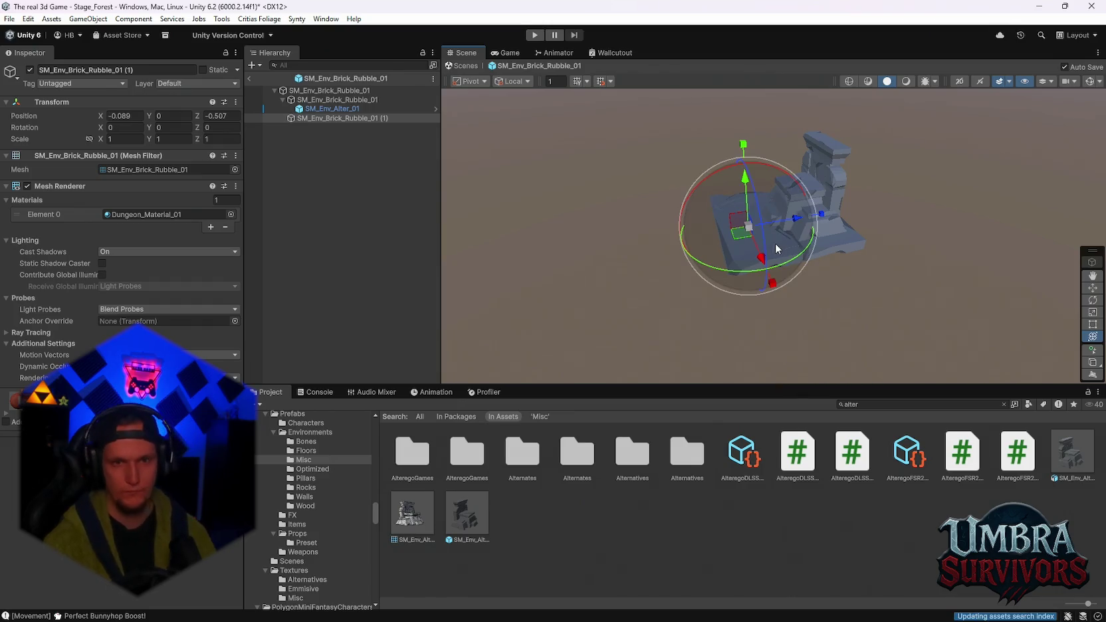
Delete the rubble copy and re-nest the altar under the inner rubble piece
{"action": "key", "text": "Delete"}
{"action": "scroll", "coordinate": [872, 274], "scroll_direction": "up", "scroll_amount": 5}
{"action": "left_click", "coordinate": [820, 280]}
{"action": "mouse_move", "coordinate": [819, 281]}
{"action": "left_mouse_down"}
{"action": "mouse_move", "coordinate": [782, 256]}
{"action": "mouse_move", "coordinate": [812, 275]}
{"action": "mouse_move", "coordinate": [585, 241]}
{"action": "left_mouse_up"}
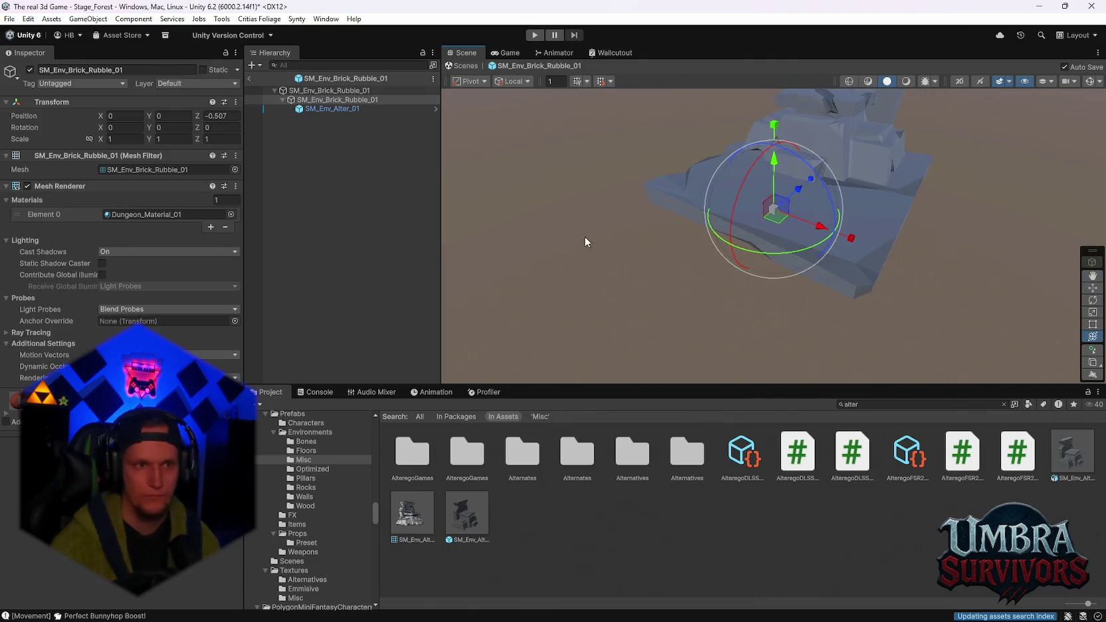
{"action": "left_click", "coordinate": [285, 91]}
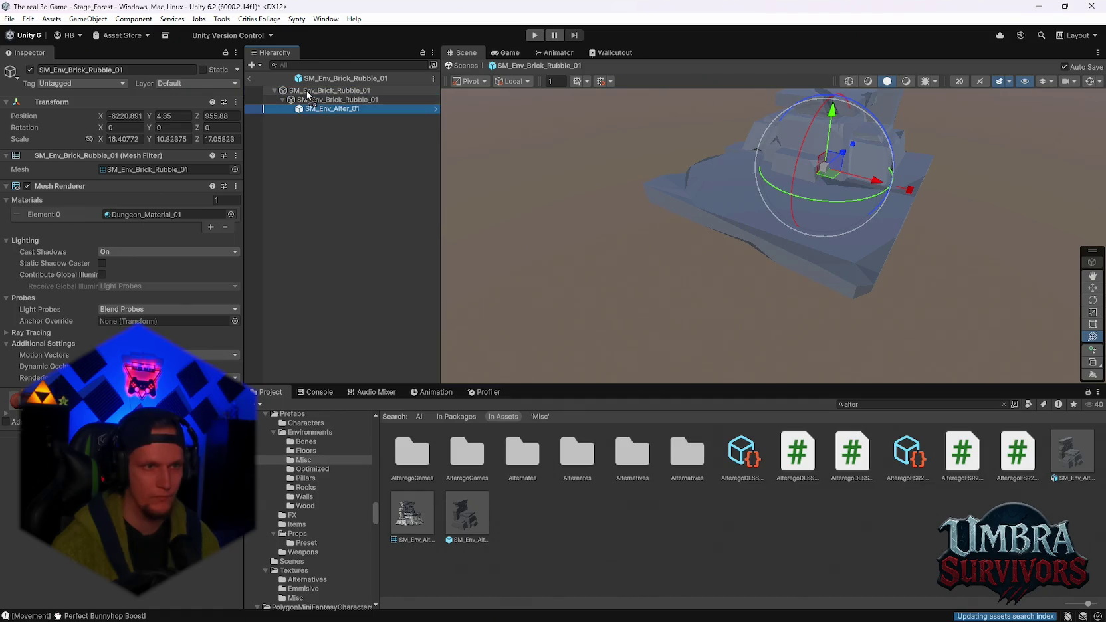
{"action": "left_click_drag", "start_coordinate": [308, 95], "coordinate": [308, 95]}
{"action": "left_click", "coordinate": [303, 100]}
{"action": "left_click", "coordinate": [308, 90], "text": "ctrl"}
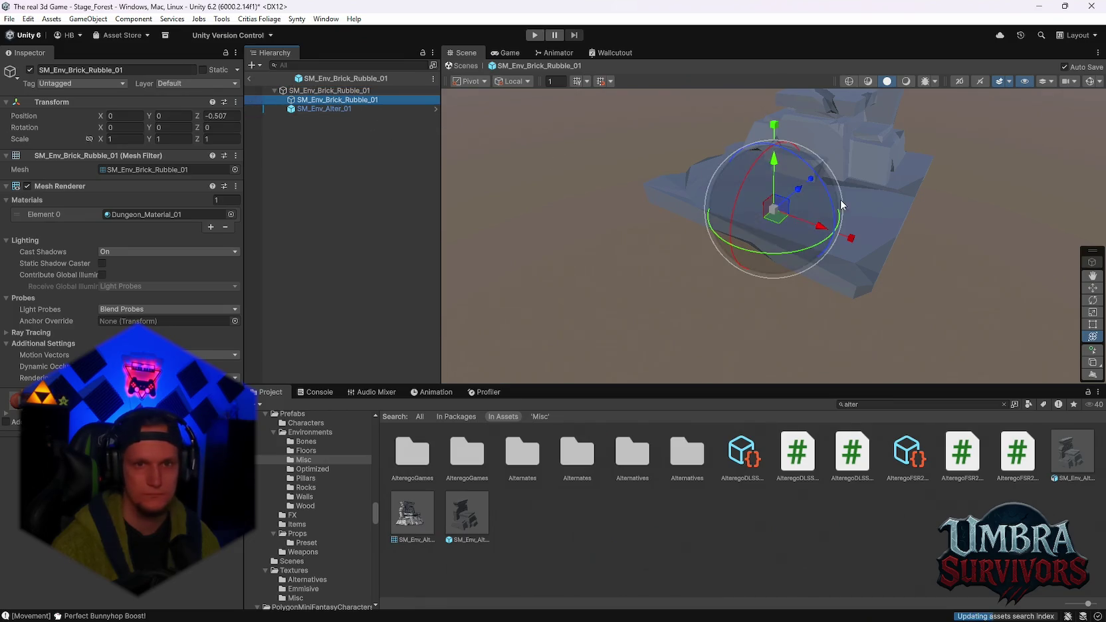
{"action": "left_click", "coordinate": [817, 143]}
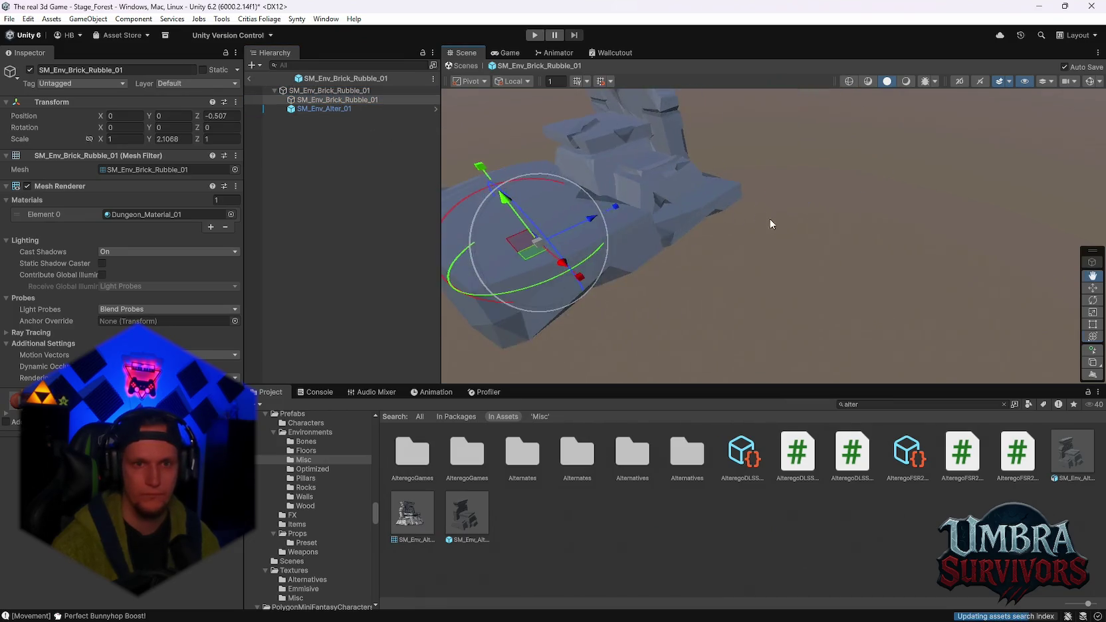
{"action": "left_click_drag", "start_coordinate": [320, 111], "coordinate": [320, 101]}
Try stretching the root rubble taller on Y, undo it, then delete the SM_Env_Alter_01 altar
{"action": "left_click", "coordinate": [310, 91]}
{"action": "left_click_drag", "start_coordinate": [773, 144], "coordinate": [773, 118]}
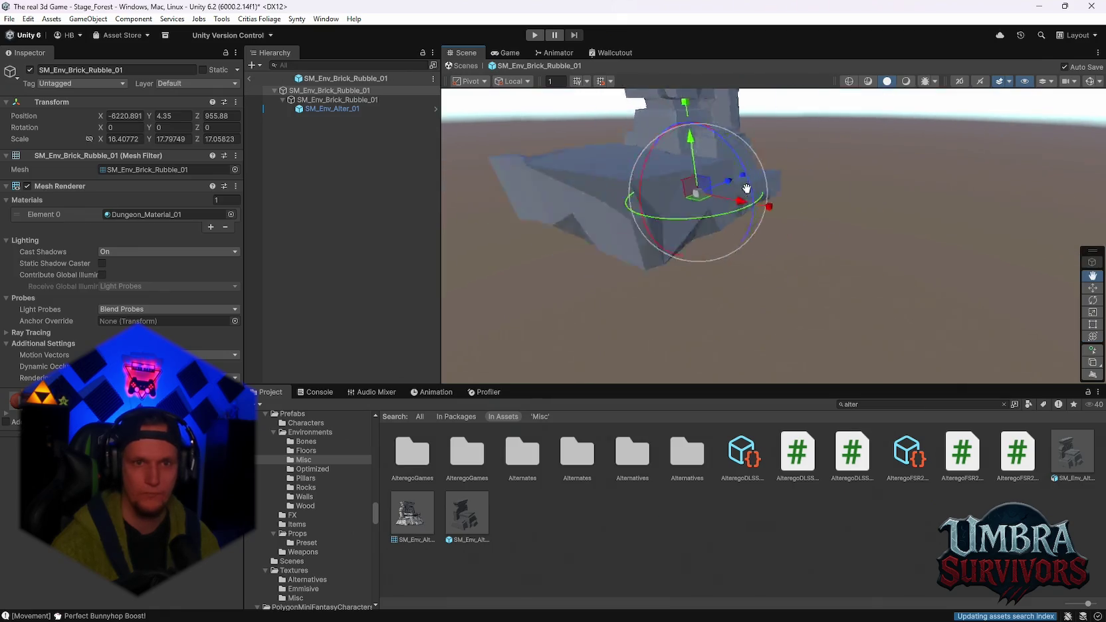
{"action": "key", "text": "ctrl+z"}
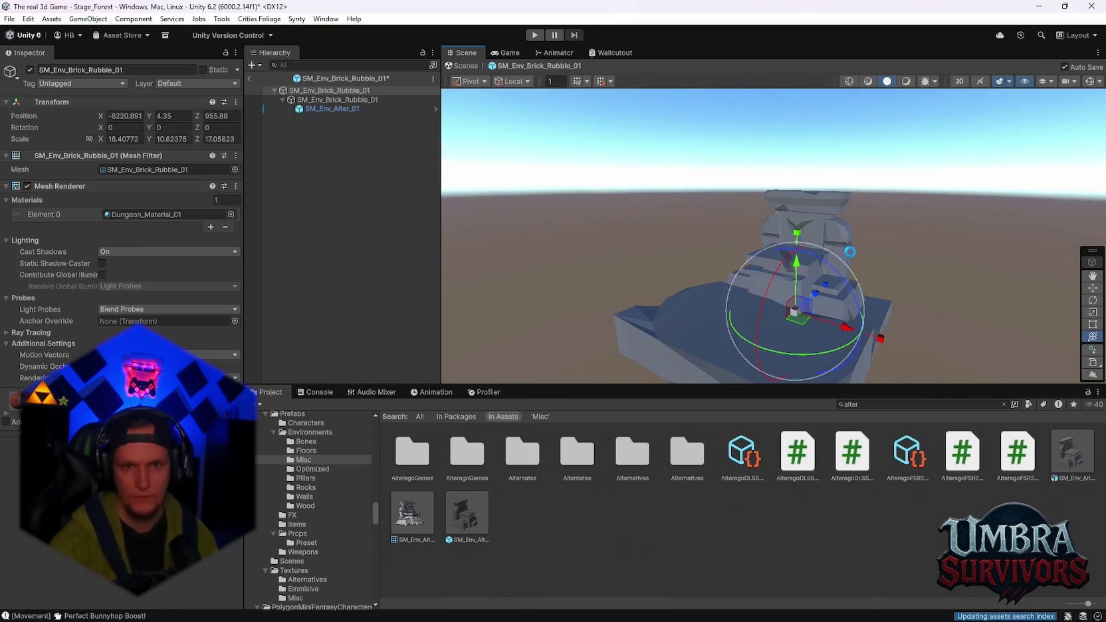
{"action": "left_click", "coordinate": [359, 109]}
{"action": "key", "text": "Delete"}
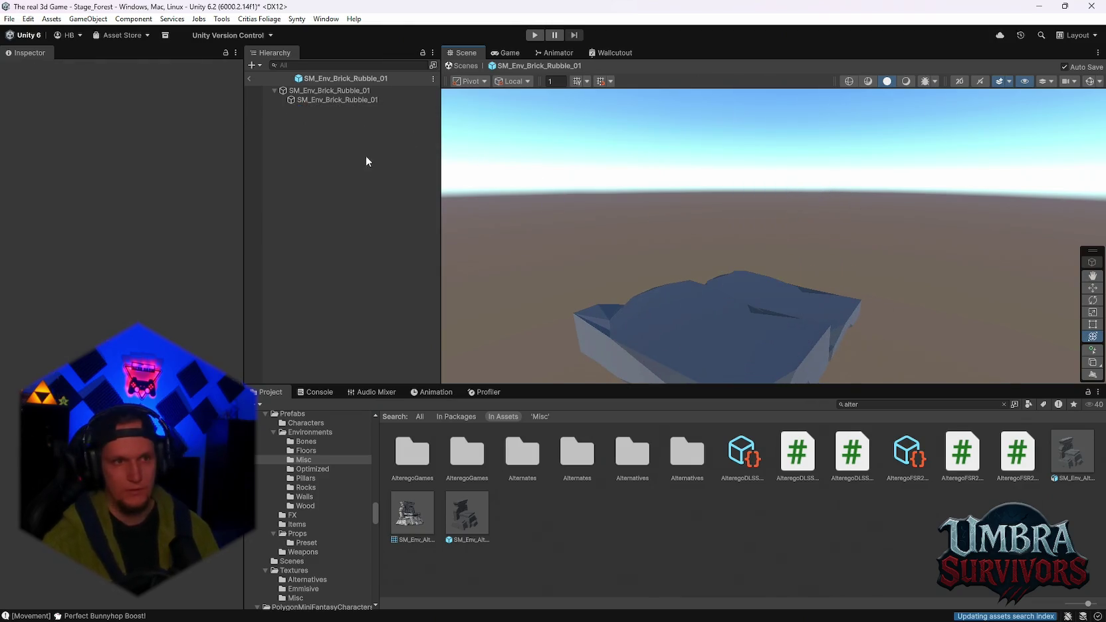
Delete and restore the inner rubble piece, then duplicate it and test offsetting the copy along Z
{"action": "left_click", "coordinate": [323, 102]}
{"action": "key", "text": "Delete"}
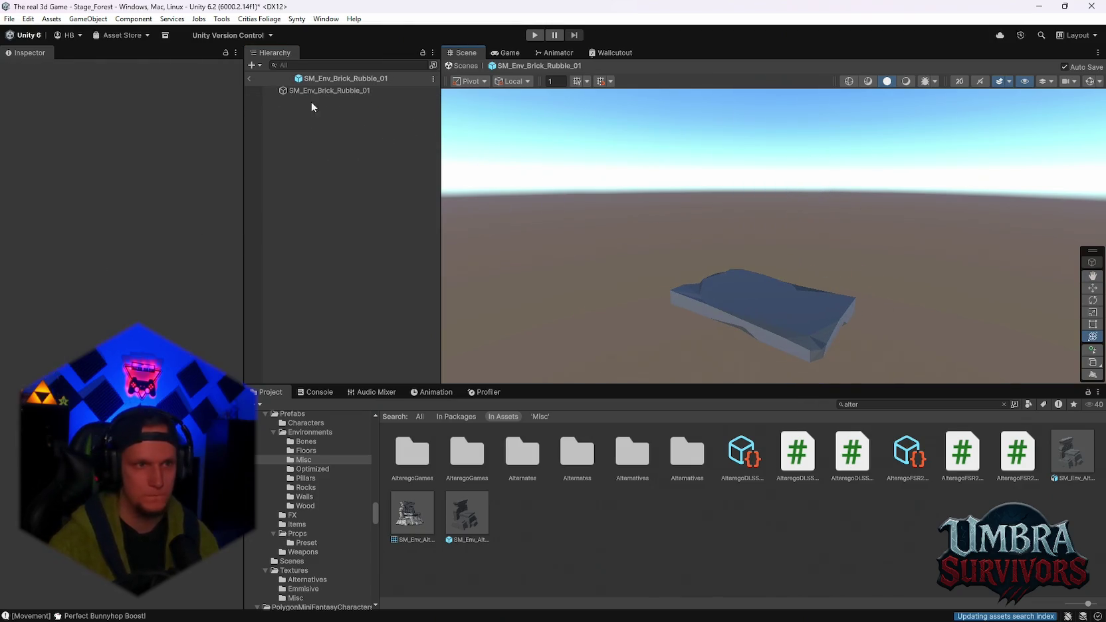
{"action": "key", "text": "ctrl+z"}
{"action": "key", "text": "ctrl+d"}
{"action": "left_click_drag", "start_coordinate": [786, 290], "coordinate": [752, 270]}
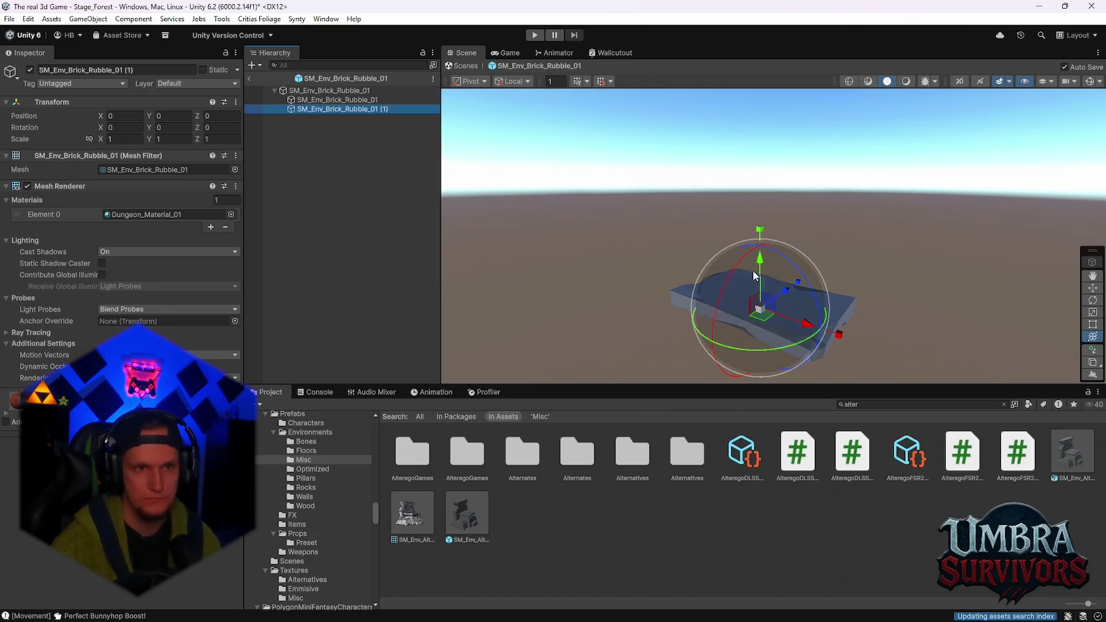
{"action": "scroll", "coordinate": [672, 283], "scroll_direction": "up", "scroll_amount": 5}
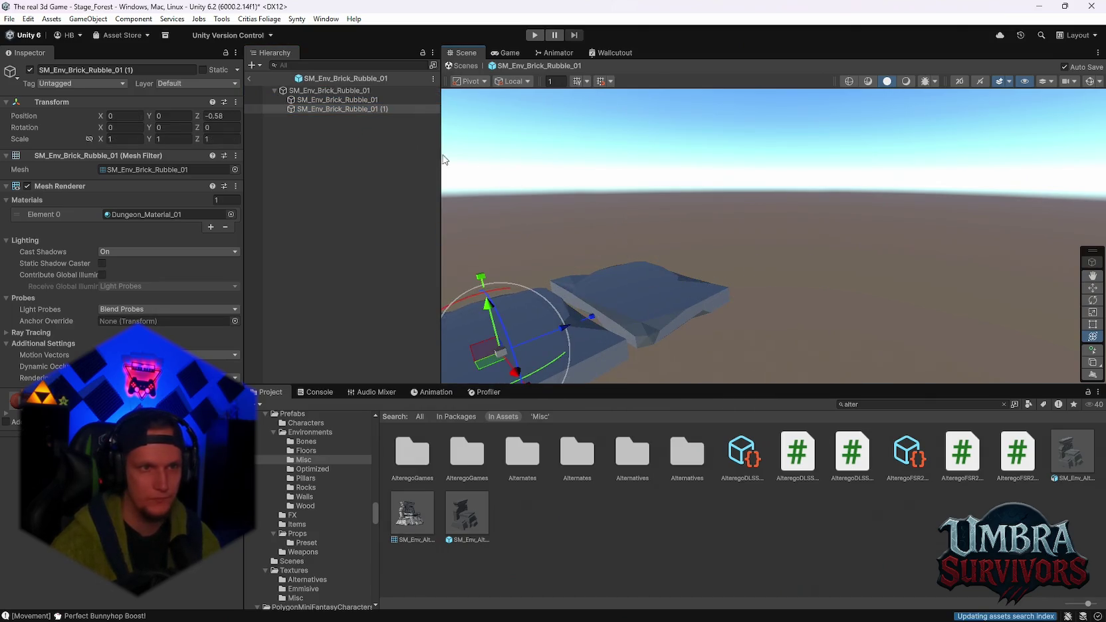
{"action": "key", "text": "f"}
{"action": "left_click", "coordinate": [330, 98]}
{"action": "key", "text": "ctrl+z"}
Stretch the bricks to 2.88 height, undo the offset, and nudge the original brick along Z
{"action": "left_click", "coordinate": [386, 109], "text": "shift"}
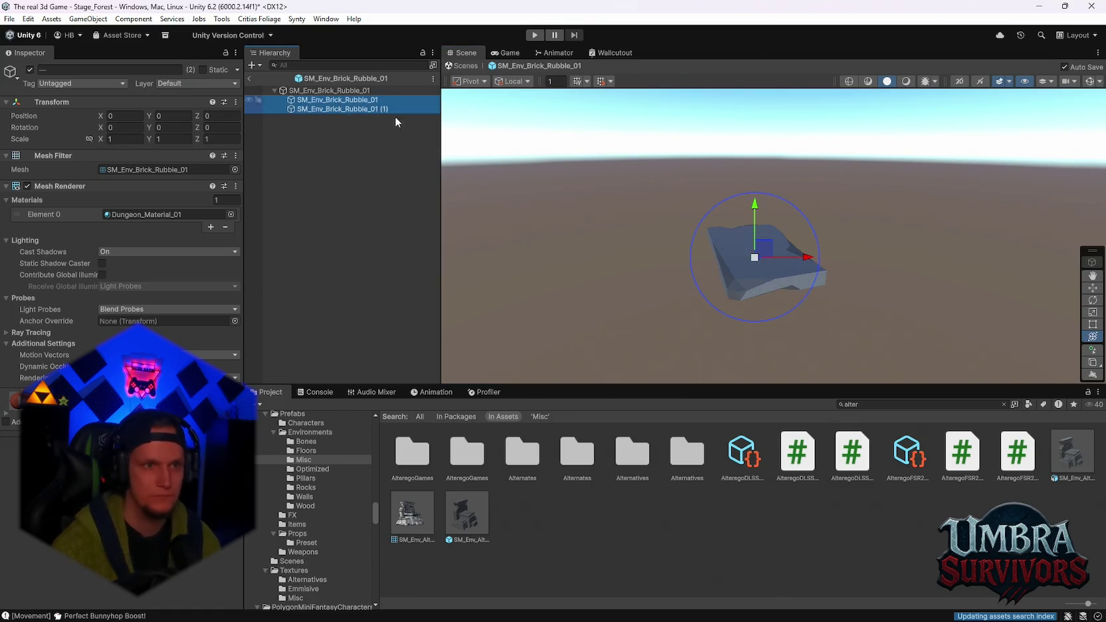
{"action": "mouse_move", "coordinate": [754, 176]}
{"action": "left_mouse_down"}
{"action": "mouse_move", "coordinate": [743, 99]}
{"action": "mouse_move", "coordinate": [792, 237]}
{"action": "left_mouse_up"}
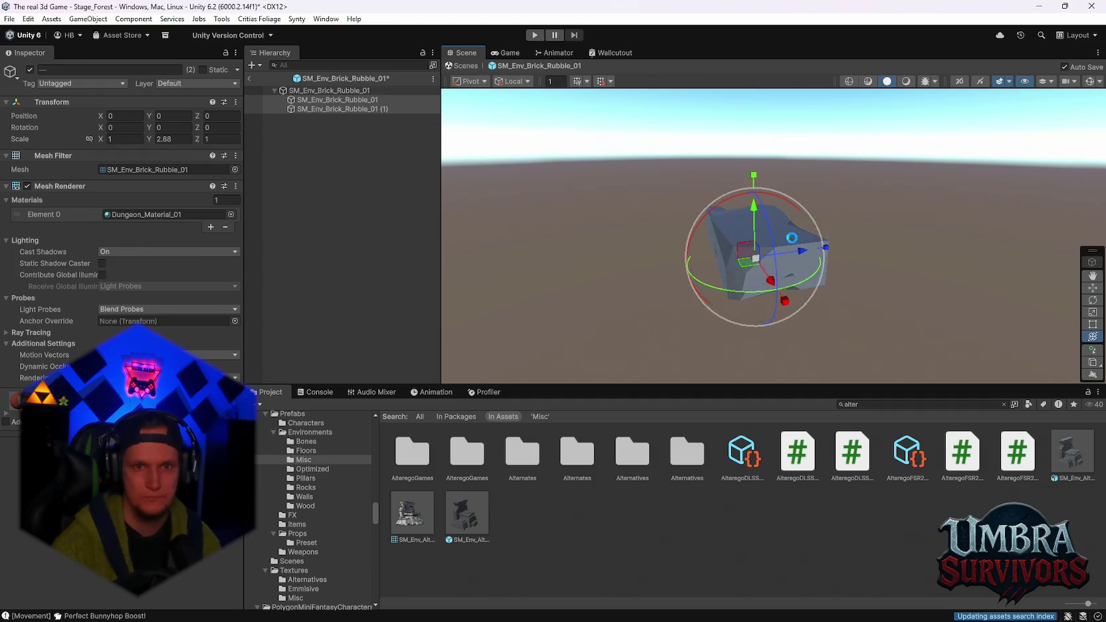
{"action": "key", "text": "ctrl+z"}
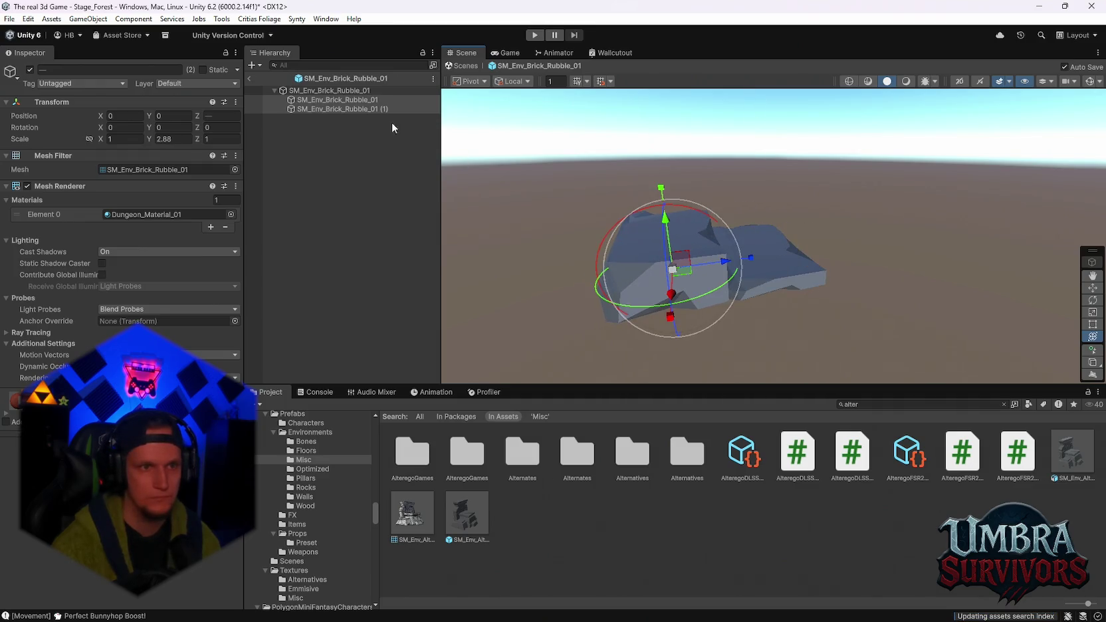
{"action": "left_click", "coordinate": [357, 108]}
{"action": "mouse_move", "coordinate": [698, 226]}
{"action": "left_mouse_down"}
{"action": "mouse_move", "coordinate": [889, 255]}
{"action": "mouse_move", "coordinate": [642, 268]}
{"action": "left_mouse_up"}
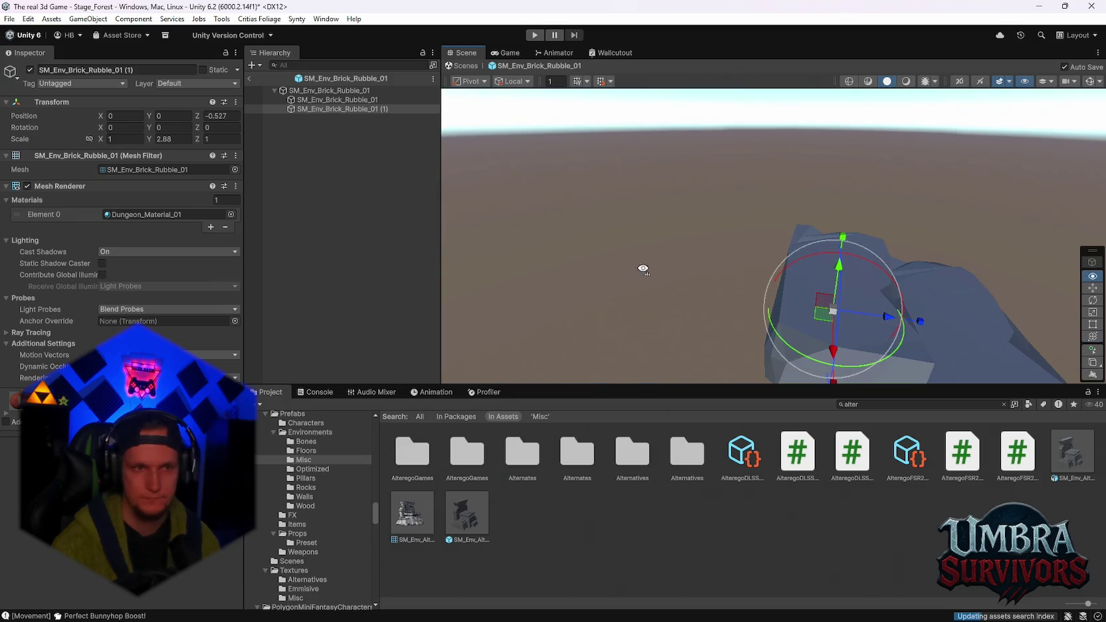
{"action": "double_click", "coordinate": [318, 99]}
{"action": "scroll", "coordinate": [754, 281], "scroll_direction": "up", "scroll_amount": 3}
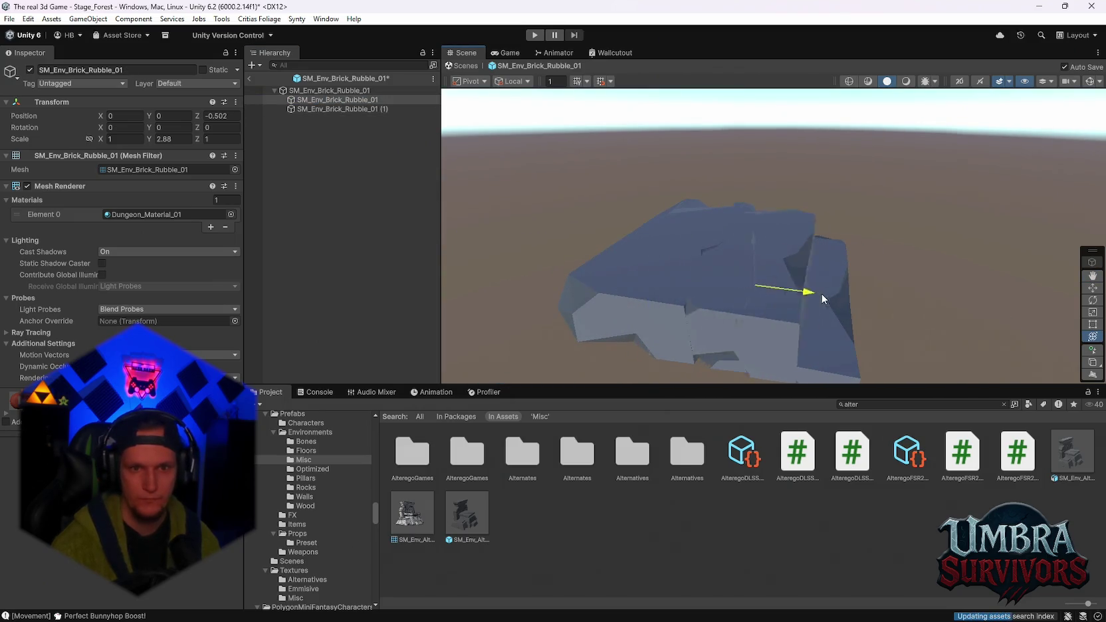
{"action": "left_click_drag", "start_coordinate": [834, 299], "coordinate": [820, 249]}
{"action": "scroll", "coordinate": [820, 249], "scroll_direction": "up", "scroll_amount": 4}
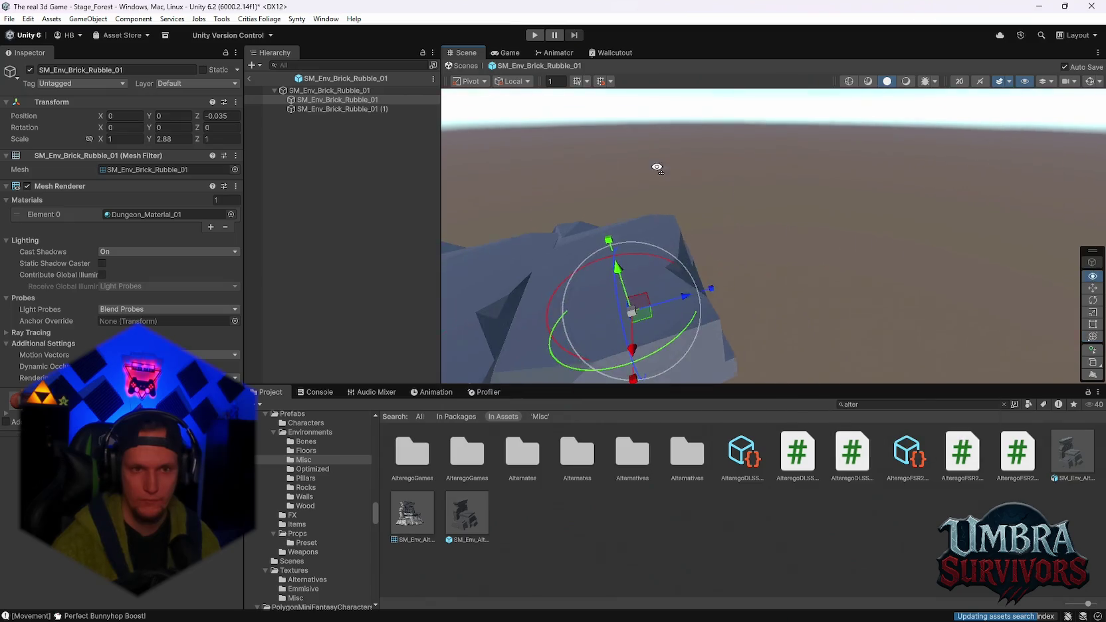
{"action": "mouse_move", "coordinate": [891, 144]}
{"action": "left_mouse_down"}
{"action": "mouse_move", "coordinate": [823, 204]}
{"action": "mouse_move", "coordinate": [858, 261]}
{"action": "mouse_move", "coordinate": [807, 248]}
{"action": "left_mouse_up"}
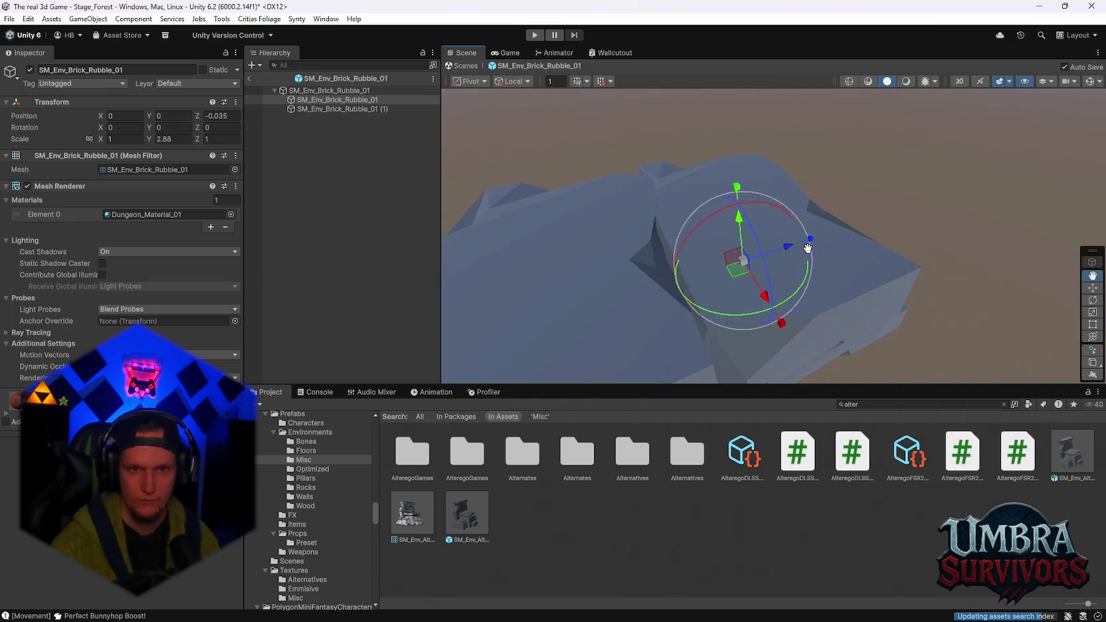
Delete the original brick, stretch the remaining one to 2.722 on Z and wider on X, and add SM_Env_Alter_01
{"action": "key", "text": "Delete"}
{"action": "left_click", "coordinate": [318, 99]}
{"action": "left_click_drag", "start_coordinate": [749, 254], "coordinate": [838, 250]}
{"action": "left_click_drag", "start_coordinate": [696, 345], "coordinate": [711, 372]}
{"action": "mouse_move", "coordinate": [731, 299]}
{"action": "left_mouse_down"}
{"action": "mouse_move", "coordinate": [870, 200]}
{"action": "mouse_move", "coordinate": [693, 228]}
{"action": "left_mouse_up"}
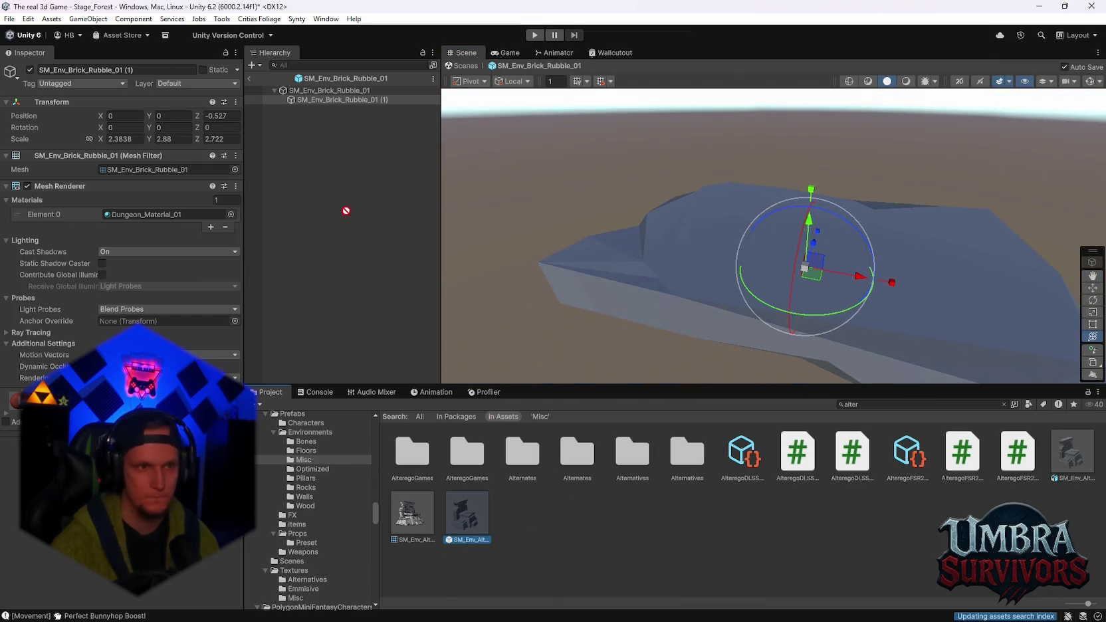
{"action": "left_click_drag", "start_coordinate": [315, 111], "coordinate": [319, 110]}
Set the altar's Rotation Y to 180
{"action": "key", "text": "f"}
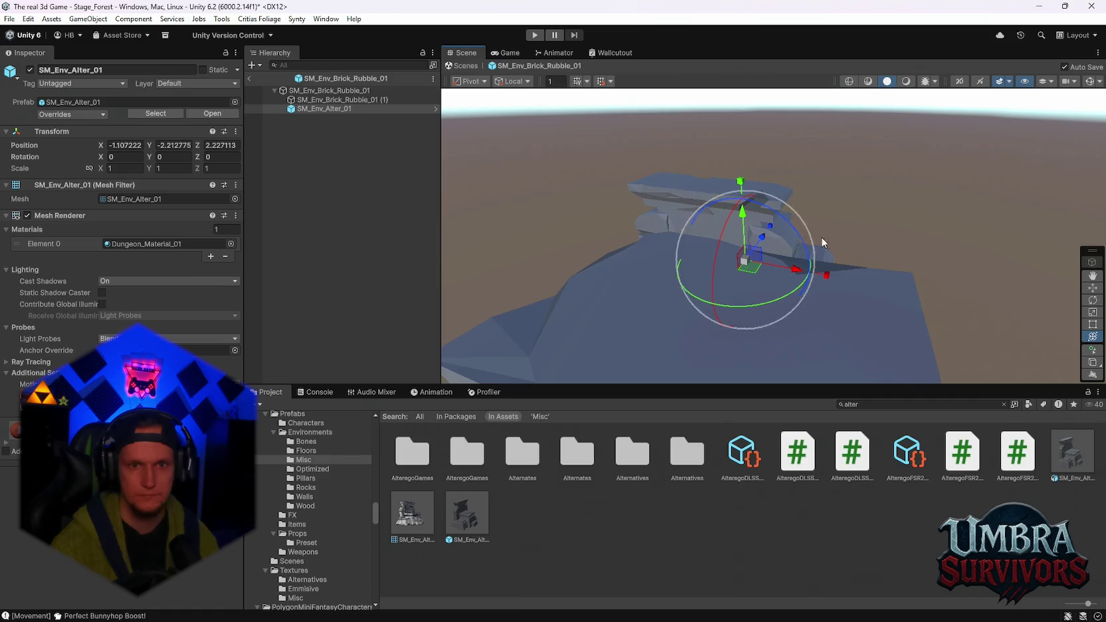
{"action": "mouse_move", "coordinate": [862, 253]}
{"action": "left_mouse_down"}
{"action": "mouse_move", "coordinate": [788, 251]}
{"action": "mouse_move", "coordinate": [655, 309]}
{"action": "mouse_move", "coordinate": [613, 184]}
{"action": "mouse_move", "coordinate": [639, 273]}
{"action": "mouse_move", "coordinate": [240, 253]}
{"action": "left_mouse_up"}
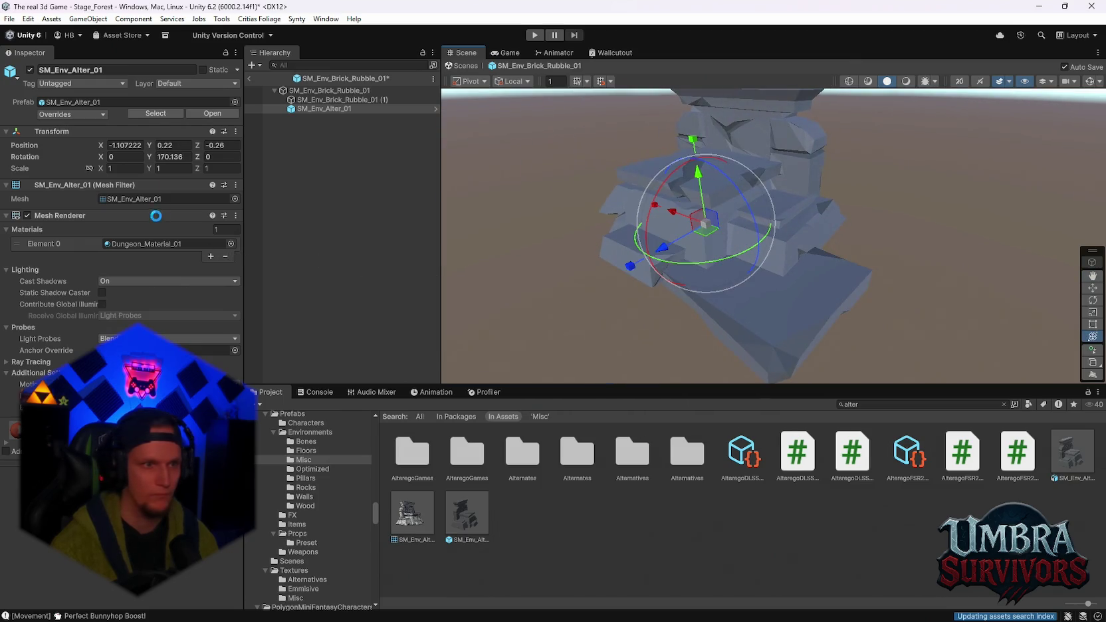
{"action": "double_click", "coordinate": [169, 158]}
{"action": "type", "text": "180"}
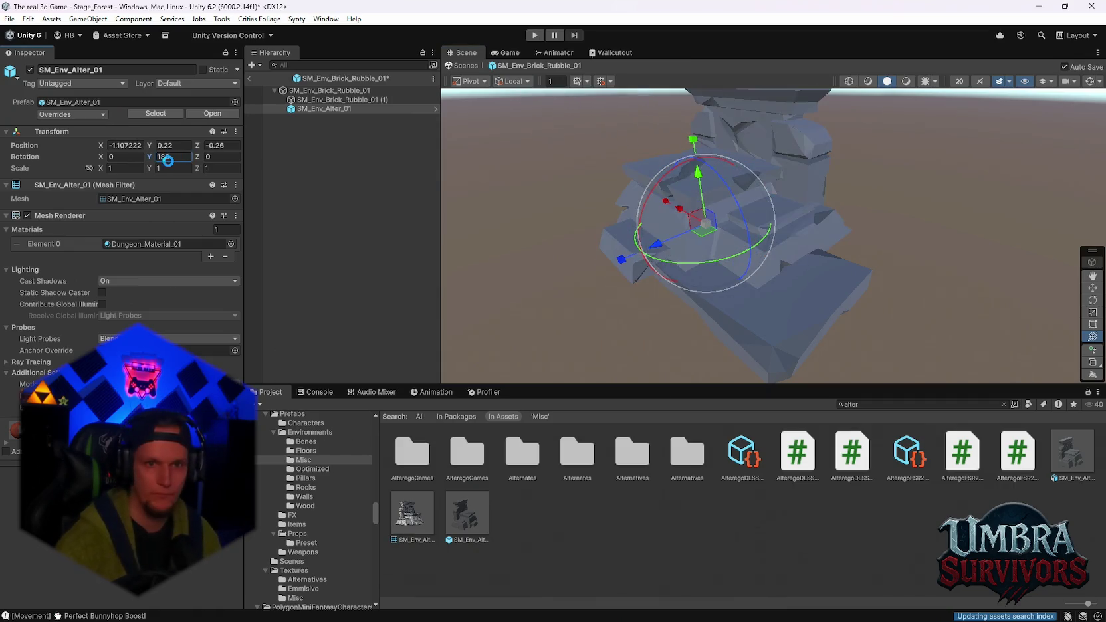
Shrink the altar to about half size, stretch its height to 0.888, and centre it at 0.036, 0.239, 0.124
{"action": "left_click_drag", "start_coordinate": [683, 245], "coordinate": [822, 252]}
{"action": "mouse_move", "coordinate": [743, 242]}
{"action": "left_mouse_down"}
{"action": "mouse_move", "coordinate": [713, 233]}
{"action": "mouse_move", "coordinate": [731, 230]}
{"action": "left_mouse_up"}
{"action": "left_click_drag", "start_coordinate": [727, 158], "coordinate": [730, 113]}
{"action": "mouse_move", "coordinate": [729, 226]}
{"action": "left_mouse_down"}
{"action": "mouse_move", "coordinate": [707, 225]}
{"action": "mouse_move", "coordinate": [730, 233]}
{"action": "left_mouse_up"}
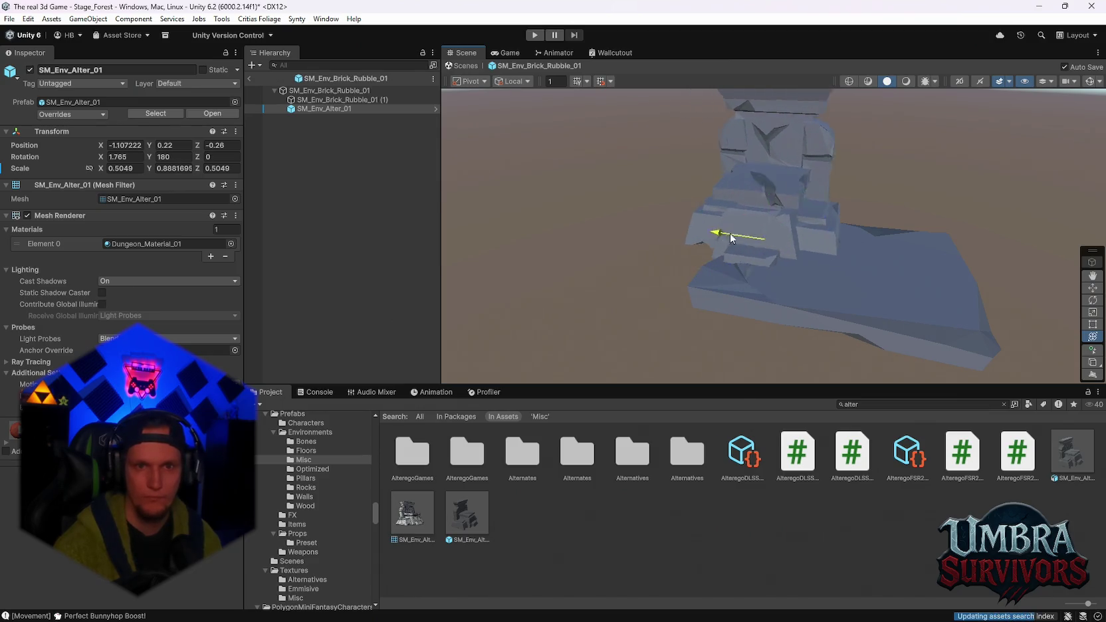
{"action": "right_click", "coordinate": [767, 185]}
{"action": "left_click", "coordinate": [941, 208]}
{"action": "left_click_drag", "start_coordinate": [941, 208], "coordinate": [871, 199]}
{"action": "mouse_move", "coordinate": [711, 269]}
{"action": "left_mouse_down"}
{"action": "mouse_move", "coordinate": [729, 255]}
{"action": "mouse_move", "coordinate": [766, 267]}
{"action": "mouse_move", "coordinate": [737, 257]}
{"action": "mouse_move", "coordinate": [810, 260]}
{"action": "mouse_move", "coordinate": [763, 236]}
{"action": "mouse_move", "coordinate": [856, 240]}
{"action": "mouse_move", "coordinate": [815, 252]}
{"action": "mouse_move", "coordinate": [778, 230]}
{"action": "mouse_move", "coordinate": [847, 261]}
{"action": "left_mouse_up"}
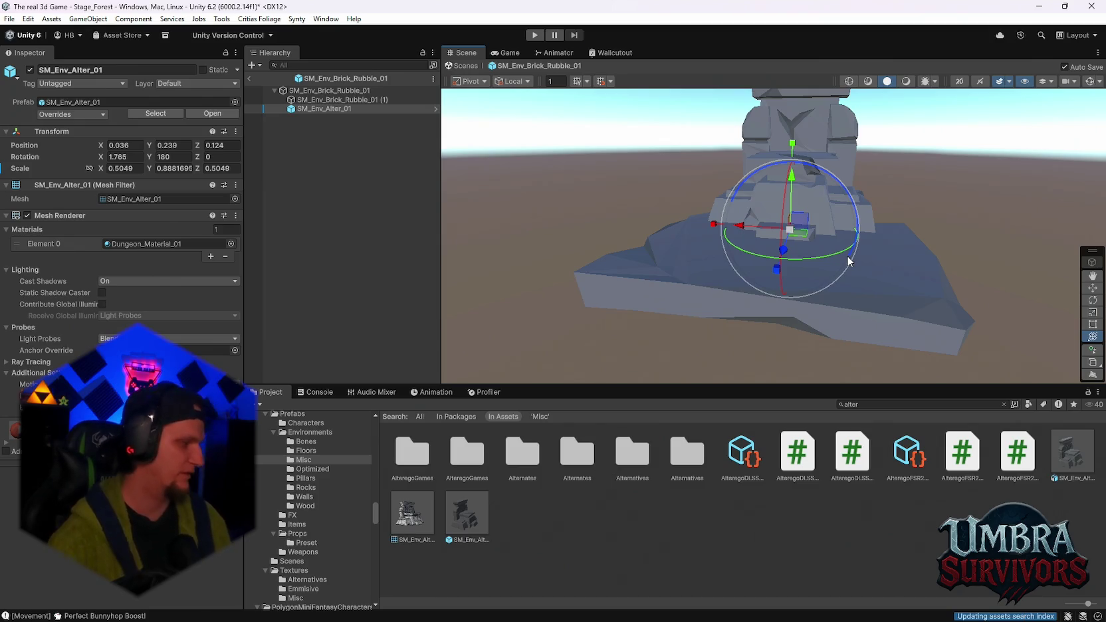
{"action": "mouse_move", "coordinate": [847, 255]}
{"action": "left_mouse_down"}
{"action": "mouse_move", "coordinate": [790, 301]}
{"action": "mouse_move", "coordinate": [812, 253]}
{"action": "mouse_move", "coordinate": [864, 295]}
{"action": "left_mouse_up"}
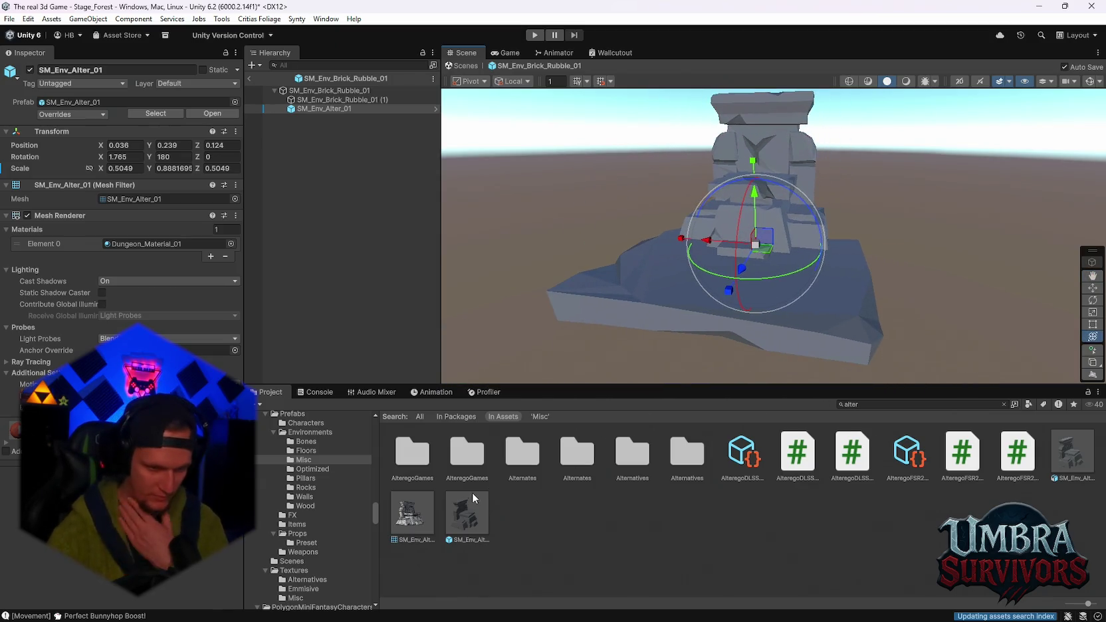
{"action": "left_click", "coordinate": [323, 478]}
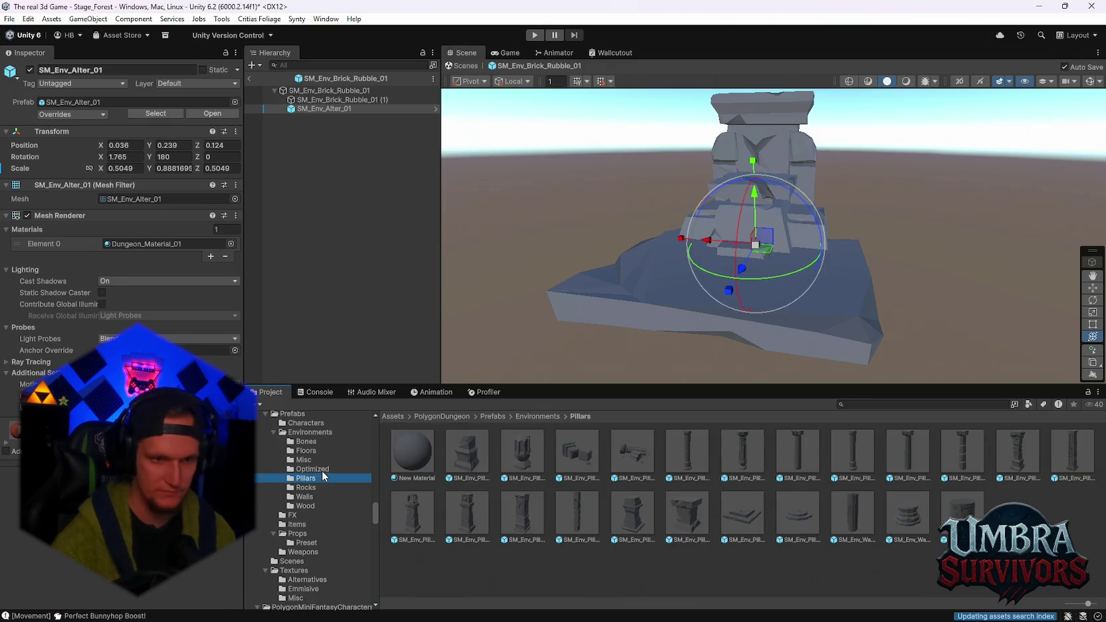
Preview the SM_Env_Pillar_Square_04 pillar prefab from the Pillars folder
{"action": "scroll", "coordinate": [875, 329], "scroll_direction": "up", "scroll_amount": 5}
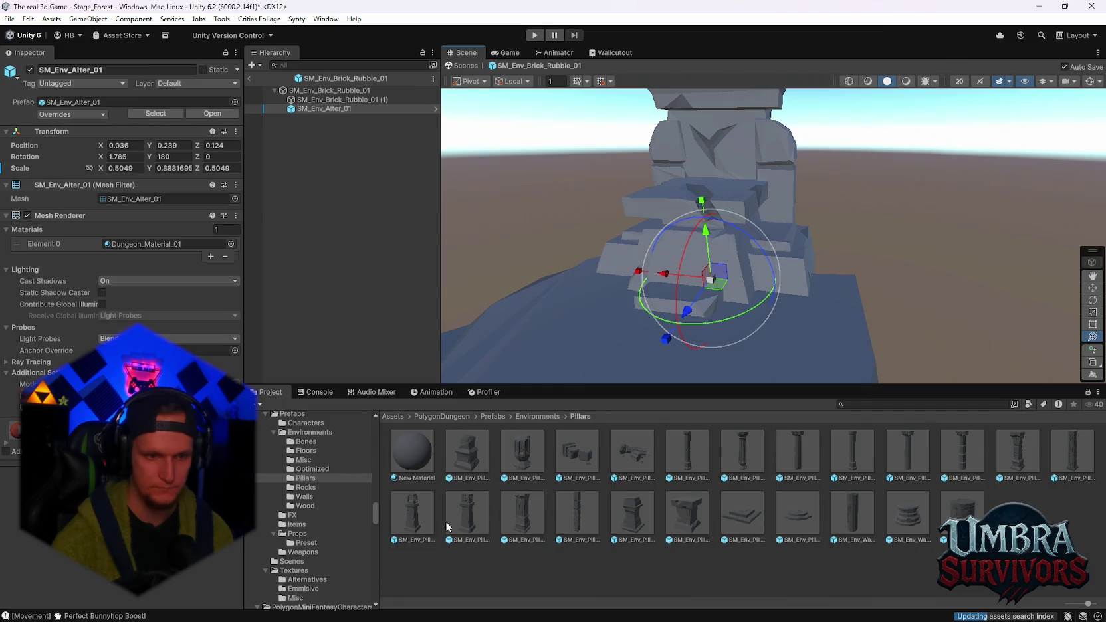
{"action": "left_click", "coordinate": [468, 513]}
{"action": "scroll", "coordinate": [676, 323], "scroll_direction": "down", "scroll_amount": 5}
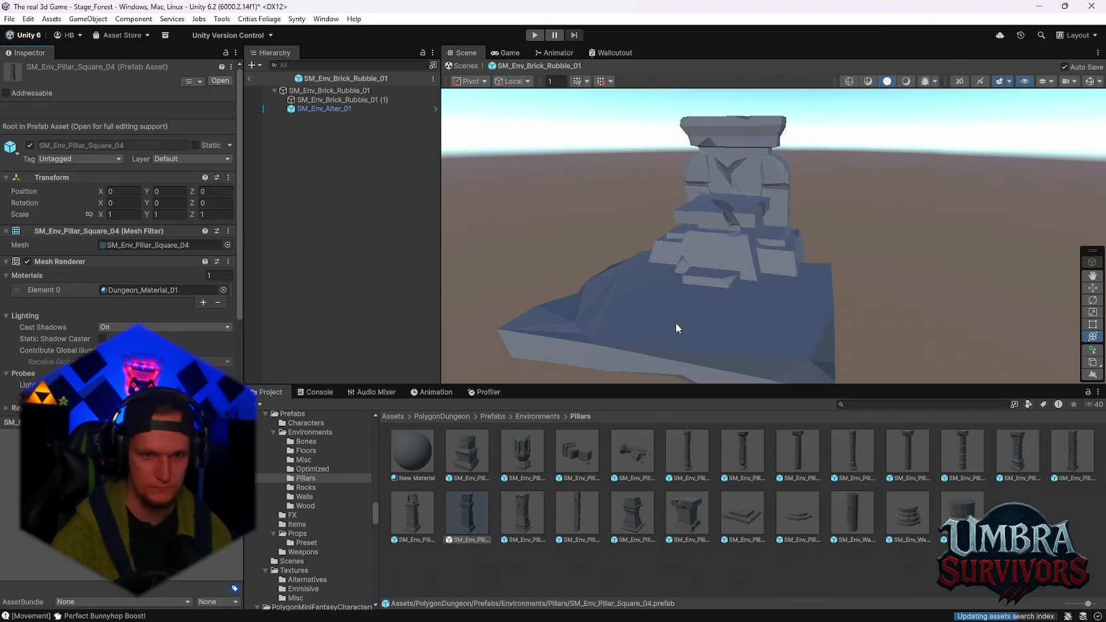
{"action": "left_click", "coordinate": [751, 309]}
{"action": "type", "text": "player"}
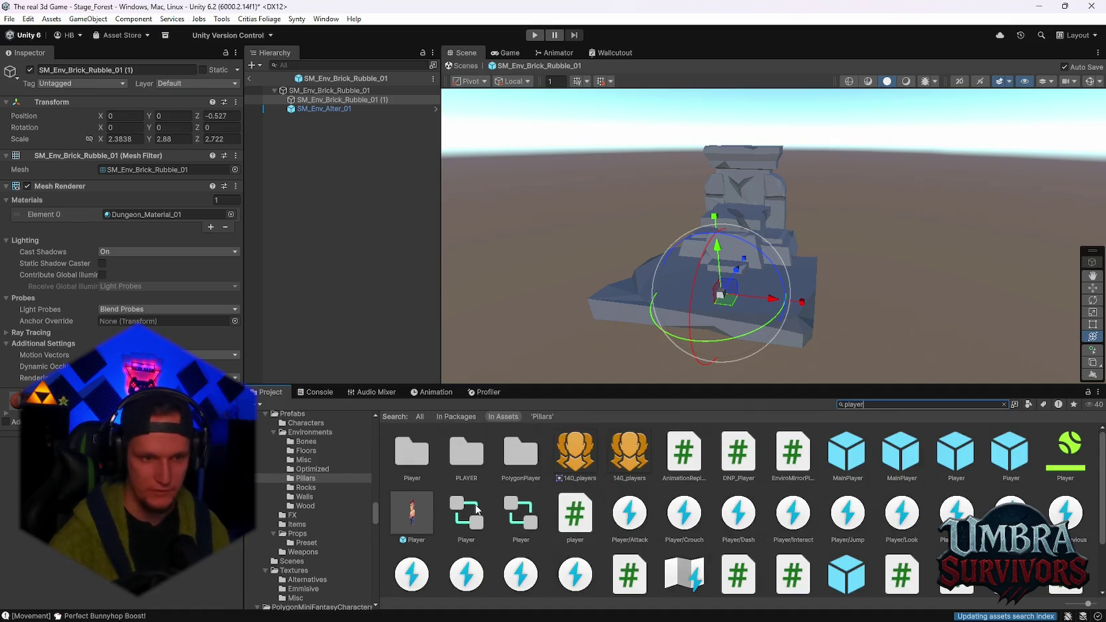
Open the SCRIPTS/Player folder and drop the MainPlayer prefab onto the rubble platform
{"action": "double_click", "coordinate": [414, 465]}
{"action": "scroll", "coordinate": [827, 276], "scroll_direction": "up", "scroll_amount": 5}
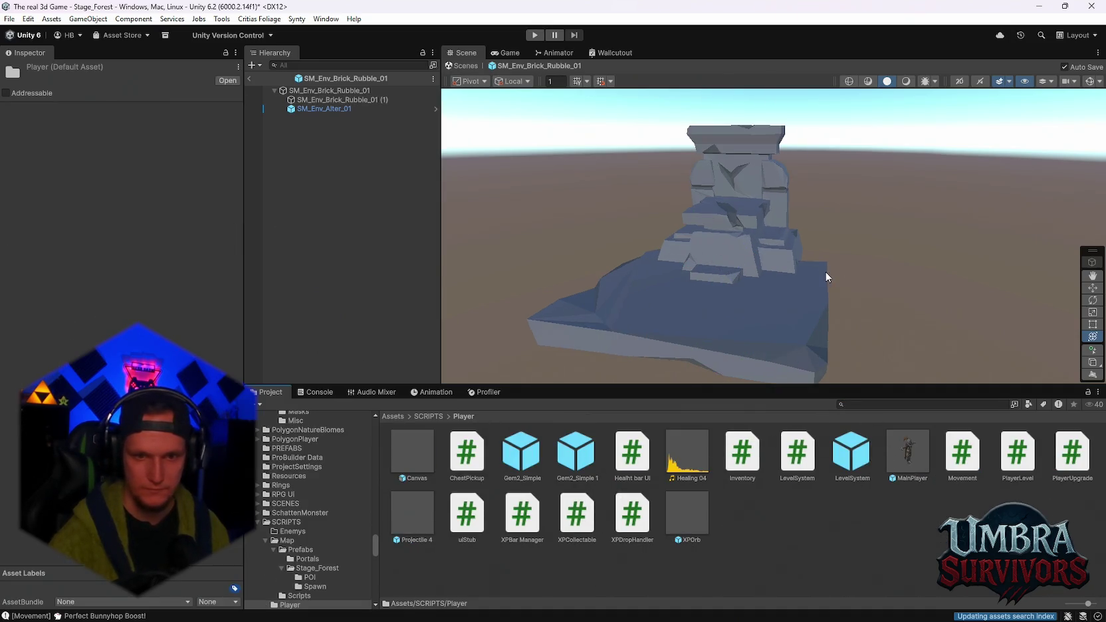
{"action": "mouse_move", "coordinate": [816, 360]}
{"action": "left_mouse_down"}
{"action": "mouse_move", "coordinate": [660, 342]}
{"action": "mouse_move", "coordinate": [645, 326]}
{"action": "mouse_move", "coordinate": [641, 377]}
{"action": "mouse_move", "coordinate": [724, 201]}
{"action": "left_mouse_up"}
Delete the MainPlayer from the platform and toggle the maximized project browser
{"action": "key", "text": "f"}
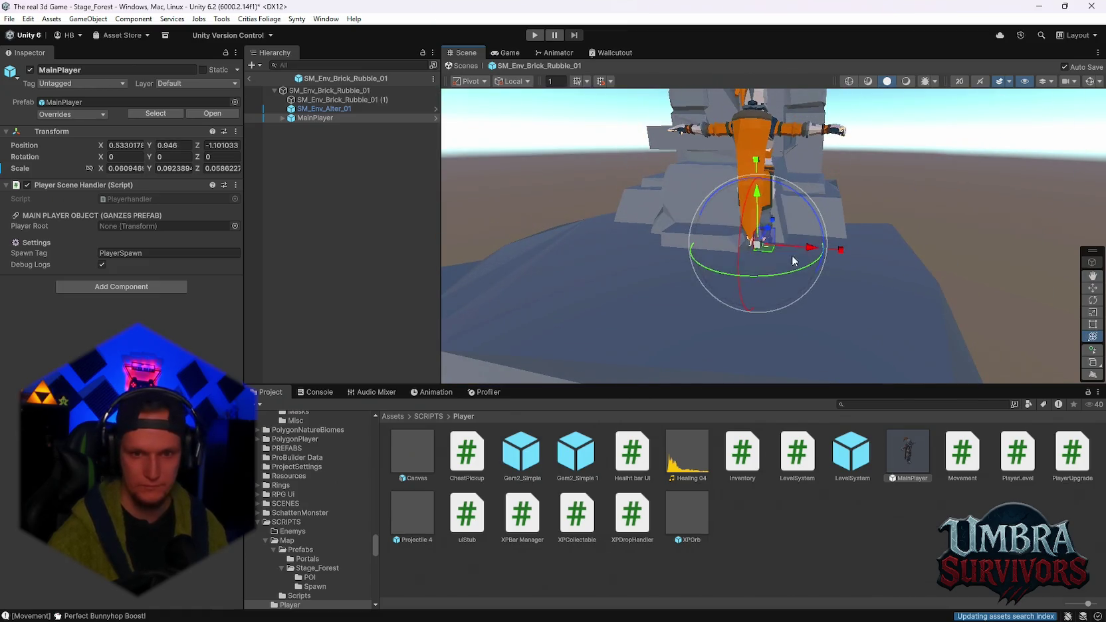
{"action": "key", "text": "Delete"}
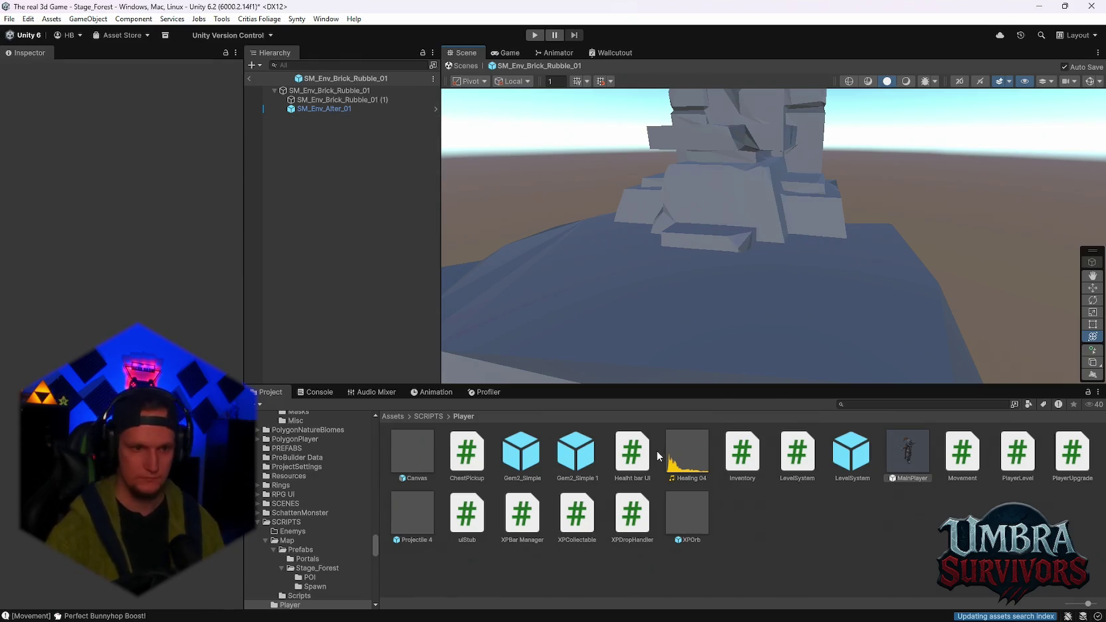
{"action": "scroll", "coordinate": [329, 563], "scroll_direction": "down", "scroll_amount": 3}
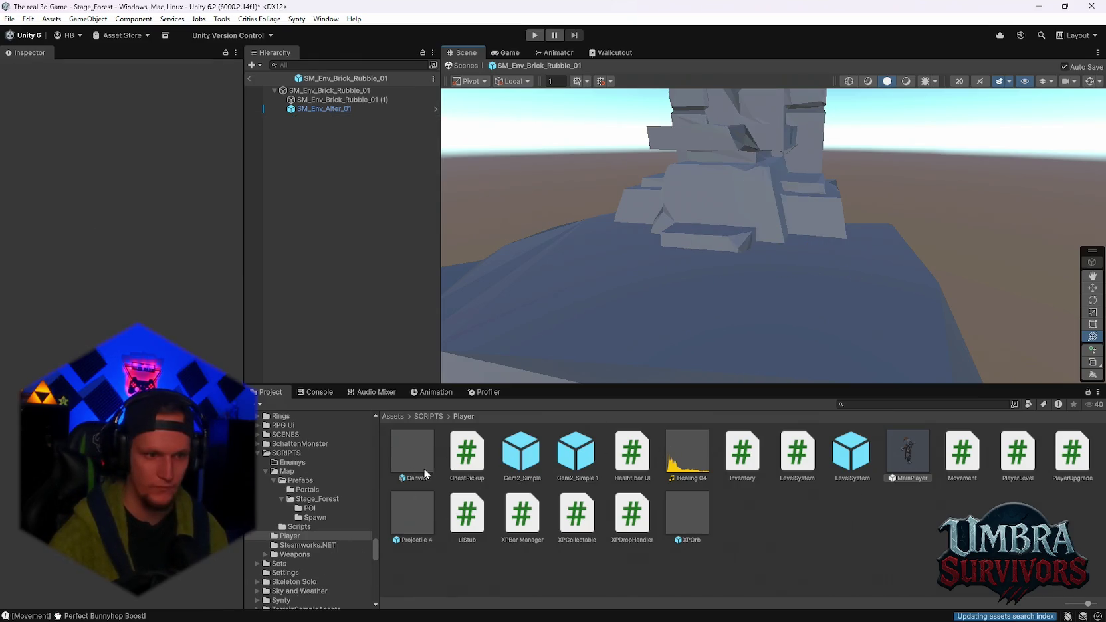
{"action": "key", "text": "shift+space"}
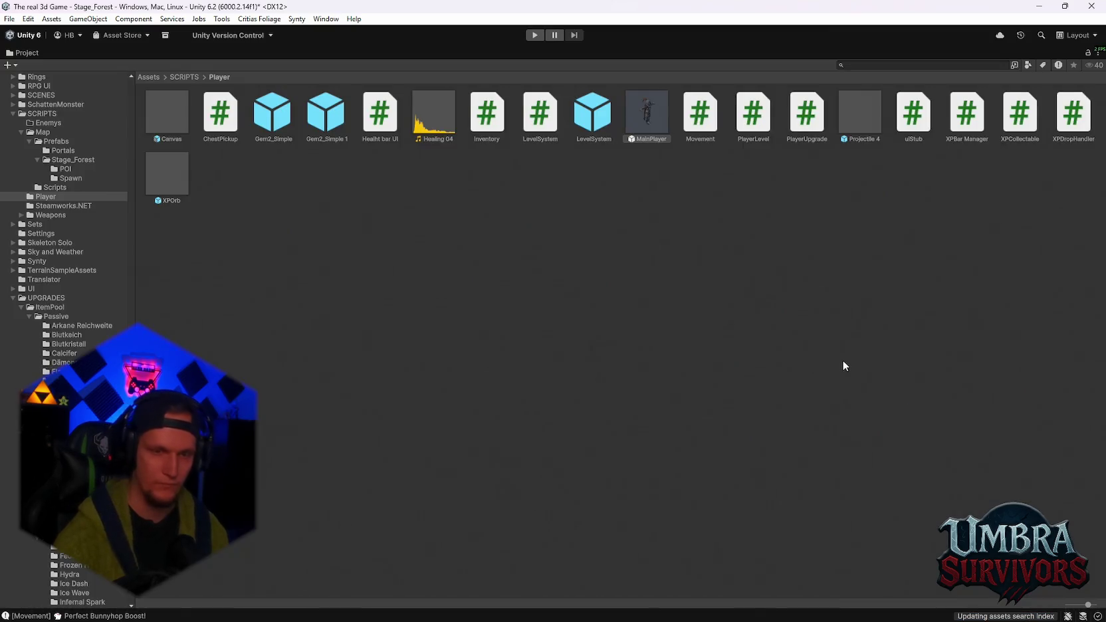
{"action": "key", "text": "shift+space"}
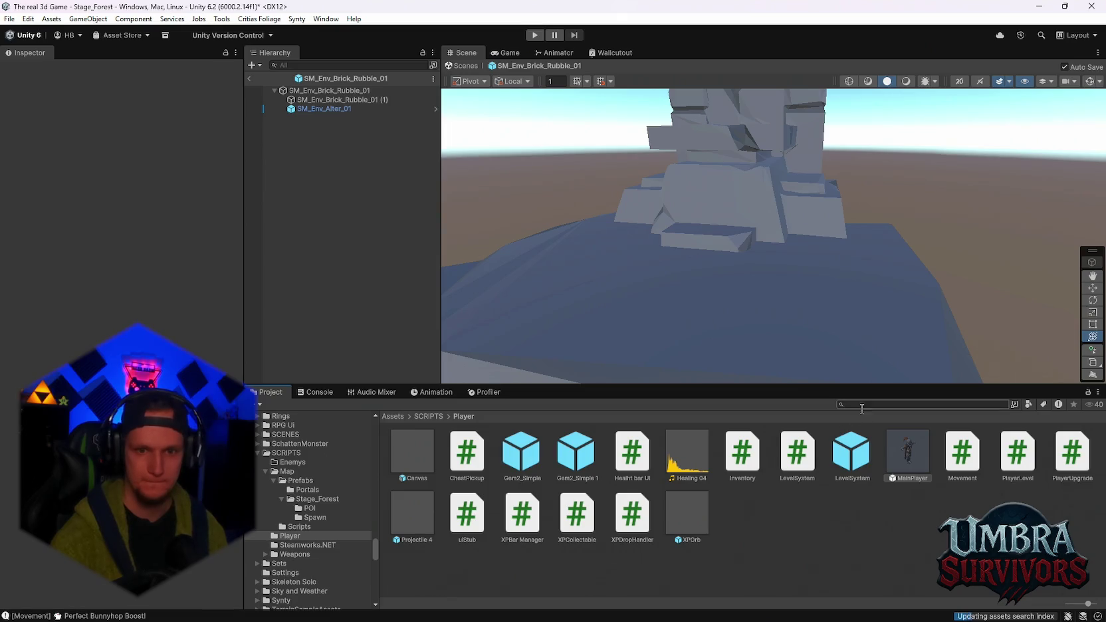
Search 'player' again, place the MainPlayer character on the rubble, and move it back along Z
{"action": "type", "text": "player"}
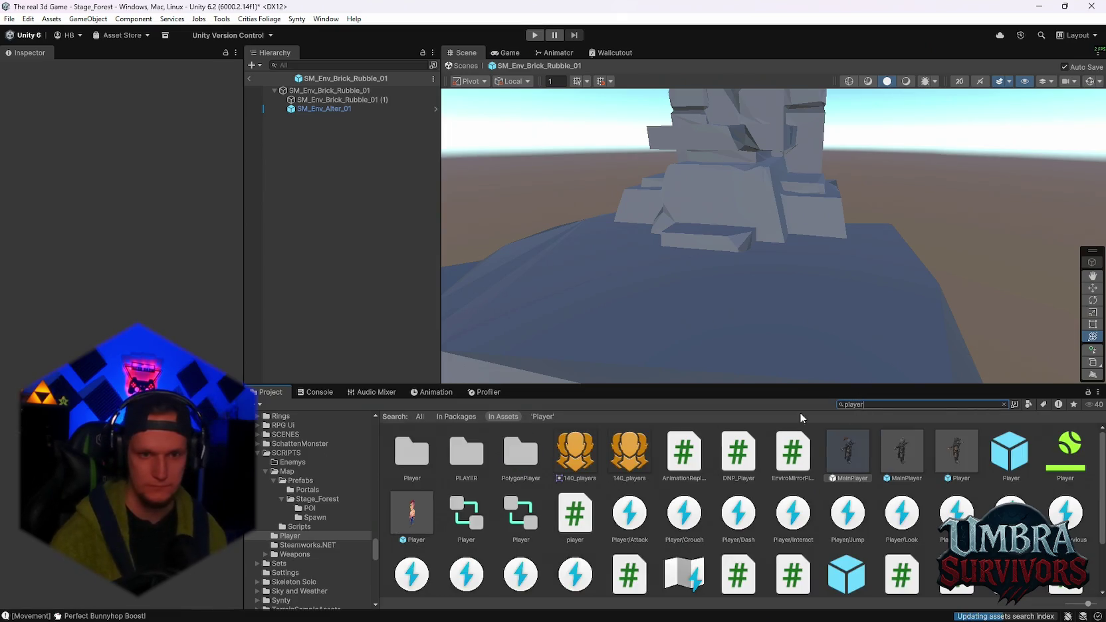
{"action": "mouse_move", "coordinate": [817, 351]}
{"action": "left_mouse_down"}
{"action": "mouse_move", "coordinate": [686, 286]}
{"action": "mouse_move", "coordinate": [721, 309]}
{"action": "mouse_move", "coordinate": [745, 302]}
{"action": "left_mouse_up"}
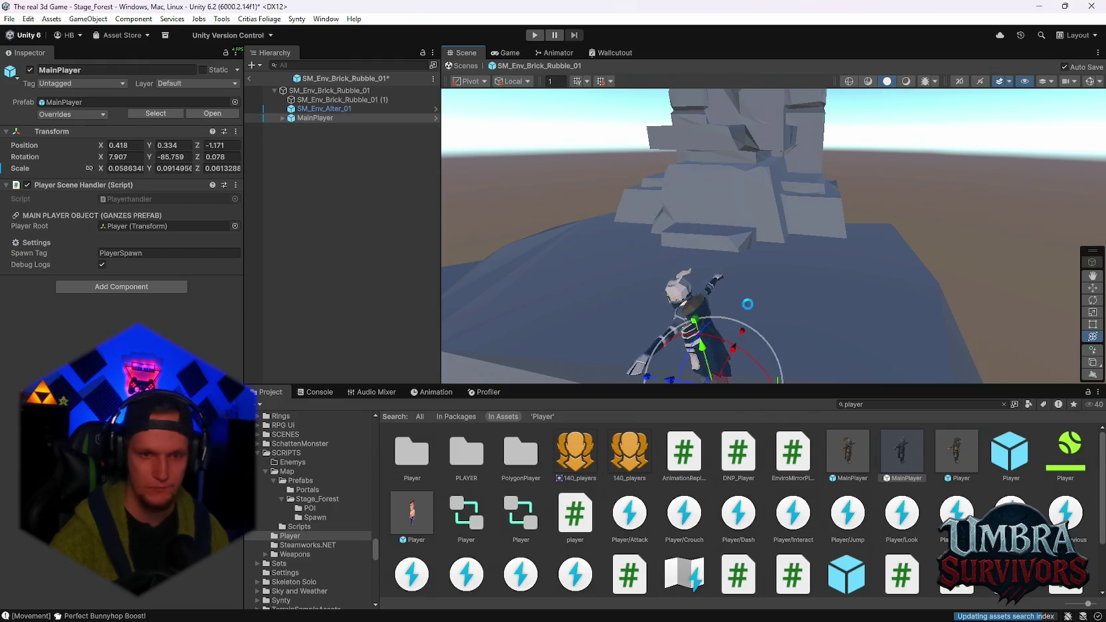
{"action": "scroll", "coordinate": [744, 302], "scroll_direction": "down", "scroll_amount": 3}
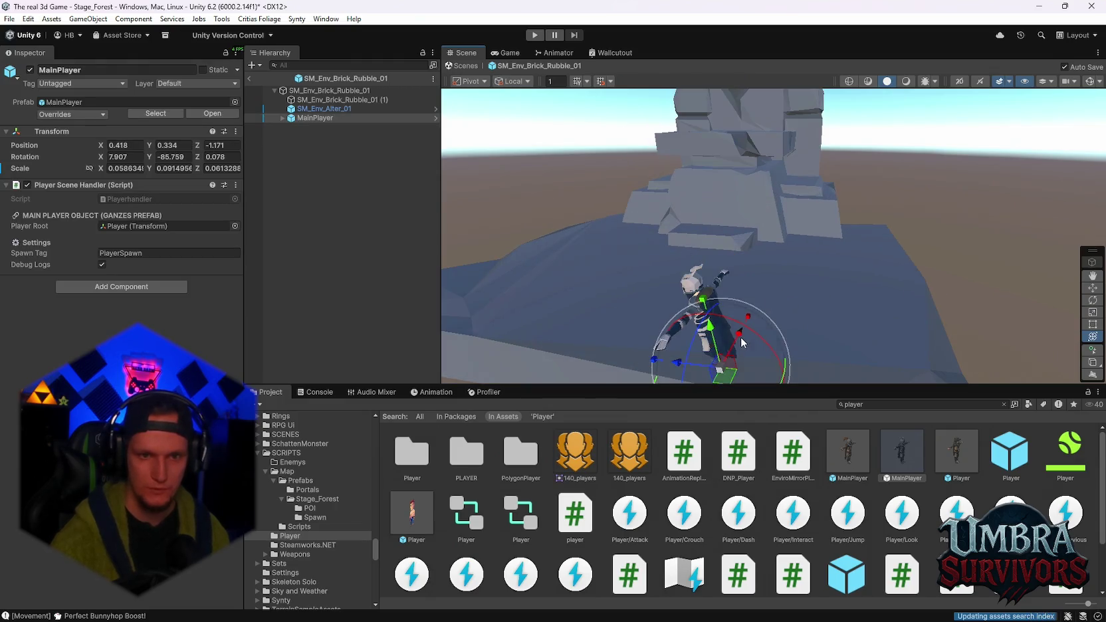
{"action": "mouse_move", "coordinate": [677, 362]}
{"action": "left_mouse_down"}
{"action": "mouse_move", "coordinate": [731, 286]}
{"action": "mouse_move", "coordinate": [718, 319]}
{"action": "mouse_move", "coordinate": [706, 307]}
{"action": "mouse_move", "coordinate": [750, 282]}
{"action": "left_mouse_up"}
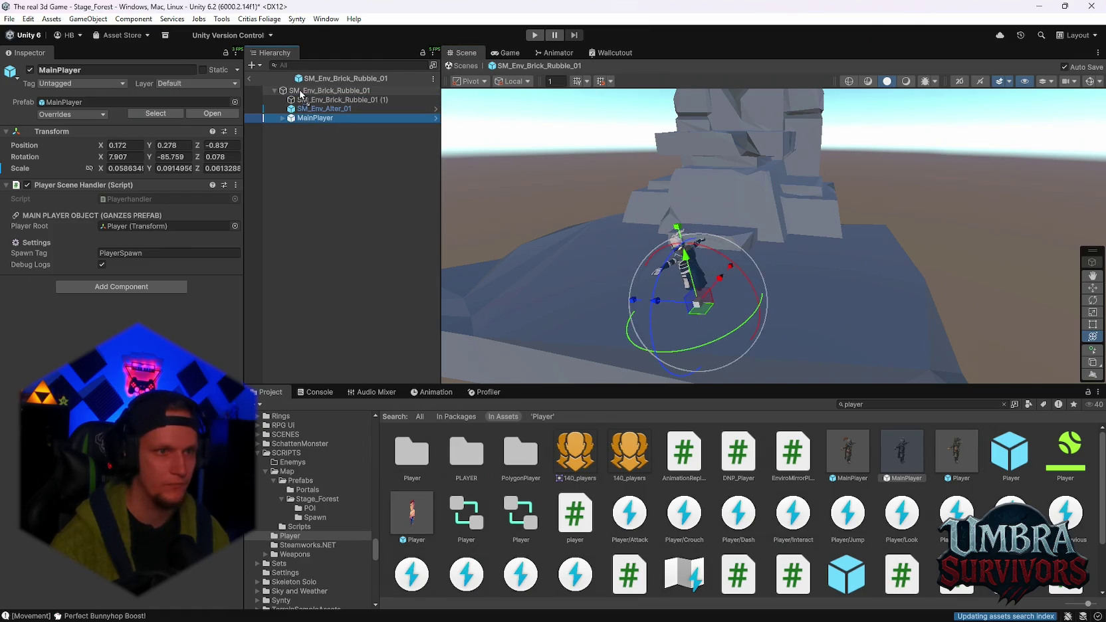
Check the rubble and altar, then delete the MainPlayer object from the prefab
{"action": "left_click", "coordinate": [325, 100]}
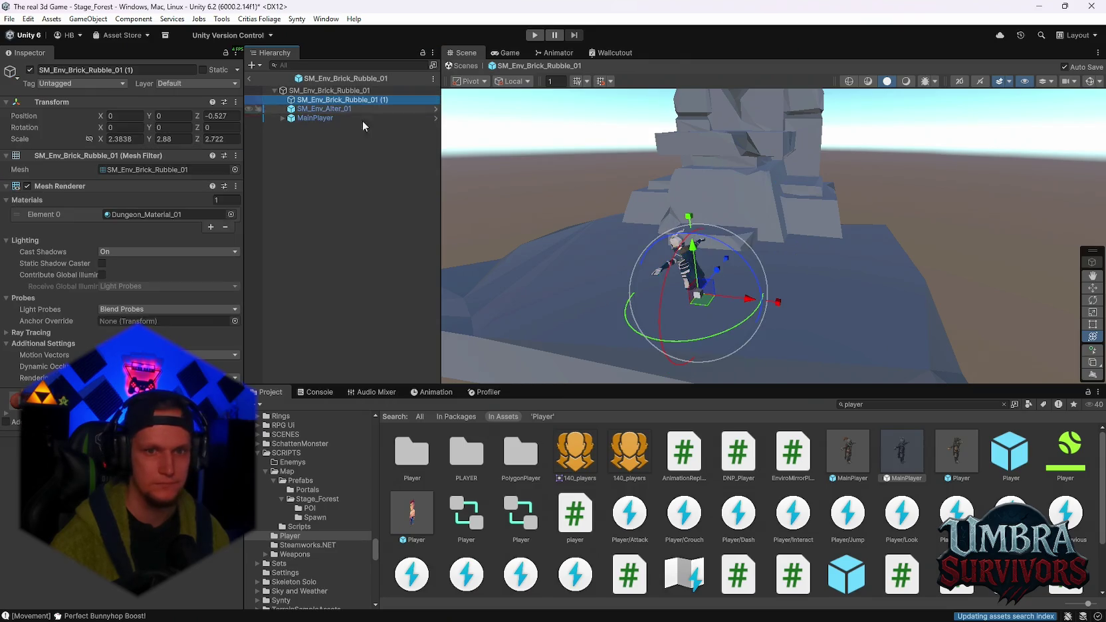
{"action": "left_click", "coordinate": [324, 109]}
{"action": "key", "text": "f"}
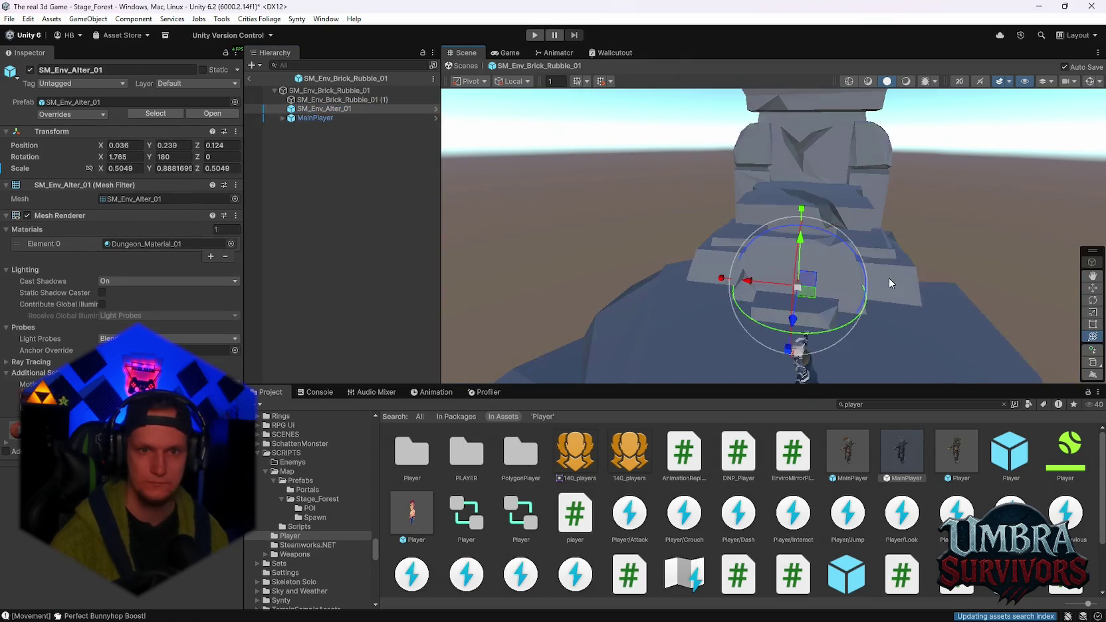
{"action": "scroll", "coordinate": [876, 241], "scroll_direction": "up", "scroll_amount": 2}
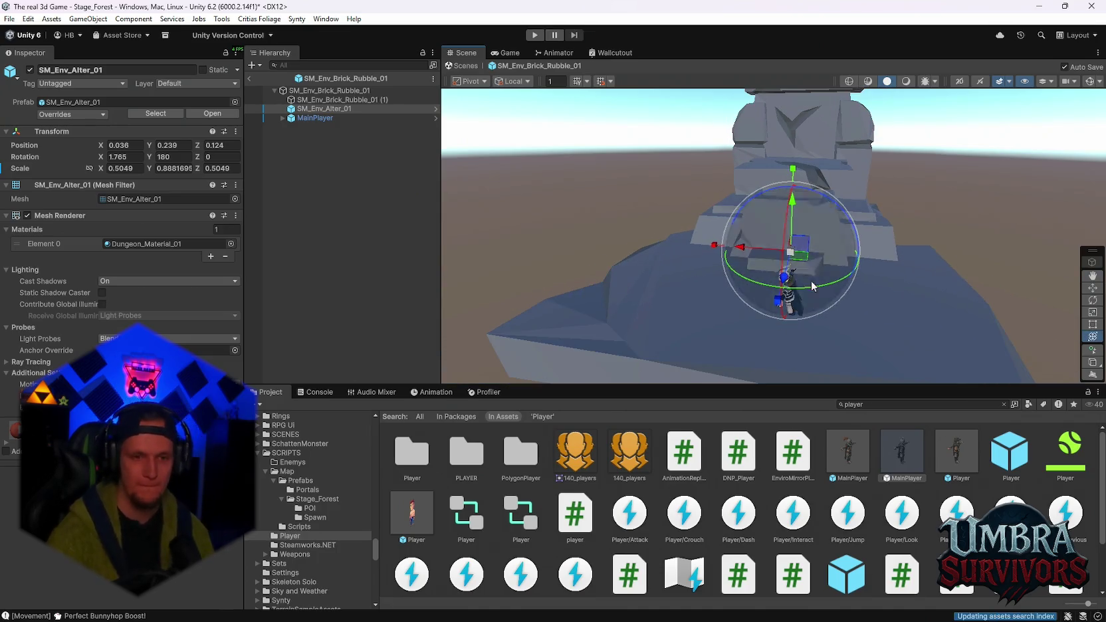
{"action": "left_click", "coordinate": [315, 118]}
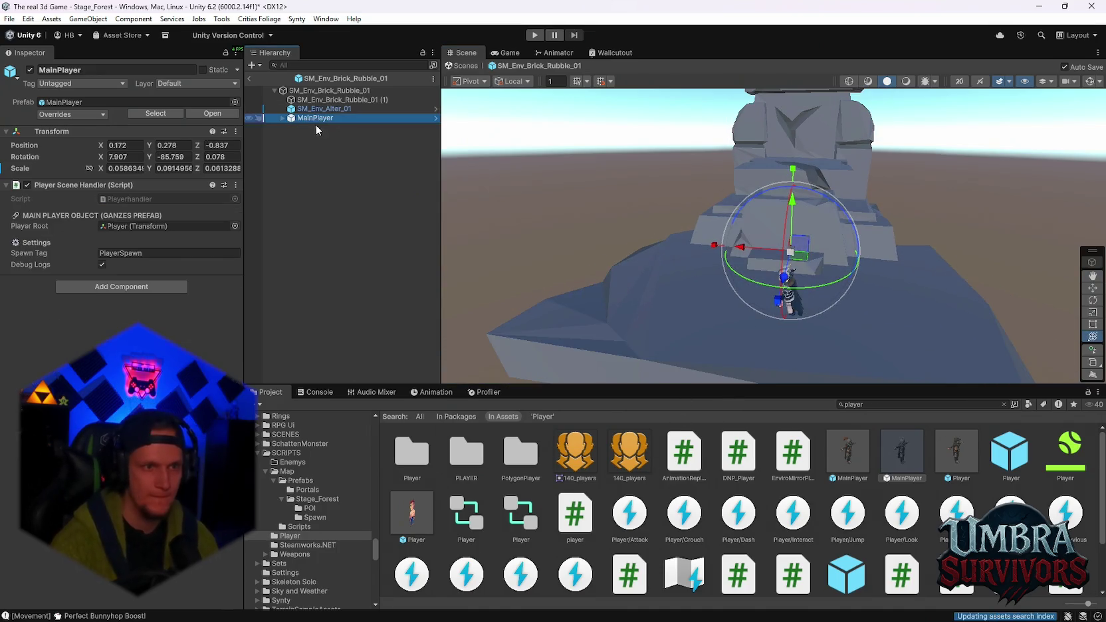
{"action": "key", "text": "Delete"}
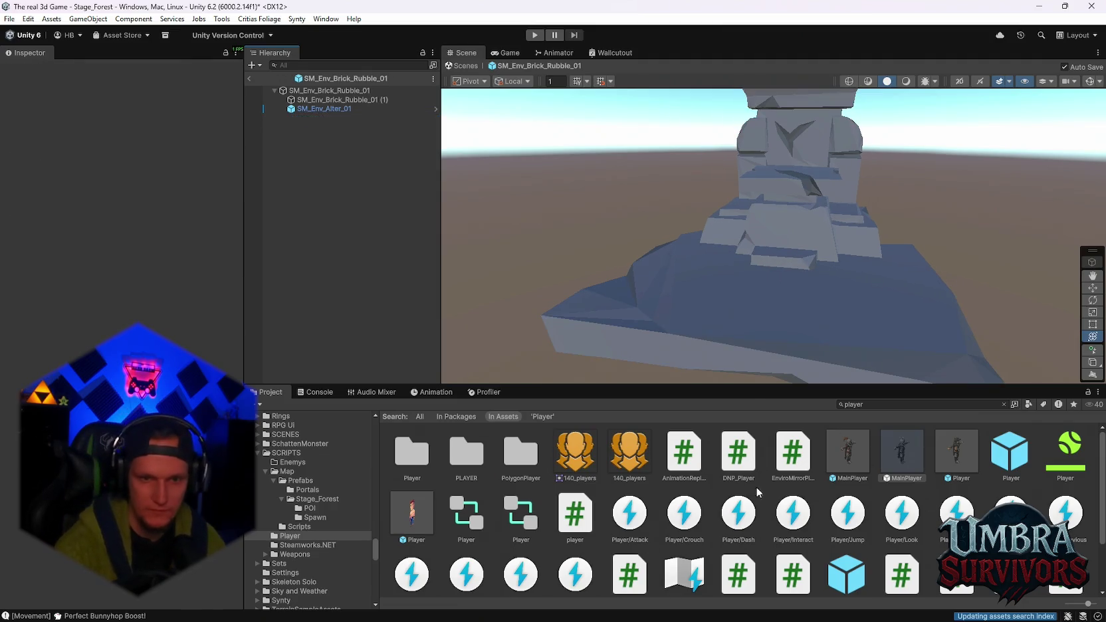
Leave the Player search results and browse the character, weapon, animation and castle asset folders
{"action": "left_click", "coordinate": [289, 536]}
{"action": "scroll", "coordinate": [308, 531], "scroll_direction": "down", "scroll_amount": 10}
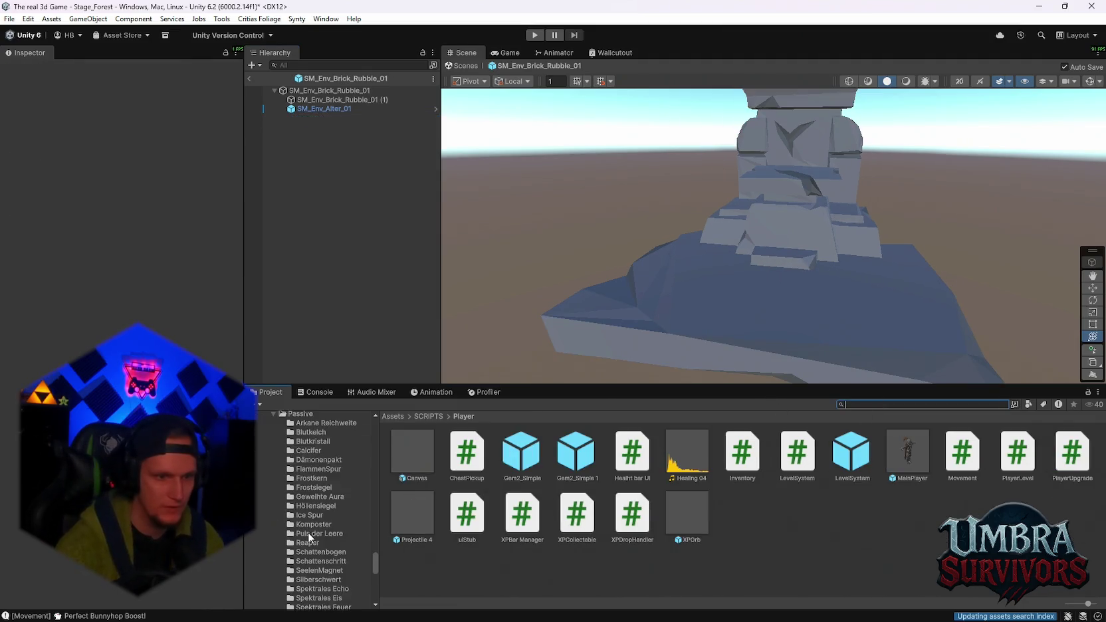
{"action": "scroll", "coordinate": [326, 546], "scroll_direction": "up", "scroll_amount": 10}
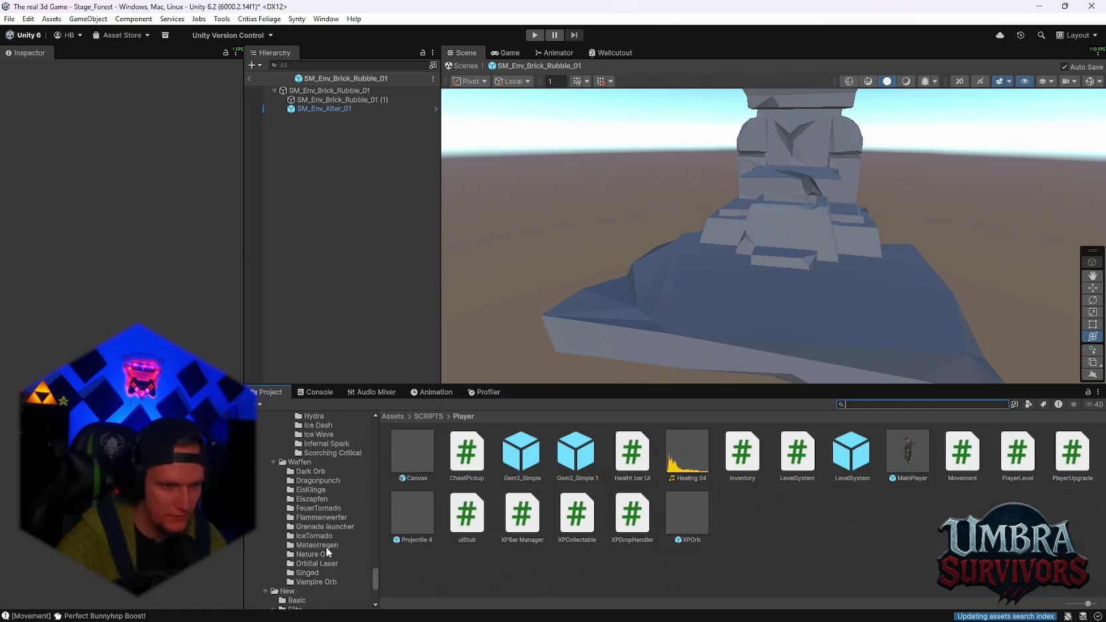
{"action": "scroll", "coordinate": [327, 557], "scroll_direction": "up", "scroll_amount": 10}
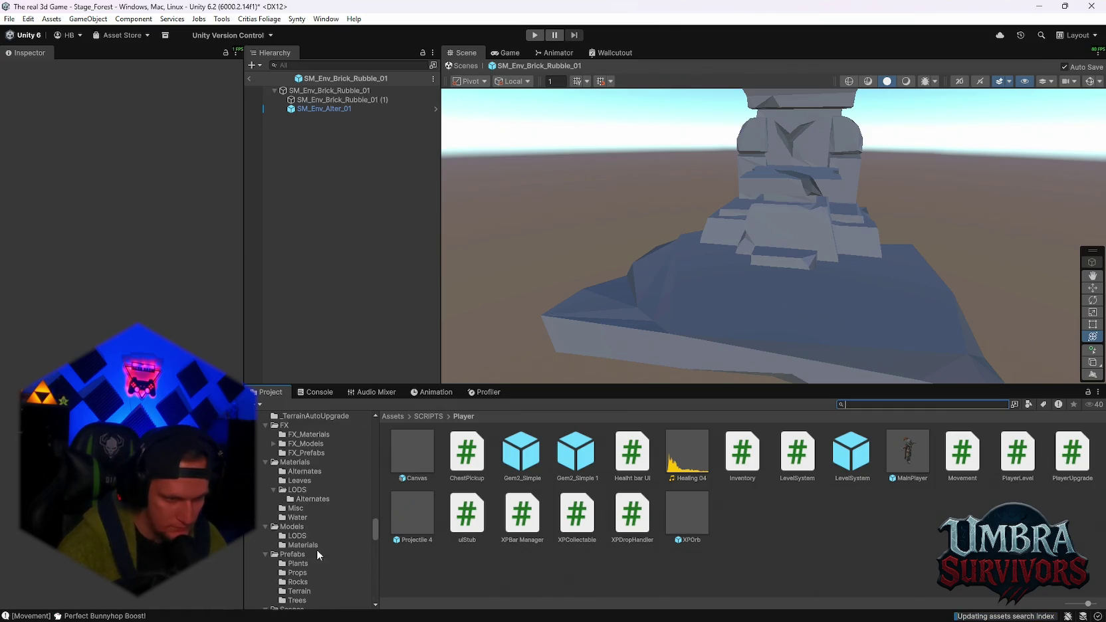
{"action": "left_click", "coordinate": [292, 525]}
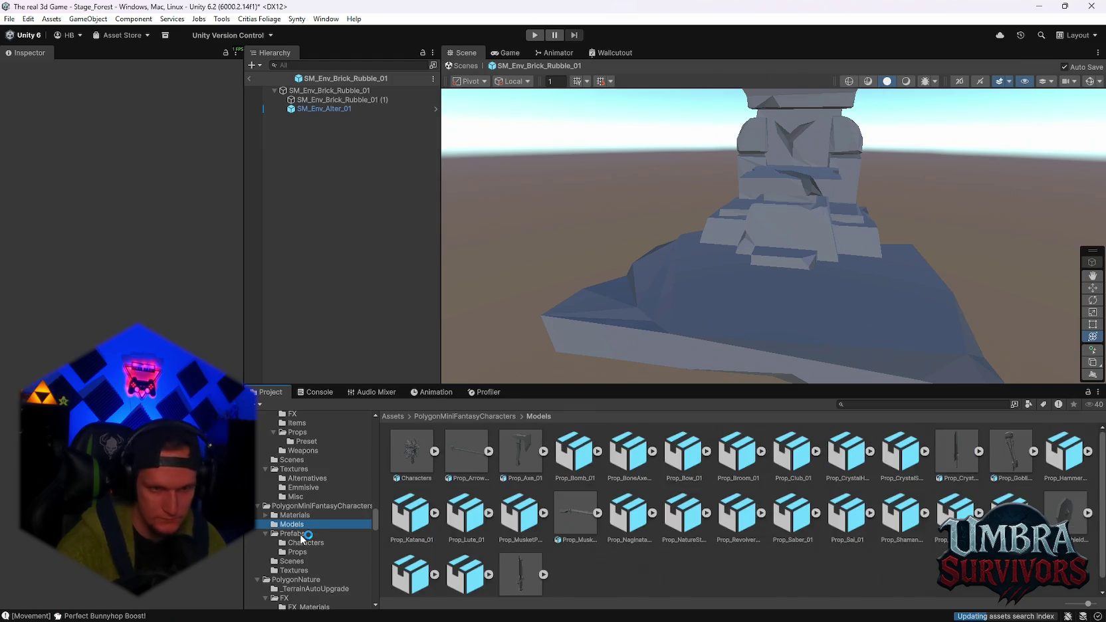
{"action": "scroll", "coordinate": [327, 532], "scroll_direction": "up", "scroll_amount": 3}
{"action": "scroll", "coordinate": [329, 530], "scroll_direction": "down", "scroll_amount": 2}
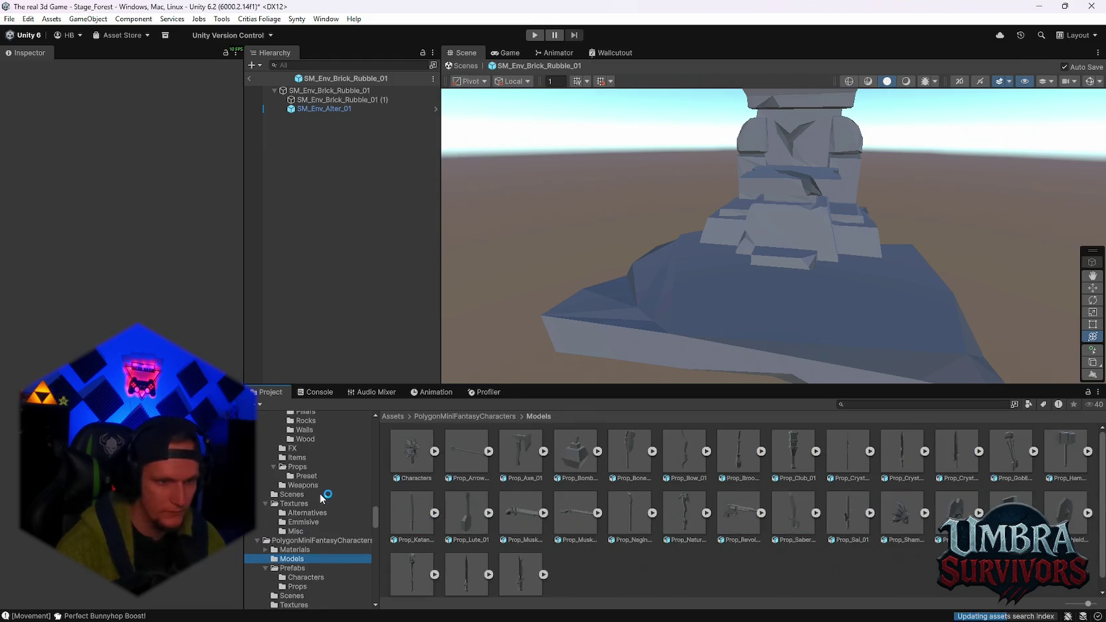
{"action": "left_click", "coordinate": [302, 485]}
{"action": "scroll", "coordinate": [319, 502], "scroll_direction": "up", "scroll_amount": 5}
{"action": "scroll", "coordinate": [325, 508], "scroll_direction": "up", "scroll_amount": 10}
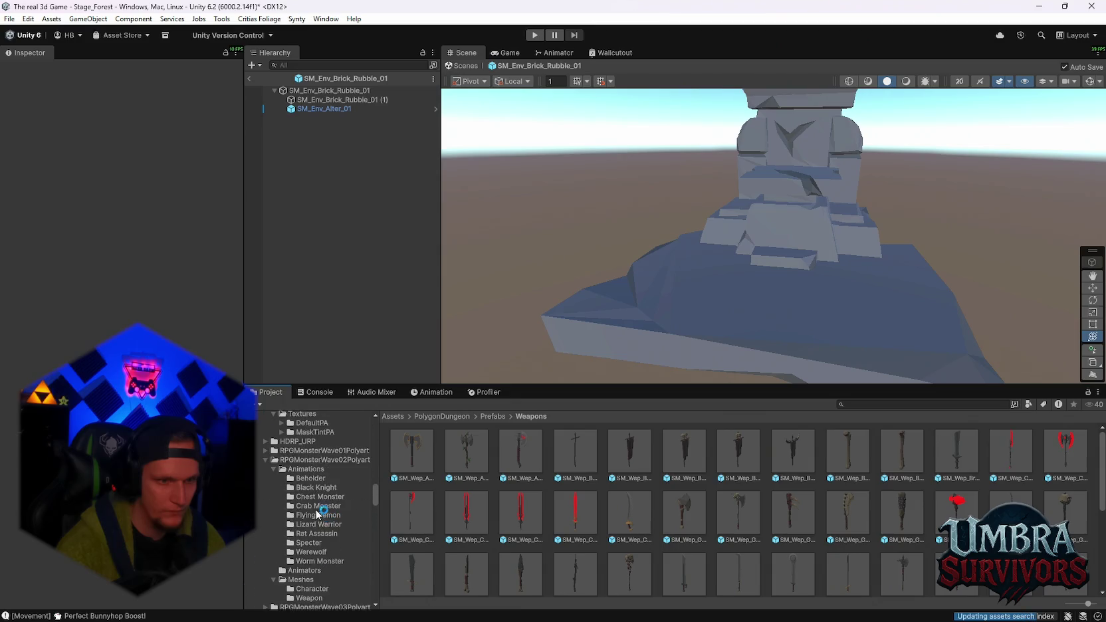
{"action": "left_click", "coordinate": [322, 515]}
{"action": "scroll", "coordinate": [322, 516], "scroll_direction": "up", "scroll_amount": 3}
{"action": "scroll", "coordinate": [322, 517], "scroll_direction": "up", "scroll_amount": 5}
{"action": "left_click", "coordinate": [325, 513]}
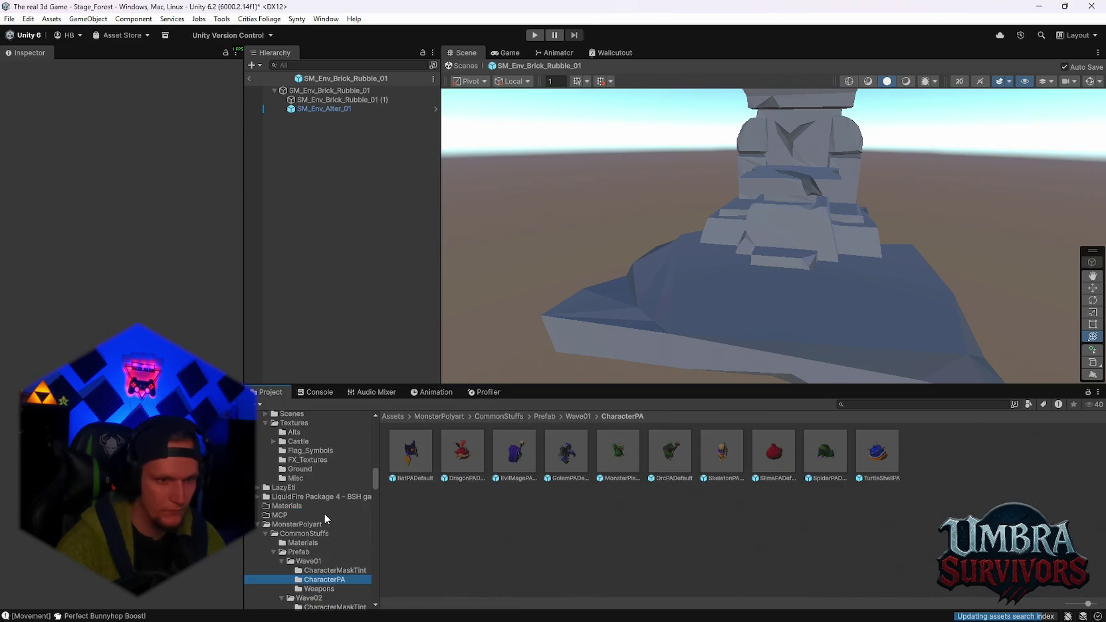
{"action": "scroll", "coordinate": [325, 517], "scroll_direction": "up", "scroll_amount": 3}
{"action": "scroll", "coordinate": [325, 518], "scroll_direction": "up", "scroll_amount": 3}
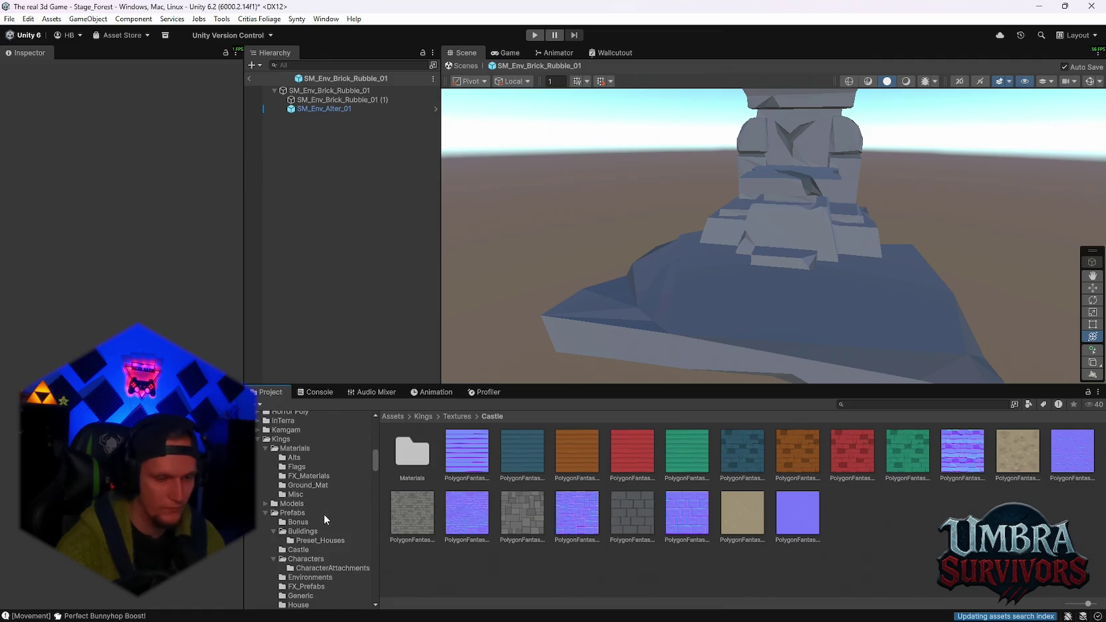
{"action": "scroll", "coordinate": [324, 514], "scroll_direction": "down", "scroll_amount": 3}
{"action": "left_click", "coordinate": [322, 539]}
{"action": "scroll", "coordinate": [329, 532], "scroll_direction": "up", "scroll_amount": 2}
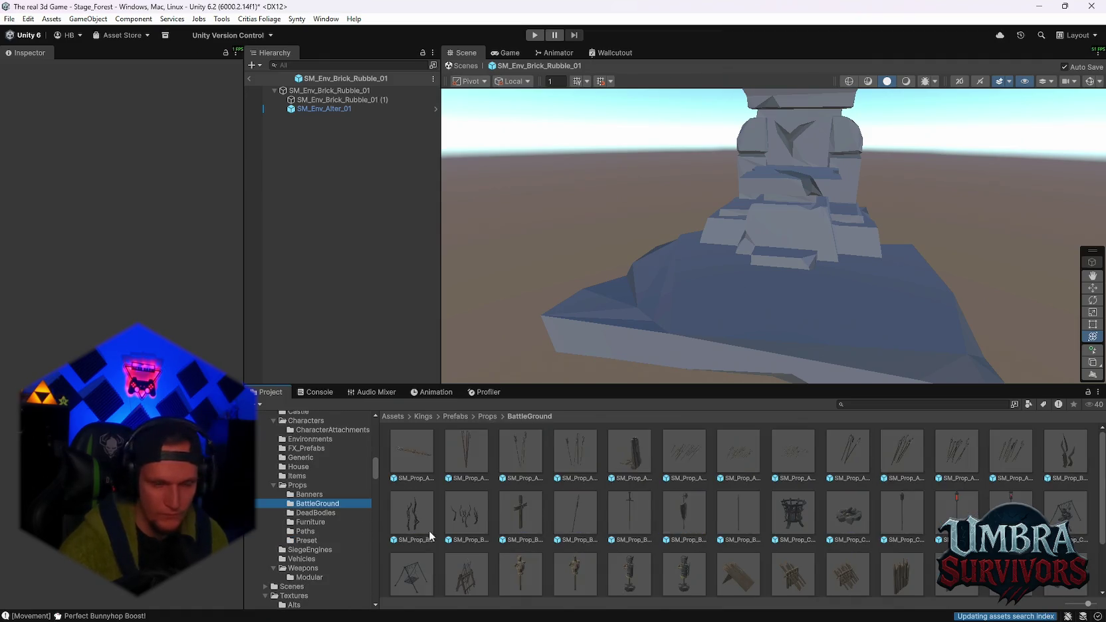
{"action": "scroll", "coordinate": [329, 536], "scroll_direction": "up", "scroll_amount": 4}
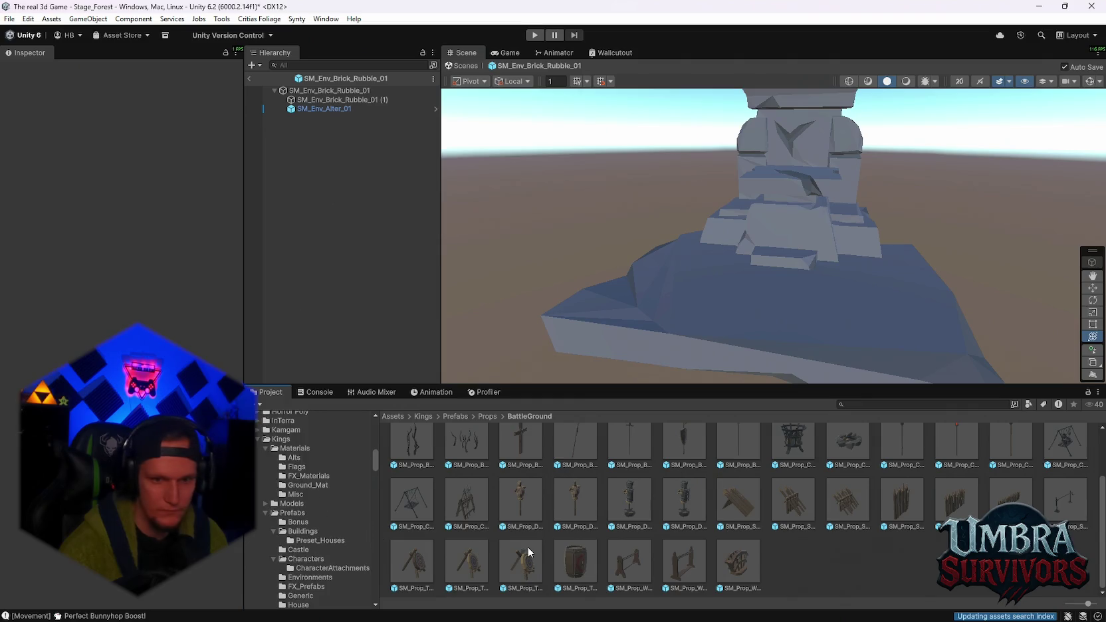
{"action": "scroll", "coordinate": [635, 536], "scroll_direction": "up", "scroll_amount": 2}
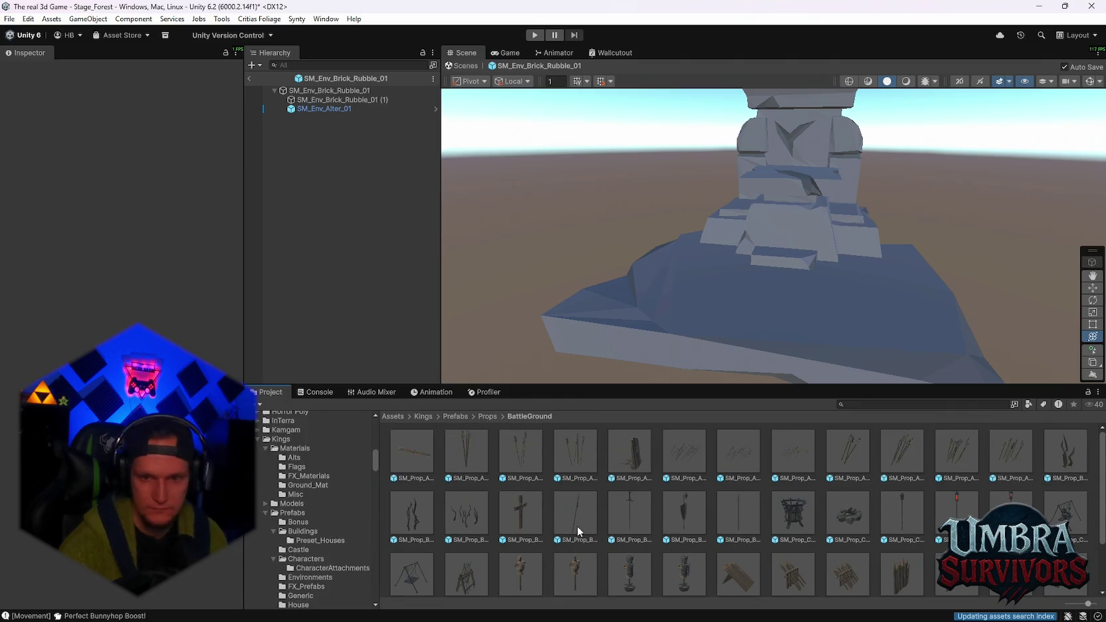
{"action": "scroll", "coordinate": [504, 558], "scroll_direction": "down", "scroll_amount": 2}
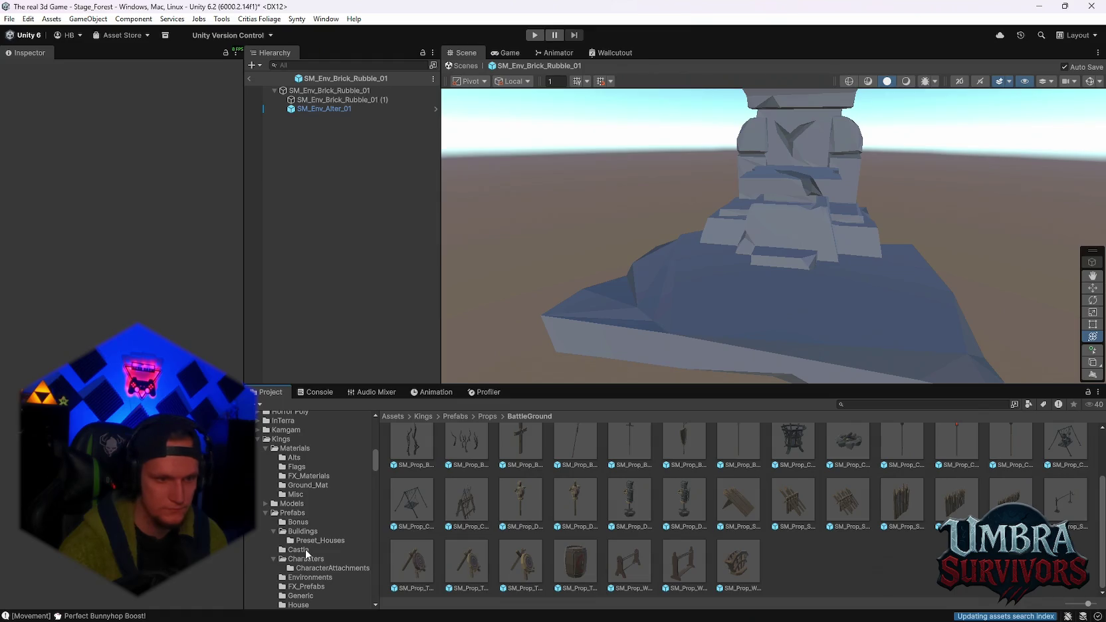
{"action": "scroll", "coordinate": [317, 547], "scroll_direction": "down", "scroll_amount": 5}
Open PolygonDungeon Environments Misc and drag an SM_Env_Statue_02 hooded statue onto the rubble platform
{"action": "key", "text": "Down"}
{"action": "key", "text": "Down"}
{"action": "key", "text": "Down"}
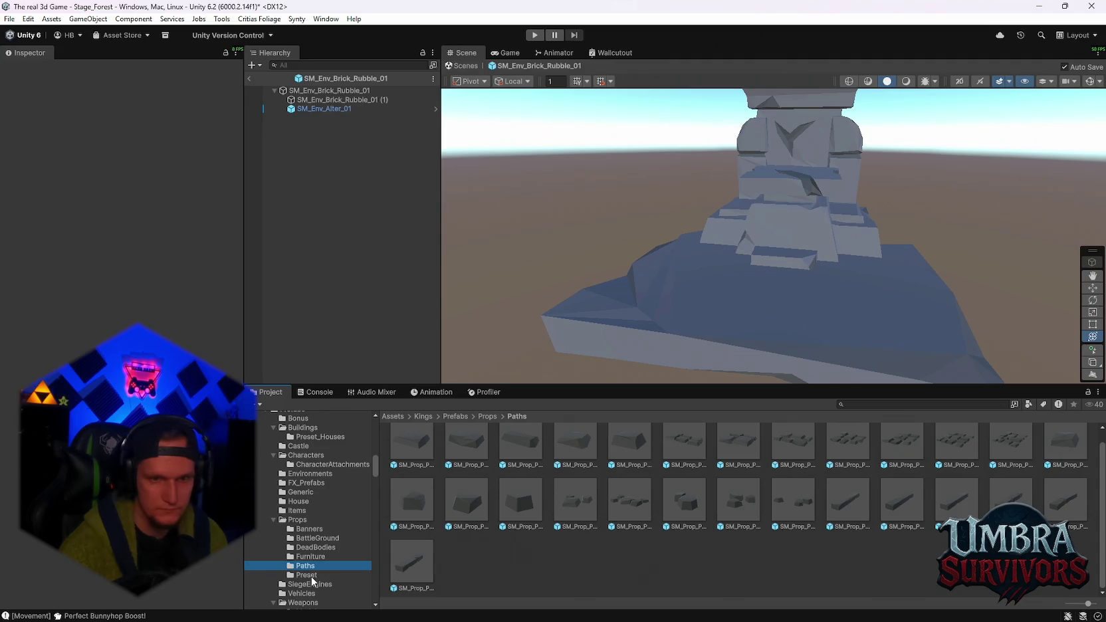
{"action": "key", "text": "Down"}
{"action": "key", "text": "Up"}
{"action": "scroll", "coordinate": [325, 542], "scroll_direction": "up", "scroll_amount": 3}
{"action": "scroll", "coordinate": [325, 543], "scroll_direction": "down", "scroll_amount": 10}
{"action": "scroll", "coordinate": [325, 544], "scroll_direction": "up", "scroll_amount": 10}
{"action": "scroll", "coordinate": [325, 516], "scroll_direction": "up", "scroll_amount": 2}
{"action": "left_click", "coordinate": [303, 532]}
{"action": "scroll", "coordinate": [642, 518], "scroll_direction": "down", "scroll_amount": 10}
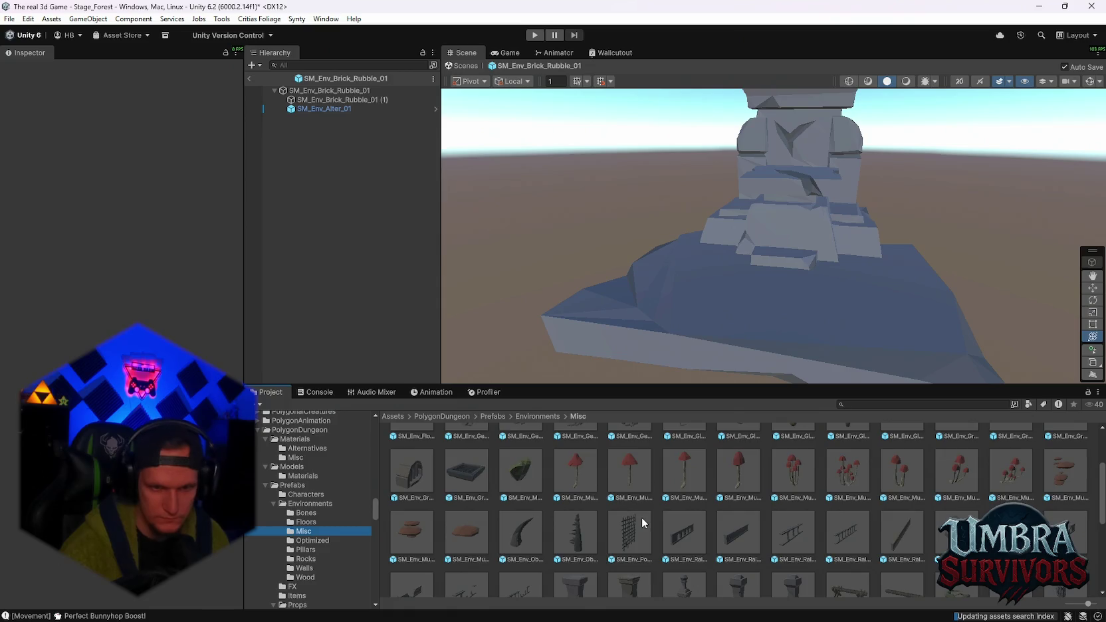
{"action": "scroll", "coordinate": [642, 522], "scroll_direction": "down", "scroll_amount": 2}
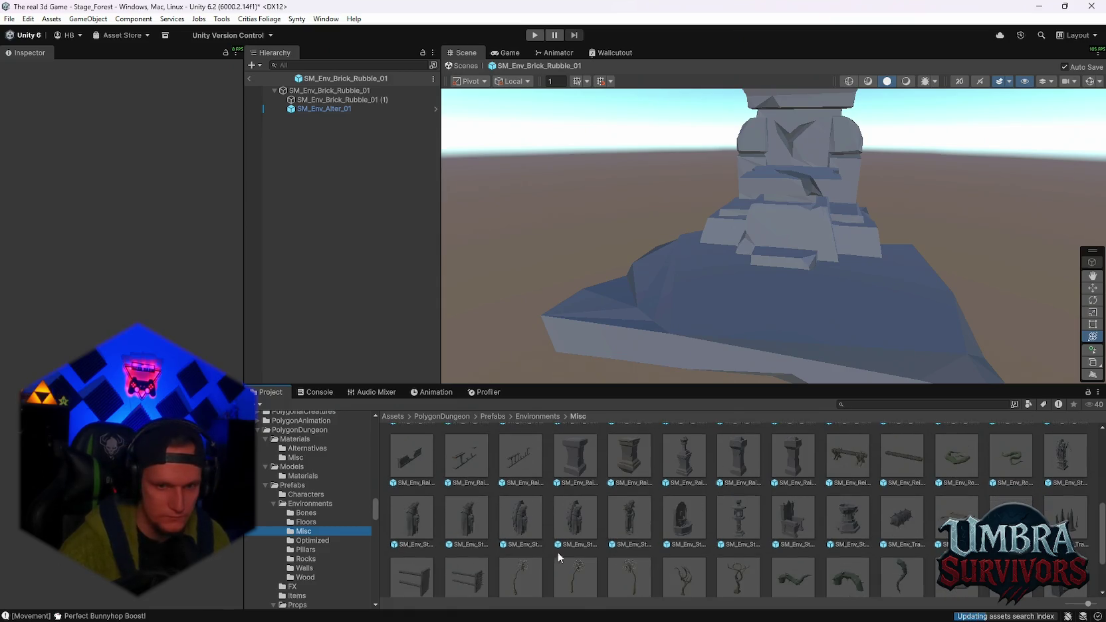
{"action": "scroll", "coordinate": [869, 346], "scroll_direction": "up", "scroll_amount": 5}
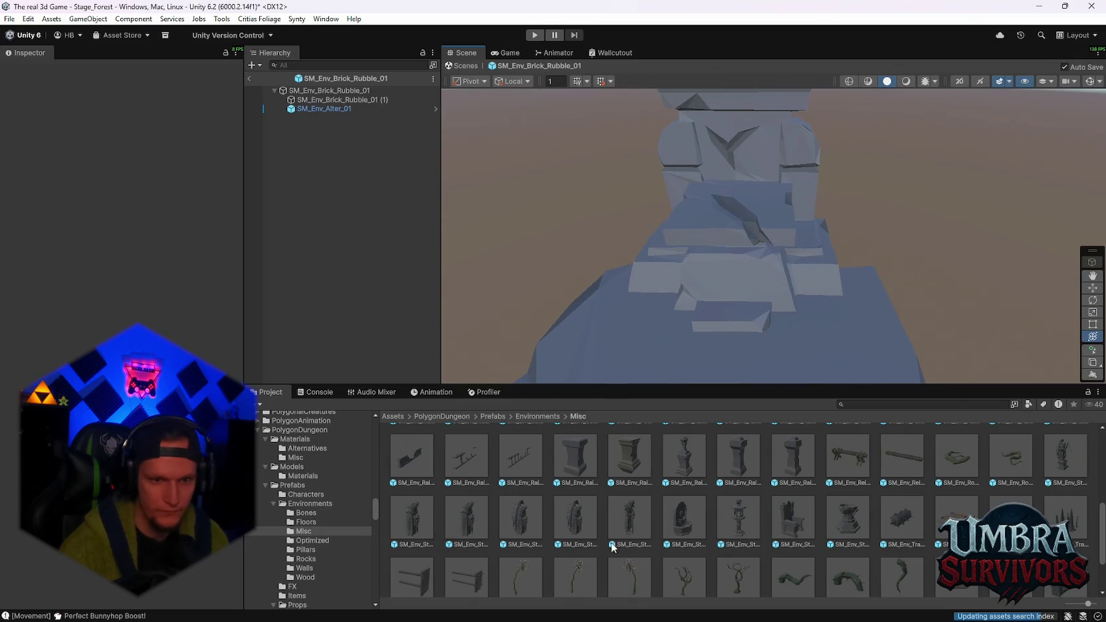
{"action": "left_click_drag", "start_coordinate": [630, 327], "coordinate": [630, 328]}
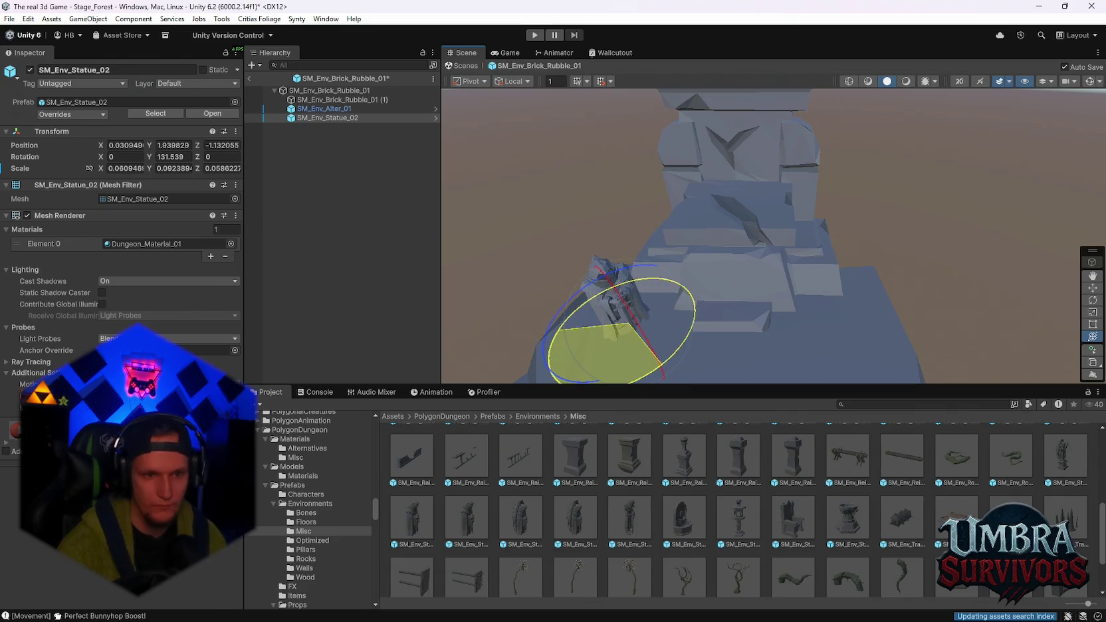
Set the statue's Position Y to 0, move it left of the altar and enlarge it
{"action": "left_click_drag", "start_coordinate": [662, 367], "coordinate": [639, 357]}
{"action": "scroll", "coordinate": [639, 357], "scroll_direction": "down", "scroll_amount": 3}
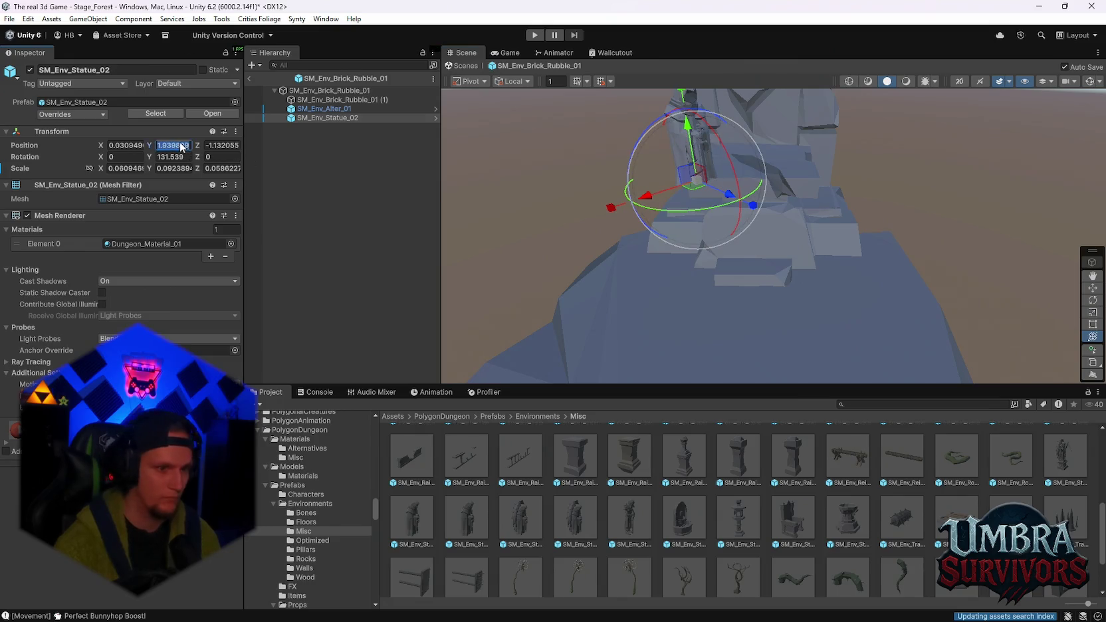
{"action": "type", "text": "0"}
{"action": "key", "text": "Return"}
{"action": "key", "text": "f"}
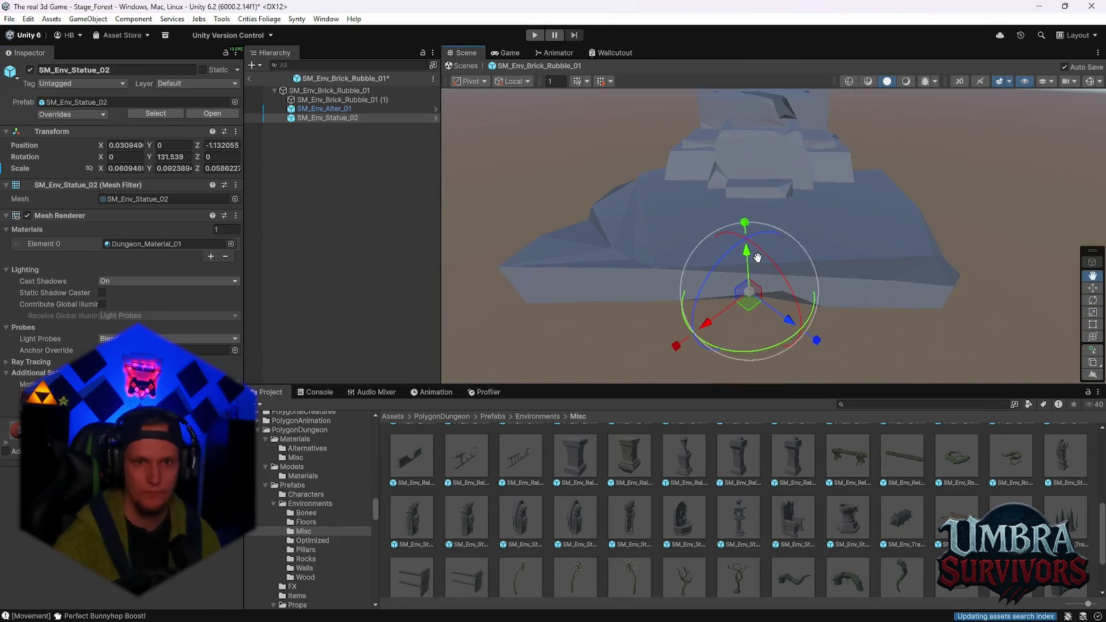
{"action": "mouse_move", "coordinate": [774, 319]}
{"action": "left_mouse_down"}
{"action": "mouse_move", "coordinate": [716, 254]}
{"action": "mouse_move", "coordinate": [665, 232]}
{"action": "mouse_move", "coordinate": [672, 213]}
{"action": "mouse_move", "coordinate": [839, 130]}
{"action": "mouse_move", "coordinate": [824, 136]}
{"action": "left_mouse_up"}
{"action": "scroll", "coordinate": [625, 158], "scroll_direction": "up", "scroll_amount": 3}
{"action": "mouse_move", "coordinate": [672, 293]}
{"action": "left_mouse_down"}
{"action": "mouse_move", "coordinate": [712, 260]}
{"action": "mouse_move", "coordinate": [665, 296]}
{"action": "mouse_move", "coordinate": [696, 274]}
{"action": "mouse_move", "coordinate": [690, 299]}
{"action": "mouse_move", "coordinate": [942, 306]}
{"action": "left_mouse_up"}
Duplicate the statue and place the copy right of the altar, turned about 230.9°
{"action": "key", "text": "ctrl+z"}
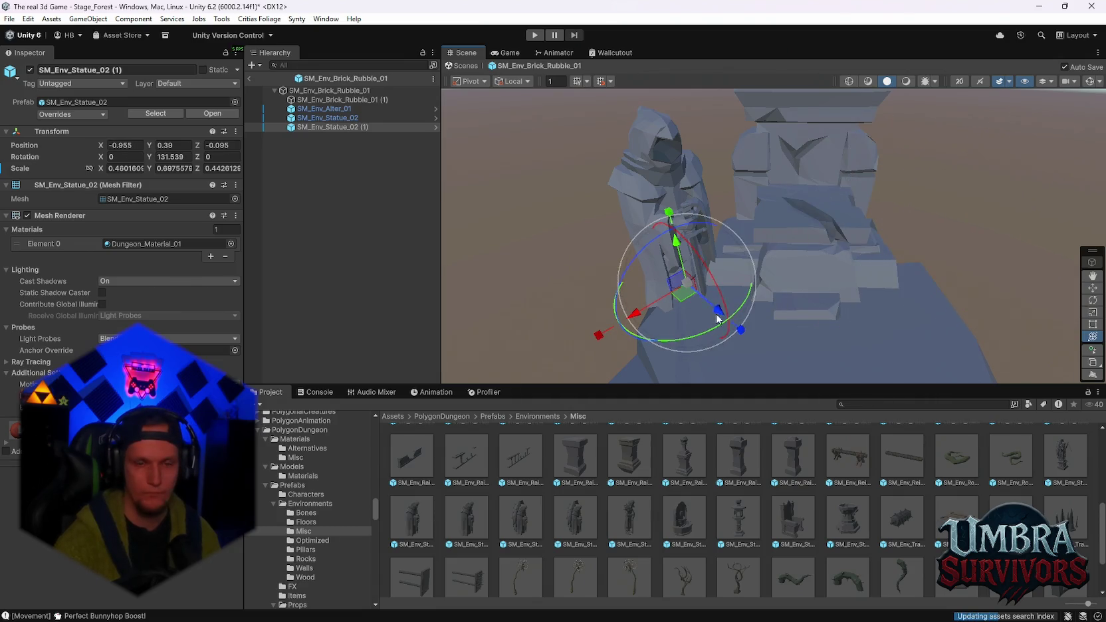
{"action": "mouse_move", "coordinate": [686, 301]}
{"action": "left_mouse_down"}
{"action": "mouse_move", "coordinate": [927, 307]}
{"action": "mouse_move", "coordinate": [819, 330]}
{"action": "mouse_move", "coordinate": [611, 290]}
{"action": "mouse_move", "coordinate": [703, 296]}
{"action": "left_mouse_up"}
{"action": "scroll", "coordinate": [851, 257], "scroll_direction": "down", "scroll_amount": 3}
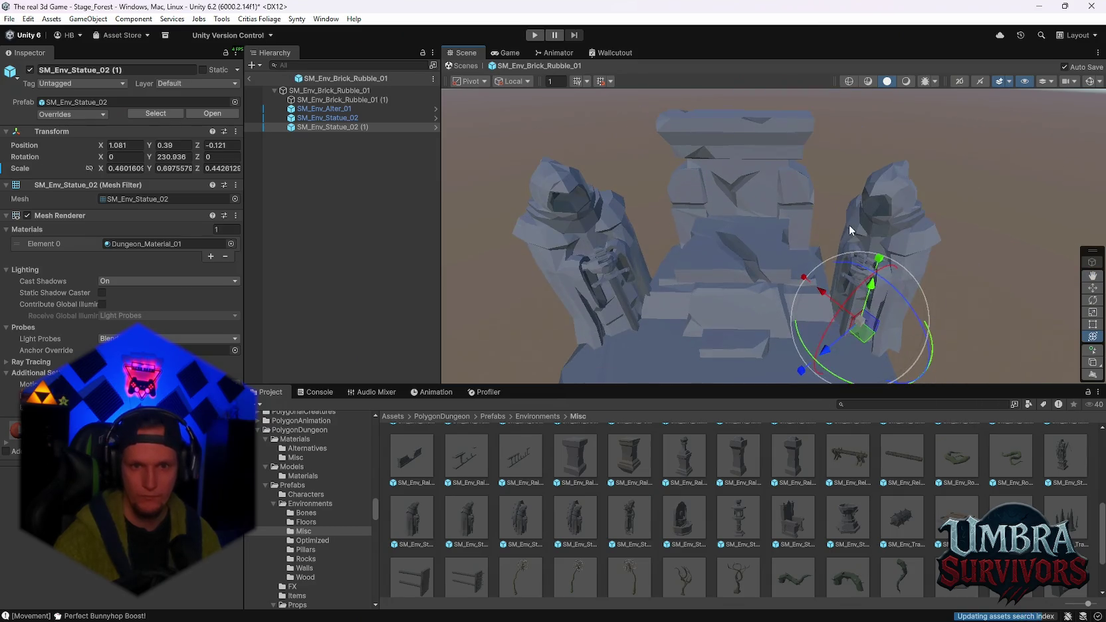
{"action": "mouse_move", "coordinate": [864, 335]}
{"action": "left_mouse_down"}
{"action": "mouse_move", "coordinate": [819, 242]}
{"action": "mouse_move", "coordinate": [933, 167]}
{"action": "mouse_move", "coordinate": [841, 240]}
{"action": "mouse_move", "coordinate": [864, 237]}
{"action": "mouse_move", "coordinate": [880, 209]}
{"action": "mouse_move", "coordinate": [851, 257]}
{"action": "mouse_move", "coordinate": [862, 261]}
{"action": "mouse_move", "coordinate": [851, 251]}
{"action": "mouse_move", "coordinate": [821, 272]}
{"action": "left_mouse_up"}
{"action": "left_click", "coordinate": [933, 167]}
{"action": "scroll", "coordinate": [738, 505], "scroll_direction": "down", "scroll_amount": 2}
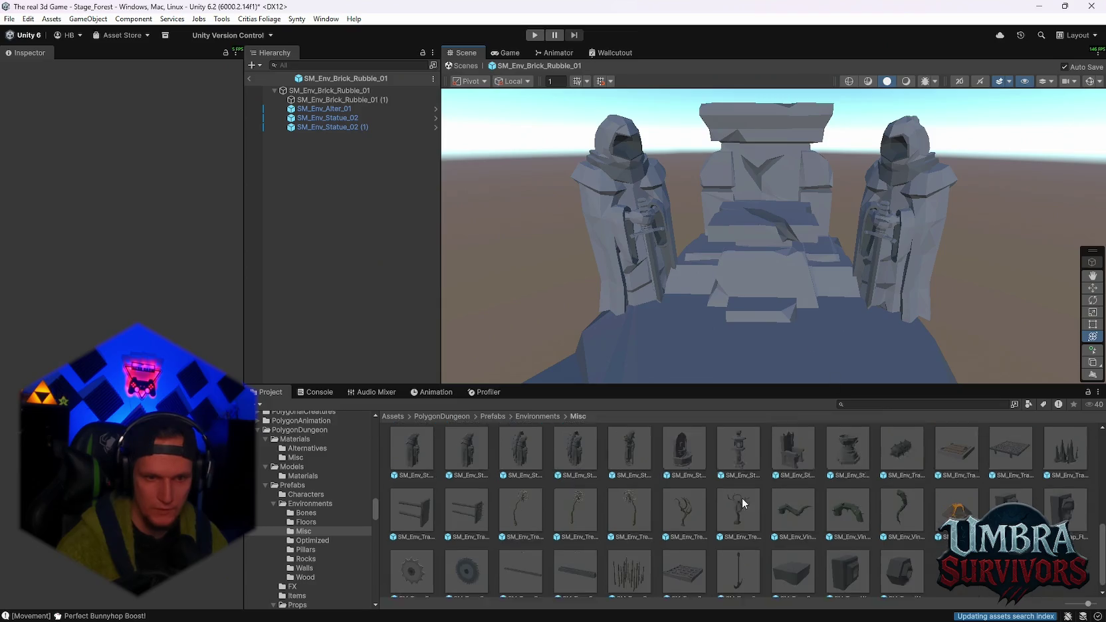
Place an SM_Env_Pillar_Square_04 square pillar from the Pillars folder onto the platform at height 0
{"action": "left_click", "coordinate": [306, 550]}
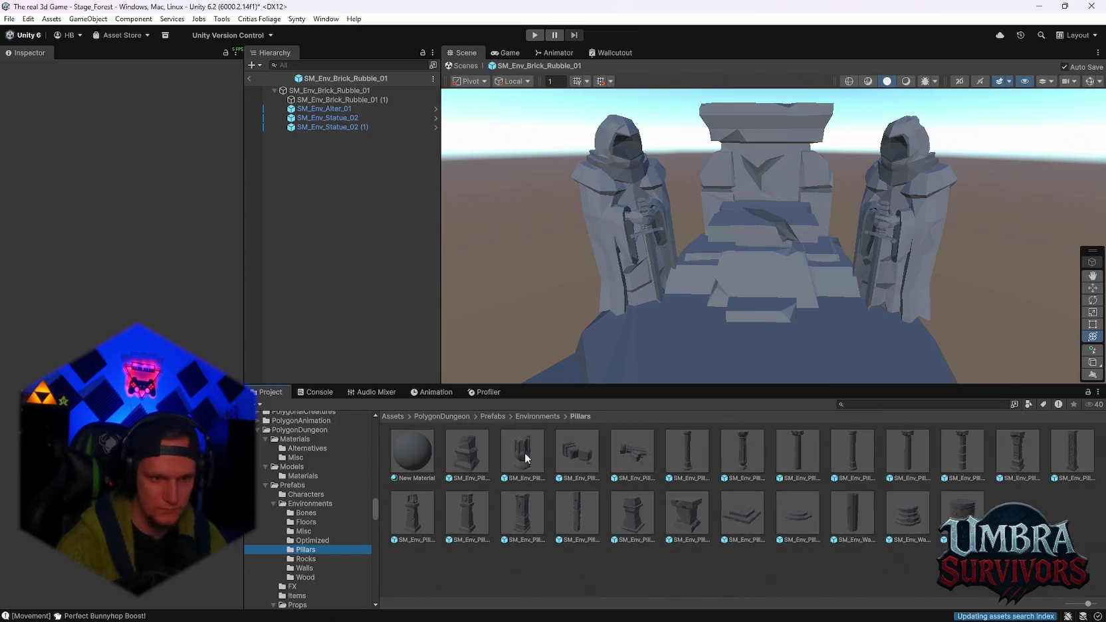
{"action": "scroll", "coordinate": [592, 317], "scroll_direction": "up", "scroll_amount": 3}
{"action": "left_click", "coordinate": [470, 508]}
{"action": "left_click_drag", "start_coordinate": [566, 361], "coordinate": [566, 363]}
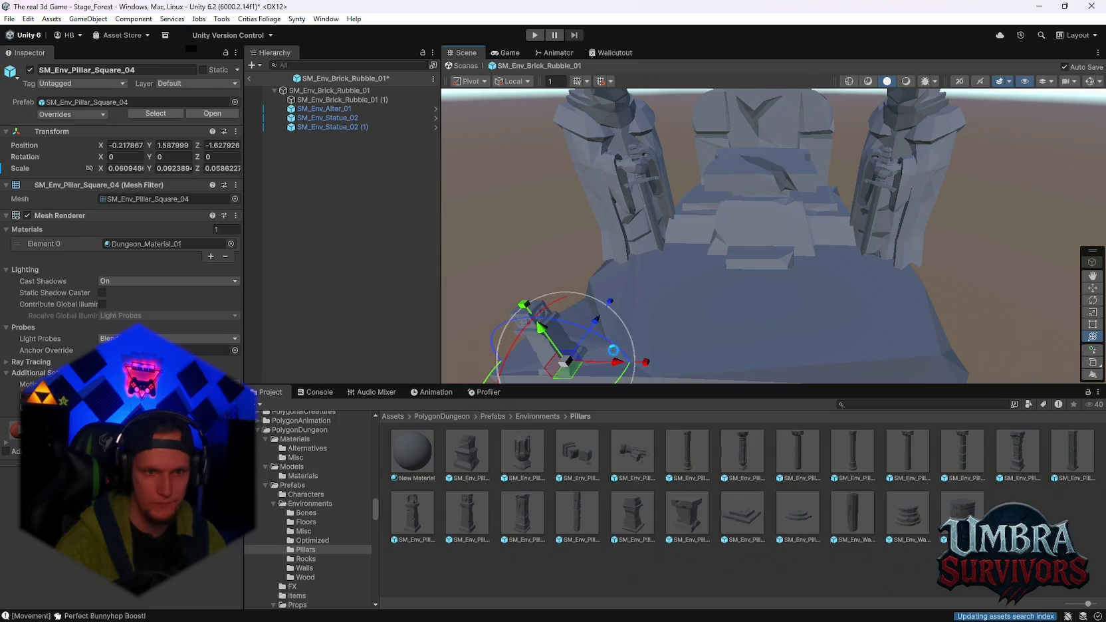
{"action": "scroll", "coordinate": [598, 279], "scroll_direction": "up", "scroll_amount": 2}
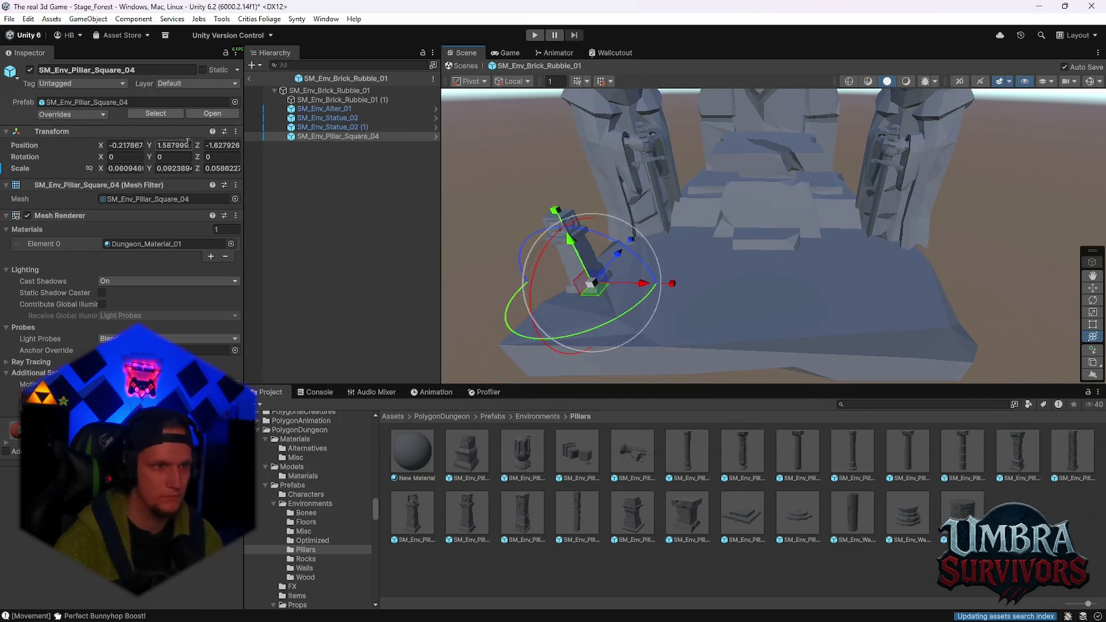
{"action": "type", "text": "0"}
{"action": "scroll", "coordinate": [759, 315], "scroll_direction": "down", "scroll_amount": 5}
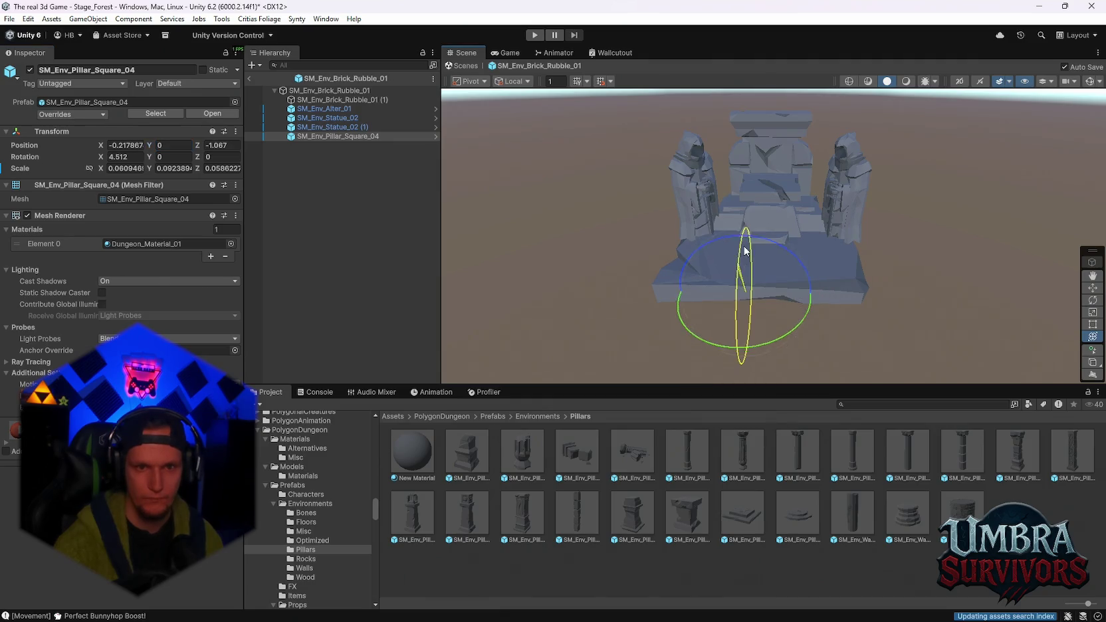
{"action": "key", "text": "ctrl+z"}
{"action": "scroll", "coordinate": [731, 332], "scroll_direction": "up", "scroll_amount": 4}
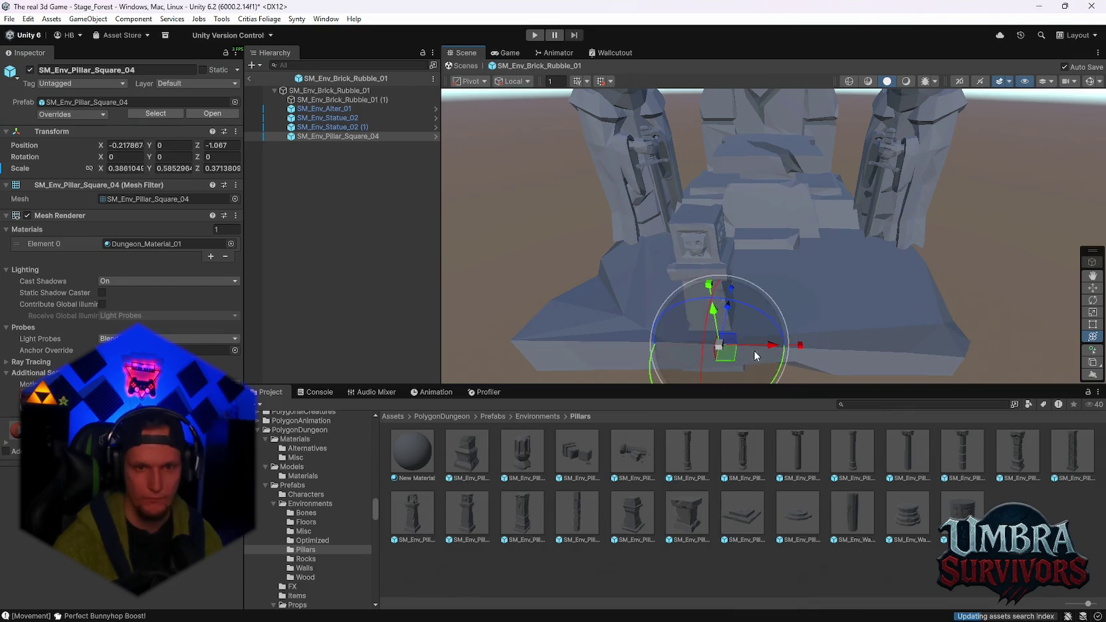
Move the second square pillar to the platform's front corner, bringing Position X to about 1.101
{"action": "left_click_drag", "start_coordinate": [769, 344], "coordinate": [611, 352]}
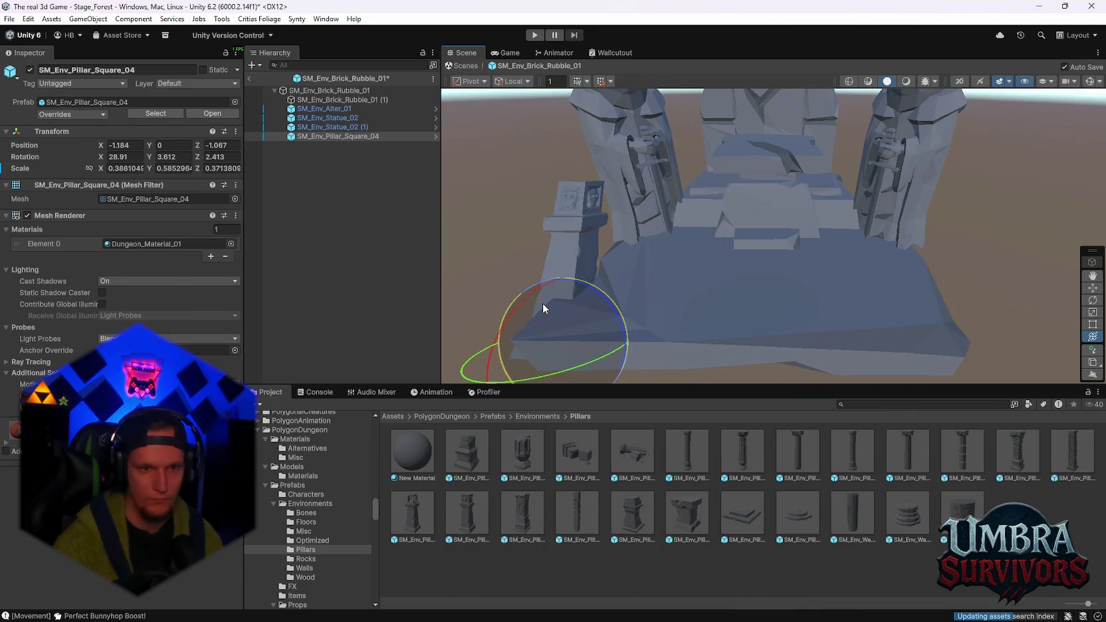
{"action": "mouse_move", "coordinate": [704, 297]}
{"action": "left_mouse_down"}
{"action": "mouse_move", "coordinate": [639, 253]}
{"action": "mouse_move", "coordinate": [665, 262]}
{"action": "mouse_move", "coordinate": [650, 276]}
{"action": "mouse_move", "coordinate": [807, 218]}
{"action": "mouse_move", "coordinate": [802, 297]}
{"action": "mouse_move", "coordinate": [814, 299]}
{"action": "mouse_move", "coordinate": [784, 229]}
{"action": "mouse_move", "coordinate": [832, 222]}
{"action": "mouse_move", "coordinate": [899, 277]}
{"action": "mouse_move", "coordinate": [812, 291]}
{"action": "left_mouse_up"}
{"action": "left_click_drag", "start_coordinate": [636, 276], "coordinate": [932, 300]}
{"action": "mouse_move", "coordinate": [932, 299]}
{"action": "left_mouse_down"}
{"action": "mouse_move", "coordinate": [770, 275]}
{"action": "mouse_move", "coordinate": [774, 299]}
{"action": "mouse_move", "coordinate": [765, 296]}
{"action": "left_mouse_up"}
{"action": "left_click_drag", "start_coordinate": [648, 344], "coordinate": [658, 351]}
{"action": "scroll", "coordinate": [655, 350], "scroll_direction": "up", "scroll_amount": 3}
{"action": "scroll", "coordinate": [884, 276], "scroll_direction": "down", "scroll_amount": 3}
{"action": "mouse_move", "coordinate": [884, 276]}
{"action": "left_mouse_down"}
{"action": "mouse_move", "coordinate": [716, 280]}
{"action": "mouse_move", "coordinate": [739, 283]}
{"action": "mouse_move", "coordinate": [672, 318]}
{"action": "mouse_move", "coordinate": [687, 295]}
{"action": "mouse_move", "coordinate": [819, 282]}
{"action": "mouse_move", "coordinate": [920, 232]}
{"action": "mouse_move", "coordinate": [913, 248]}
{"action": "mouse_move", "coordinate": [945, 274]}
{"action": "mouse_move", "coordinate": [840, 243]}
{"action": "mouse_move", "coordinate": [912, 198]}
{"action": "mouse_move", "coordinate": [918, 230]}
{"action": "mouse_move", "coordinate": [945, 204]}
{"action": "mouse_move", "coordinate": [592, 242]}
{"action": "mouse_move", "coordinate": [703, 242]}
{"action": "mouse_move", "coordinate": [766, 215]}
{"action": "mouse_move", "coordinate": [785, 263]}
{"action": "mouse_move", "coordinate": [519, 234]}
{"action": "mouse_move", "coordinate": [748, 266]}
{"action": "mouse_move", "coordinate": [625, 274]}
{"action": "left_mouse_up"}
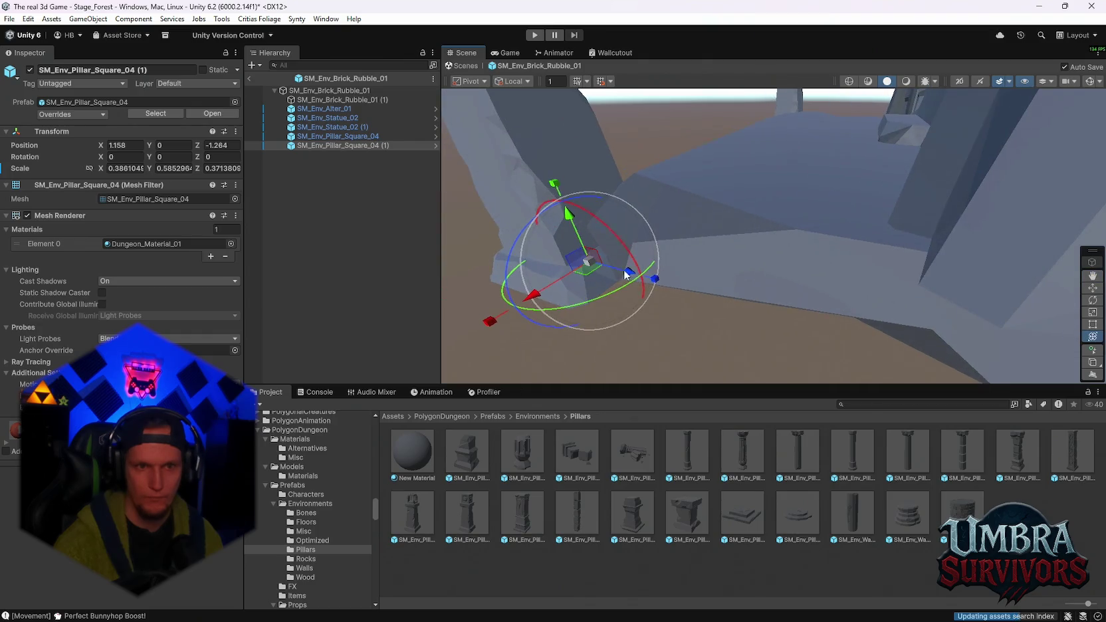
{"action": "mouse_move", "coordinate": [556, 286]}
{"action": "left_mouse_down"}
{"action": "mouse_move", "coordinate": [776, 149]}
{"action": "mouse_move", "coordinate": [708, 194]}
{"action": "mouse_move", "coordinate": [785, 226]}
{"action": "mouse_move", "coordinate": [846, 270]}
{"action": "mouse_move", "coordinate": [846, 219]}
{"action": "mouse_move", "coordinate": [846, 313]}
{"action": "left_mouse_up"}
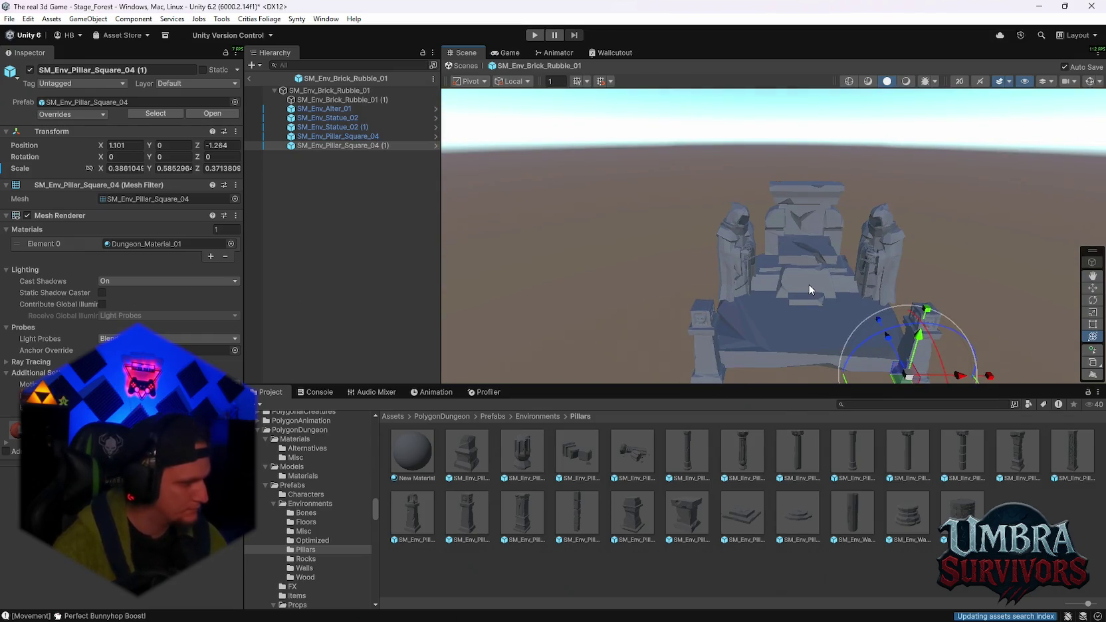
Browse the PolygonDungeon Walls, Wood and Misc prefab folders
{"action": "scroll", "coordinate": [793, 270], "scroll_direction": "up", "scroll_amount": 5}
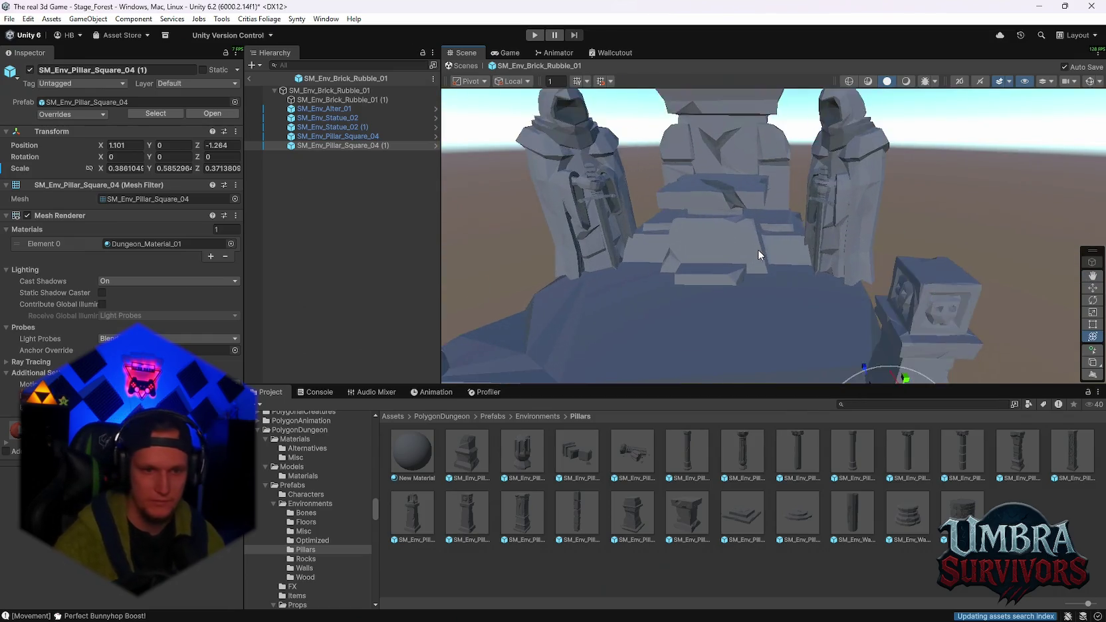
{"action": "scroll", "coordinate": [311, 526], "scroll_direction": "down", "scroll_amount": 3}
{"action": "left_click", "coordinate": [305, 499]}
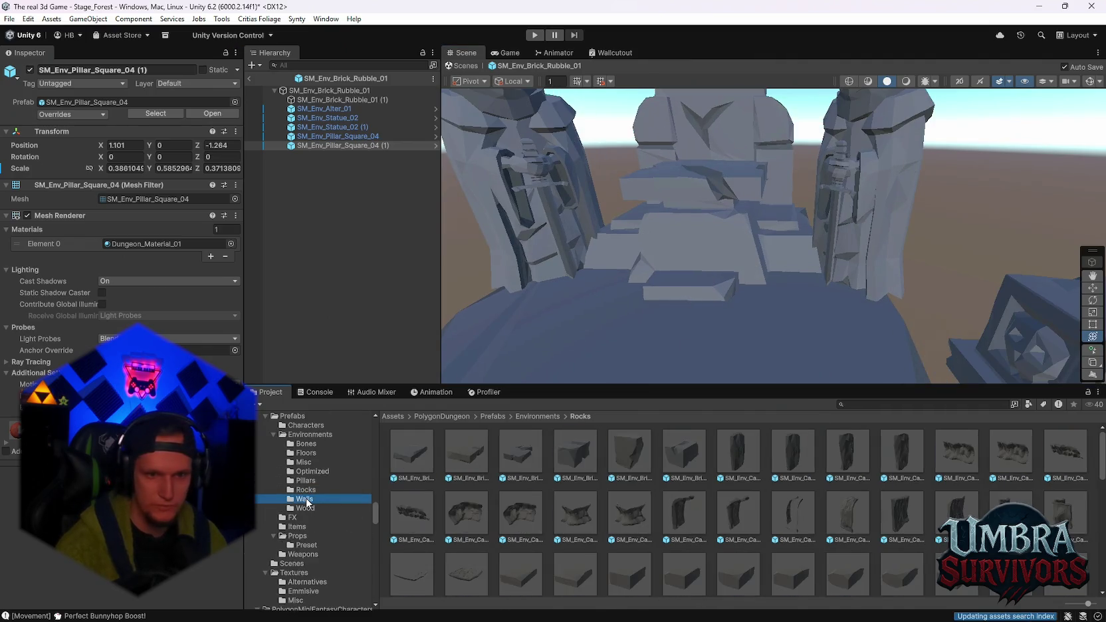
{"action": "left_click", "coordinate": [306, 508]}
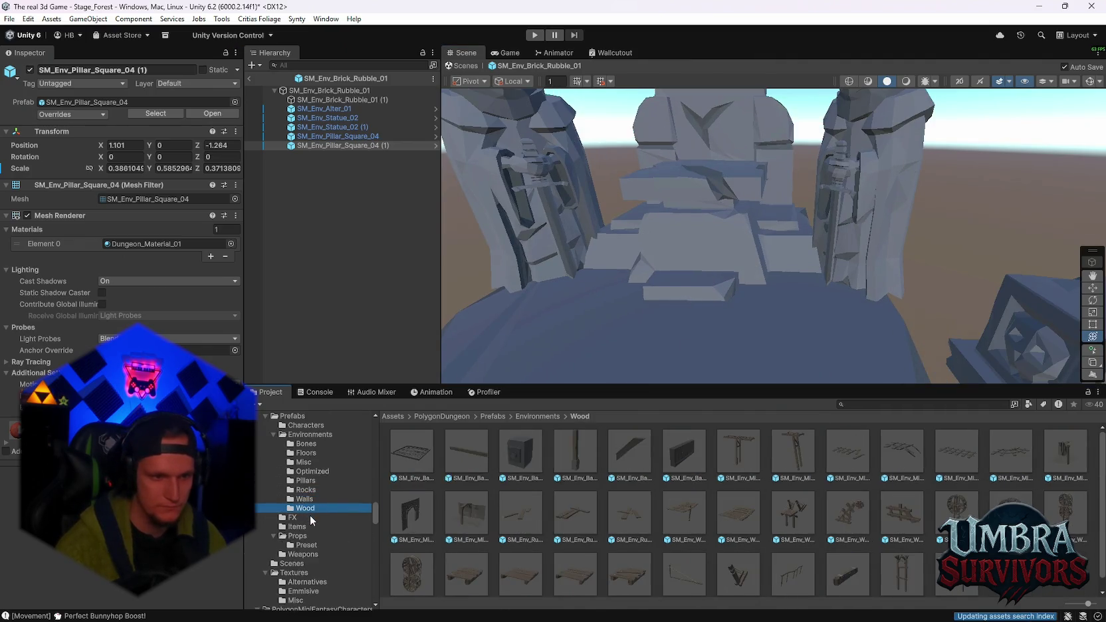
{"action": "left_click", "coordinate": [304, 463]}
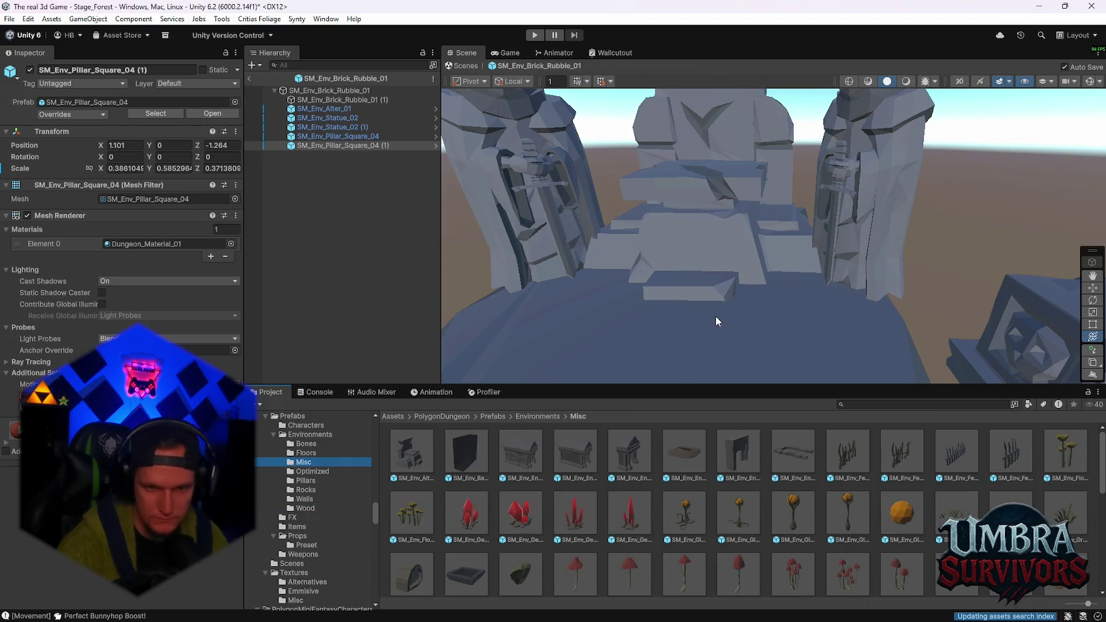
{"action": "scroll", "coordinate": [700, 280], "scroll_direction": "down", "scroll_amount": 5}
{"action": "scroll", "coordinate": [782, 503], "scroll_direction": "down", "scroll_amount": 3}
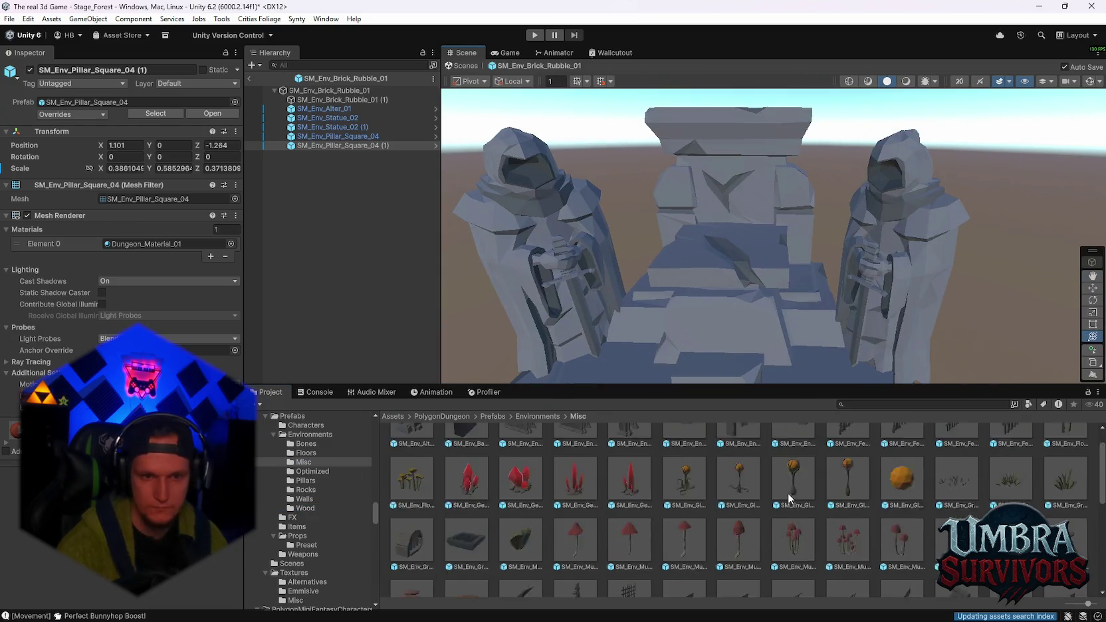
{"action": "scroll", "coordinate": [782, 504], "scroll_direction": "down", "scroll_amount": 2}
{"action": "scroll", "coordinate": [687, 507], "scroll_direction": "up", "scroll_amount": 6}
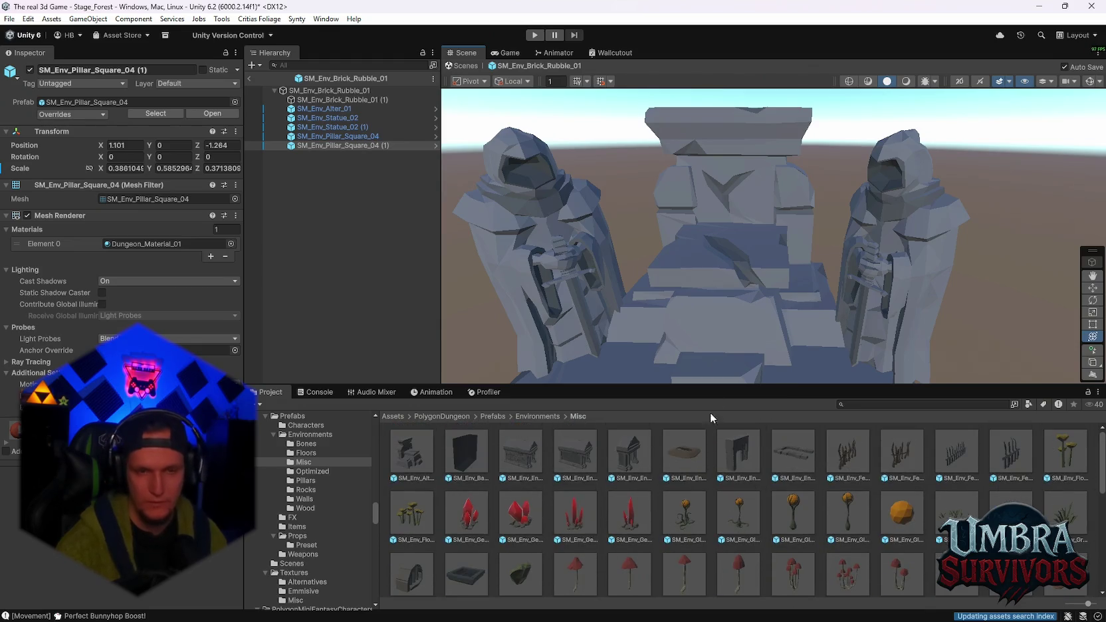
{"action": "scroll", "coordinate": [721, 301], "scroll_direction": "down", "scroll_amount": 4}
{"action": "scroll", "coordinate": [512, 545], "scroll_direction": "down", "scroll_amount": 1}
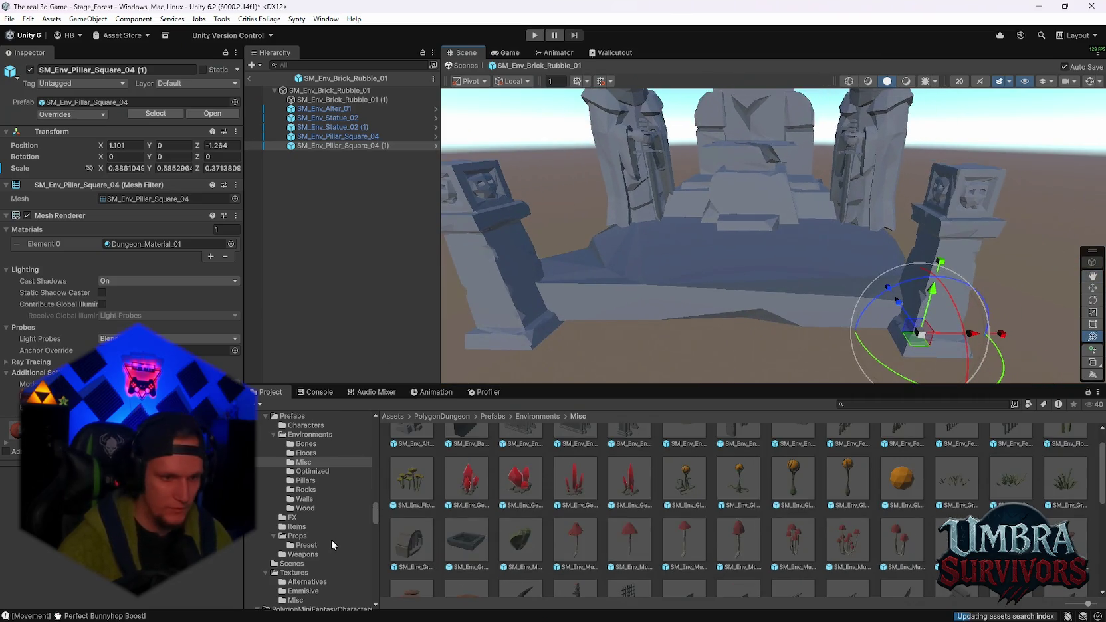
Open the Floors prefabs and drag the SM_Env_Tiles_Pentagram_01 tile into the rubble prefab
{"action": "left_click", "coordinate": [307, 453]}
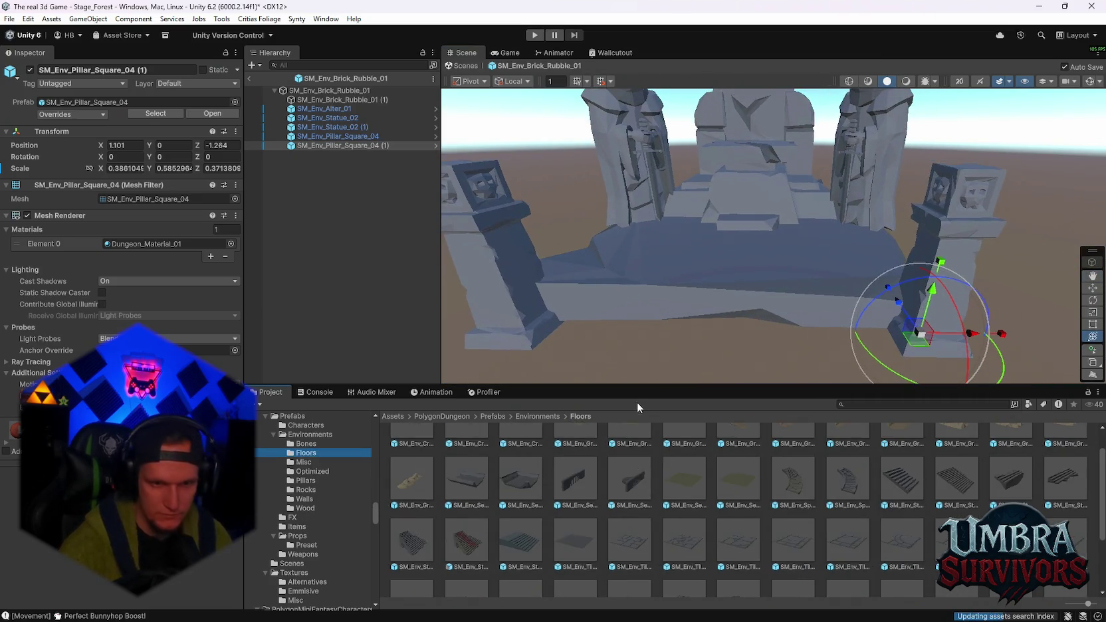
{"action": "left_click", "coordinate": [791, 519]}
{"action": "mouse_move", "coordinate": [847, 506]}
{"action": "left_mouse_down"}
{"action": "mouse_move", "coordinate": [763, 260]}
{"action": "mouse_move", "coordinate": [797, 323]}
{"action": "mouse_move", "coordinate": [755, 266]}
{"action": "mouse_move", "coordinate": [706, 271]}
{"action": "left_mouse_up"}
Set the pentagram tile's Position Y to 0, then scale and shift it in front of the altar
{"action": "key", "text": "Right"}
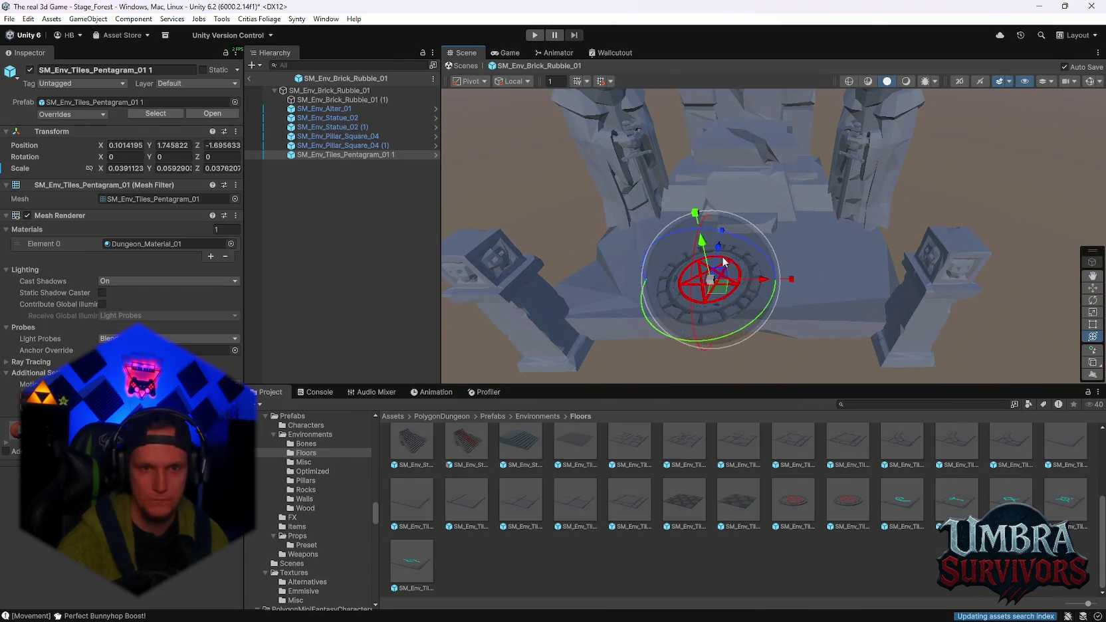
{"action": "type", "text": "0"}
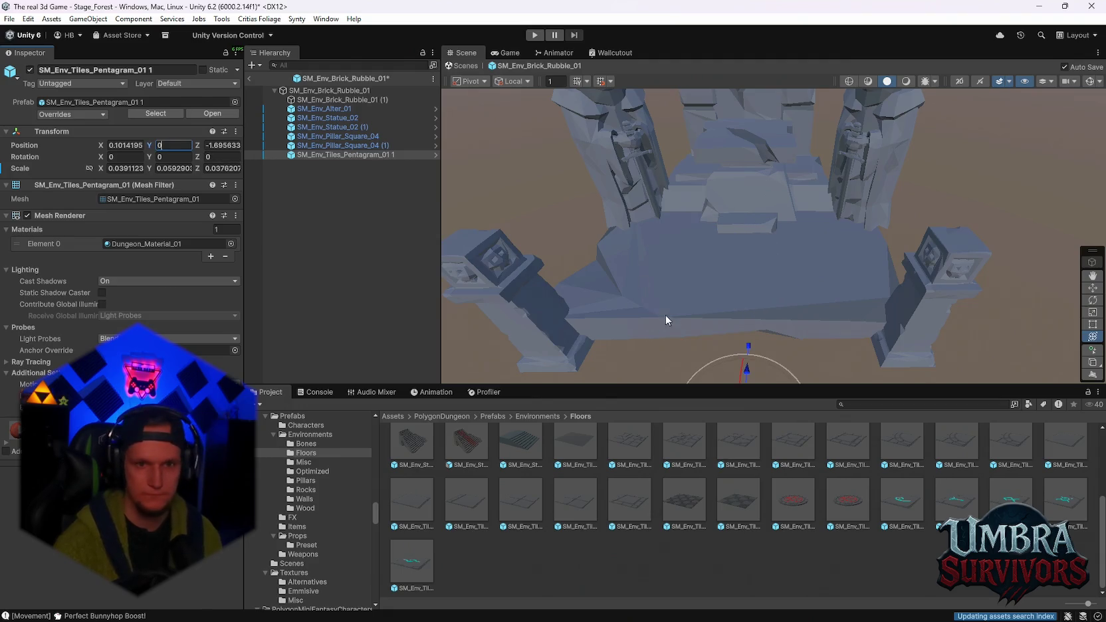
{"action": "scroll", "coordinate": [770, 349], "scroll_direction": "down", "scroll_amount": 2}
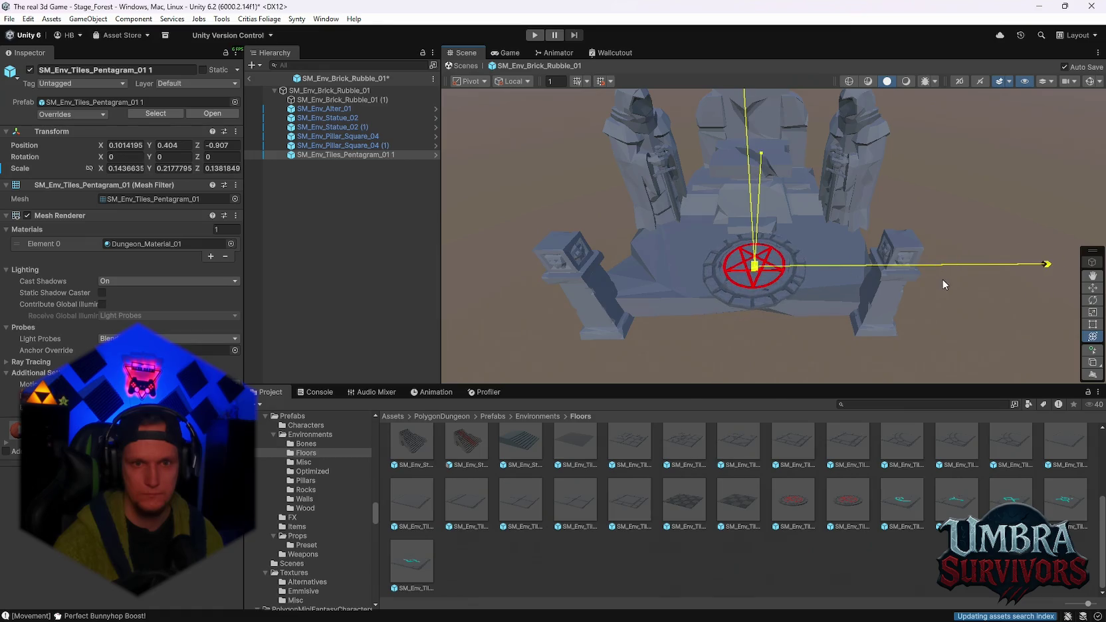
{"action": "scroll", "coordinate": [867, 275], "scroll_direction": "up", "scroll_amount": 3}
{"action": "mouse_move", "coordinate": [866, 274]}
{"action": "left_mouse_down"}
{"action": "mouse_move", "coordinate": [782, 271]}
{"action": "mouse_move", "coordinate": [839, 286]}
{"action": "mouse_move", "coordinate": [929, 248]}
{"action": "left_mouse_up"}
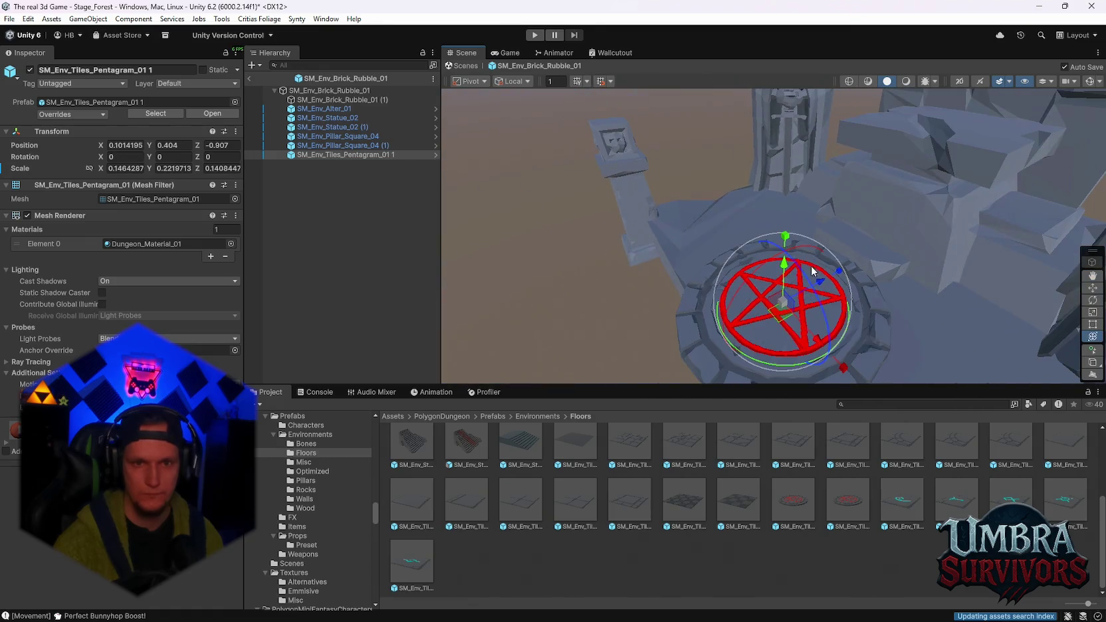
{"action": "mouse_move", "coordinate": [788, 259]}
{"action": "left_mouse_down"}
{"action": "mouse_move", "coordinate": [785, 229]}
{"action": "mouse_move", "coordinate": [779, 244]}
{"action": "left_mouse_up"}
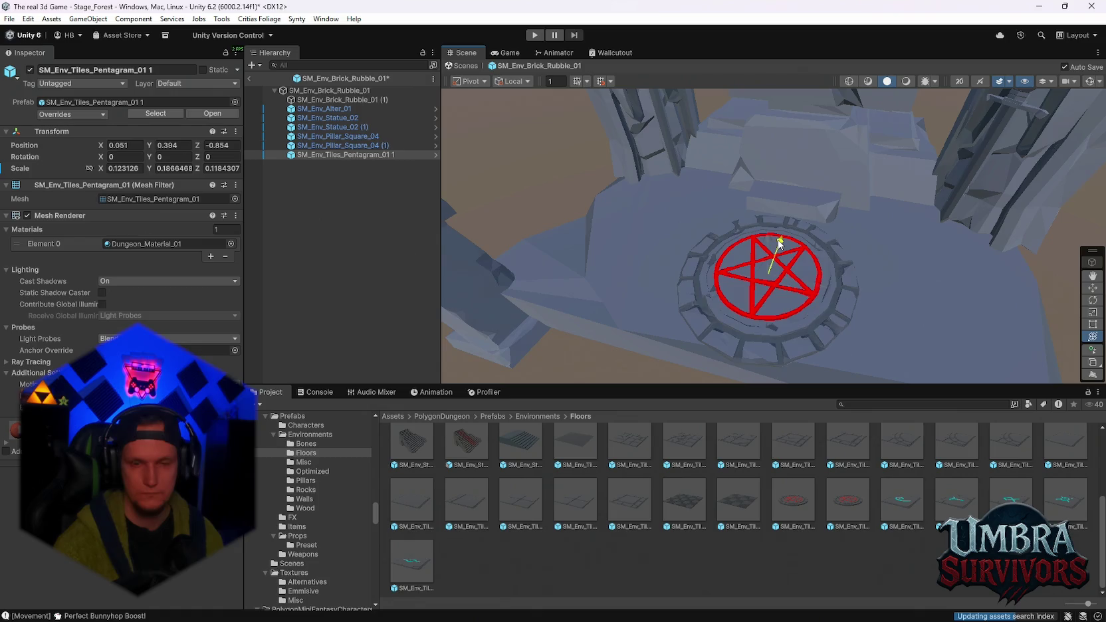
{"action": "mouse_move", "coordinate": [829, 291]}
{"action": "left_mouse_down"}
{"action": "mouse_move", "coordinate": [786, 301]}
{"action": "mouse_move", "coordinate": [881, 271]}
{"action": "mouse_move", "coordinate": [838, 229]}
{"action": "mouse_move", "coordinate": [867, 213]}
{"action": "mouse_move", "coordinate": [864, 223]}
{"action": "mouse_move", "coordinate": [852, 146]}
{"action": "mouse_move", "coordinate": [841, 244]}
{"action": "mouse_move", "coordinate": [859, 275]}
{"action": "mouse_move", "coordinate": [797, 309]}
{"action": "mouse_move", "coordinate": [824, 275]}
{"action": "left_mouse_up"}
{"action": "key", "text": "y"}
{"action": "left_click", "coordinate": [785, 296]}
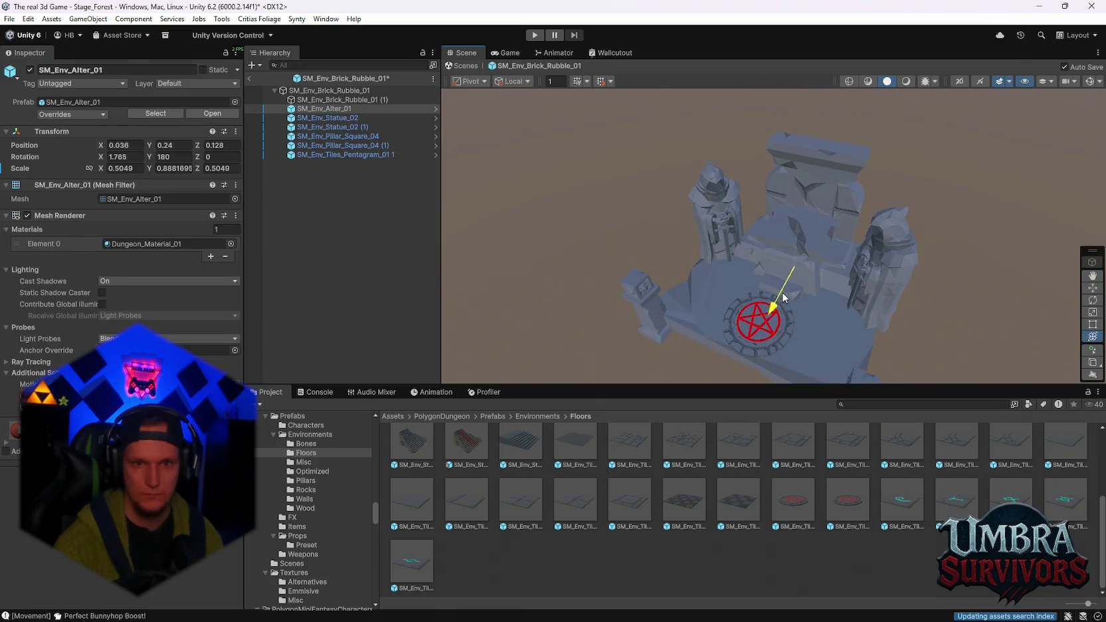
Orbit and zoom the Scene view to inspect the pentagram tile and altar
{"action": "left_click", "coordinate": [749, 341]}
{"action": "mouse_move", "coordinate": [764, 312]}
{"action": "left_mouse_down"}
{"action": "mouse_move", "coordinate": [827, 177]}
{"action": "mouse_move", "coordinate": [825, 240]}
{"action": "mouse_move", "coordinate": [810, 256]}
{"action": "left_mouse_up"}
{"action": "left_click", "coordinate": [827, 177]}
{"action": "key", "text": "q"}
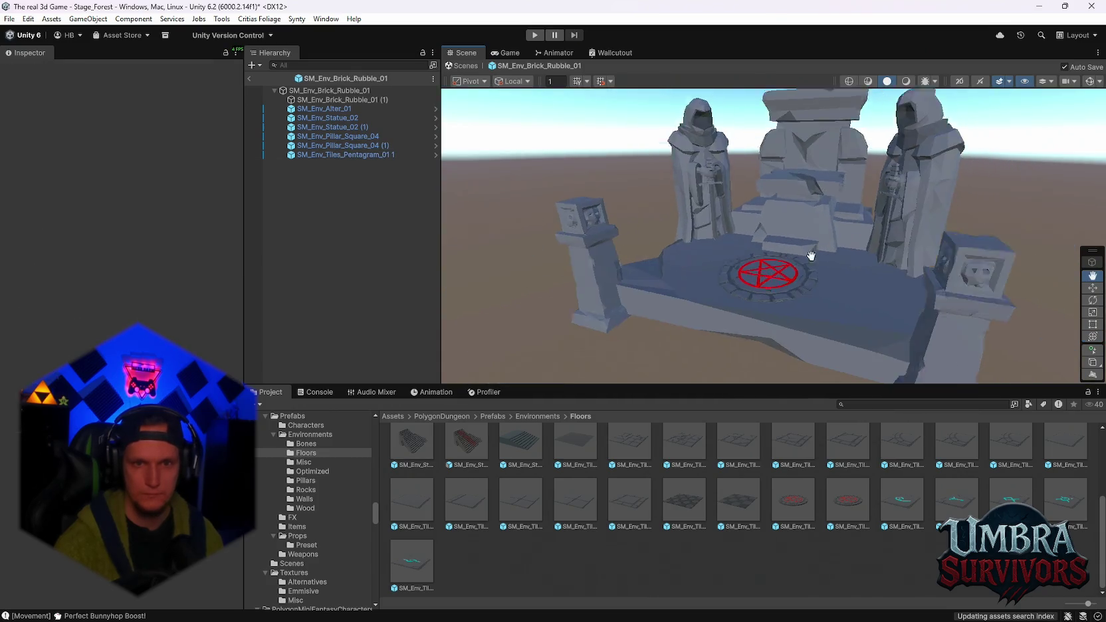
{"action": "scroll", "coordinate": [807, 259], "scroll_direction": "up", "scroll_amount": 3}
{"action": "left_click_drag", "start_coordinate": [842, 289], "coordinate": [752, 297]}
{"action": "key", "text": "y"}
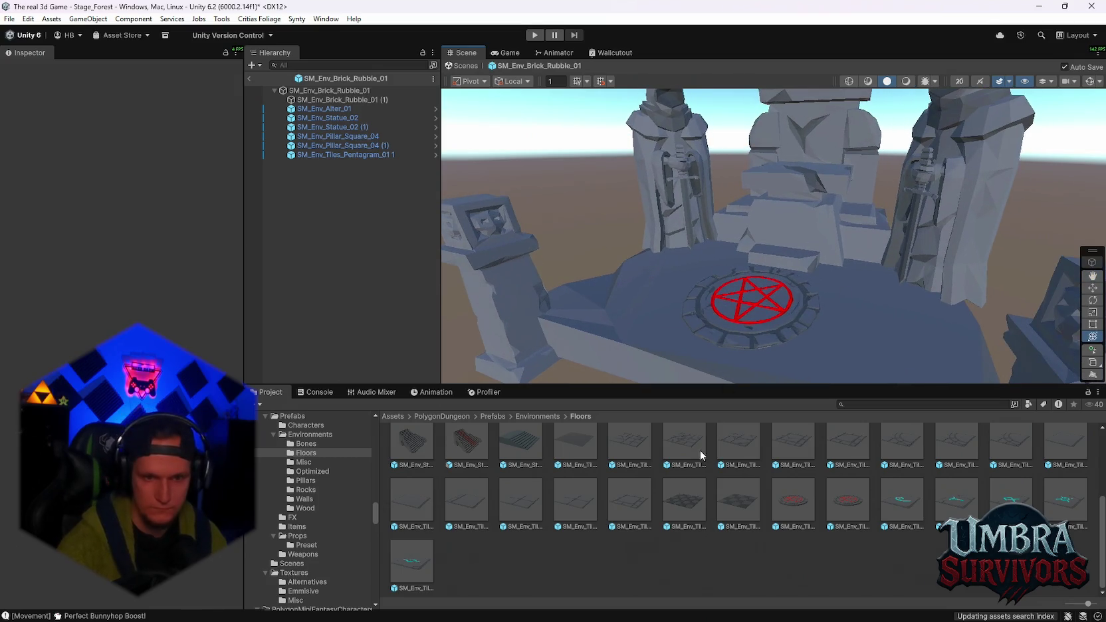
{"action": "scroll", "coordinate": [777, 336], "scroll_direction": "up", "scroll_amount": 5}
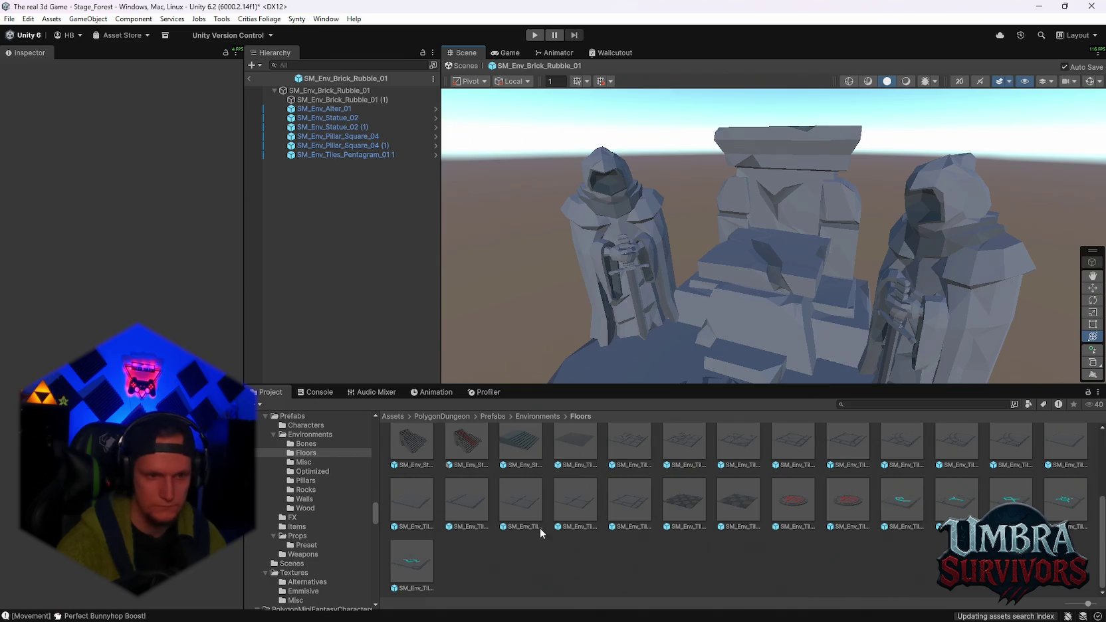
{"action": "scroll", "coordinate": [566, 519], "scroll_direction": "up", "scroll_amount": 3}
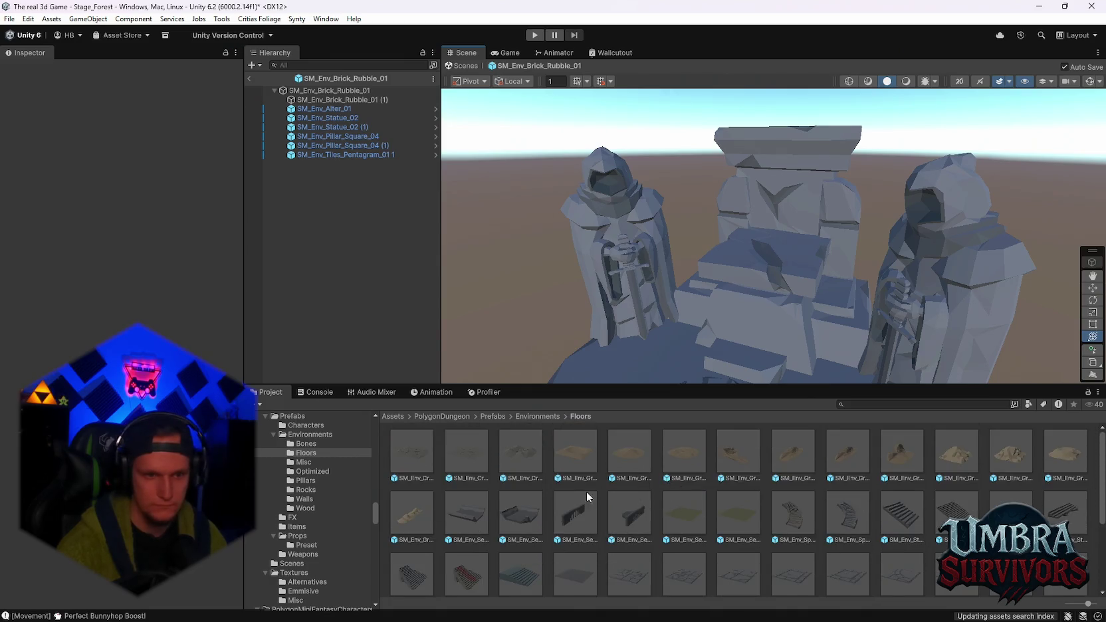
{"action": "scroll", "coordinate": [564, 493], "scroll_direction": "down", "scroll_amount": 4}
{"action": "scroll", "coordinate": [316, 525], "scroll_direction": "down", "scroll_amount": 3}
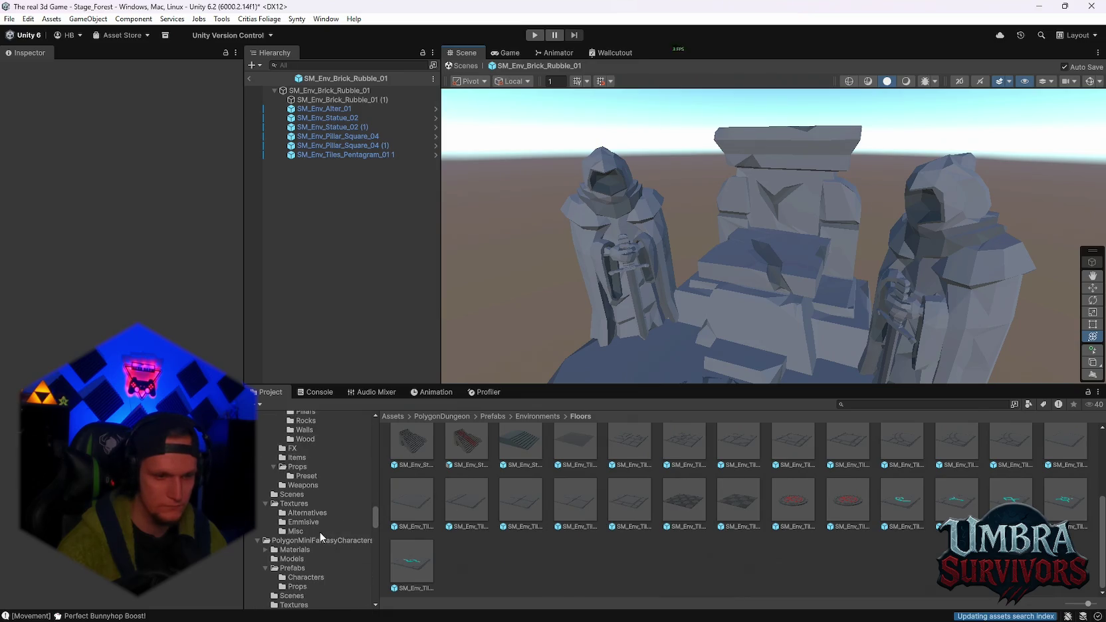
{"action": "scroll", "coordinate": [321, 537], "scroll_direction": "down", "scroll_amount": 3}
{"action": "scroll", "coordinate": [660, 335], "scroll_direction": "down", "scroll_amount": 5}
{"action": "mouse_move", "coordinate": [838, 249]}
{"action": "left_mouse_down"}
{"action": "mouse_move", "coordinate": [797, 209]}
{"action": "mouse_move", "coordinate": [786, 222]}
{"action": "left_mouse_up"}
{"action": "scroll", "coordinate": [316, 525], "scroll_direction": "down", "scroll_amount": 3}
{"action": "mouse_move", "coordinate": [704, 292]}
{"action": "left_mouse_down"}
{"action": "mouse_move", "coordinate": [684, 317]}
{"action": "mouse_move", "coordinate": [684, 293]}
{"action": "left_mouse_up"}
{"action": "scroll", "coordinate": [469, 516], "scroll_direction": "up", "scroll_amount": 3}
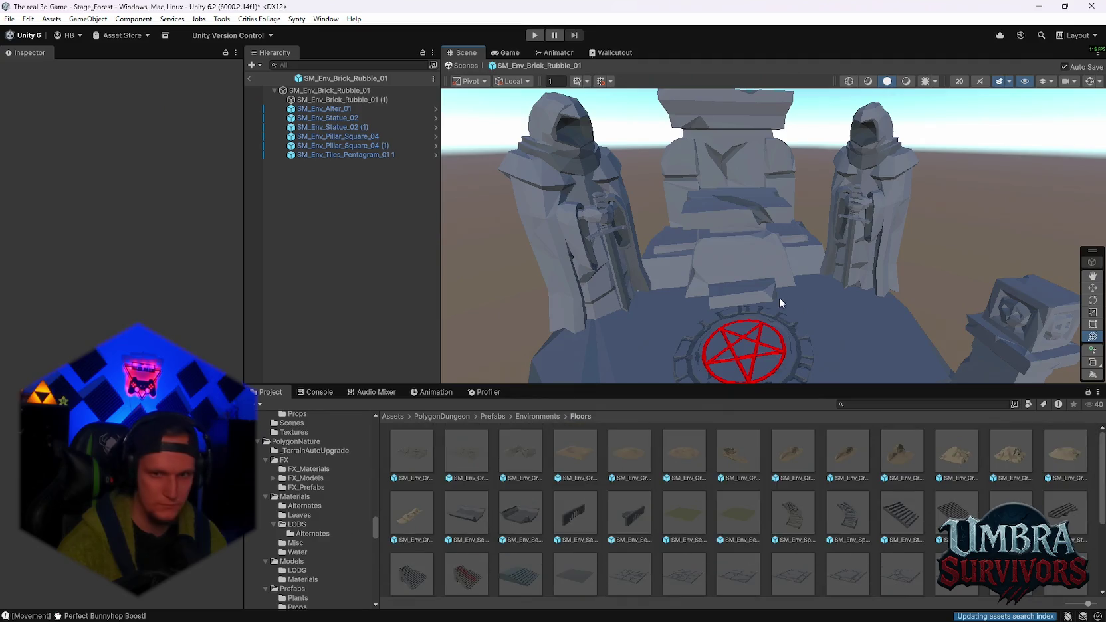
{"action": "left_click_drag", "start_coordinate": [780, 297], "coordinate": [723, 300]}
{"action": "scroll", "coordinate": [725, 301], "scroll_direction": "down", "scroll_amount": 2}
{"action": "scroll", "coordinate": [329, 541], "scroll_direction": "down", "scroll_amount": 5}
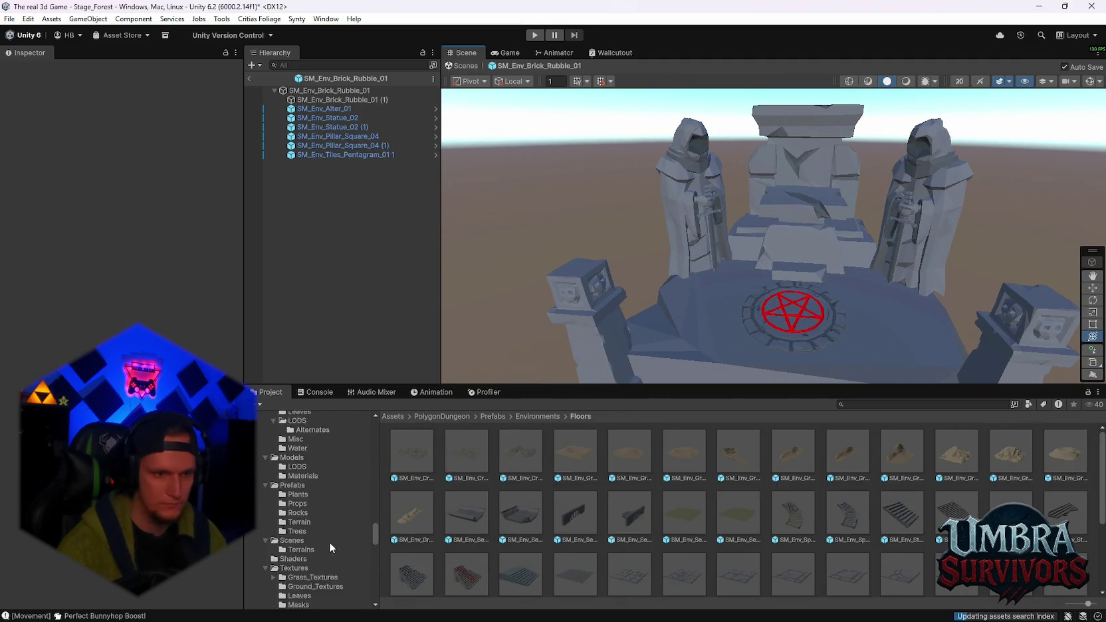
Browse the PolygonNature Rocks, Trees, Ground_Textures, Grass_Textures and Masks folders
{"action": "left_click", "coordinate": [303, 513]}
{"action": "left_click", "coordinate": [307, 531]}
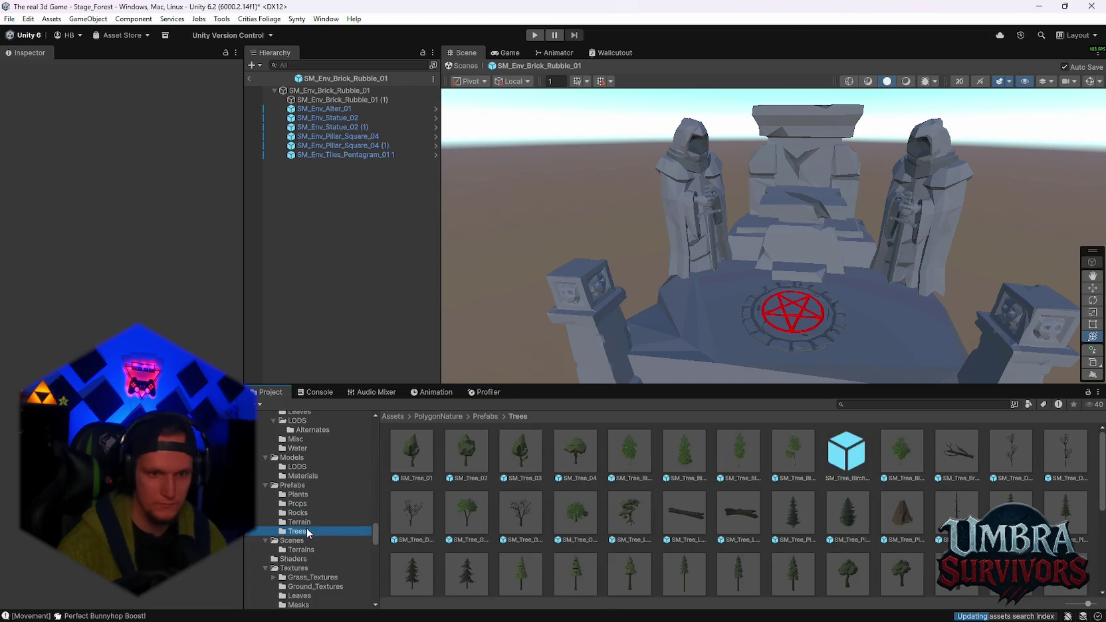
{"action": "scroll", "coordinate": [317, 542], "scroll_direction": "down", "scroll_amount": 3}
{"action": "left_click", "coordinate": [319, 517]}
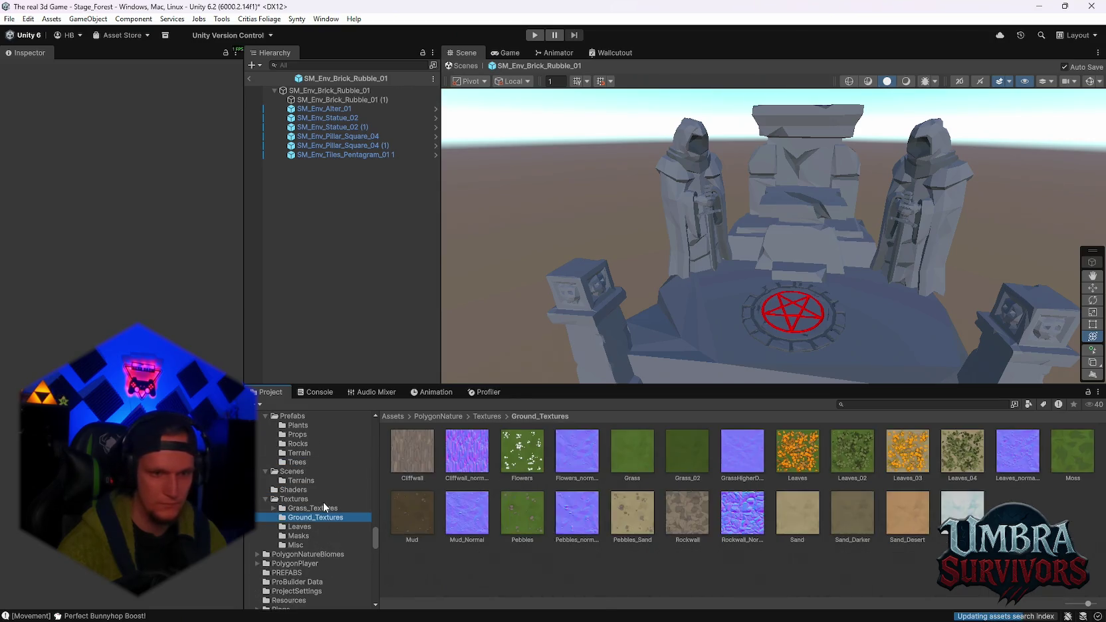
{"action": "left_click", "coordinate": [320, 508]}
{"action": "left_click", "coordinate": [311, 533]}
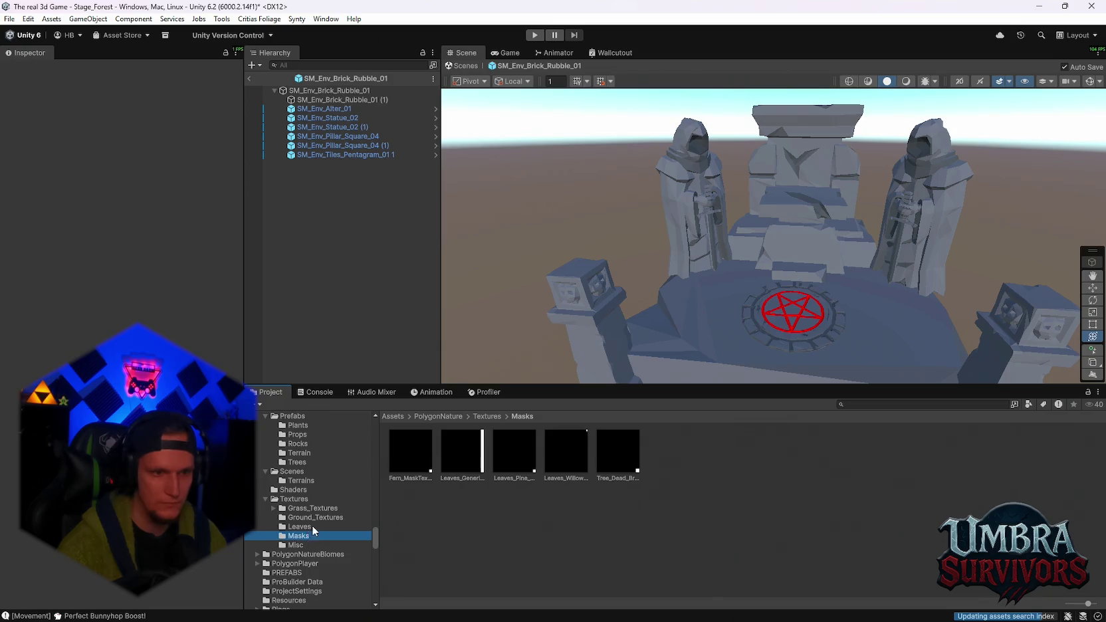
{"action": "scroll", "coordinate": [333, 505], "scroll_direction": "up", "scroll_amount": 5}
{"action": "scroll", "coordinate": [573, 274], "scroll_direction": "down", "scroll_amount": 2}
{"action": "left_click_drag", "start_coordinate": [572, 276], "coordinate": [590, 286]}
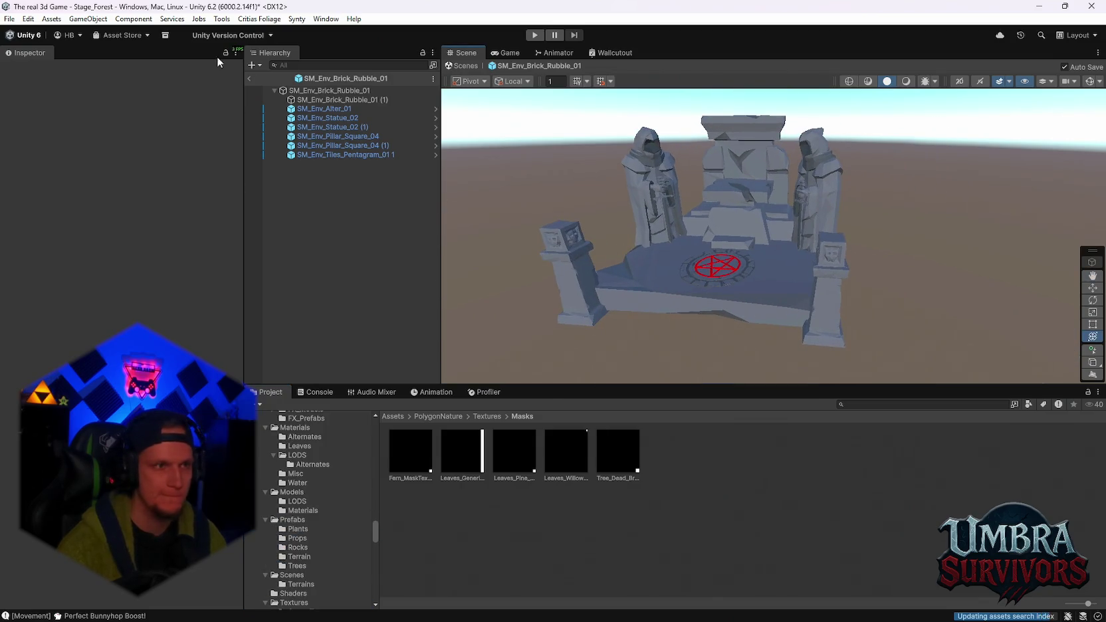
{"action": "left_click_drag", "start_coordinate": [645, 200], "coordinate": [715, 226]}
Return to the scene and duplicate a grass clump, moving the copy beside the altar
{"action": "left_click", "coordinate": [251, 79]}
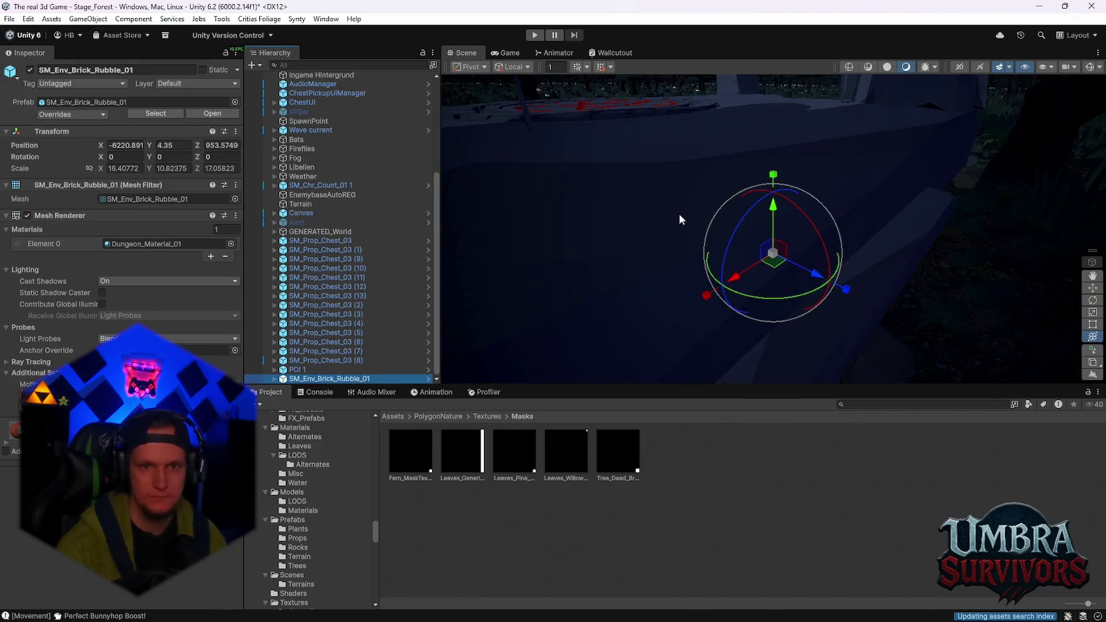
{"action": "mouse_move", "coordinate": [643, 238]}
{"action": "left_mouse_down"}
{"action": "mouse_move", "coordinate": [820, 230]}
{"action": "mouse_move", "coordinate": [805, 264]}
{"action": "mouse_move", "coordinate": [735, 263]}
{"action": "mouse_move", "coordinate": [736, 188]}
{"action": "mouse_move", "coordinate": [876, 178]}
{"action": "mouse_move", "coordinate": [964, 214]}
{"action": "mouse_move", "coordinate": [838, 244]}
{"action": "mouse_move", "coordinate": [851, 272]}
{"action": "left_mouse_up"}
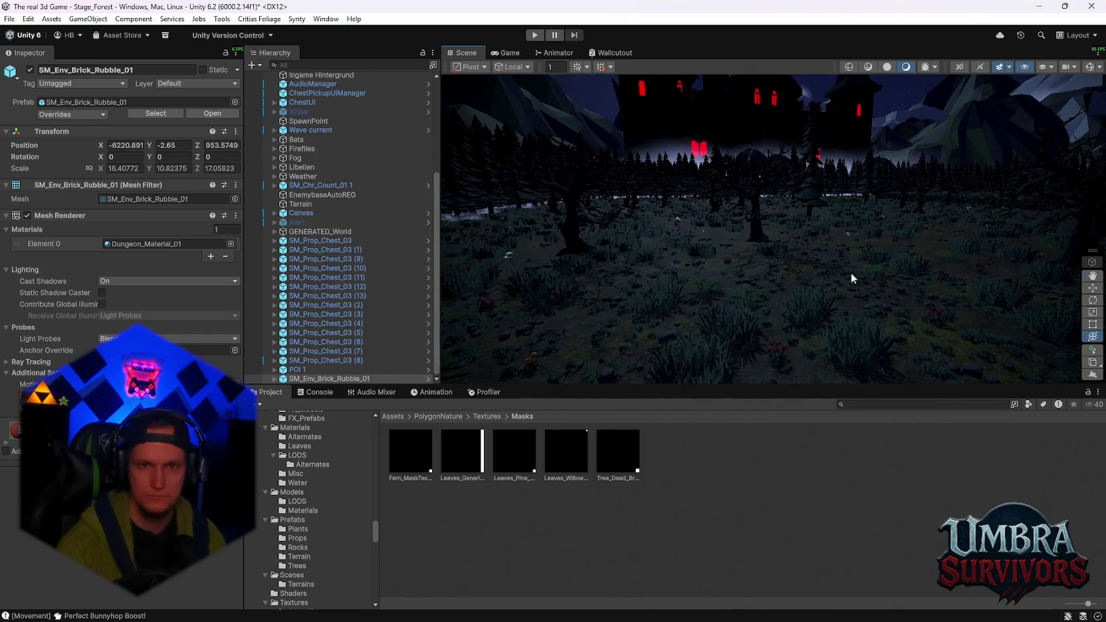
{"action": "left_click", "coordinate": [735, 329]}
{"action": "left_click_drag", "start_coordinate": [735, 328], "coordinate": [444, 402]}
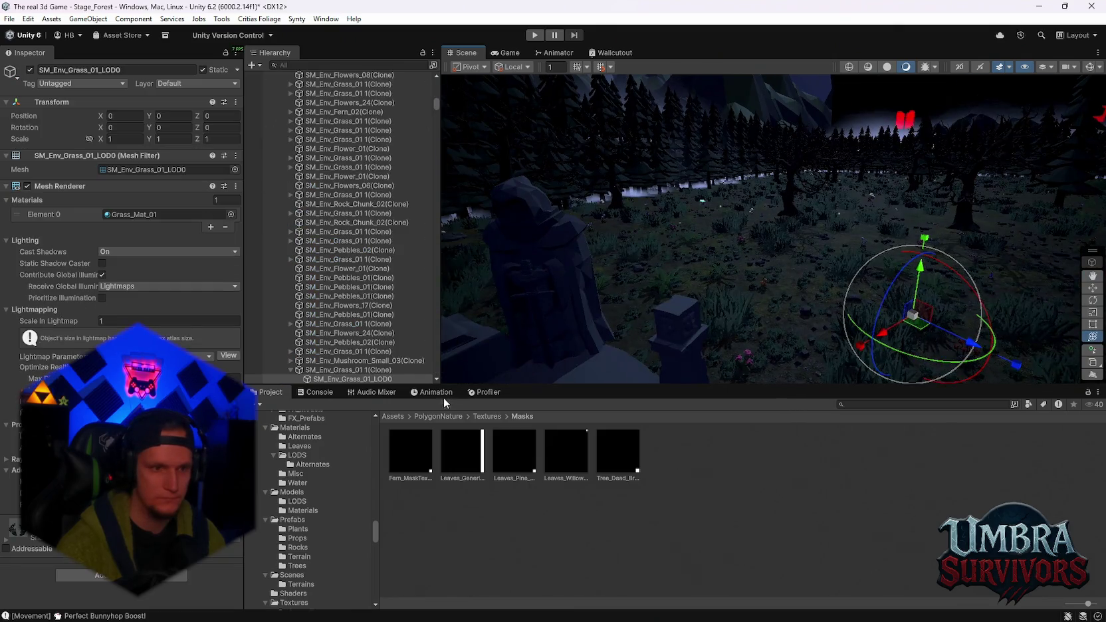
{"action": "left_click", "coordinate": [365, 370]}
{"action": "mouse_move", "coordinate": [788, 276]}
{"action": "left_mouse_down"}
{"action": "mouse_move", "coordinate": [722, 308]}
{"action": "mouse_move", "coordinate": [743, 326]}
{"action": "mouse_move", "coordinate": [888, 323]}
{"action": "left_mouse_up"}
{"action": "key", "text": "ctrl+d"}
{"action": "left_click_drag", "start_coordinate": [954, 317], "coordinate": [463, 365]}
{"action": "left_click_drag", "start_coordinate": [544, 362], "coordinate": [736, 333]}
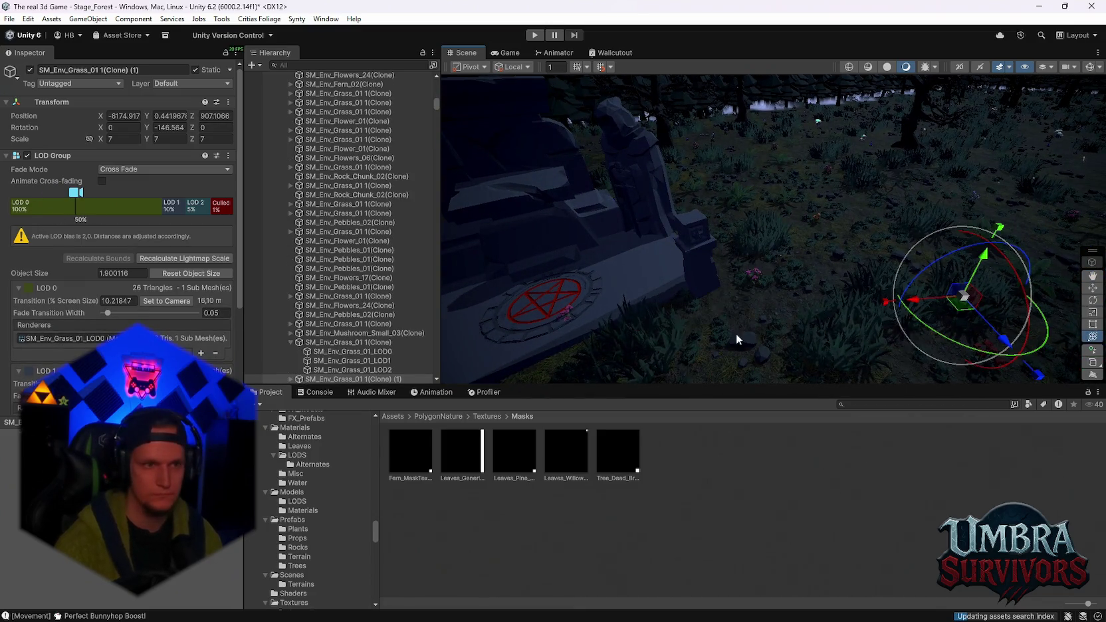
Expand SM_Env_Brick_Rubble_01 in the Hierarchy to list its children
{"action": "left_click", "coordinate": [544, 259]}
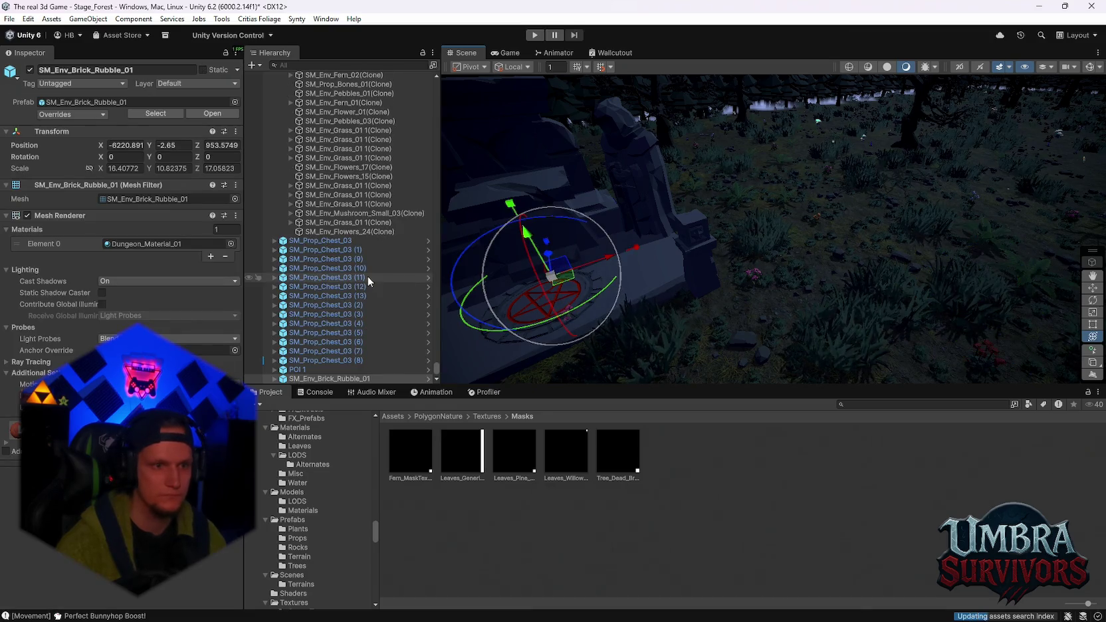
{"action": "scroll", "coordinate": [317, 378], "scroll_direction": "down", "scroll_amount": 1}
{"action": "left_click", "coordinate": [317, 377]}
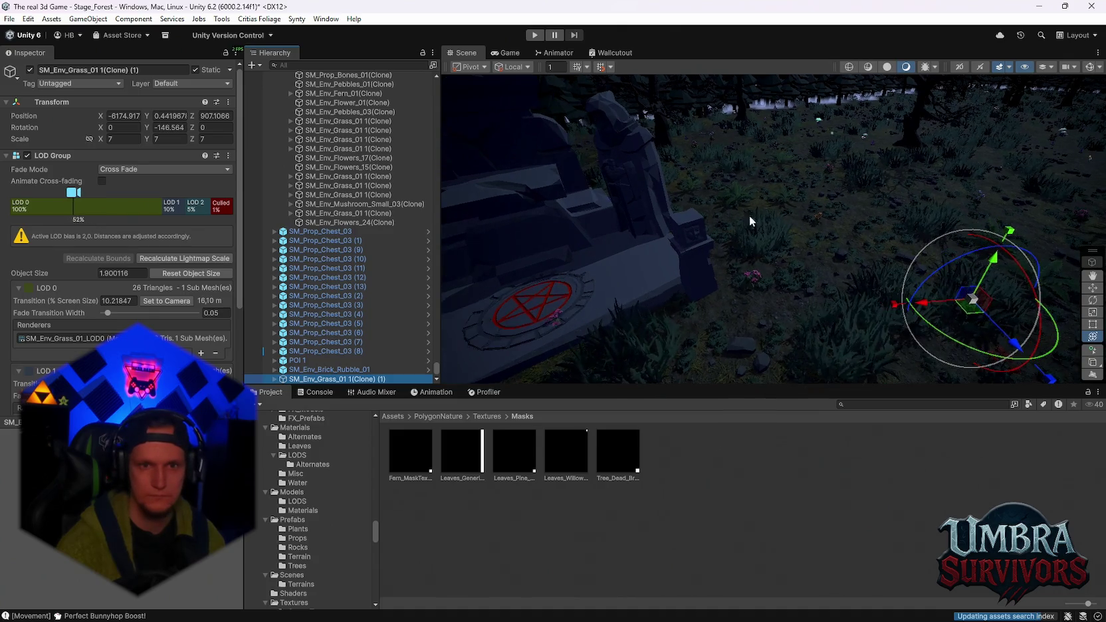
{"action": "left_click", "coordinate": [739, 194]}
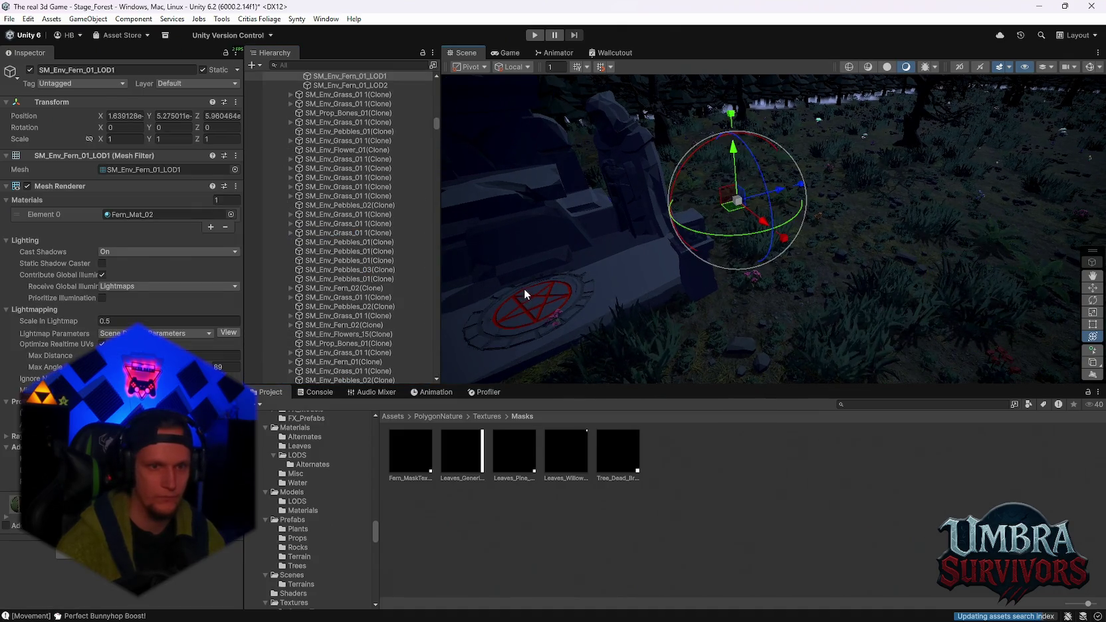
{"action": "left_click", "coordinate": [524, 288]}
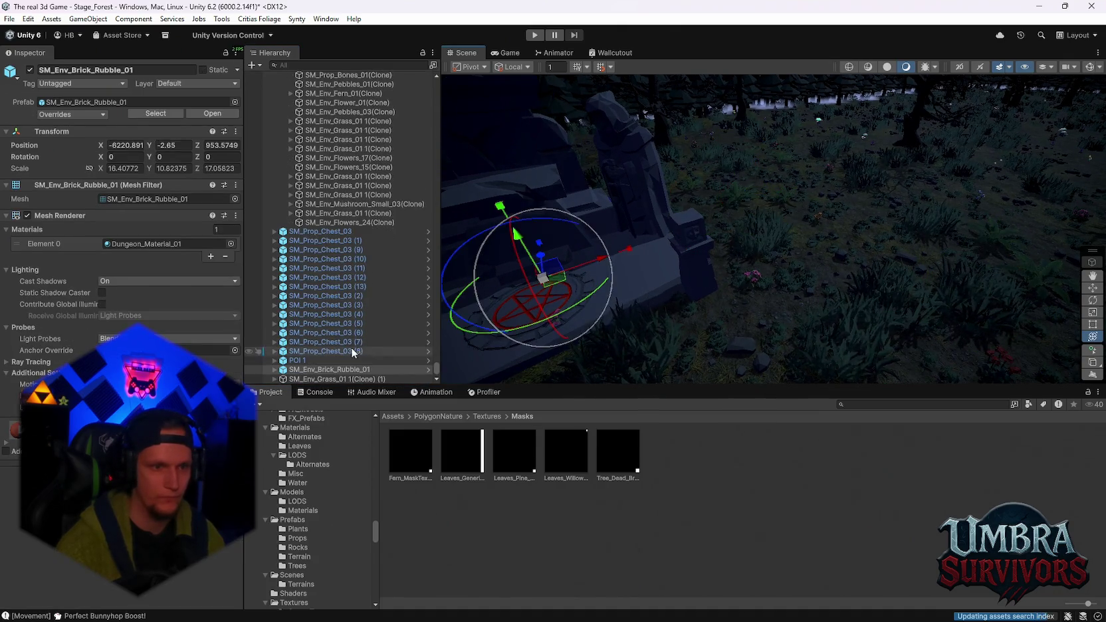
{"action": "left_click", "coordinate": [317, 369]}
{"action": "key", "text": "Right"}
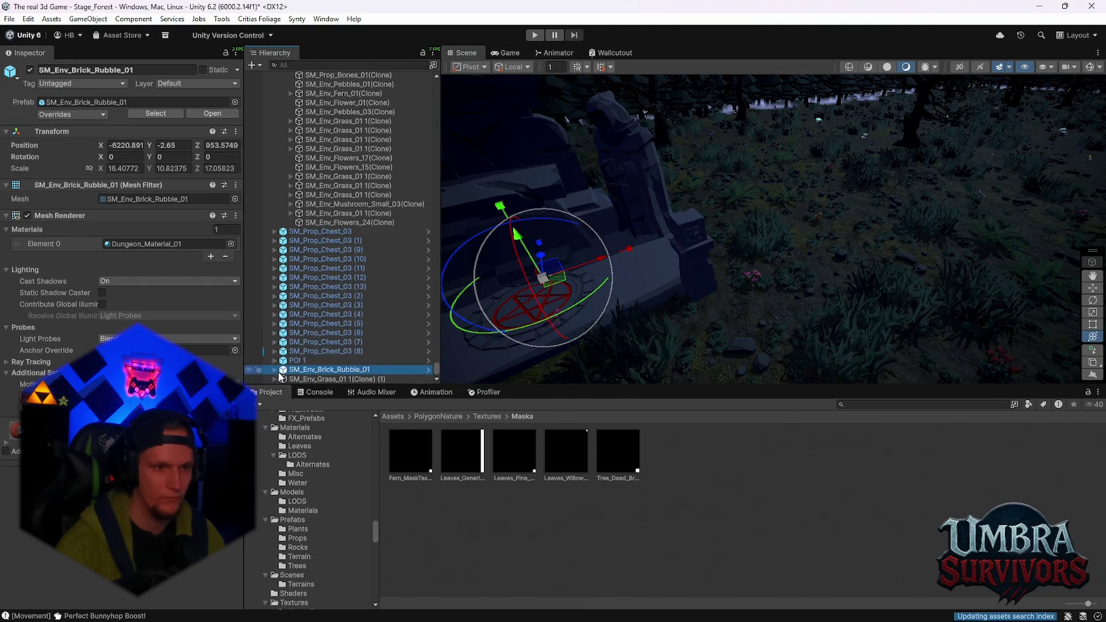
{"action": "key", "text": "ctrl+z"}
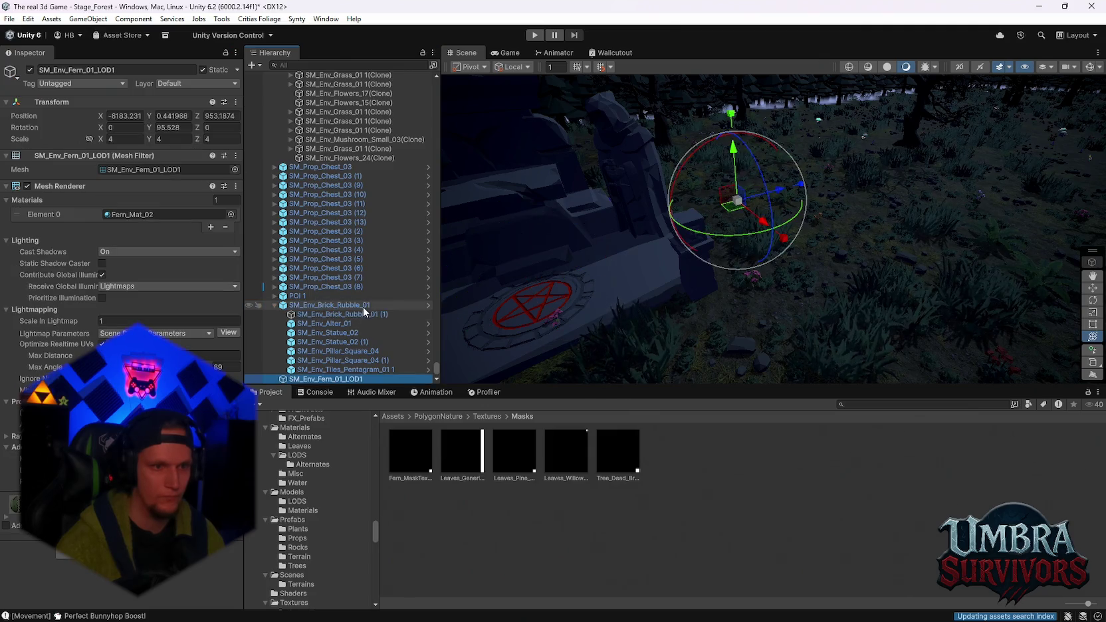
{"action": "scroll", "coordinate": [328, 353], "scroll_direction": "down", "scroll_amount": 1}
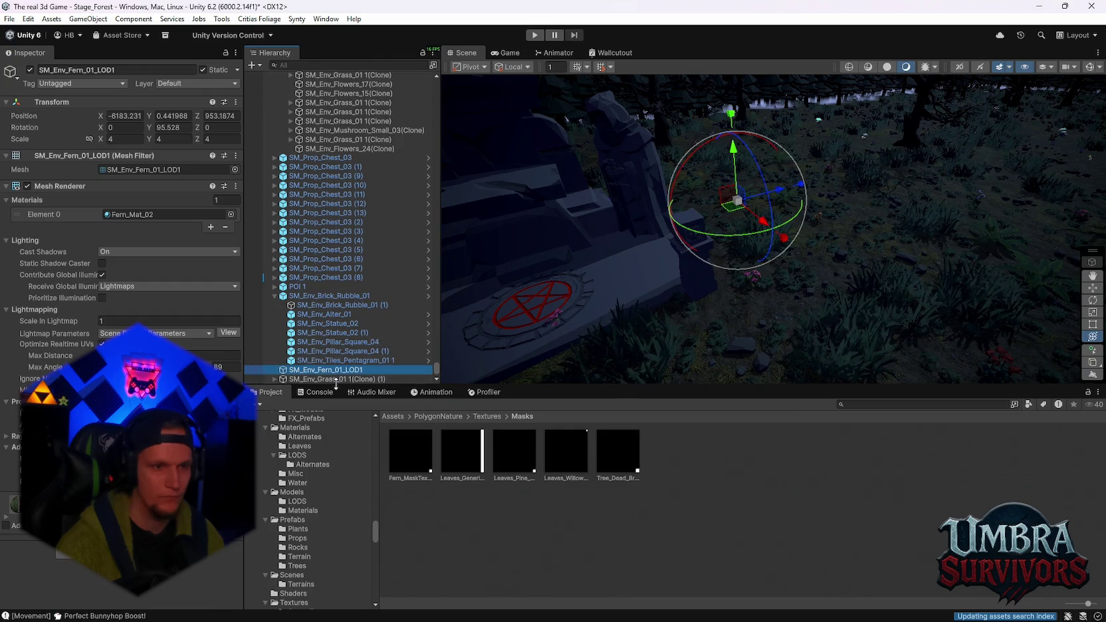
Parent the grass clone and SM_Env_Fern_01_LOD1 under SM_Env_Brick_Rubble_01
{"action": "left_click_drag", "start_coordinate": [309, 379], "coordinate": [326, 296]}
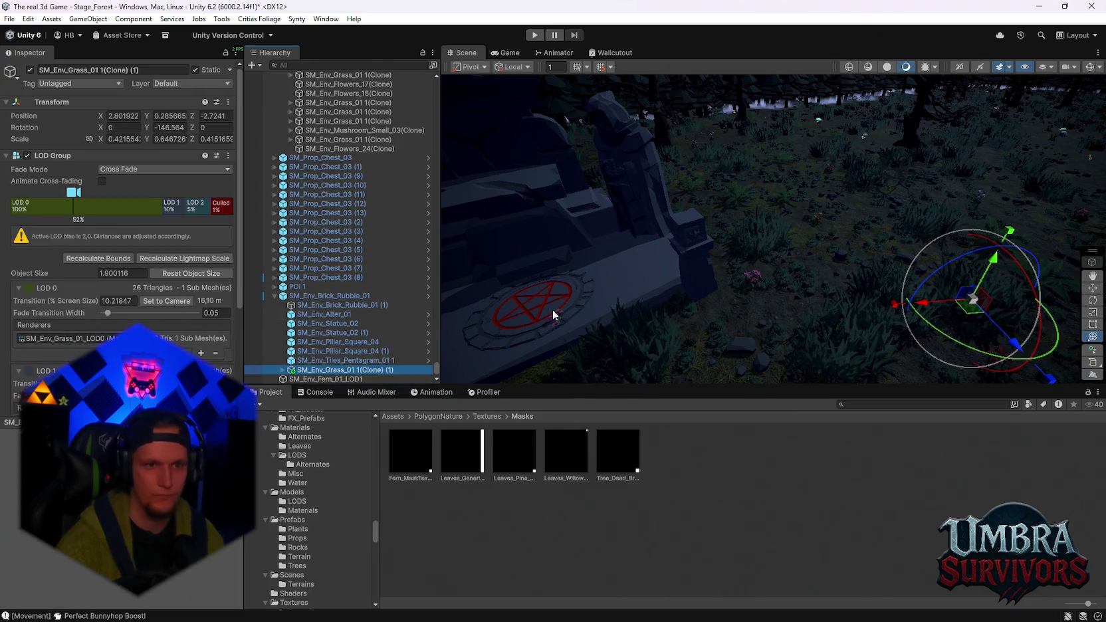
{"action": "mouse_move", "coordinate": [316, 381]}
{"action": "left_mouse_down"}
{"action": "mouse_move", "coordinate": [306, 299]}
{"action": "mouse_move", "coordinate": [493, 298]}
{"action": "mouse_move", "coordinate": [698, 253]}
{"action": "mouse_move", "coordinate": [879, 173]}
{"action": "mouse_move", "coordinate": [699, 292]}
{"action": "mouse_move", "coordinate": [892, 252]}
{"action": "mouse_move", "coordinate": [807, 290]}
{"action": "mouse_move", "coordinate": [827, 260]}
{"action": "mouse_move", "coordinate": [670, 248]}
{"action": "mouse_move", "coordinate": [714, 274]}
{"action": "mouse_move", "coordinate": [715, 220]}
{"action": "mouse_move", "coordinate": [759, 239]}
{"action": "left_mouse_up"}
{"action": "key", "text": "y"}
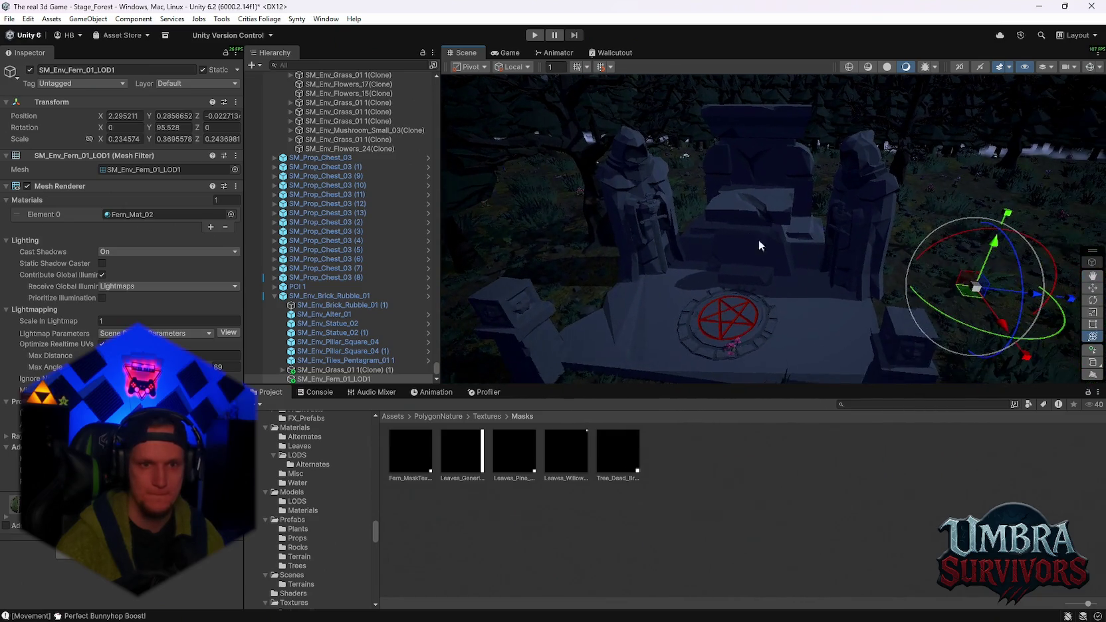
{"action": "right_click", "coordinate": [313, 295]}
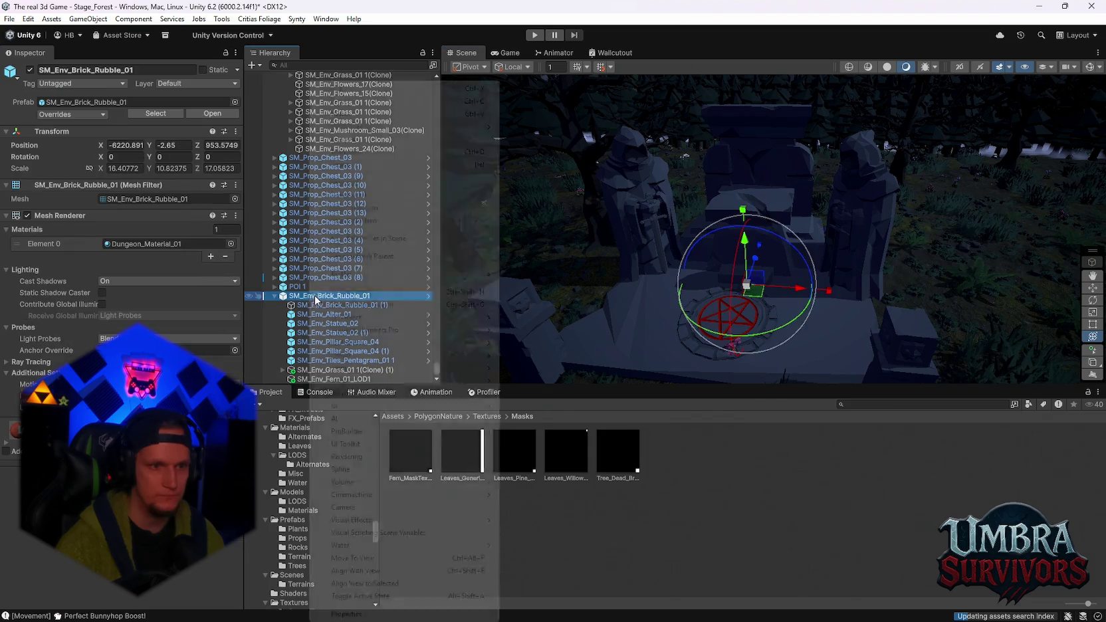
Open the SM_Env_Brick_Rubble_01 prefab asset in isolation and frame the altar
{"action": "mouse_move", "coordinate": [387, 274]}
{"action": "left_click", "coordinate": [542, 288]}
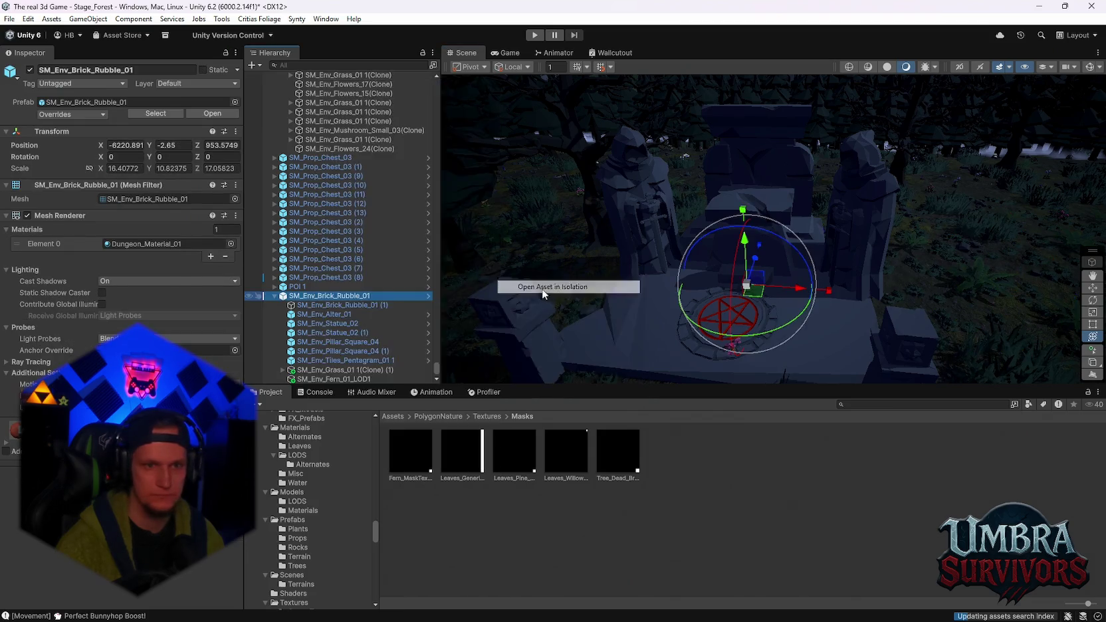
{"action": "mouse_move", "coordinate": [700, 290]}
{"action": "left_mouse_down"}
{"action": "mouse_move", "coordinate": [985, 300]}
{"action": "mouse_move", "coordinate": [598, 220]}
{"action": "left_mouse_up"}
{"action": "key", "text": "f"}
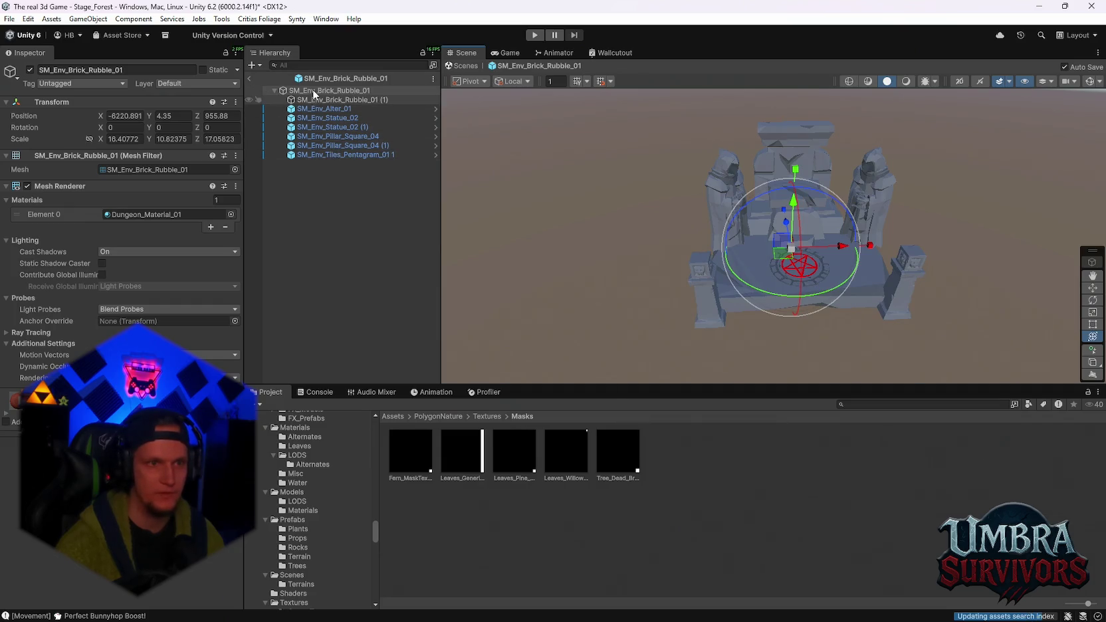
Paste the fern into the prefab, scale it to about twice its size beside the altar
{"action": "key", "text": "ctrl+v"}
{"action": "key", "text": "f"}
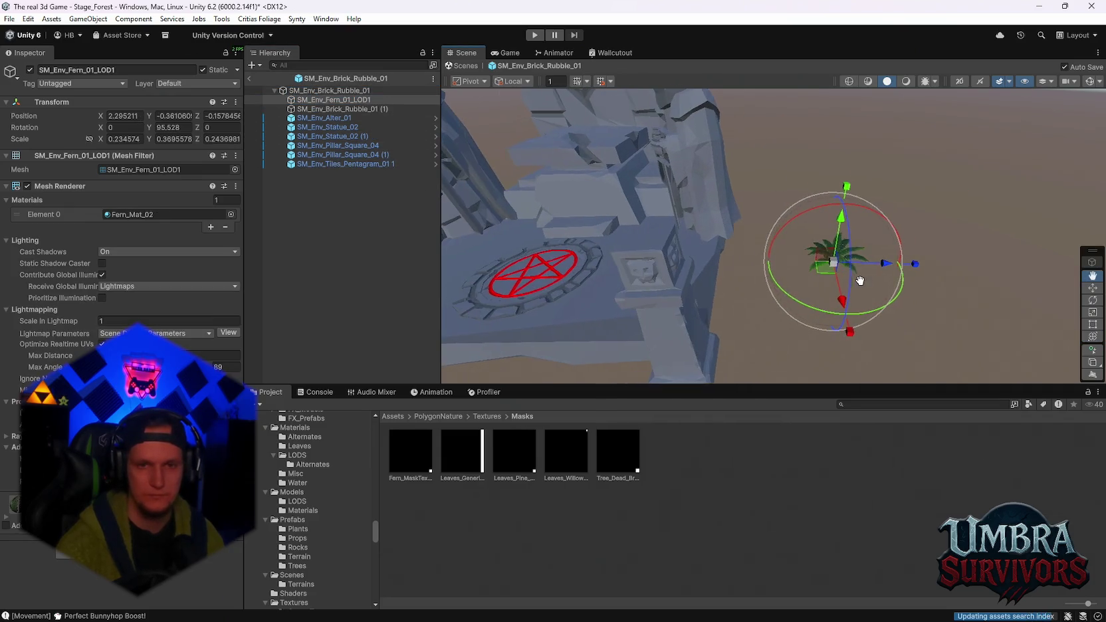
{"action": "mouse_move", "coordinate": [832, 274]}
{"action": "left_mouse_down"}
{"action": "mouse_move", "coordinate": [673, 296]}
{"action": "mouse_move", "coordinate": [629, 378]}
{"action": "left_mouse_up"}
{"action": "scroll", "coordinate": [732, 319], "scroll_direction": "up", "scroll_amount": 3}
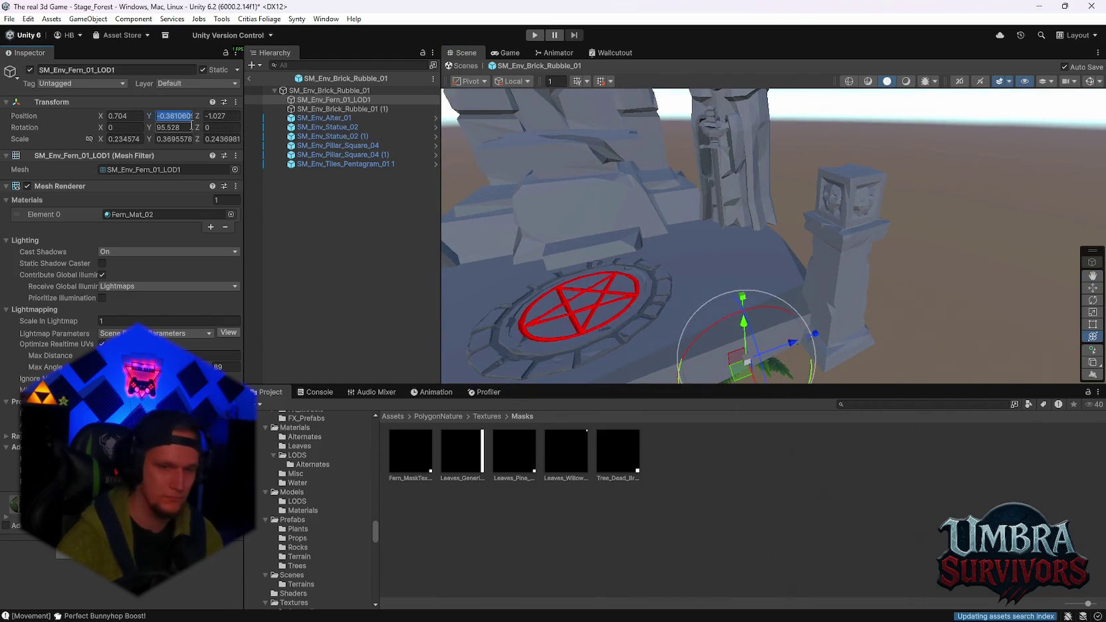
{"action": "type", "text": "0"}
{"action": "mouse_move", "coordinate": [744, 335]}
{"action": "left_mouse_down"}
{"action": "mouse_move", "coordinate": [742, 266]}
{"action": "mouse_move", "coordinate": [794, 278]}
{"action": "mouse_move", "coordinate": [839, 266]}
{"action": "mouse_move", "coordinate": [834, 254]}
{"action": "mouse_move", "coordinate": [647, 271]}
{"action": "mouse_move", "coordinate": [761, 266]}
{"action": "left_mouse_up"}
{"action": "right_click", "coordinate": [769, 273]}
{"action": "mouse_move", "coordinate": [762, 218]}
{"action": "left_mouse_down"}
{"action": "mouse_move", "coordinate": [771, 329]}
{"action": "mouse_move", "coordinate": [761, 313]}
{"action": "left_mouse_up"}
{"action": "mouse_move", "coordinate": [770, 230]}
{"action": "left_mouse_down"}
{"action": "mouse_move", "coordinate": [771, 183]}
{"action": "mouse_move", "coordinate": [857, 223]}
{"action": "mouse_move", "coordinate": [944, 233]}
{"action": "mouse_move", "coordinate": [896, 277]}
{"action": "mouse_move", "coordinate": [622, 283]}
{"action": "left_mouse_up"}
Duplicate the fern and place the copy at -1.25, -0.015, -0.722
{"action": "key", "text": "ctrl+d"}
{"action": "key", "text": "f"}
{"action": "mouse_move", "coordinate": [723, 304]}
{"action": "left_mouse_down"}
{"action": "mouse_move", "coordinate": [888, 289]}
{"action": "mouse_move", "coordinate": [837, 239]}
{"action": "mouse_move", "coordinate": [914, 239]}
{"action": "mouse_move", "coordinate": [614, 310]}
{"action": "mouse_move", "coordinate": [684, 280]}
{"action": "mouse_move", "coordinate": [691, 298]}
{"action": "left_mouse_up"}
{"action": "mouse_move", "coordinate": [763, 273]}
{"action": "left_mouse_down"}
{"action": "mouse_move", "coordinate": [792, 294]}
{"action": "mouse_move", "coordinate": [795, 314]}
{"action": "mouse_move", "coordinate": [834, 311]}
{"action": "mouse_move", "coordinate": [843, 271]}
{"action": "mouse_move", "coordinate": [765, 298]}
{"action": "mouse_move", "coordinate": [725, 346]}
{"action": "left_mouse_up"}
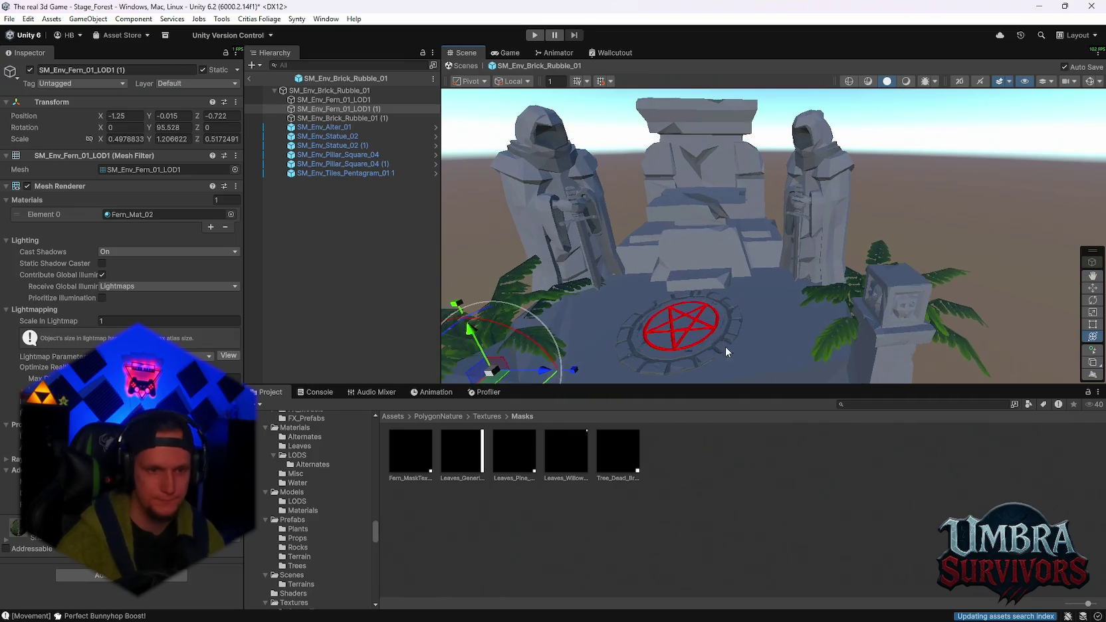
{"action": "left_click", "coordinate": [332, 118]}
Browse the Trees and Terrain prefabs, previewing SM_Tree_Large_01 and SM_Tree_Generic_Giant_01
{"action": "left_click_drag", "start_coordinate": [738, 282], "coordinate": [660, 298]}
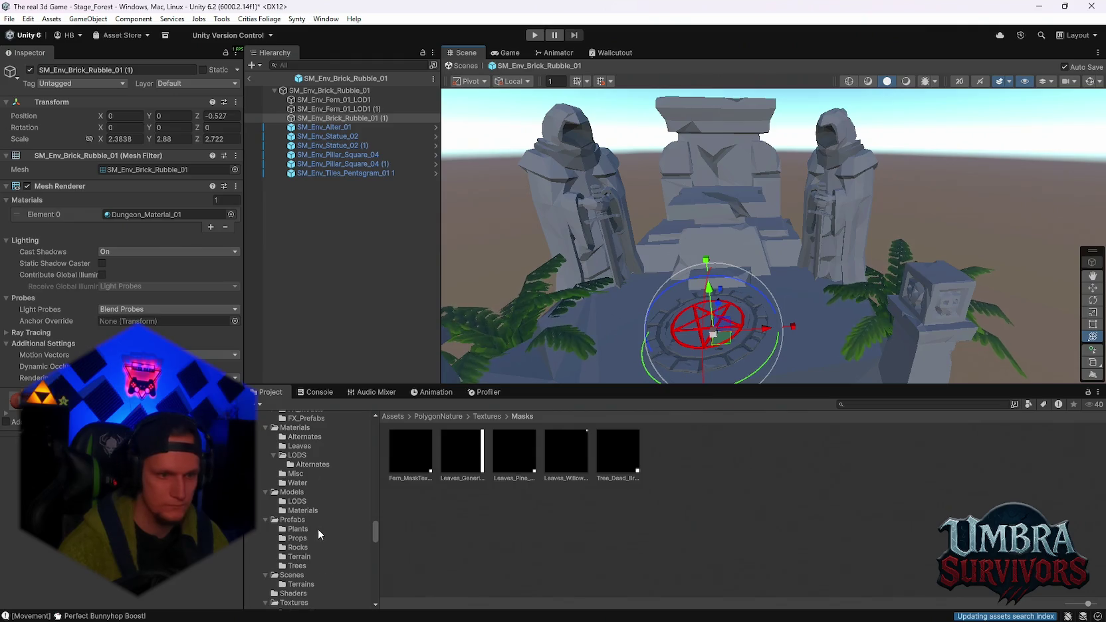
{"action": "scroll", "coordinate": [318, 529], "scroll_direction": "down", "scroll_amount": 3}
{"action": "left_click", "coordinate": [300, 497]}
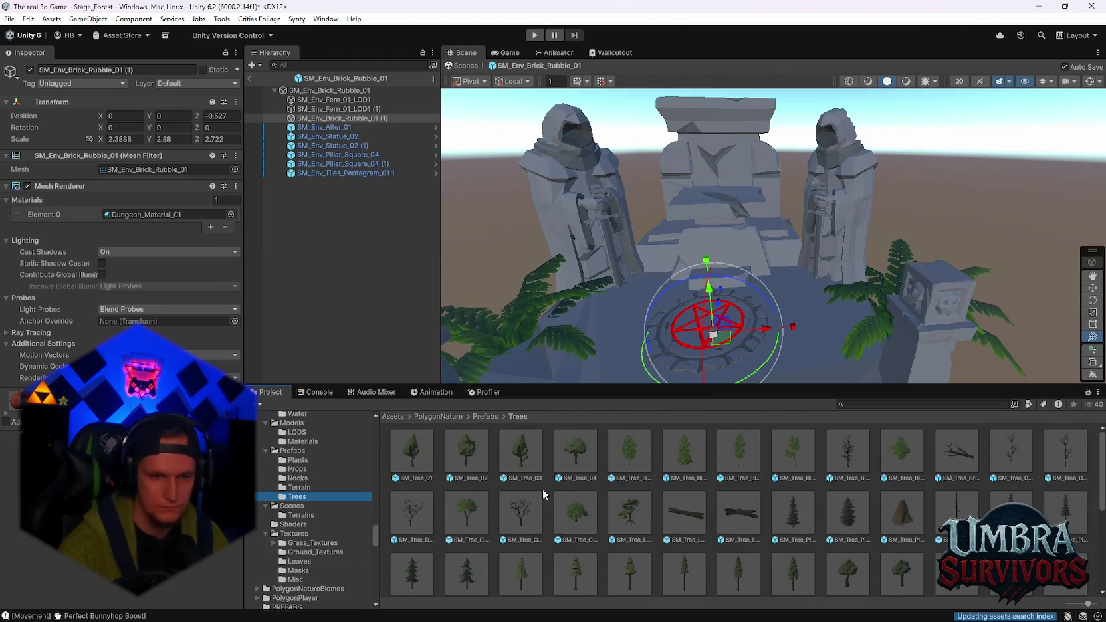
{"action": "scroll", "coordinate": [542, 489], "scroll_direction": "down", "scroll_amount": 4}
{"action": "left_click", "coordinate": [299, 488]}
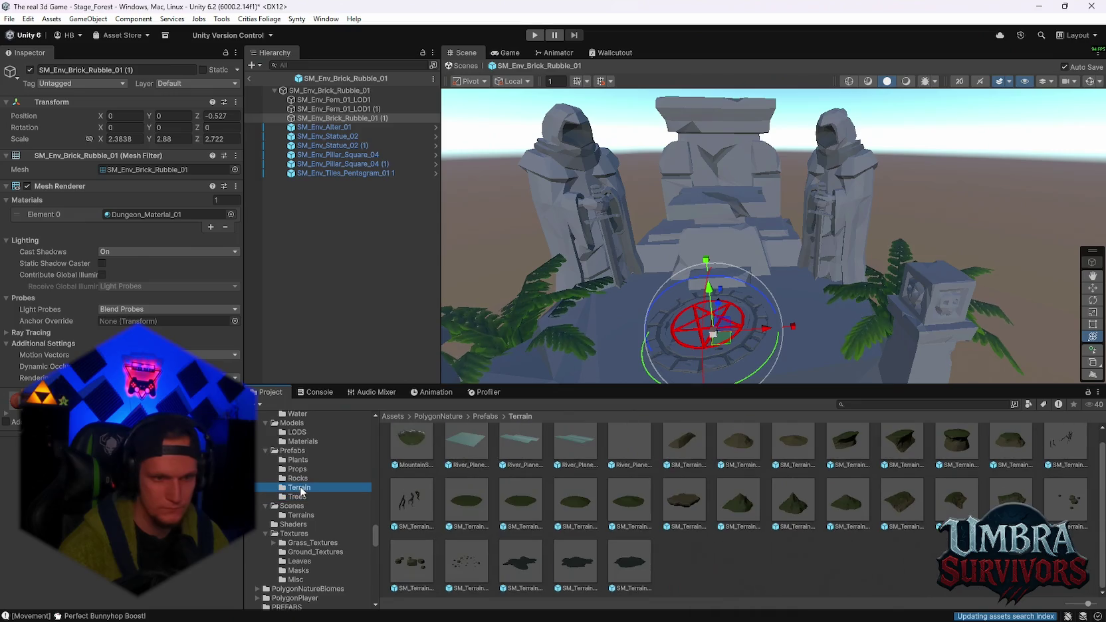
{"action": "left_click", "coordinate": [303, 496]}
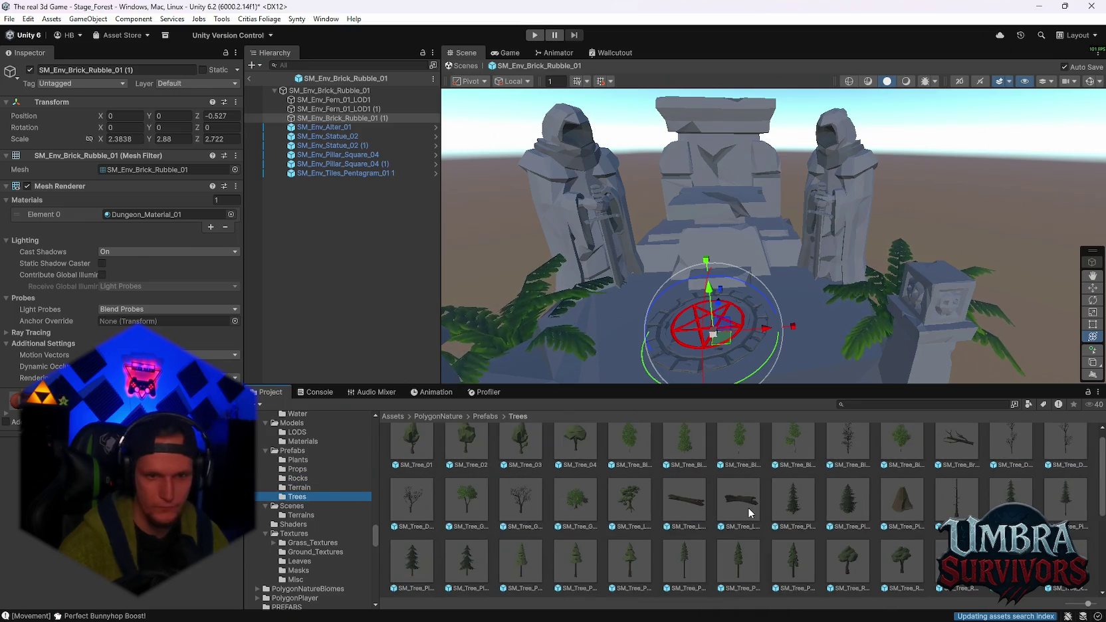
{"action": "scroll", "coordinate": [747, 508], "scroll_direction": "down", "scroll_amount": 2}
{"action": "scroll", "coordinate": [694, 503], "scroll_direction": "up", "scroll_amount": 2}
{"action": "left_click", "coordinate": [629, 513]}
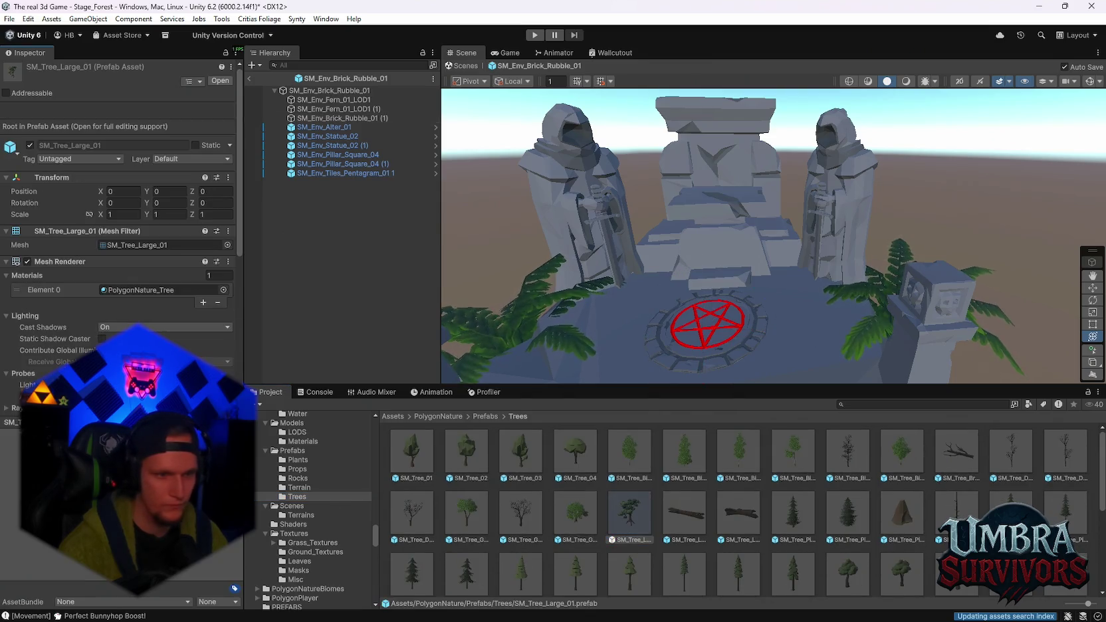
{"action": "left_click", "coordinate": [563, 523]}
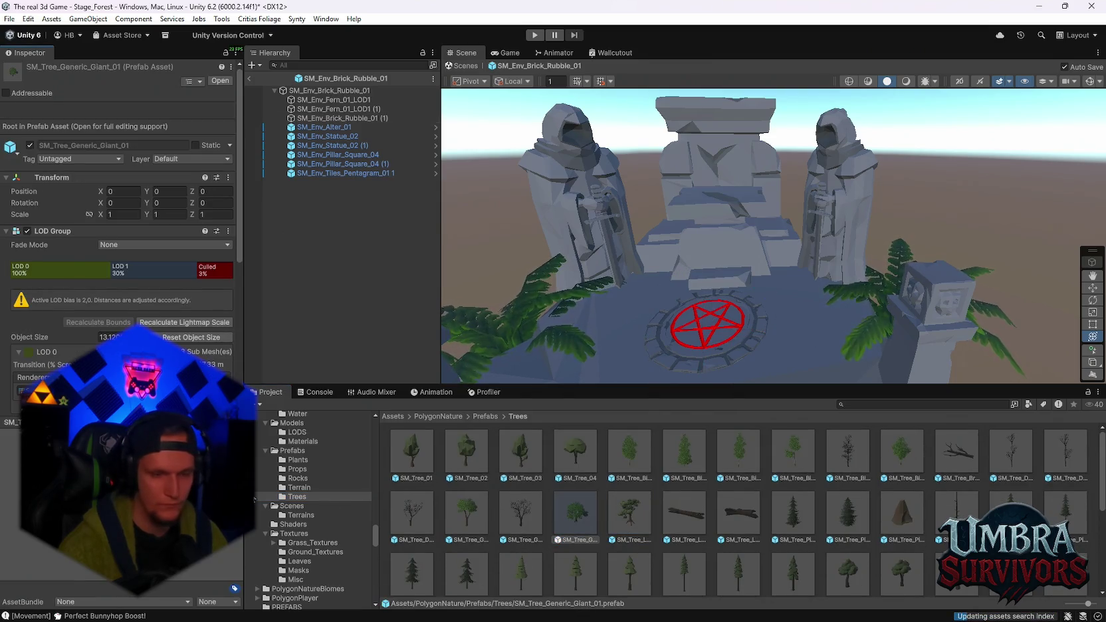
{"action": "mouse_move", "coordinate": [598, 458]}
{"action": "left_mouse_down"}
{"action": "mouse_move", "coordinate": [611, 293]}
{"action": "mouse_move", "coordinate": [664, 113]}
{"action": "mouse_move", "coordinate": [688, 205]}
{"action": "mouse_move", "coordinate": [858, 384]}
{"action": "left_mouse_up"}
Check SM_Tree_Pine_02, then browse Terrains, Rocks, Plants and Models folders
{"action": "left_click", "coordinate": [791, 516]}
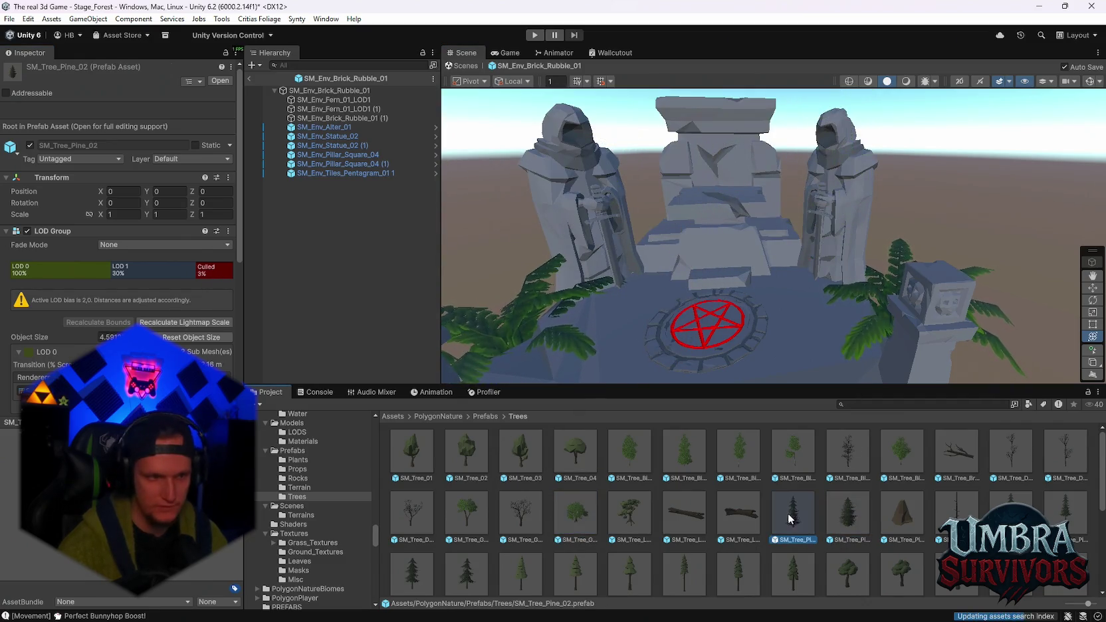
{"action": "scroll", "coordinate": [496, 491], "scroll_direction": "down", "scroll_amount": 3}
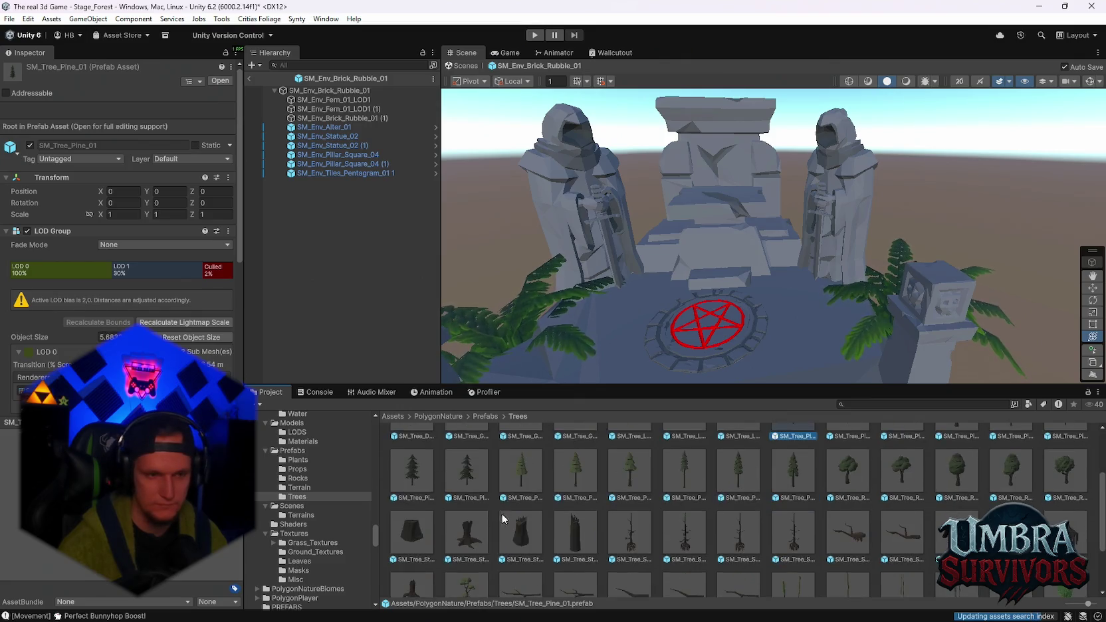
{"action": "scroll", "coordinate": [504, 508], "scroll_direction": "down", "scroll_amount": 3}
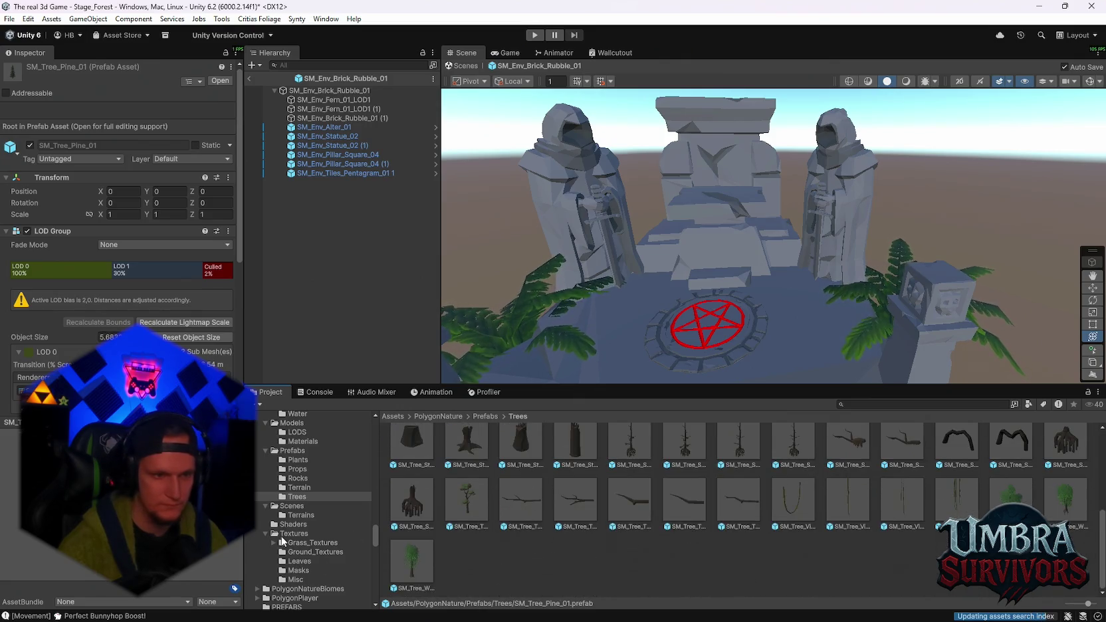
{"action": "left_click", "coordinate": [300, 515]}
{"action": "left_click", "coordinate": [297, 479]}
{"action": "left_click", "coordinate": [297, 460]}
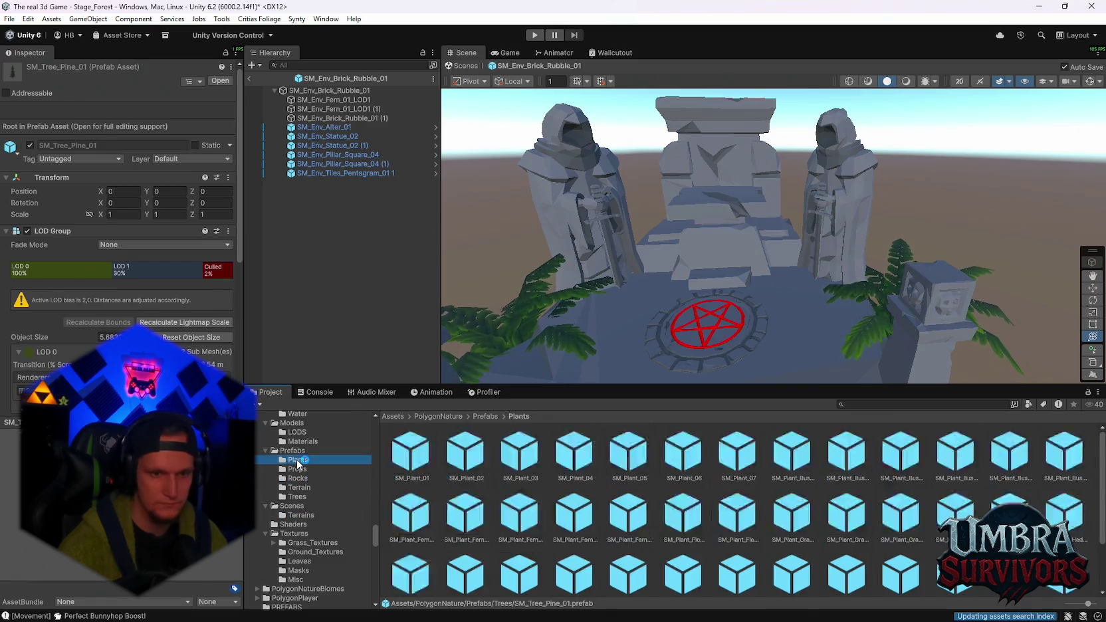
{"action": "scroll", "coordinate": [304, 475], "scroll_direction": "up", "scroll_amount": 3}
{"action": "left_click", "coordinate": [301, 545]}
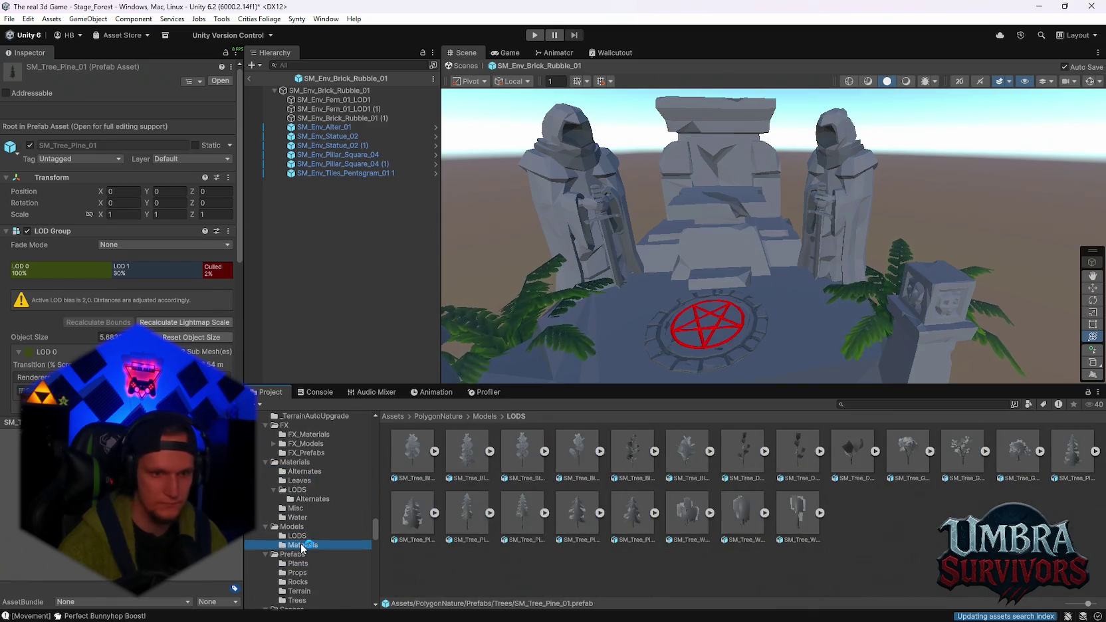
{"action": "scroll", "coordinate": [313, 552], "scroll_direction": "down", "scroll_amount": 5}
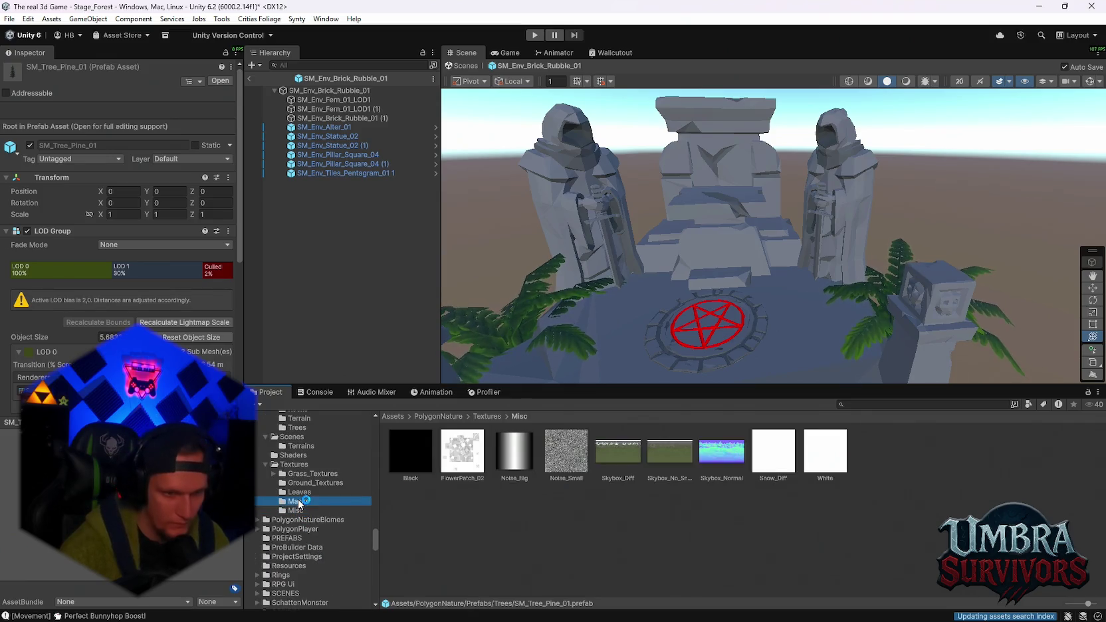